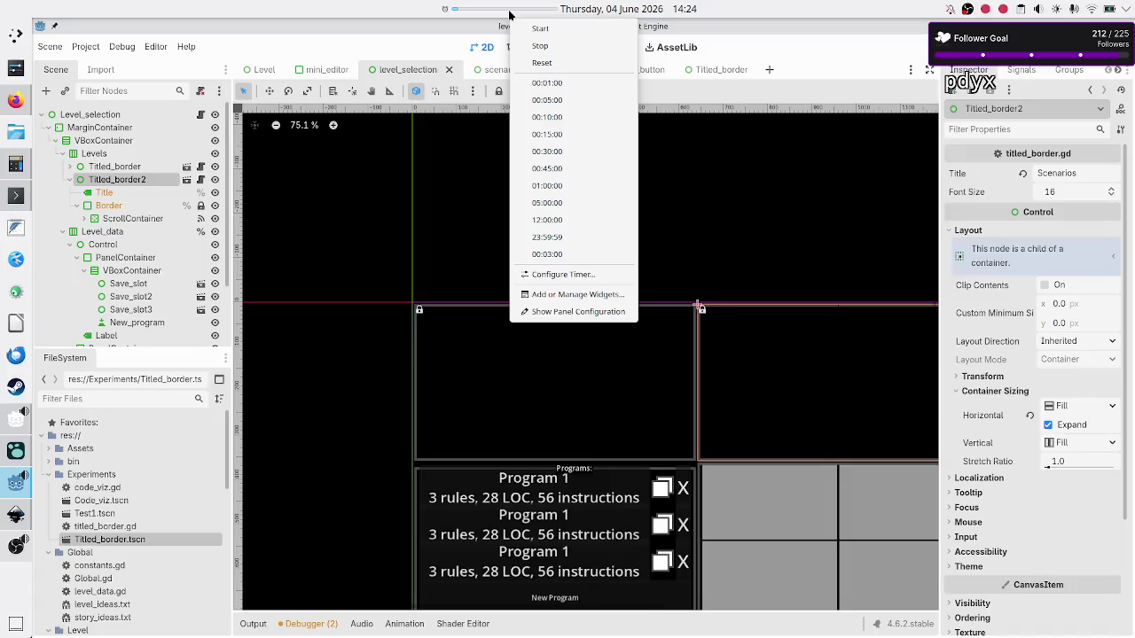
Step: Close the timer's context menu and leave the level_selection scene idle until 'Time out!' appears
{"action": "left_click", "coordinate": [510, 14]}
{"action": "left_click", "coordinate": [510, 14]}
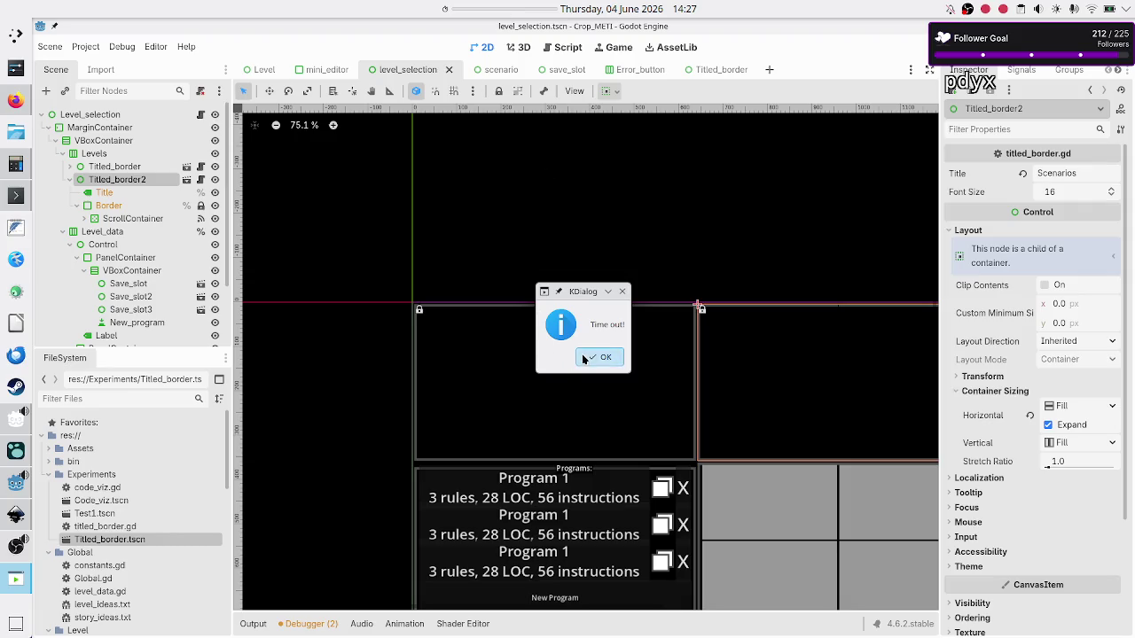
Step: Dismiss the Time out! alert and unmute the microphone in OBS Studio
{"action": "left_click", "coordinate": [583, 358]}
{"action": "left_click", "coordinate": [16, 548]}
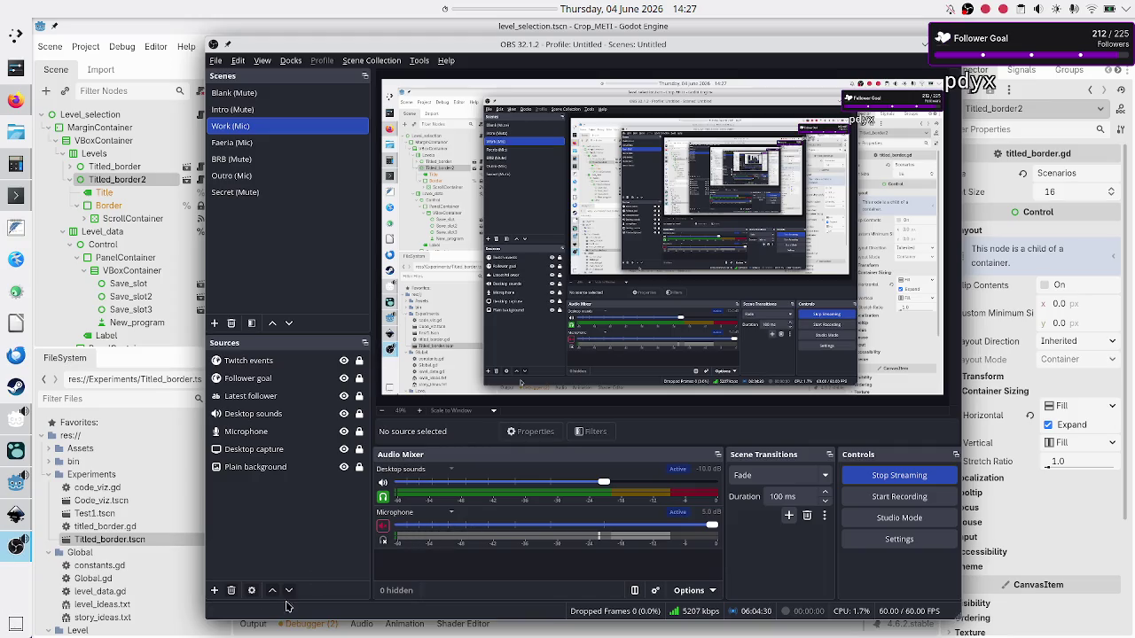
{"action": "left_click", "coordinate": [382, 527]}
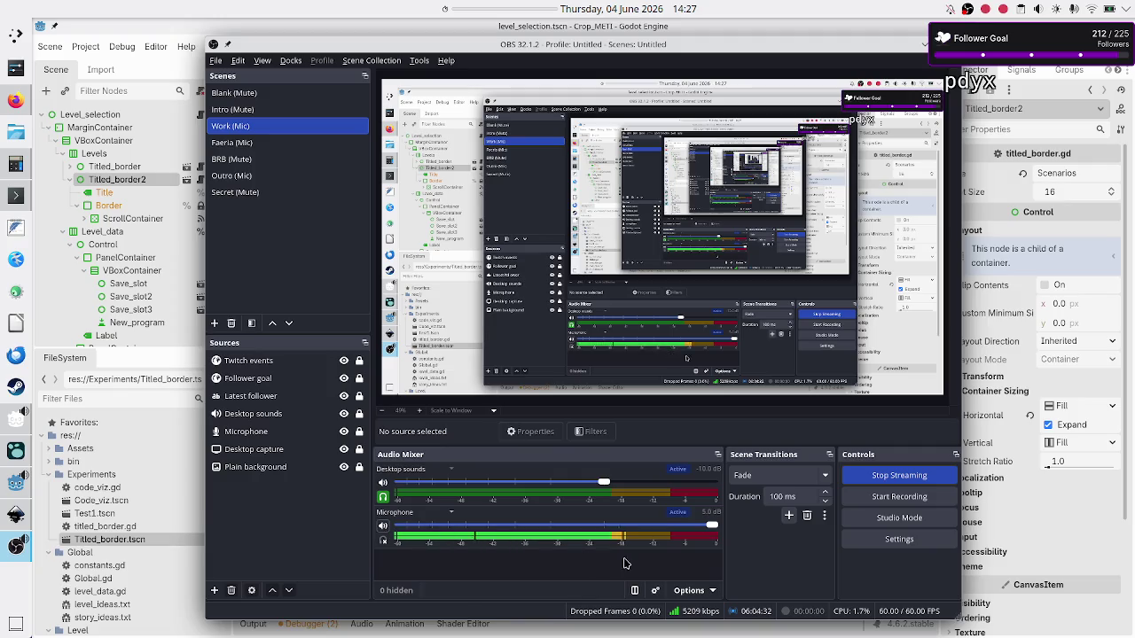
Step: Minimize OBS and start a 01:00:00 countdown on the desktop timer
{"action": "left_click", "coordinate": [923, 46]}
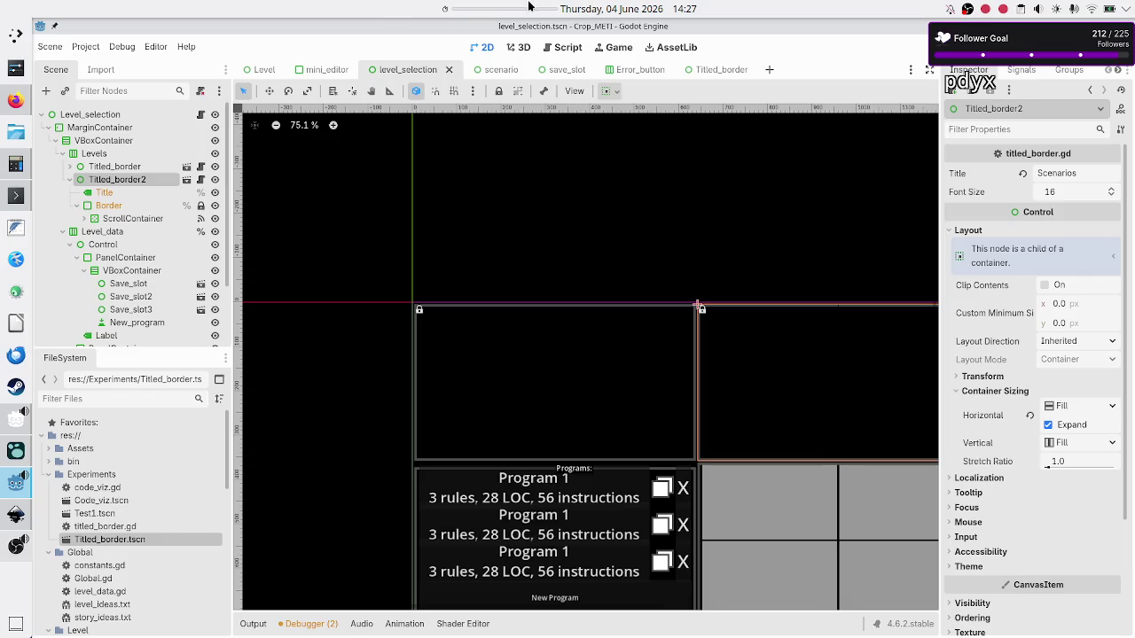
{"action": "right_click", "coordinate": [530, 7]}
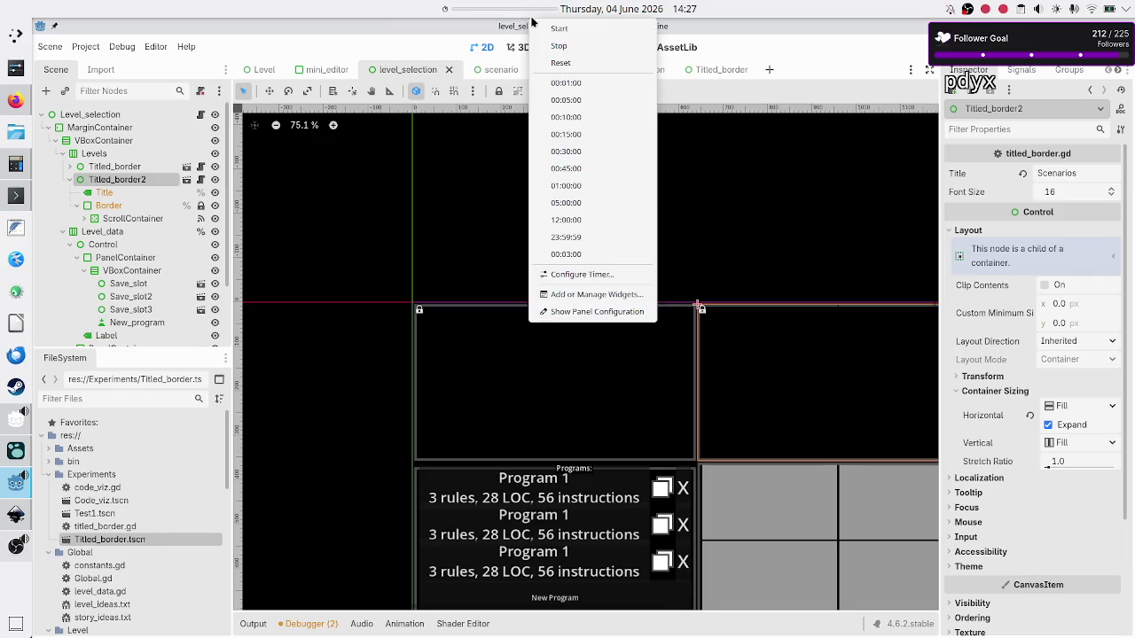
{"action": "left_click", "coordinate": [598, 188]}
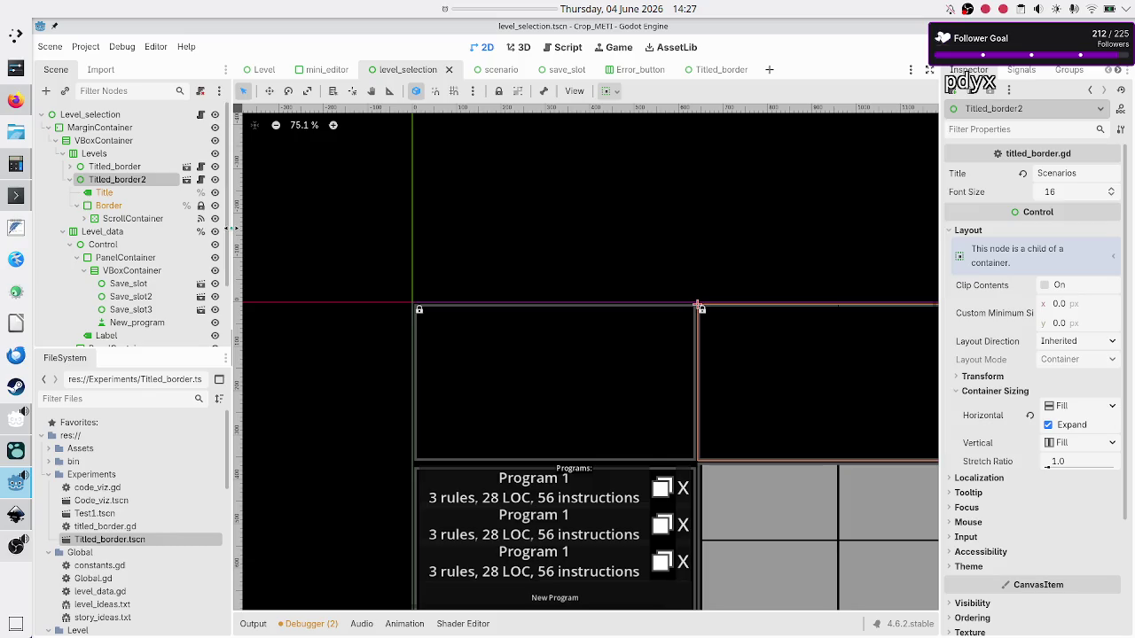
Step: Collapse Titled_border2 and inspect Titled_border, Titled_border2, Level_data and the Control node
{"action": "left_click", "coordinate": [69, 180]}
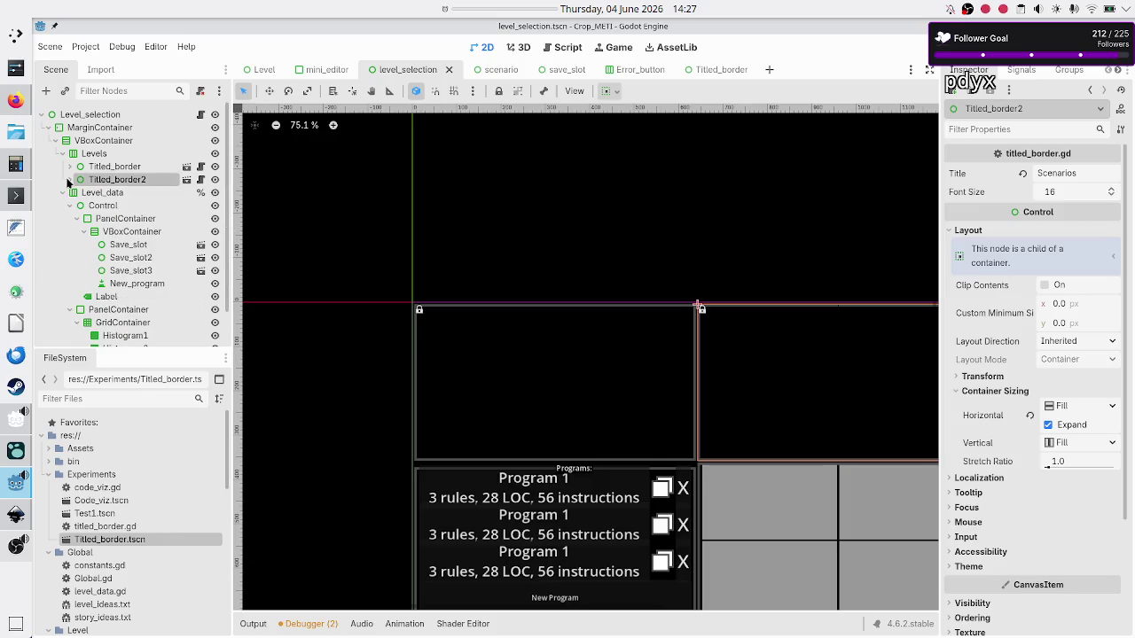
{"action": "left_click", "coordinate": [106, 168]}
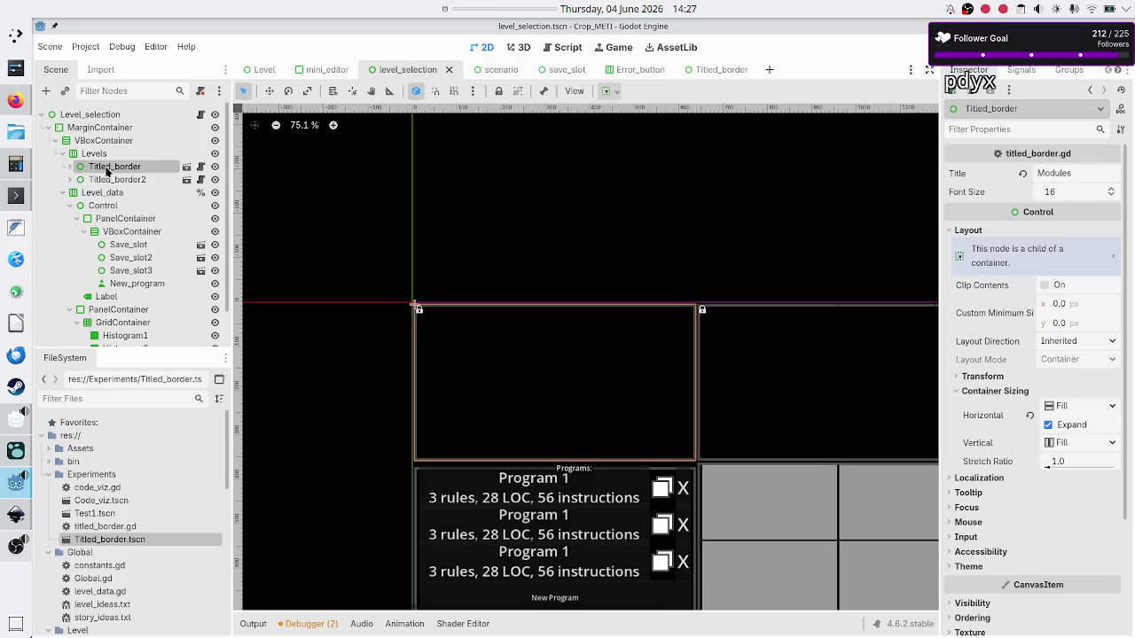
{"action": "left_click", "coordinate": [131, 181]}
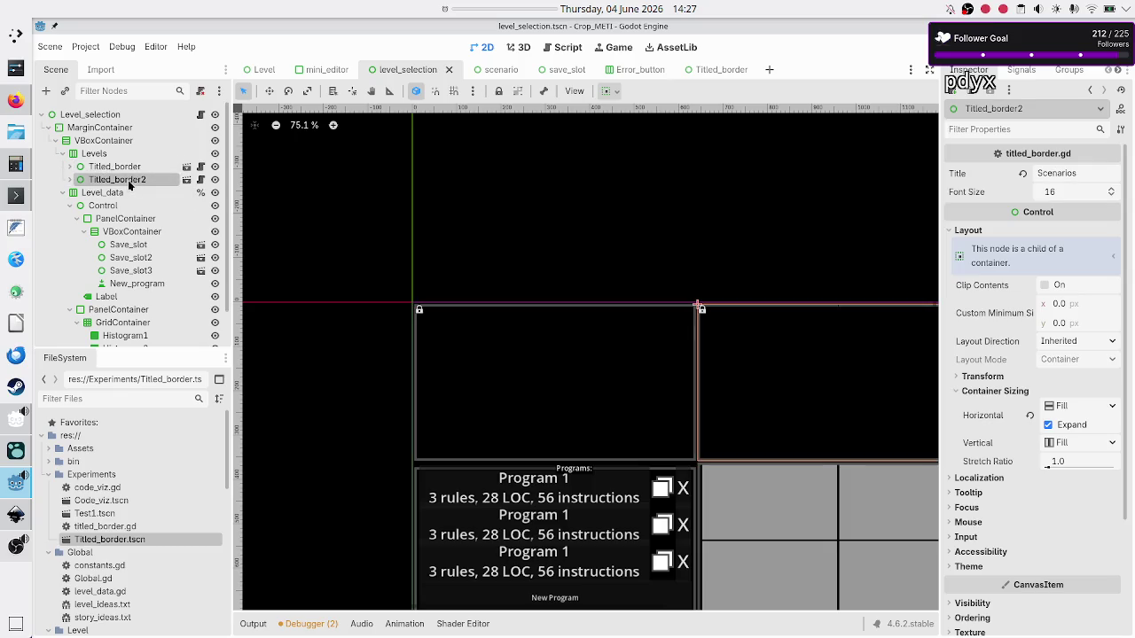
{"action": "left_click", "coordinate": [125, 194]}
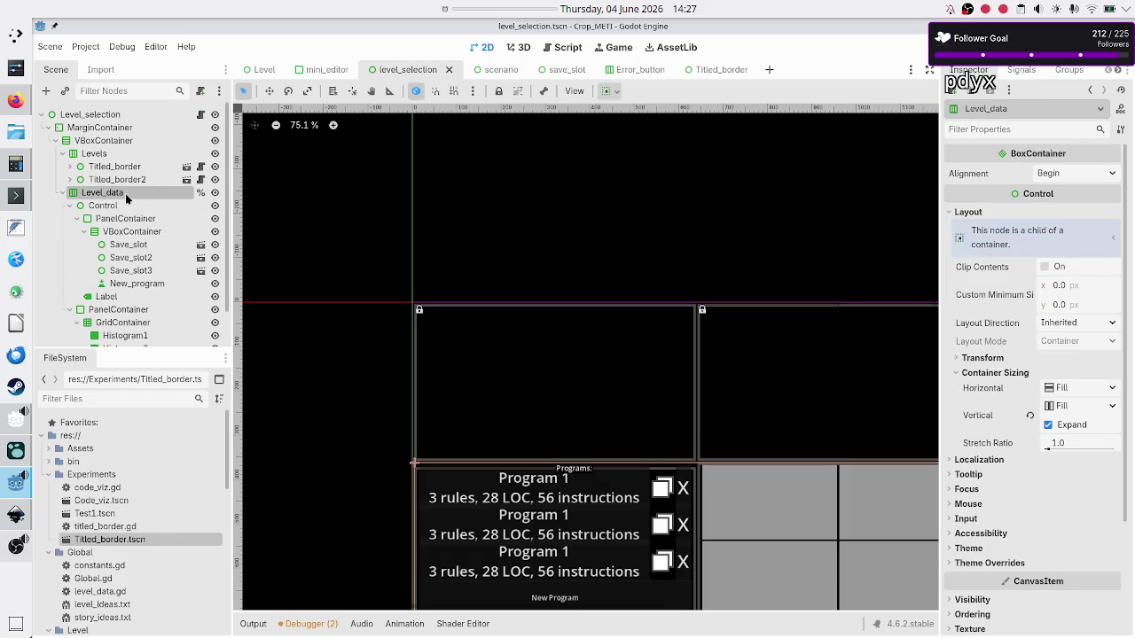
{"action": "left_click", "coordinate": [114, 206]}
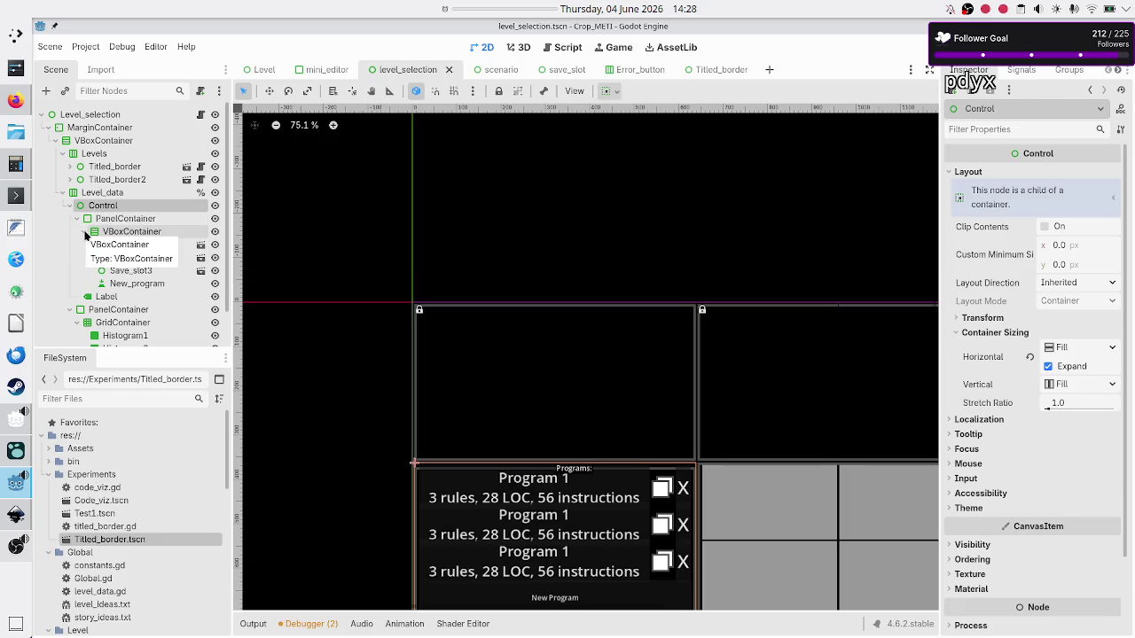
Step: Collapse the save-slot VBoxContainer and inspect Control, PanelContainer and the Programs label
{"action": "left_click", "coordinate": [85, 233]}
{"action": "left_click", "coordinate": [133, 233]}
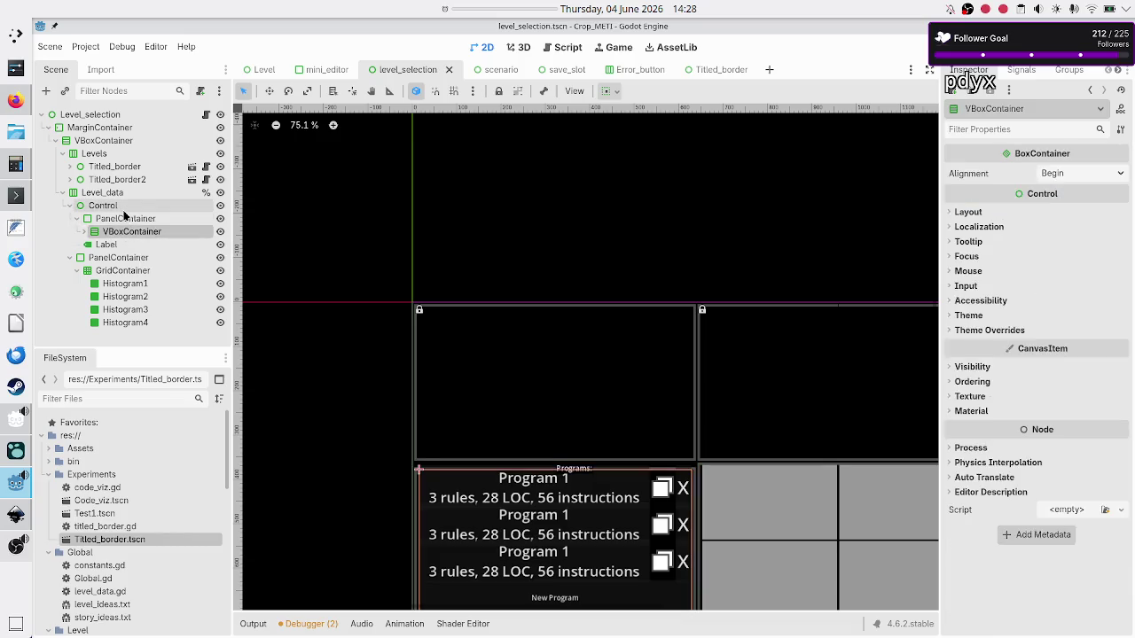
{"action": "left_click", "coordinate": [119, 206]}
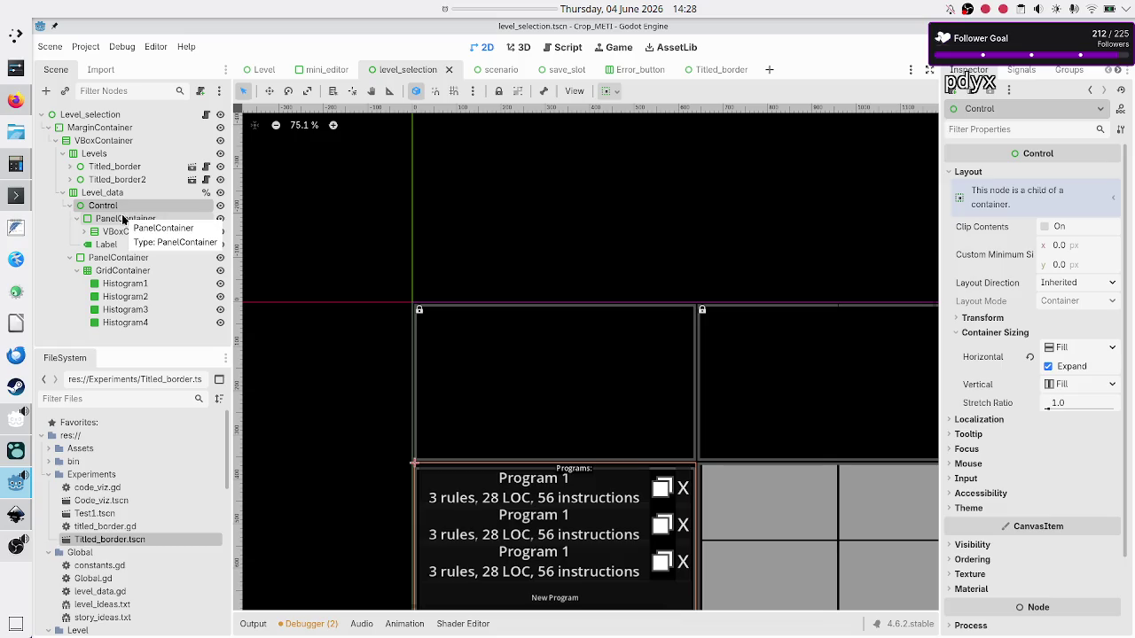
{"action": "left_click", "coordinate": [124, 219]}
{"action": "left_click", "coordinate": [122, 244]}
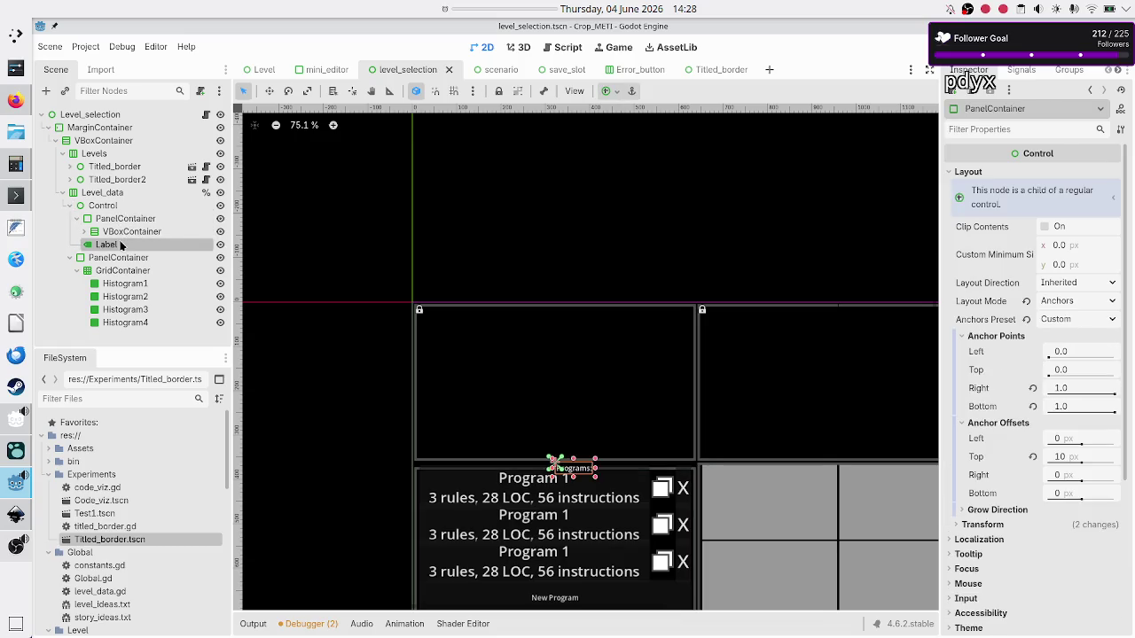
{"action": "left_click", "coordinate": [135, 232]}
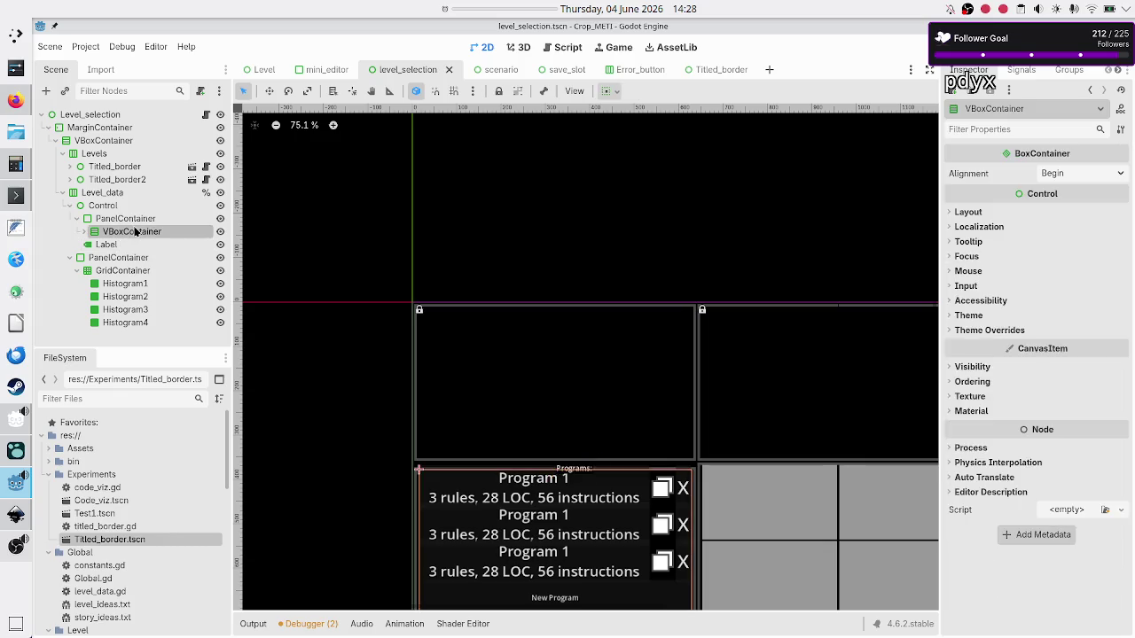
Step: Move the save-slot VBoxContainer under Level_data and delete Control with its PanelContainer and Label
{"action": "left_click_drag", "start_coordinate": [130, 233], "coordinate": [105, 203]}
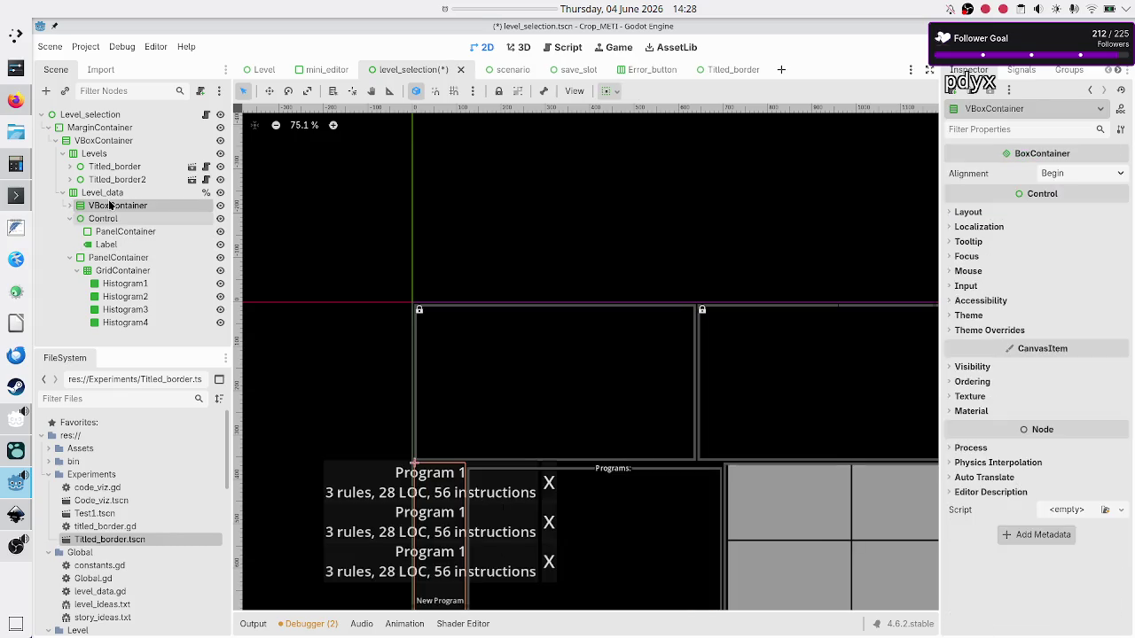
{"action": "left_click", "coordinate": [107, 244], "text": "shift"}
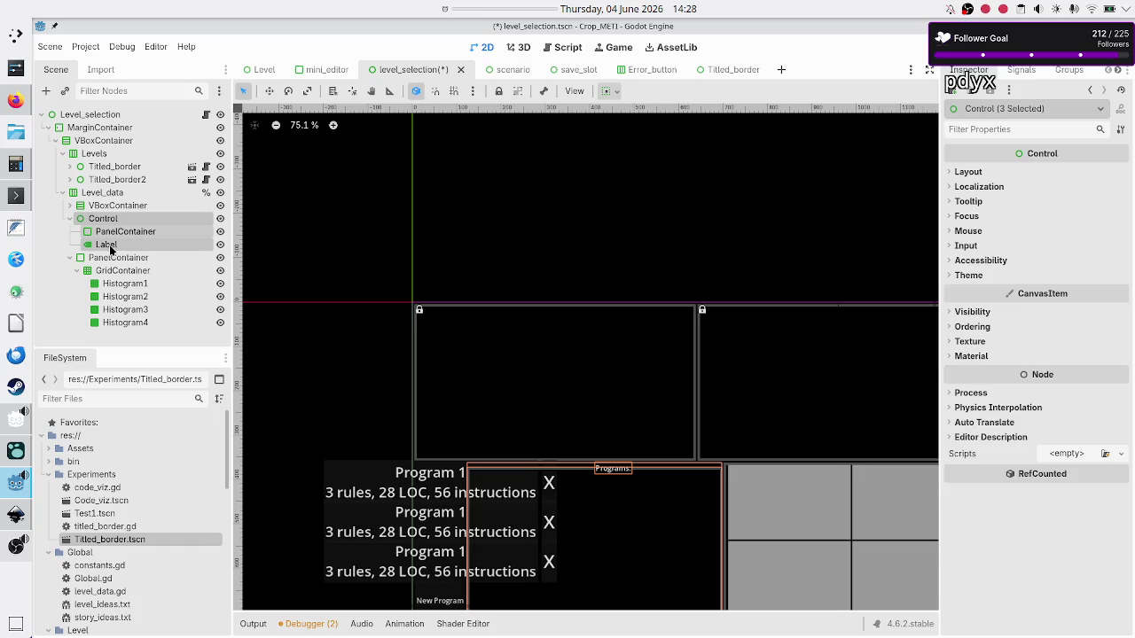
{"action": "key", "text": "Delete"}
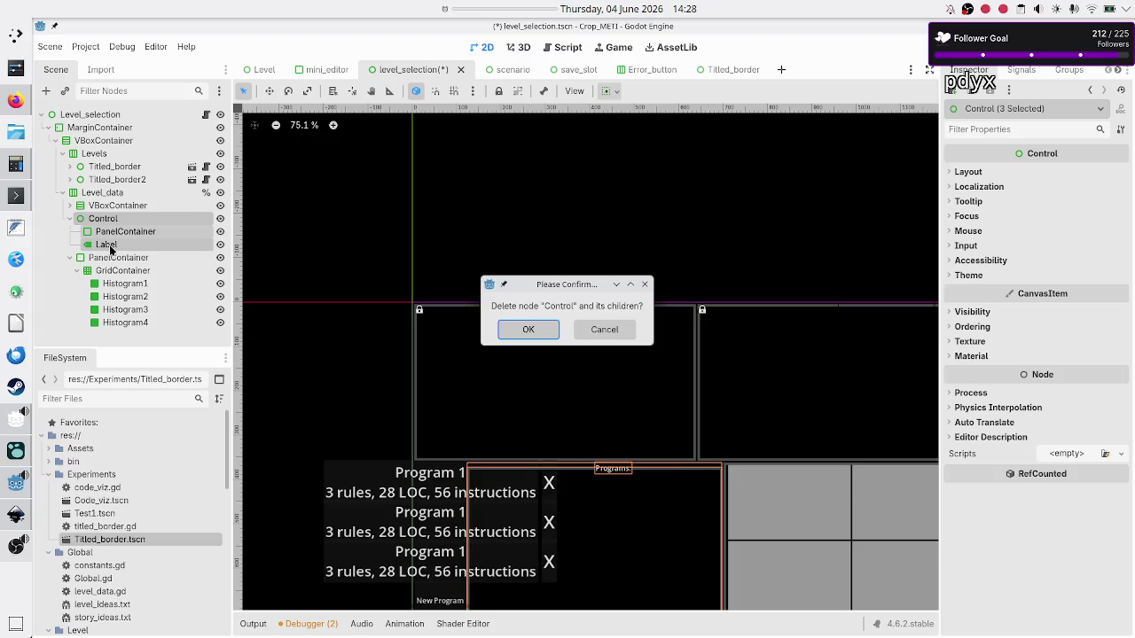
{"action": "key", "text": "Return"}
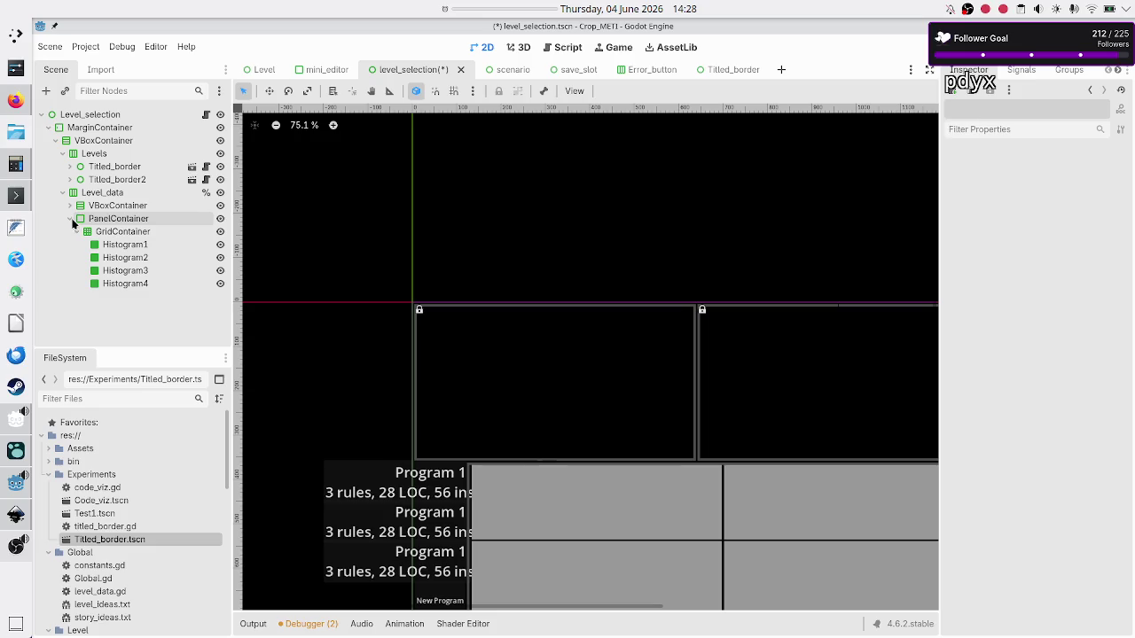
Step: Check the reorganised Level_data branch and the save slots inside the moved VBoxContainer
{"action": "left_click", "coordinate": [70, 219]}
{"action": "left_click", "coordinate": [71, 219]}
{"action": "left_click", "coordinate": [70, 205]}
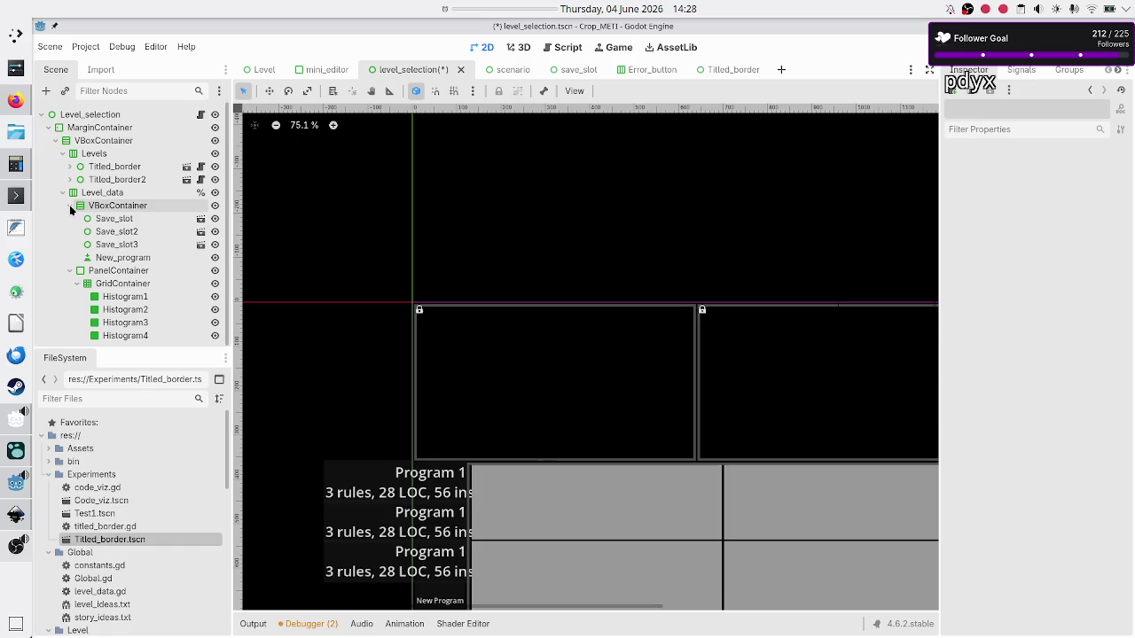
{"action": "left_click", "coordinate": [70, 206]}
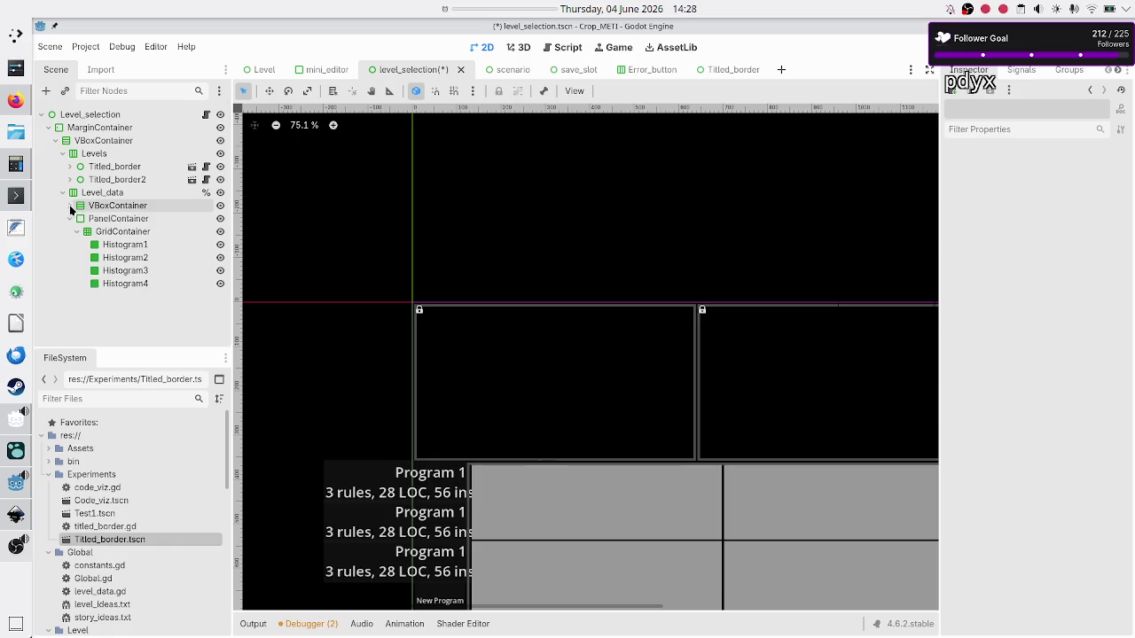
{"action": "left_click", "coordinate": [116, 207]}
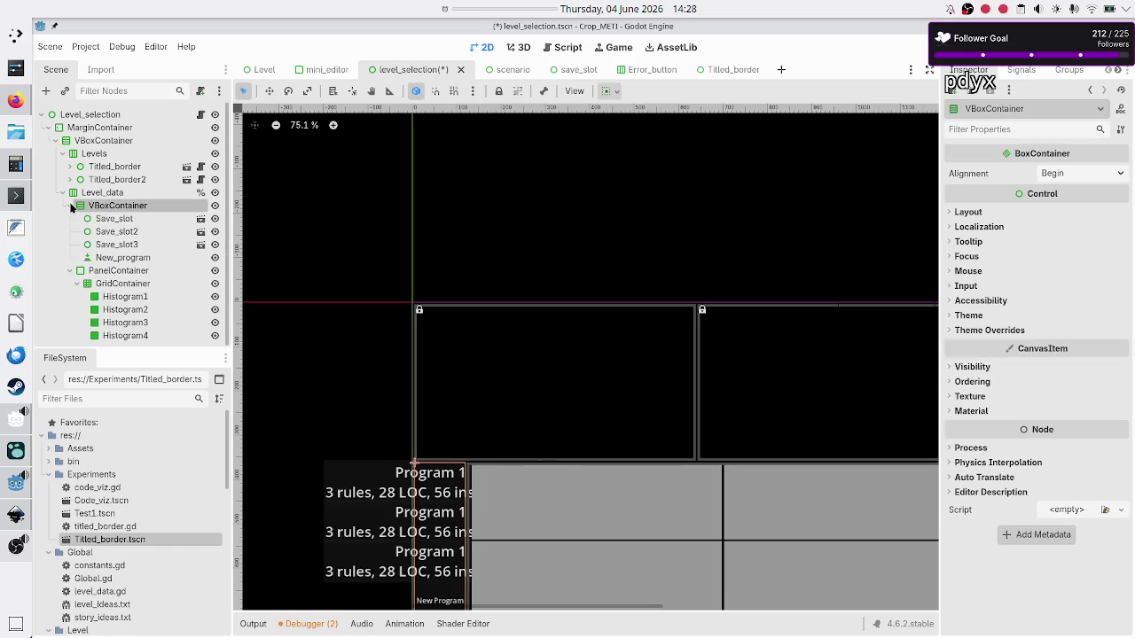
{"action": "left_click", "coordinate": [96, 194]}
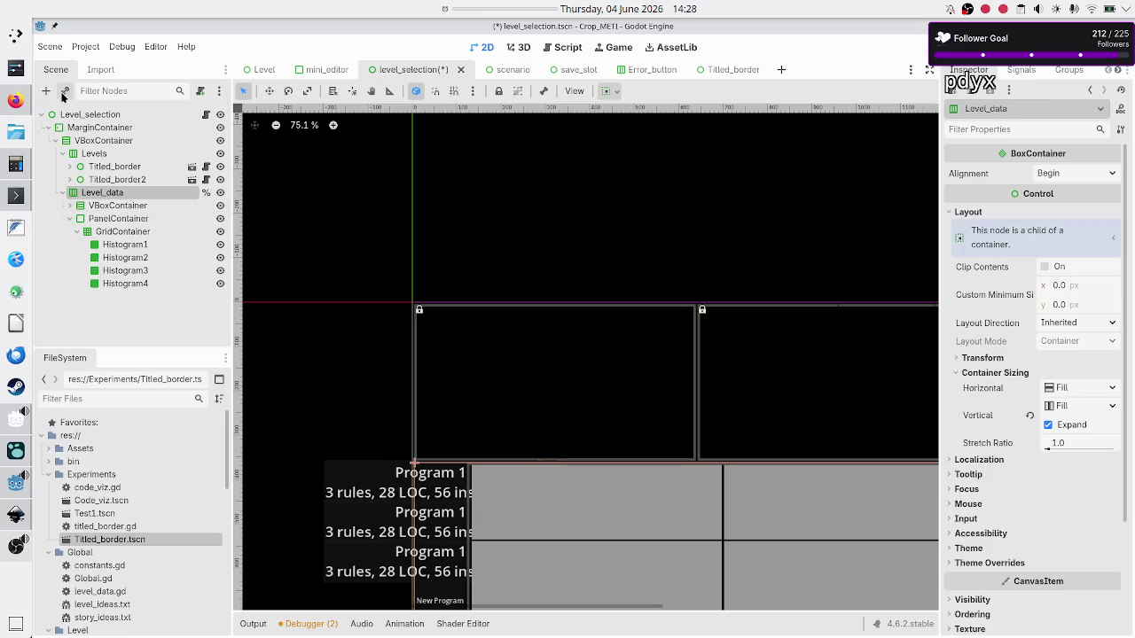
Step: Instance a Titled_border under Level_data and put the save-slot VBoxContainer inside it
{"action": "key", "text": "ctrl+shift+o"}
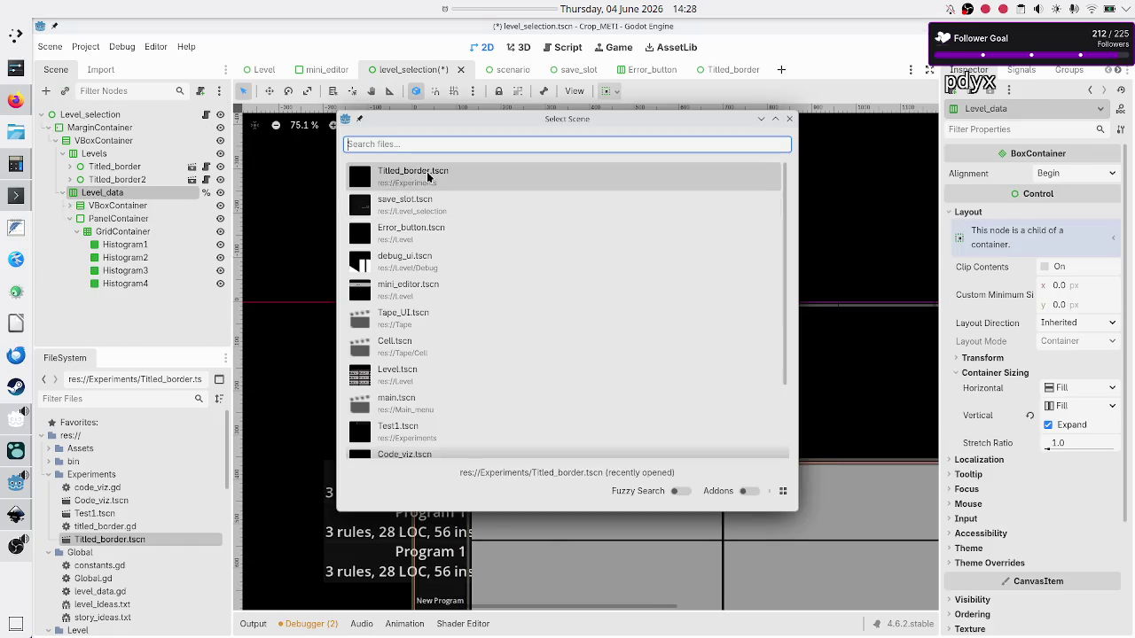
{"action": "left_click", "coordinate": [427, 176]}
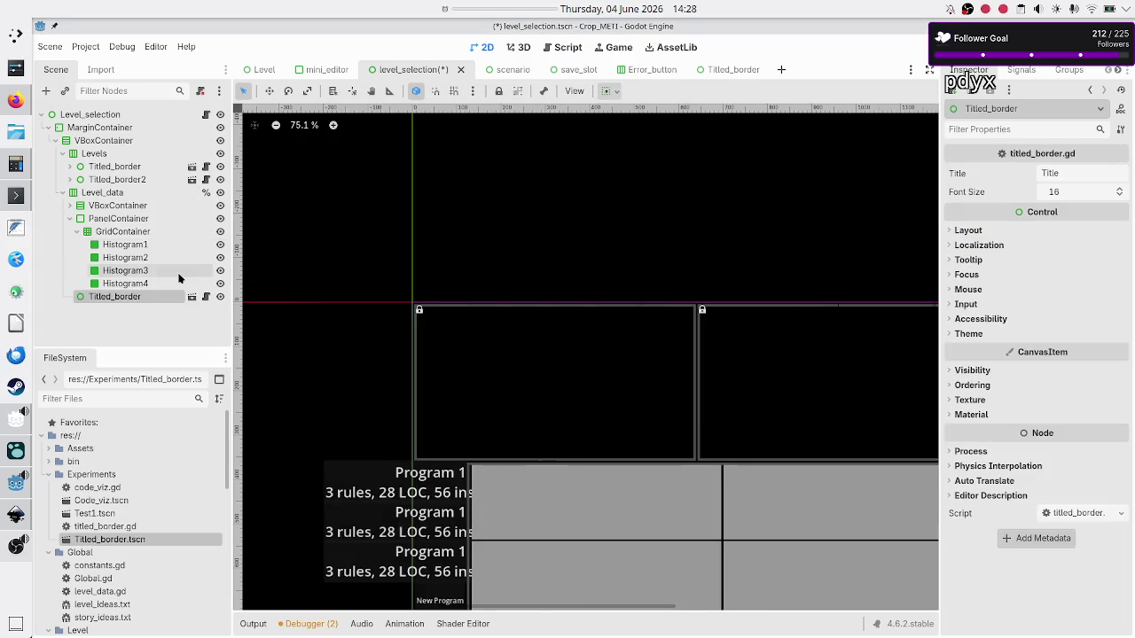
{"action": "left_click", "coordinate": [61, 192]}
{"action": "left_click", "coordinate": [61, 193]}
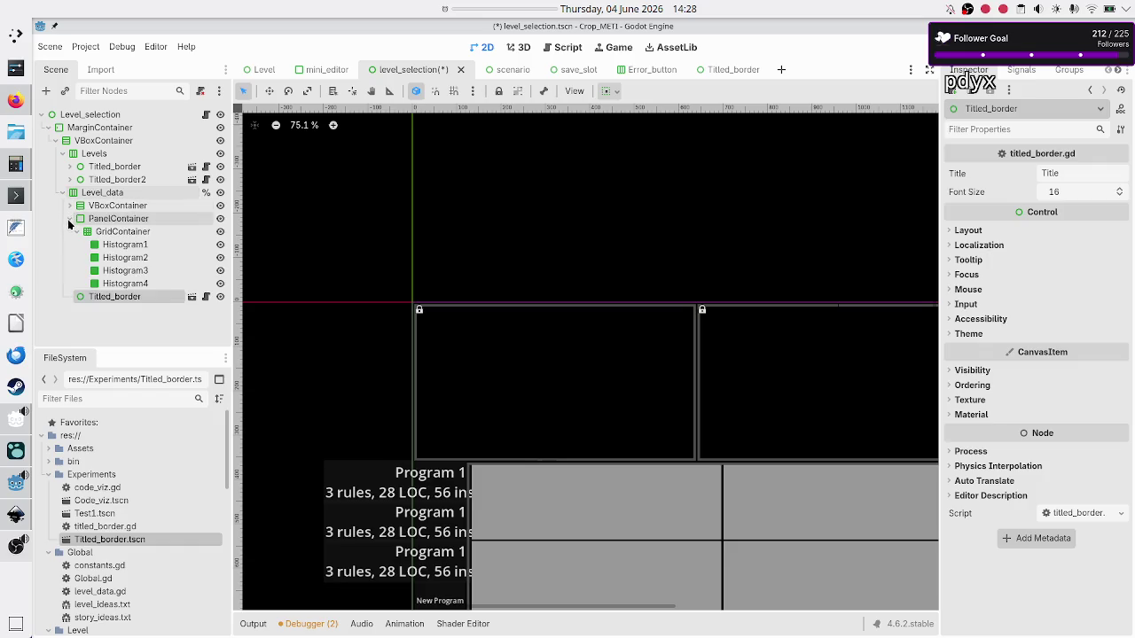
{"action": "left_click", "coordinate": [71, 219]}
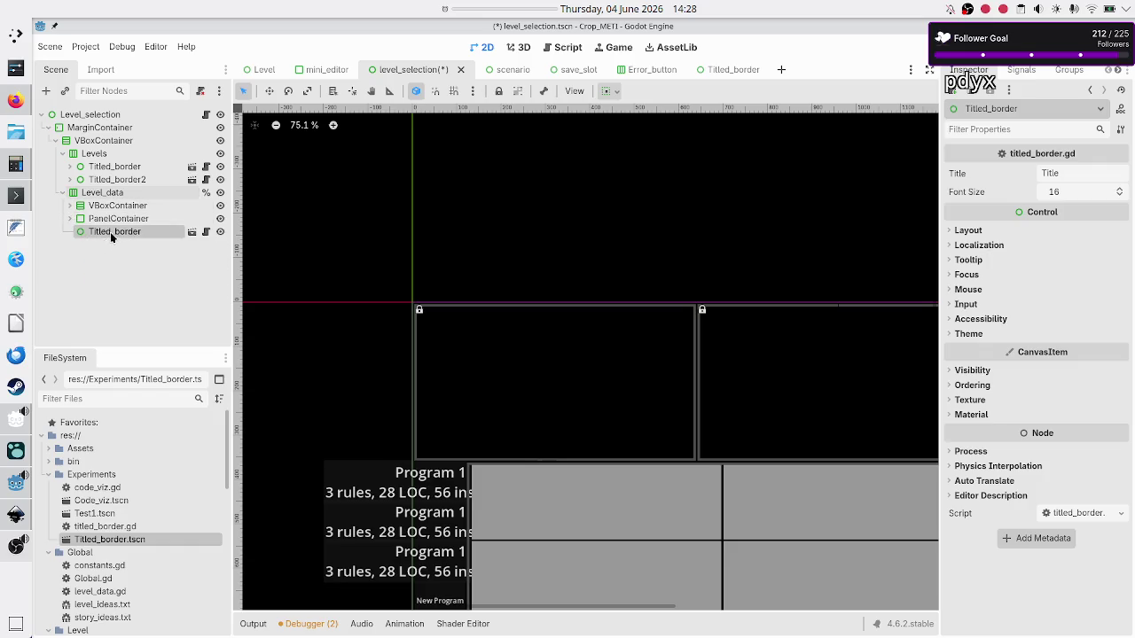
{"action": "left_click_drag", "start_coordinate": [111, 234], "coordinate": [107, 201]}
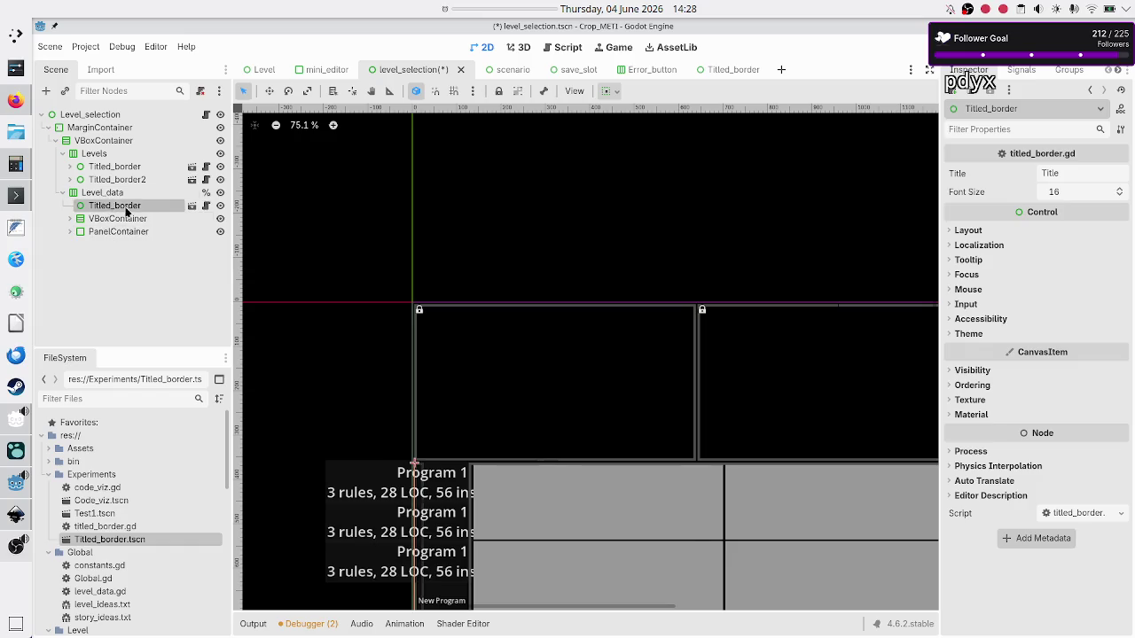
{"action": "left_click", "coordinate": [113, 222]}
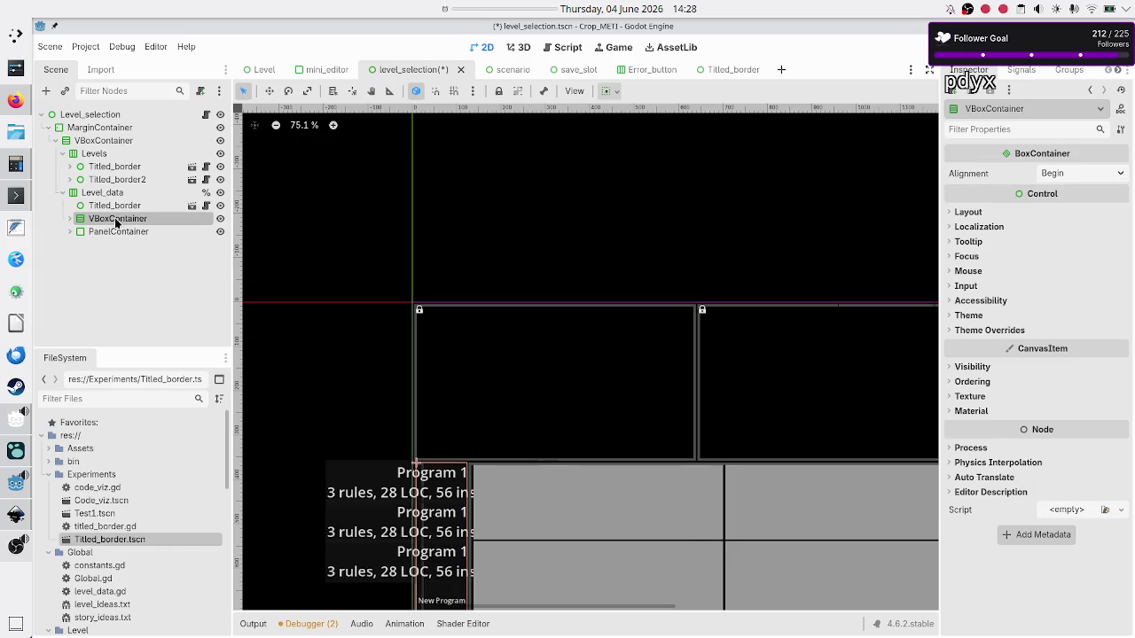
{"action": "left_click_drag", "start_coordinate": [115, 223], "coordinate": [127, 209]}
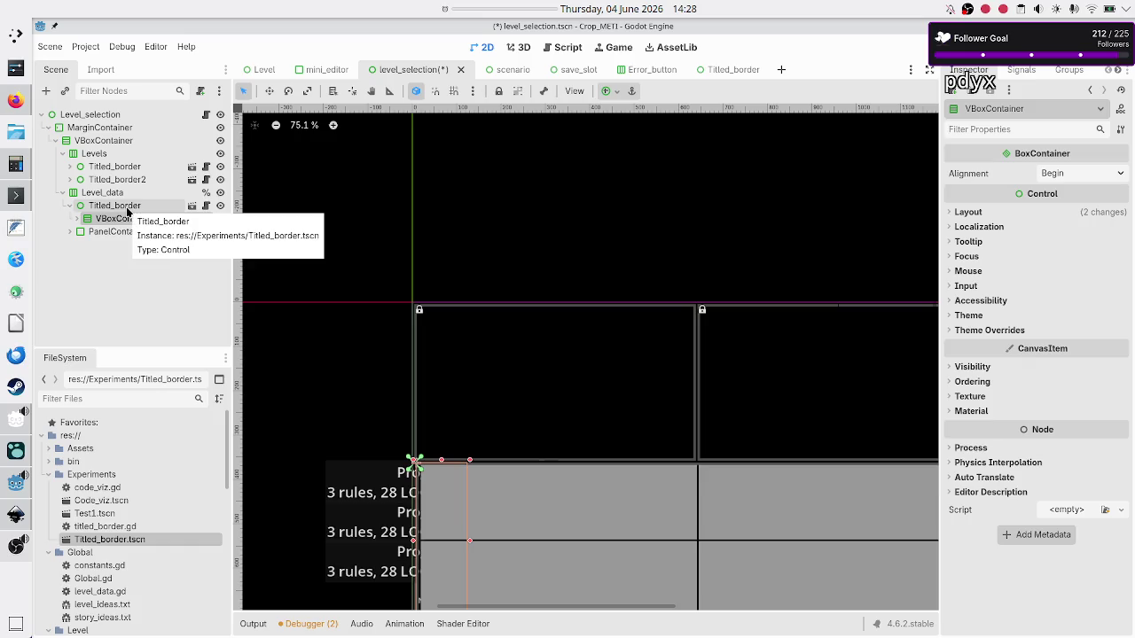
Step: Turn on Horizontal Expand under Container Sizing for the Titled_border
{"action": "left_click", "coordinate": [108, 205]}
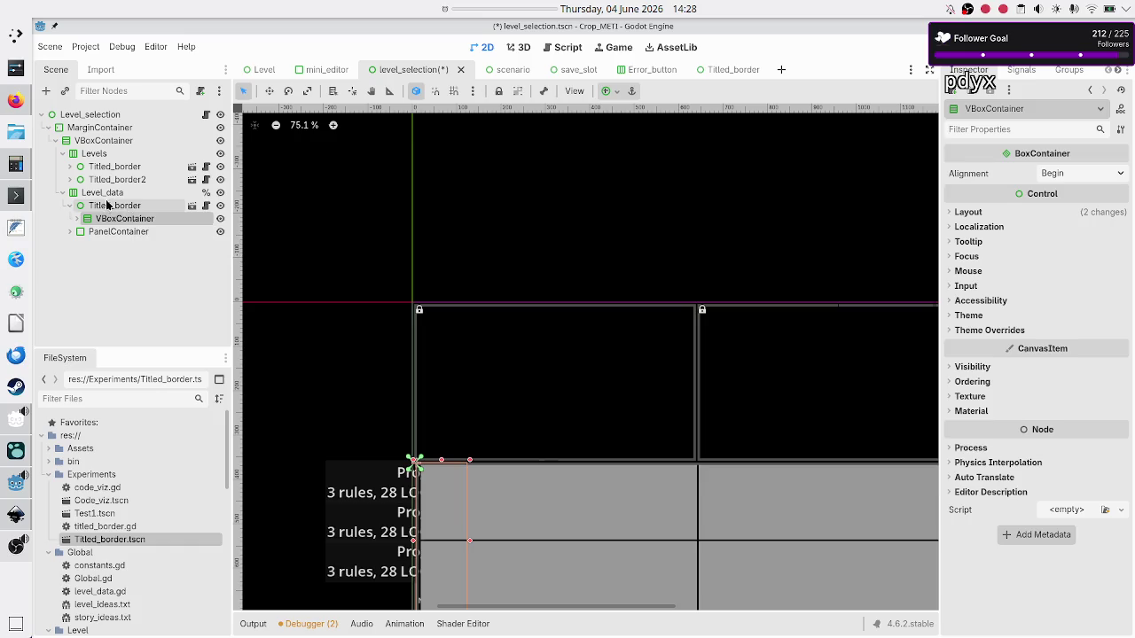
{"action": "left_click", "coordinate": [969, 232]}
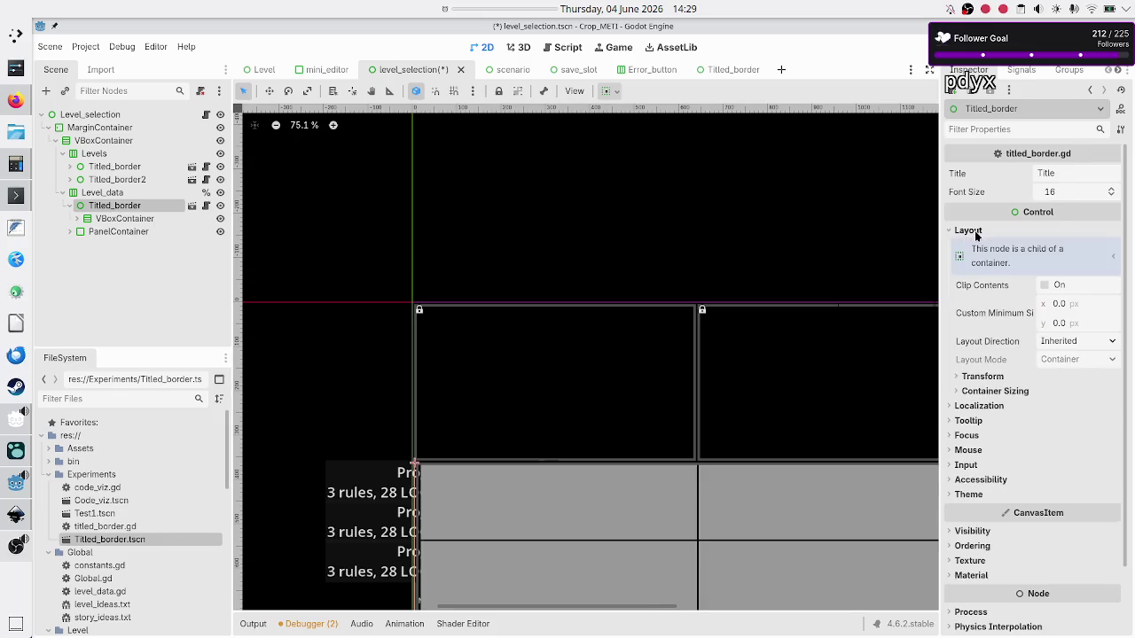
{"action": "left_click", "coordinate": [998, 392]}
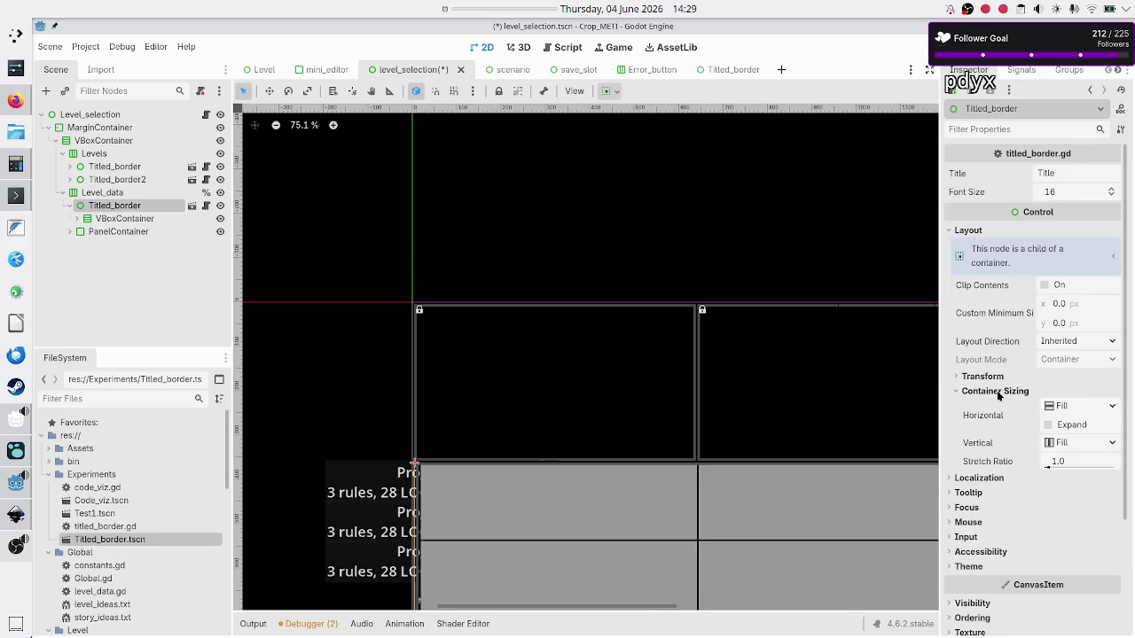
{"action": "left_click", "coordinate": [1069, 427]}
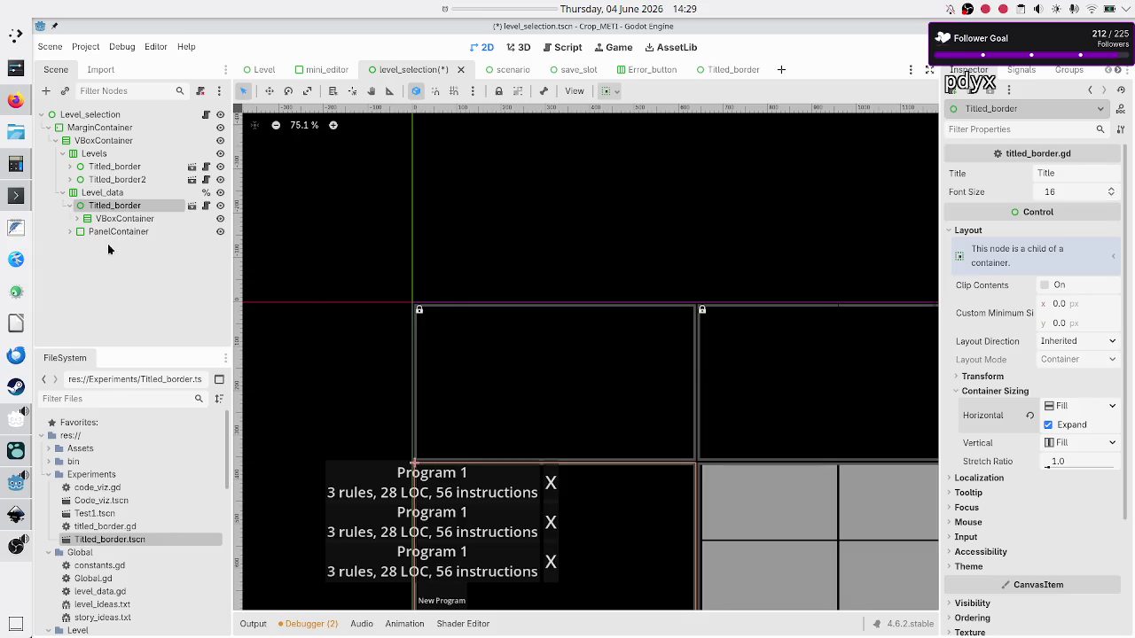
Step: Make the Titled_border's children editable and nest the VBoxContainer inside its Border node
{"action": "right_click", "coordinate": [131, 208]}
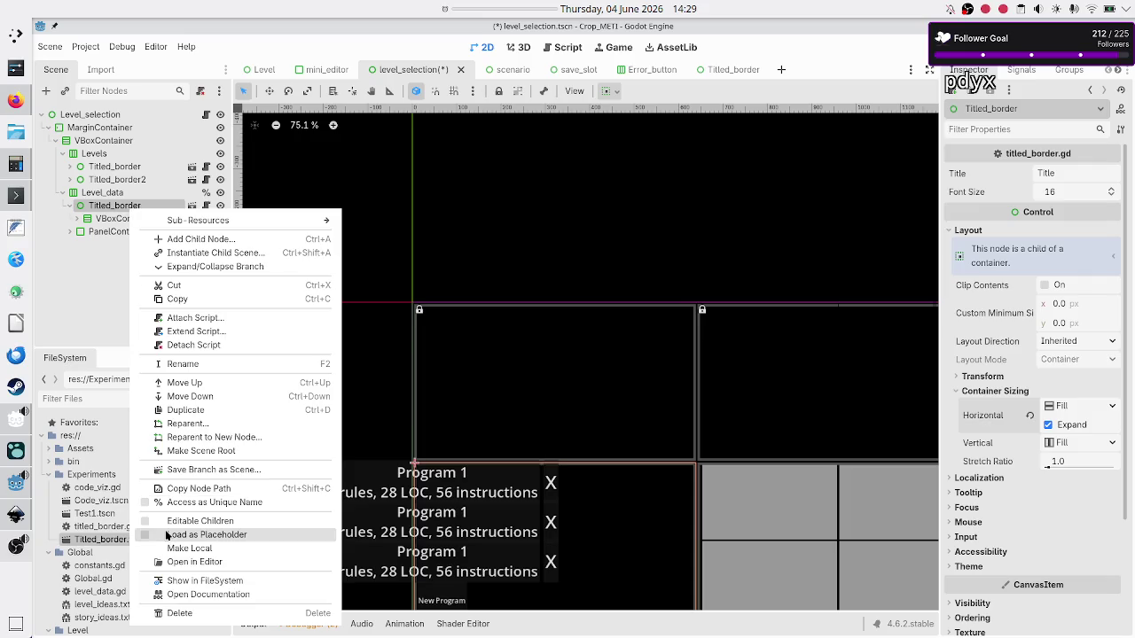
{"action": "left_click", "coordinate": [226, 521]}
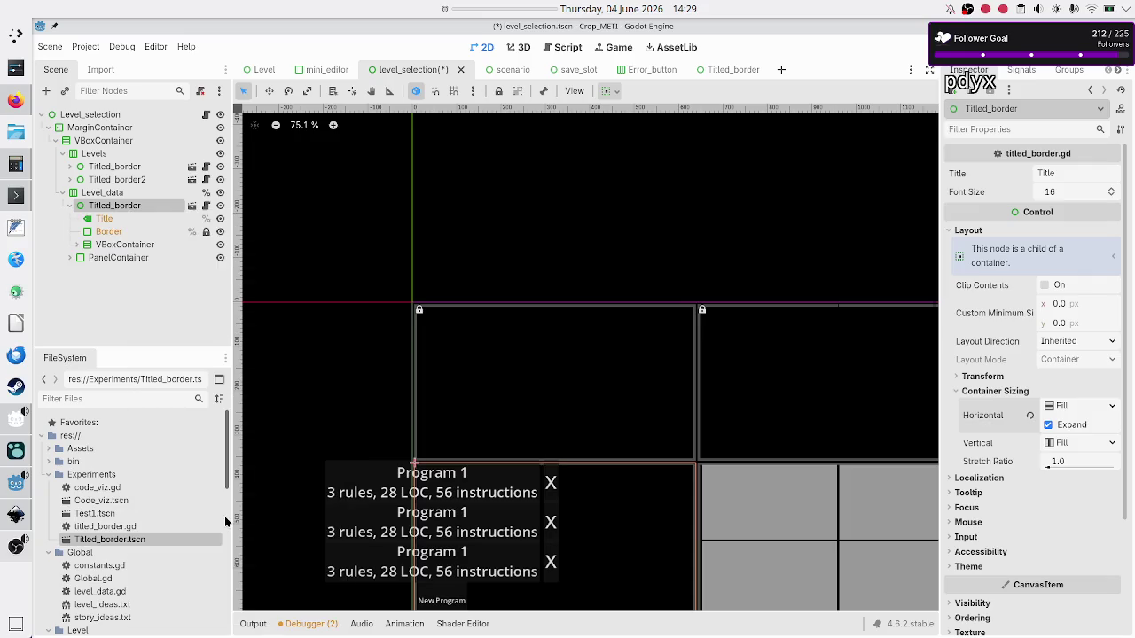
{"action": "left_click", "coordinate": [125, 247]}
{"action": "left_click_drag", "start_coordinate": [124, 251], "coordinate": [115, 232]}
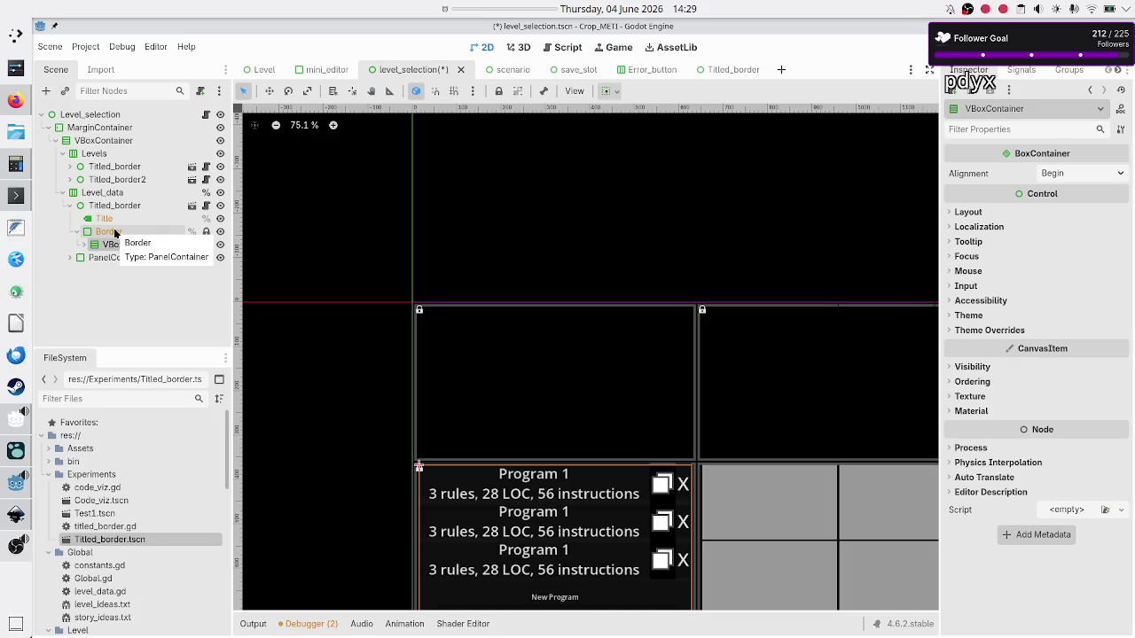
{"action": "left_click", "coordinate": [114, 231]}
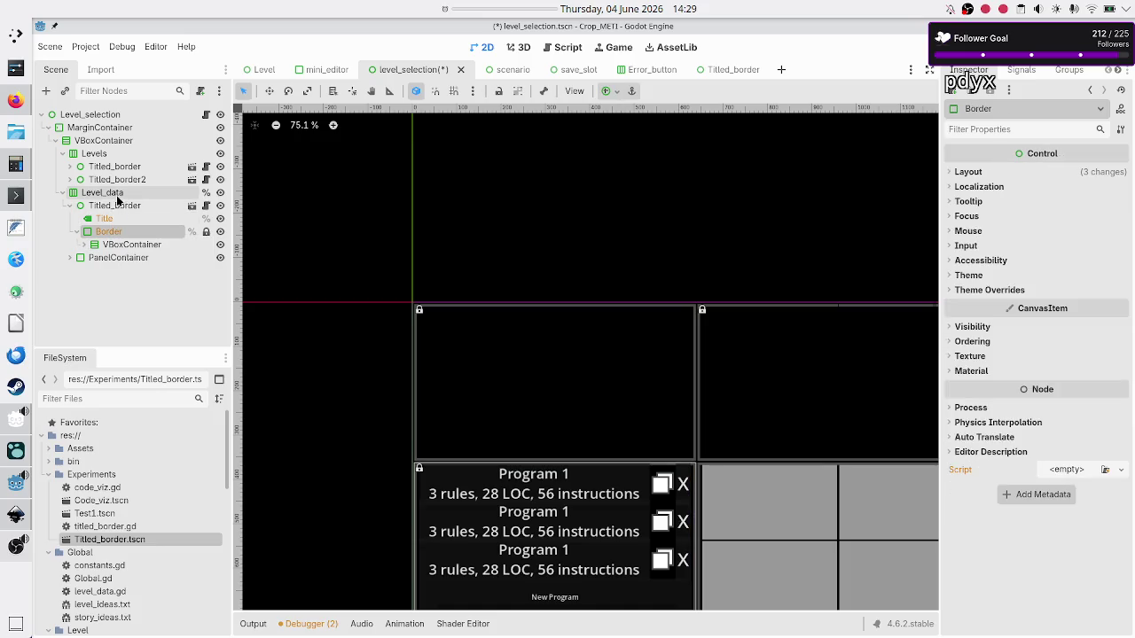
{"action": "left_click", "coordinate": [112, 208]}
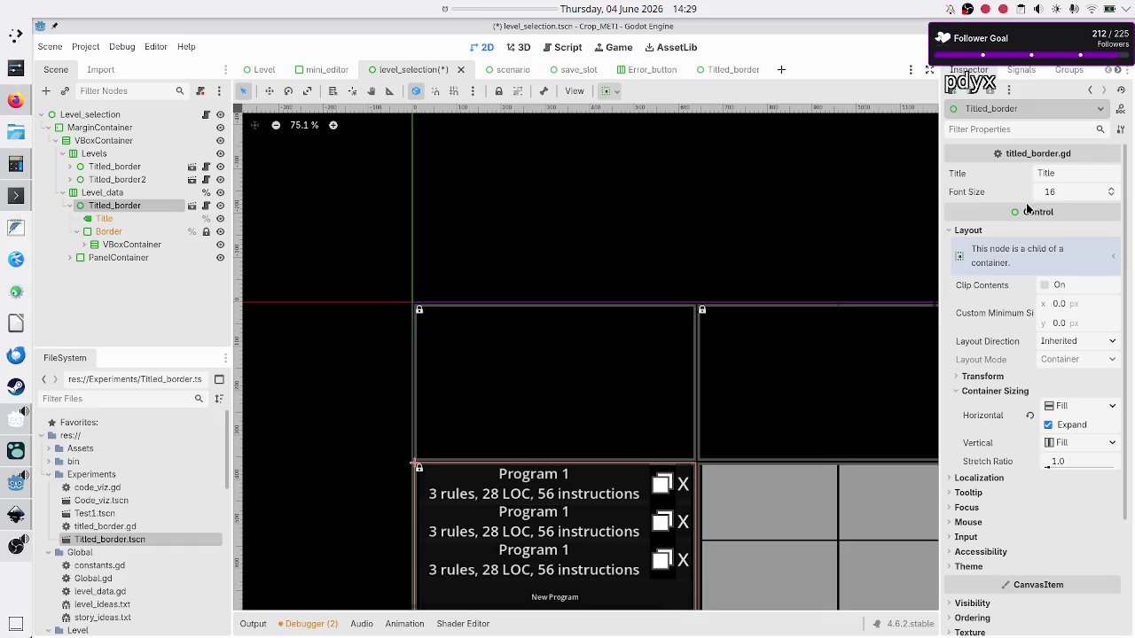
Step: Set the border's Title to 'Programs', then save and run the scene with F6
{"action": "left_click", "coordinate": [1082, 171]}
{"action": "type", "text": "P"}
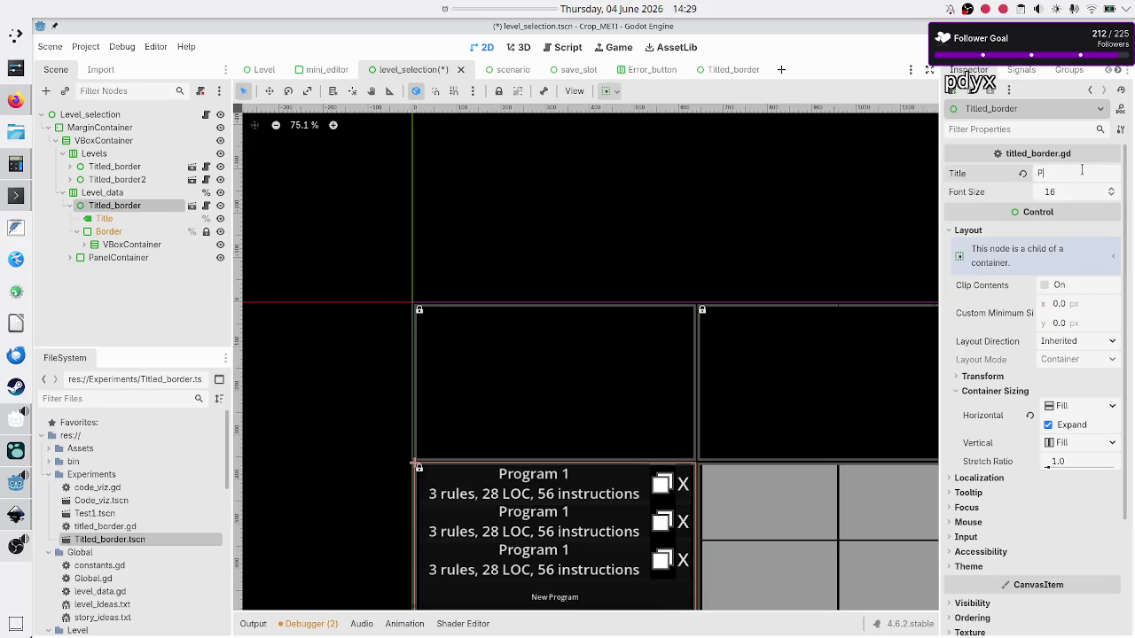
{"action": "type", "text": "rograms"}
{"action": "key", "text": "F6"}
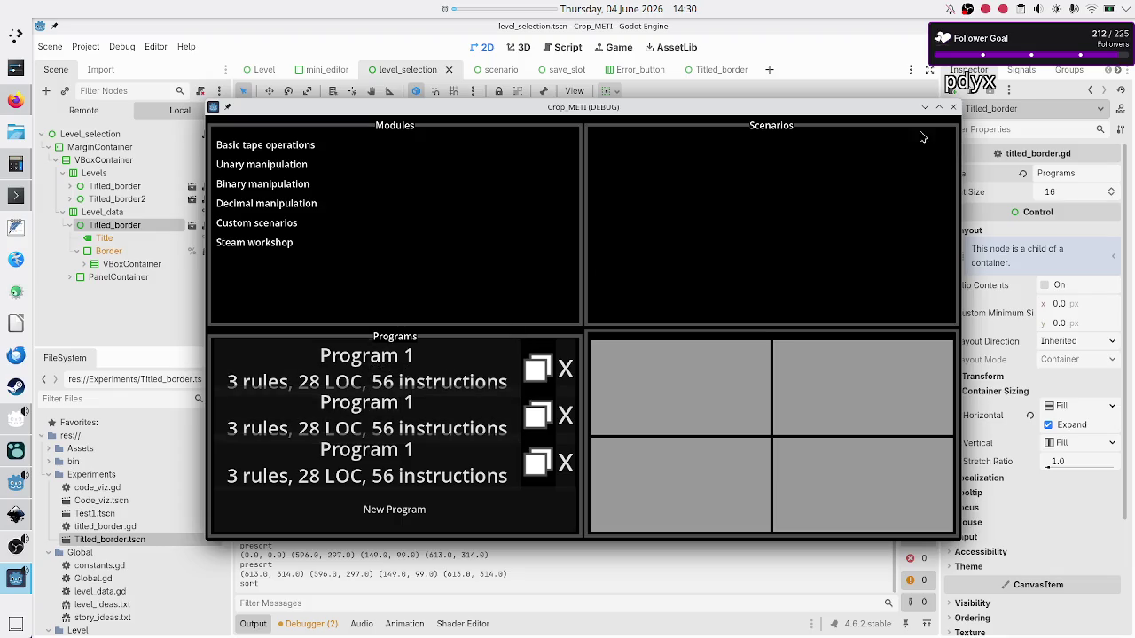
Step: Close the Crop_METI (DEBUG) game window
{"action": "left_click", "coordinate": [955, 109]}
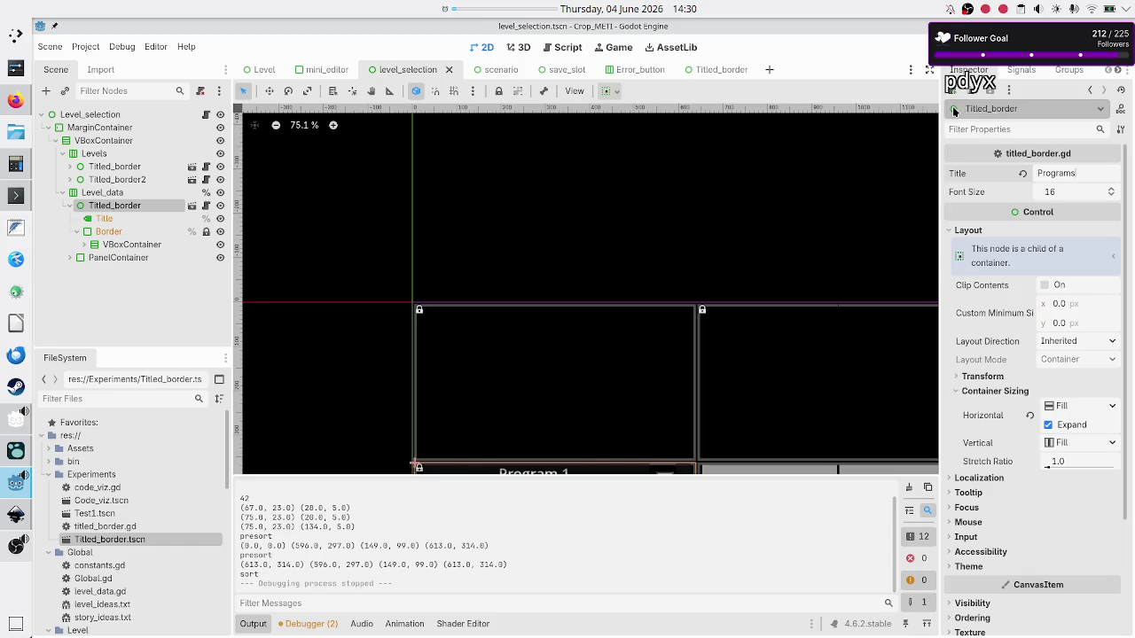
Step: Open the save_slot scene with the Output panel collapsed, after checking the Inkscape mockup
{"action": "left_click", "coordinate": [559, 70]}
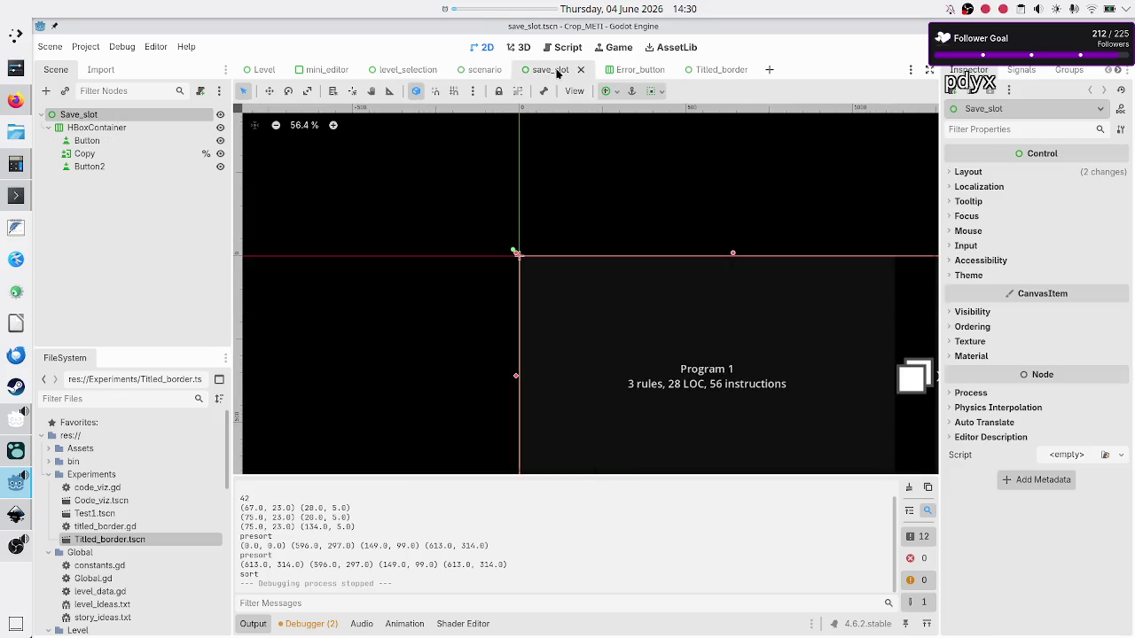
{"action": "left_click", "coordinate": [255, 625]}
{"action": "scroll", "coordinate": [674, 422], "scroll_direction": "right", "scroll_amount": 5}
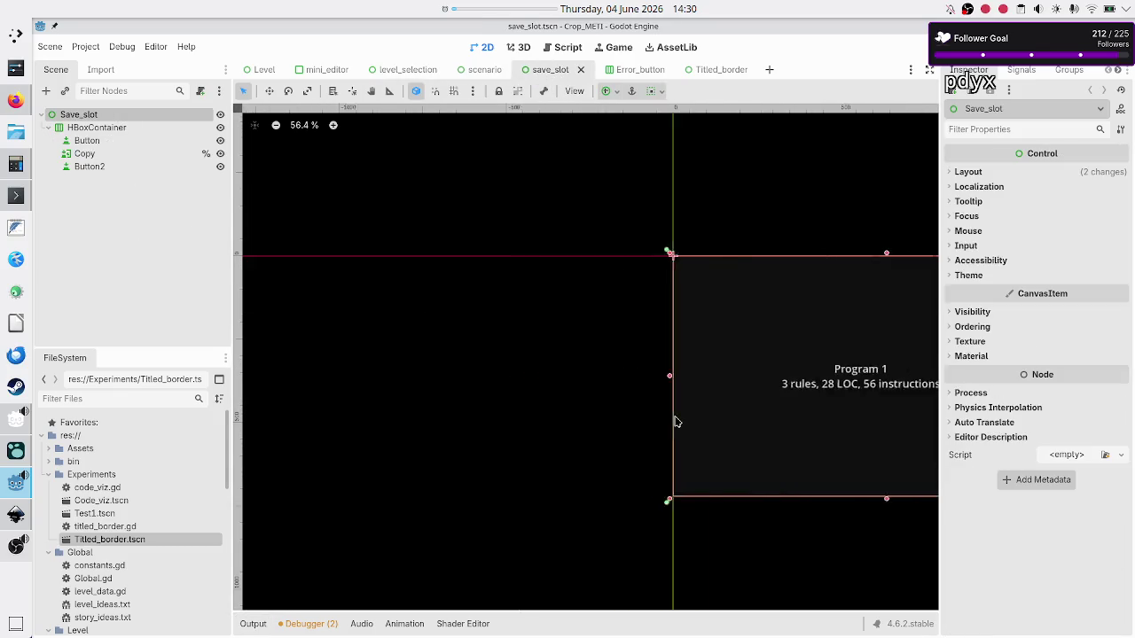
{"action": "scroll", "coordinate": [673, 422], "scroll_direction": "left", "scroll_amount": 2}
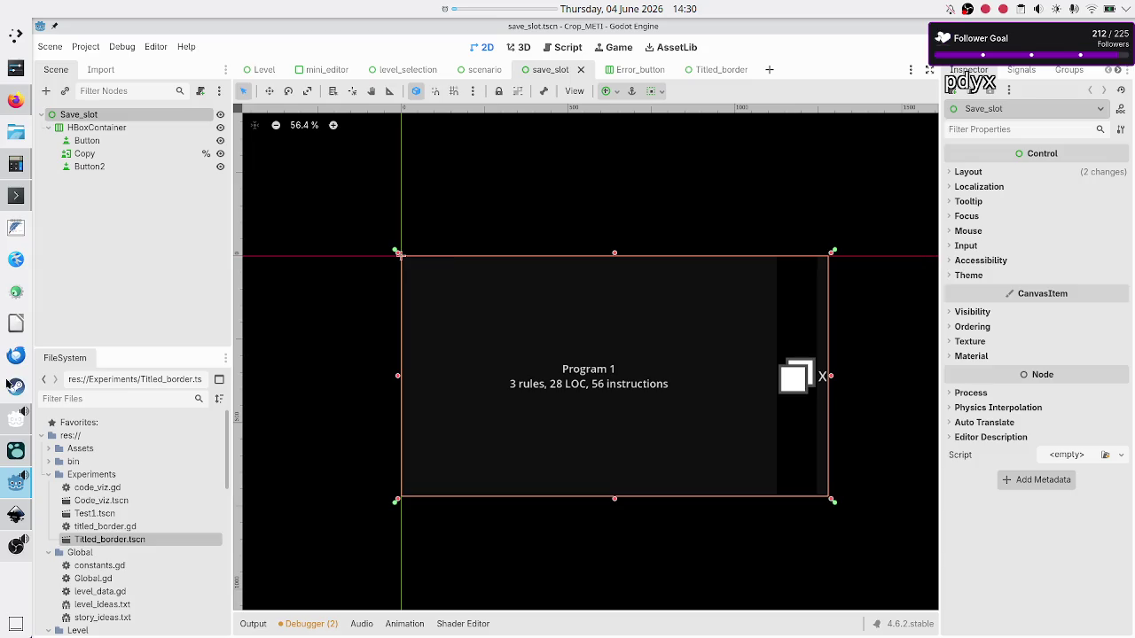
{"action": "left_click", "coordinate": [15, 519]}
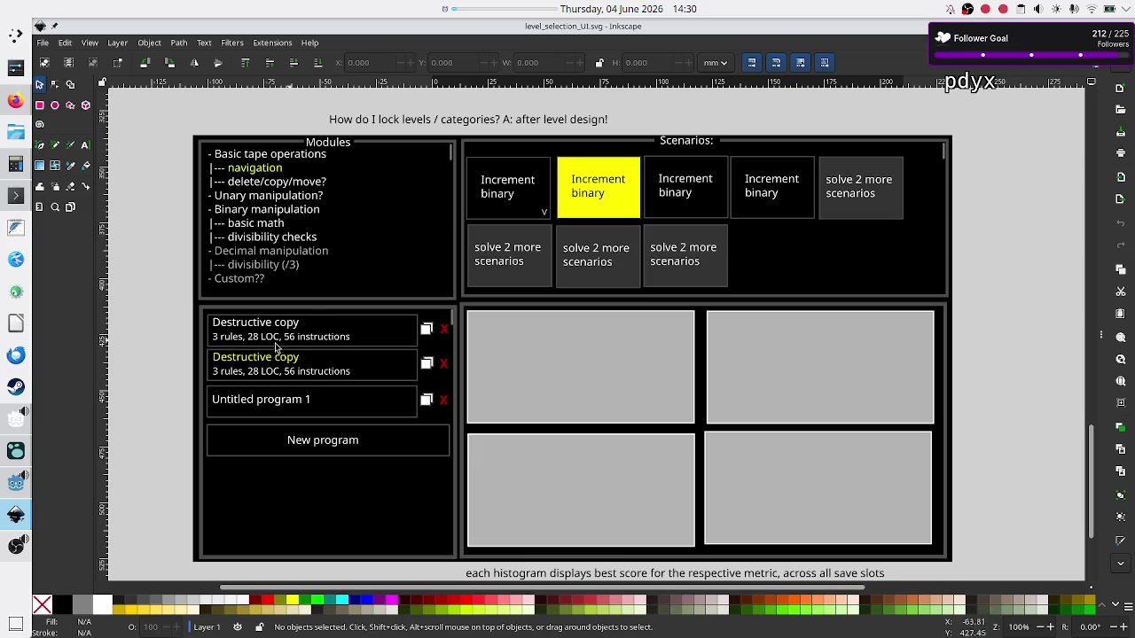
{"action": "left_click", "coordinate": [14, 486]}
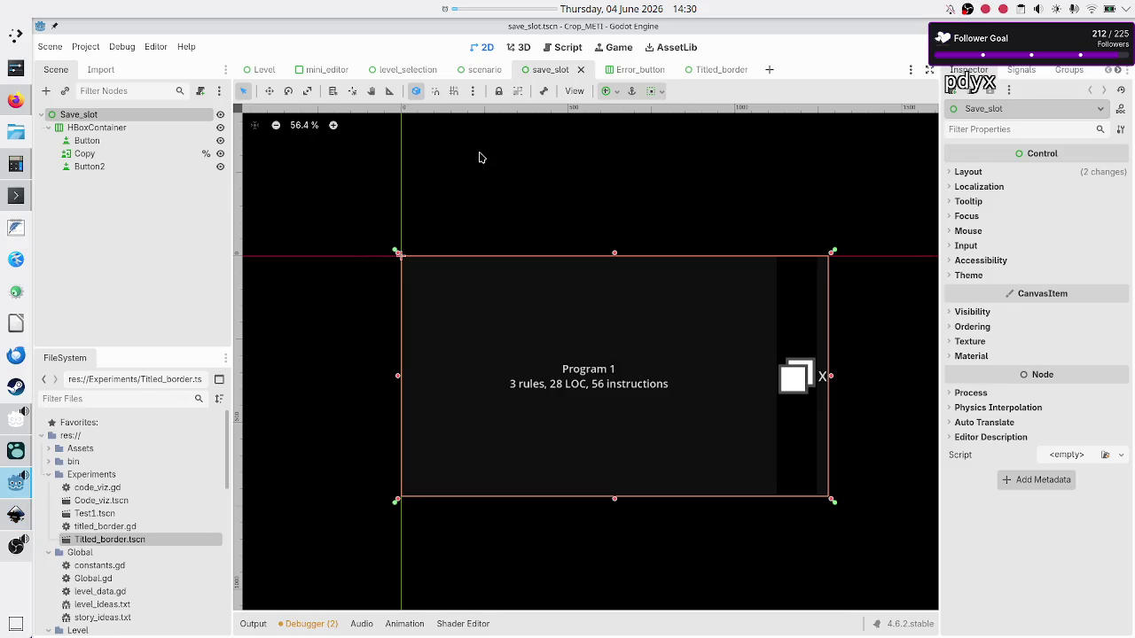
Step: Open level_data.gd, review the CATEGORIES entries from 'Basic tape operations' onward, and run the game
{"action": "mouse_move", "coordinate": [638, 65]}
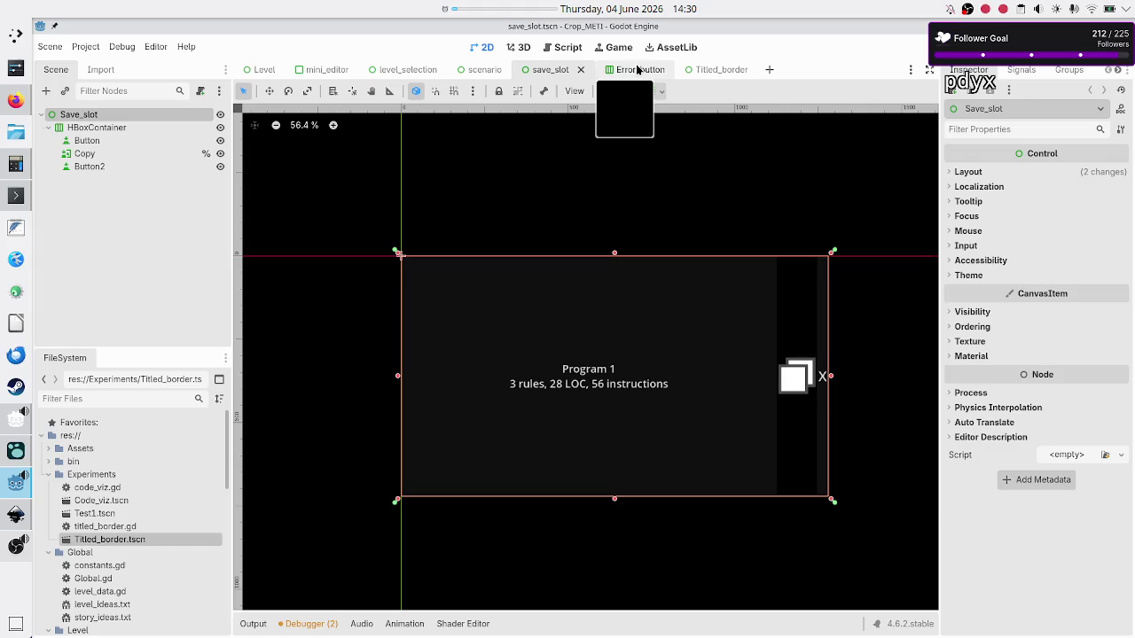
{"action": "left_click", "coordinate": [568, 47]}
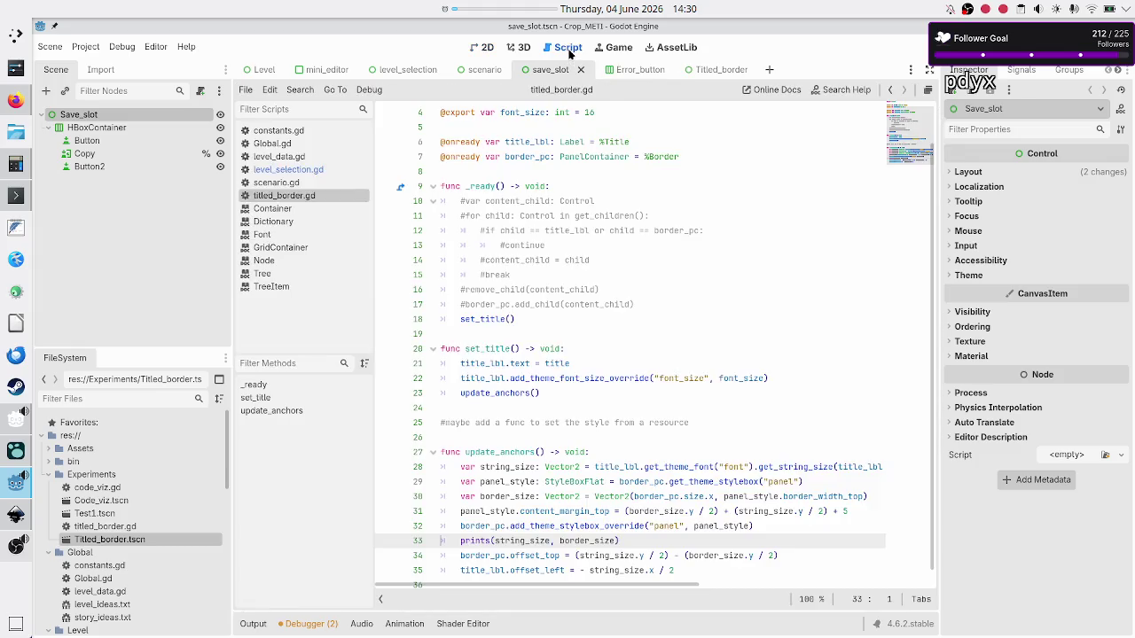
{"action": "left_click", "coordinate": [303, 160]}
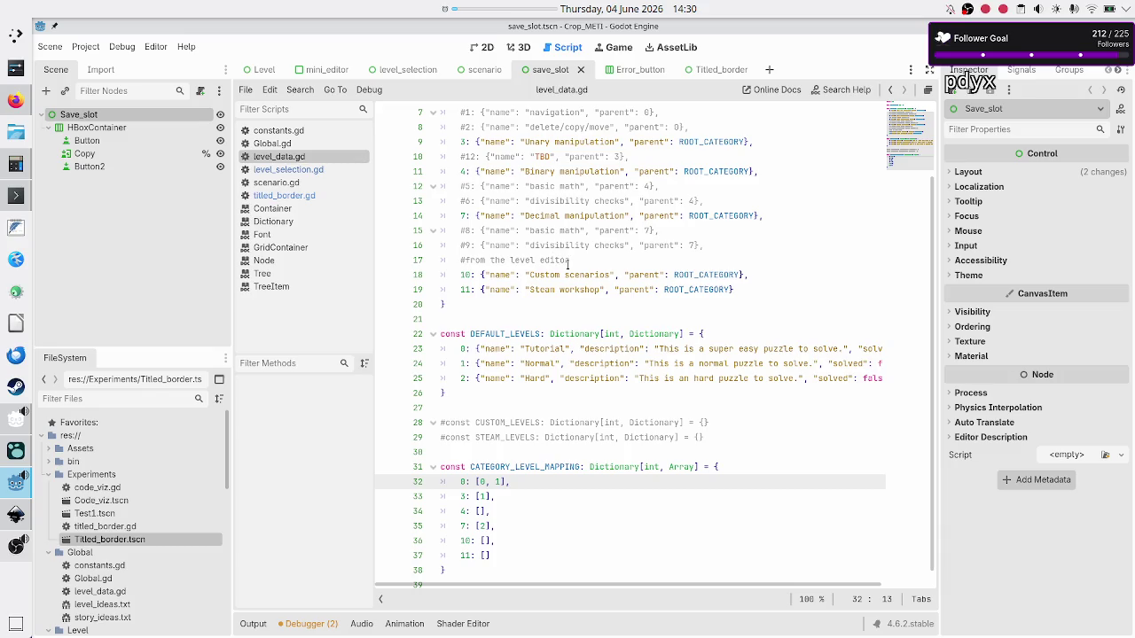
{"action": "scroll", "coordinate": [667, 297], "scroll_direction": "up", "scroll_amount": 2}
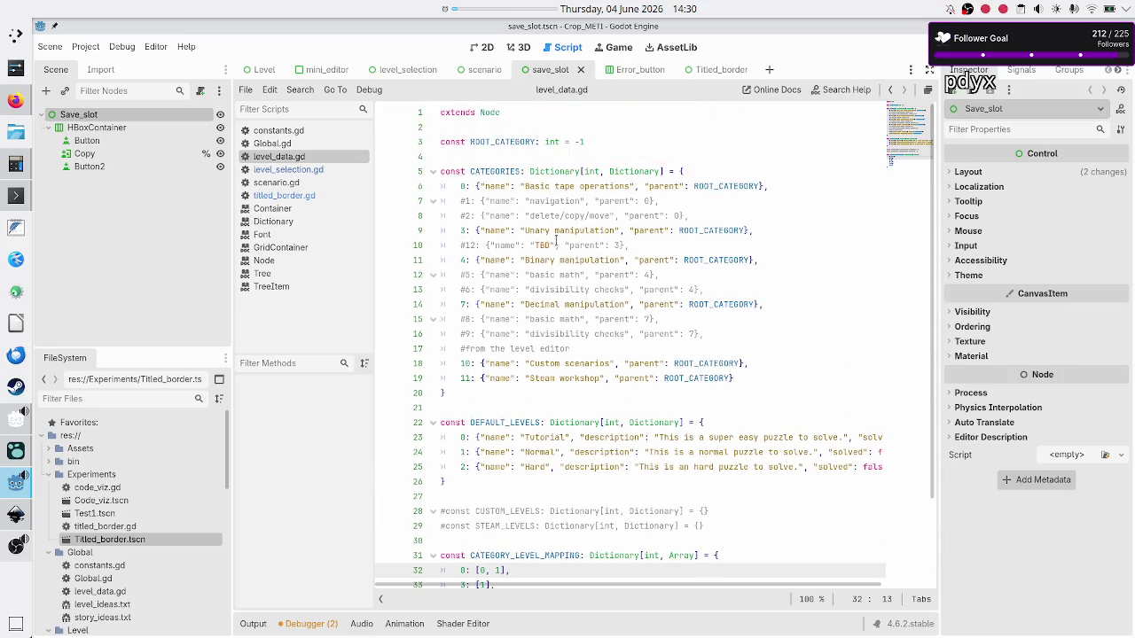
{"action": "left_click", "coordinate": [560, 214]}
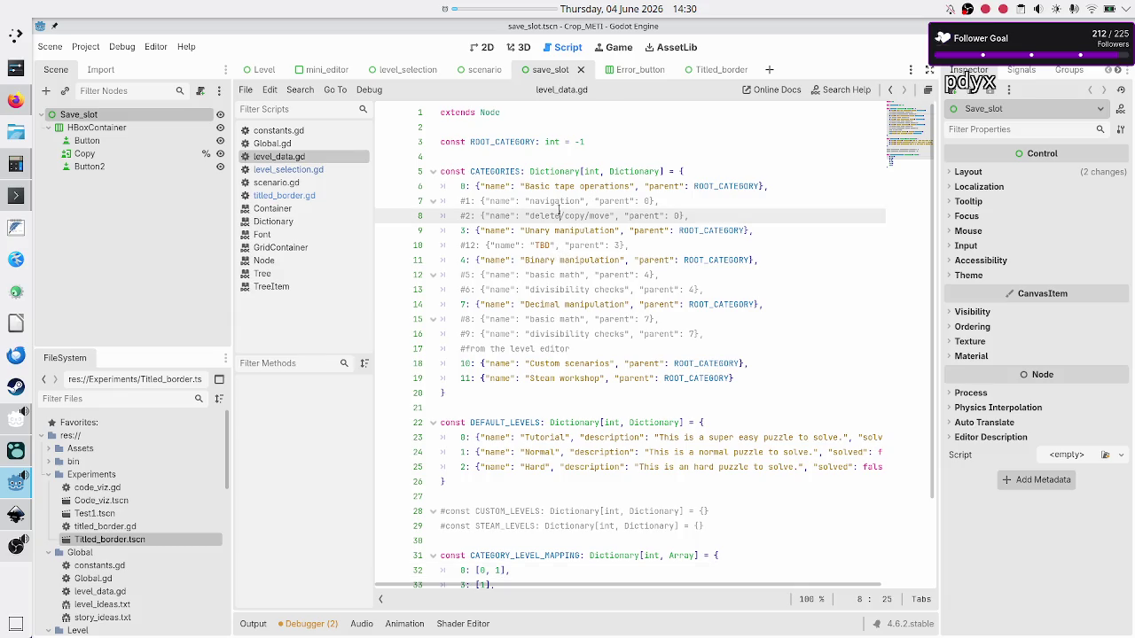
{"action": "left_click", "coordinate": [545, 201]}
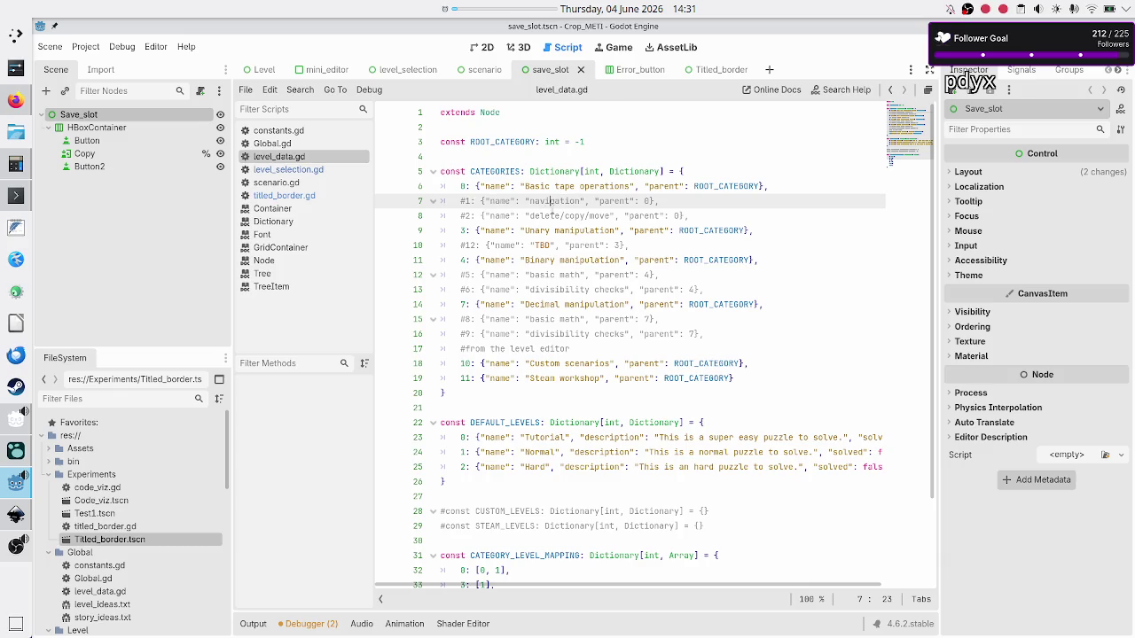
{"action": "left_click", "coordinate": [563, 217]}
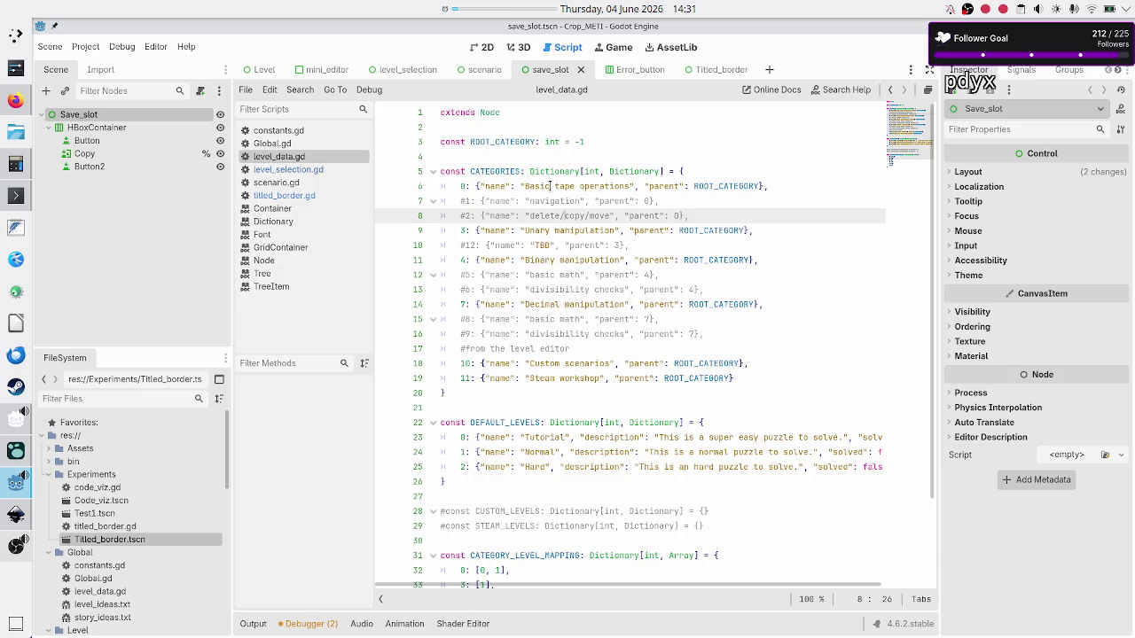
{"action": "left_click", "coordinate": [551, 186]}
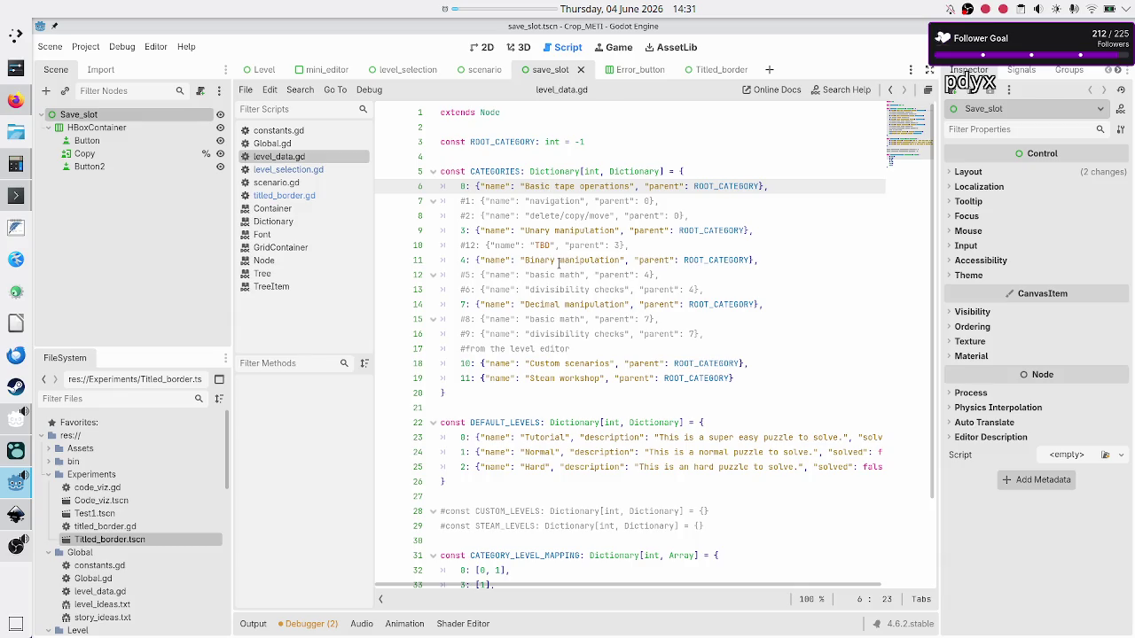
{"action": "left_click", "coordinate": [922, 47]}
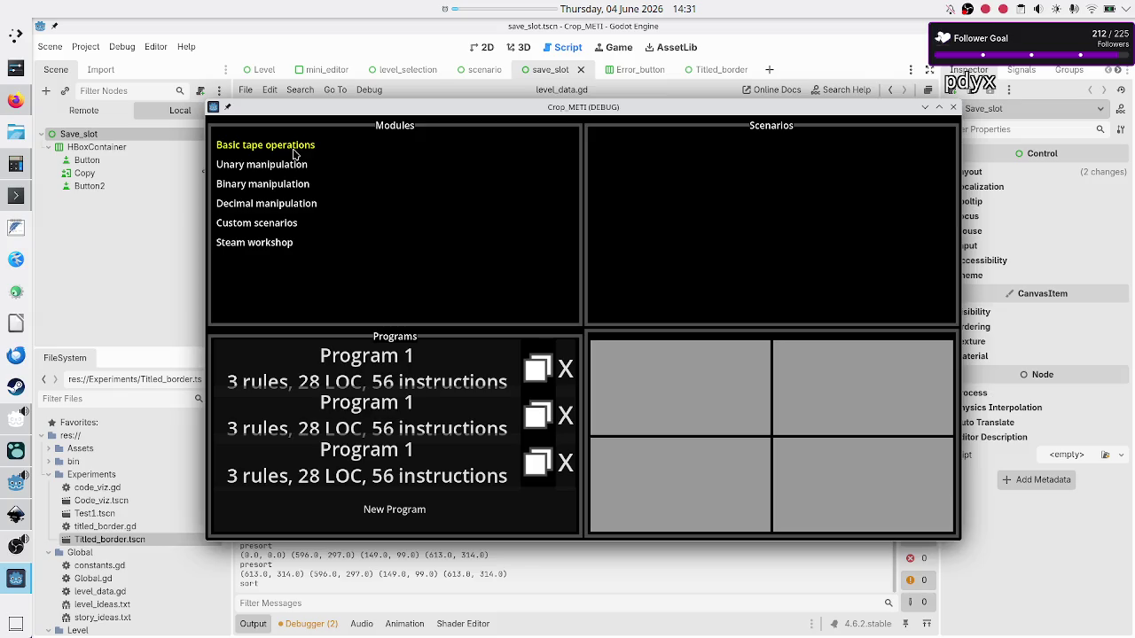
Step: View scenarios for Basic tape, Unary, Binary and Decimal manipulation modules, then close the game
{"action": "left_click", "coordinate": [294, 153]}
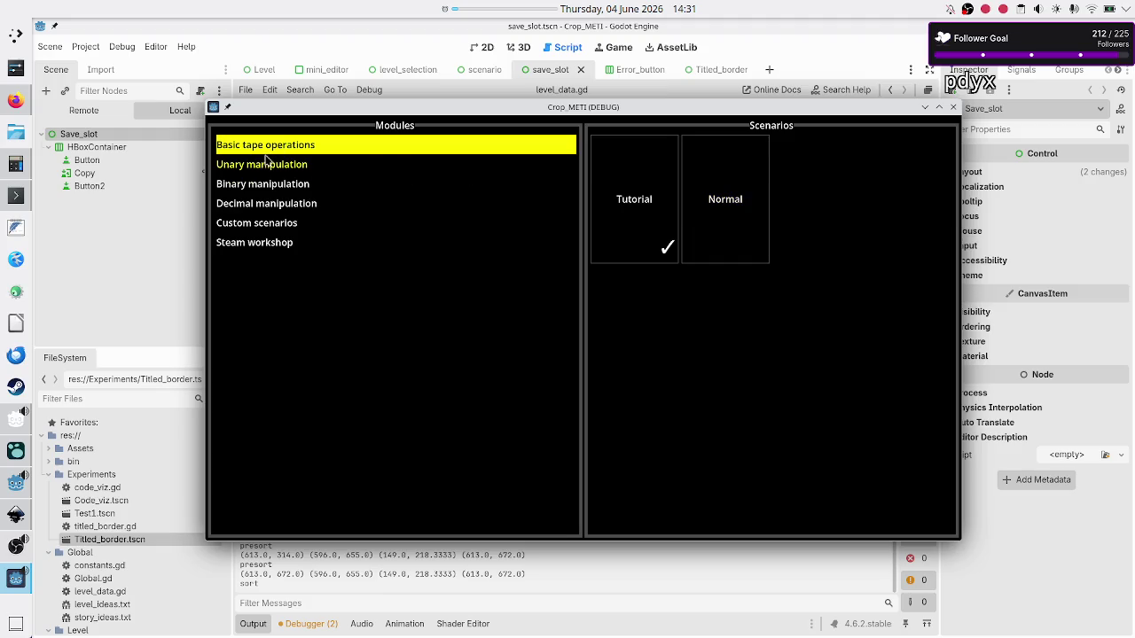
{"action": "left_click", "coordinate": [269, 169]}
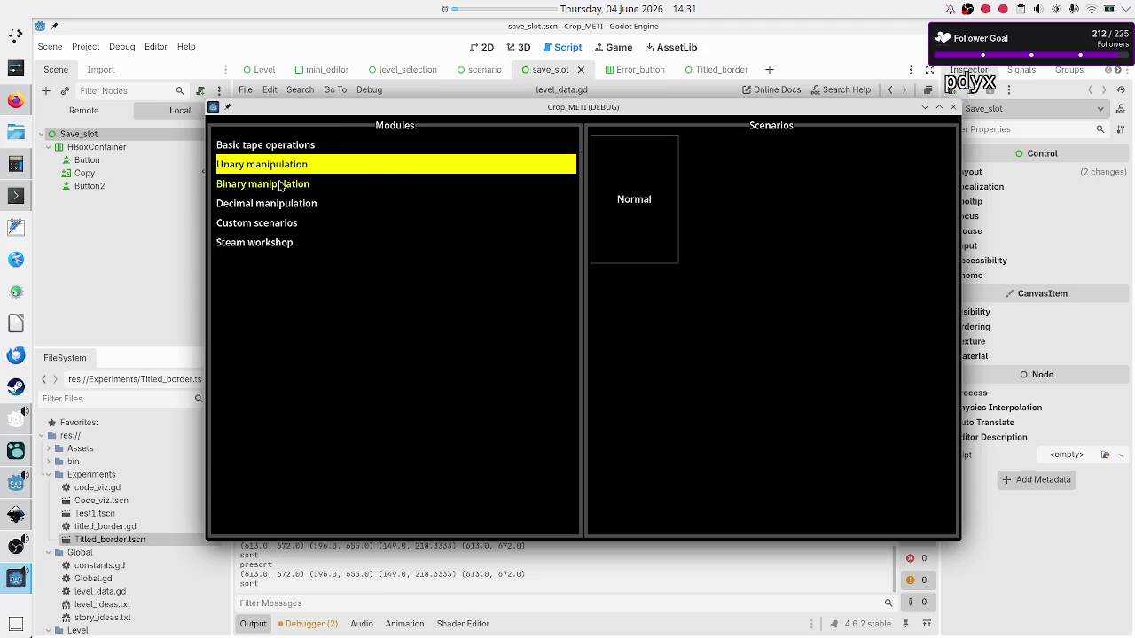
{"action": "left_click", "coordinate": [279, 186]}
{"action": "left_click", "coordinate": [283, 208]}
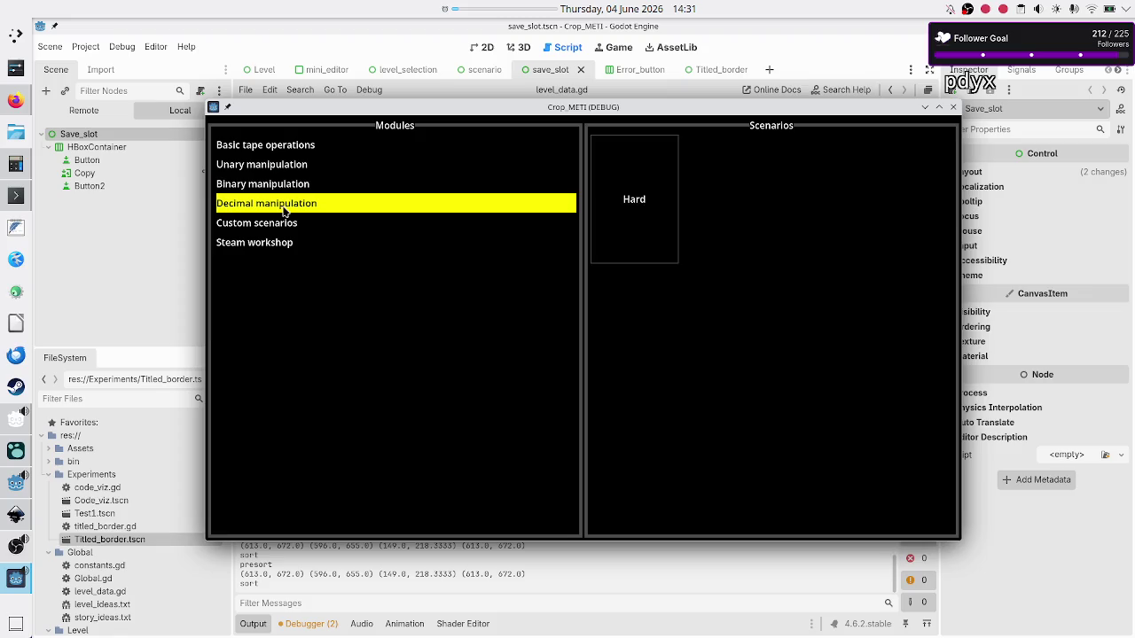
{"action": "left_click", "coordinate": [292, 147]}
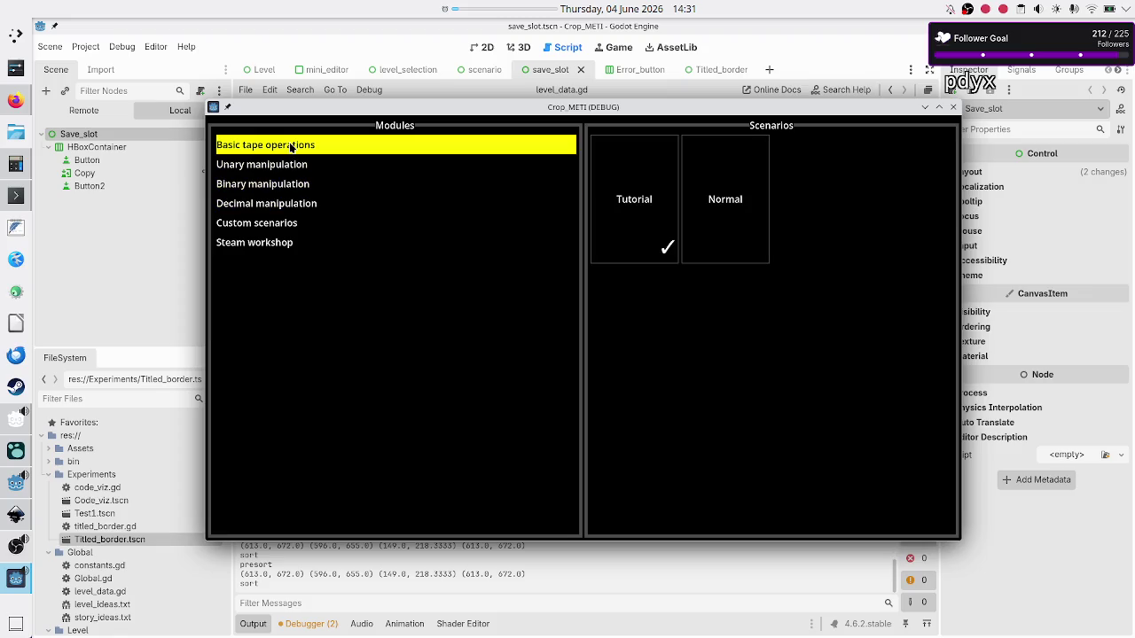
{"action": "left_click", "coordinate": [953, 108]}
Step: Insert a blank line 40 below the CATEGORY_LEVEL_MAPPING dictionary at the end of level_data.gd
{"action": "scroll", "coordinate": [548, 284], "scroll_direction": "down", "scroll_amount": 5}
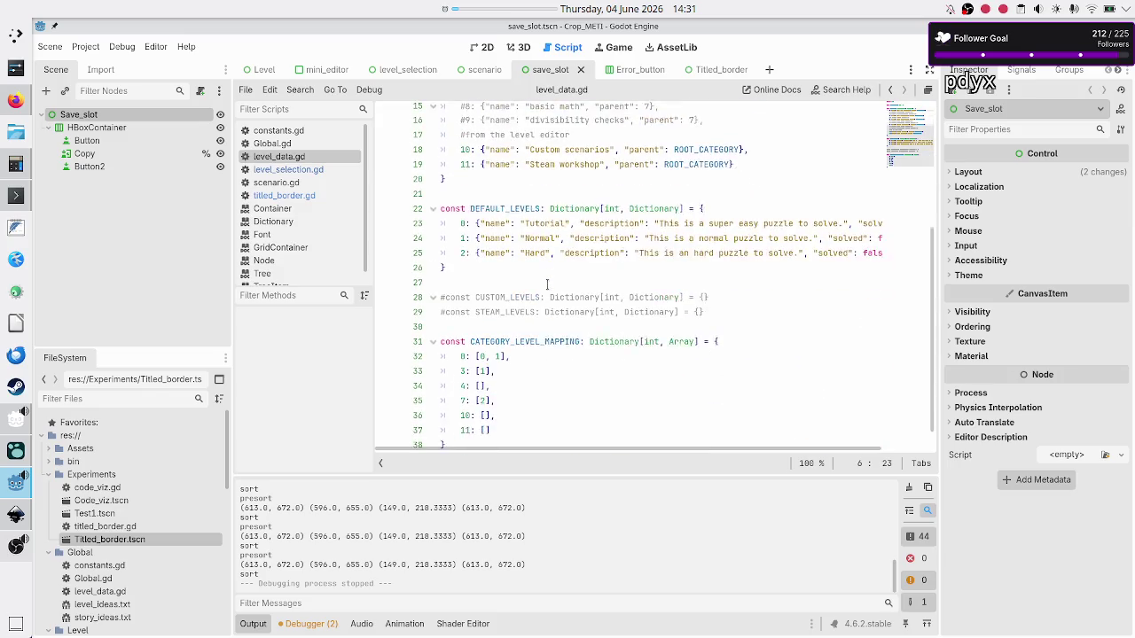
{"action": "scroll", "coordinate": [547, 283], "scroll_direction": "up", "scroll_amount": 3}
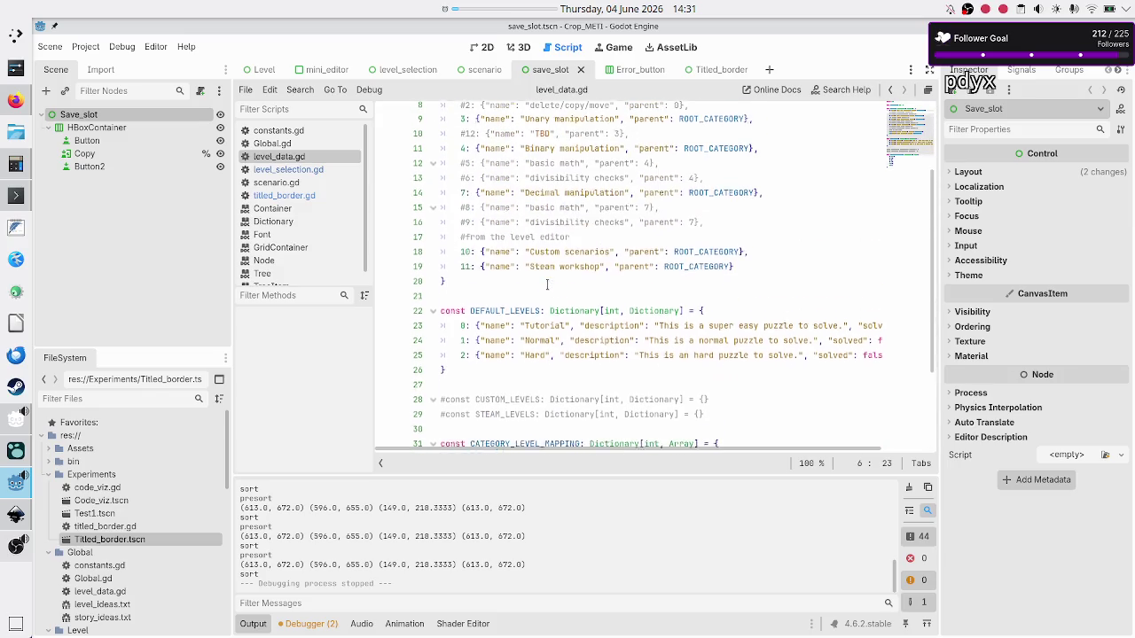
{"action": "scroll", "coordinate": [547, 284], "scroll_direction": "down", "scroll_amount": 1}
{"action": "left_click", "coordinate": [536, 290]}
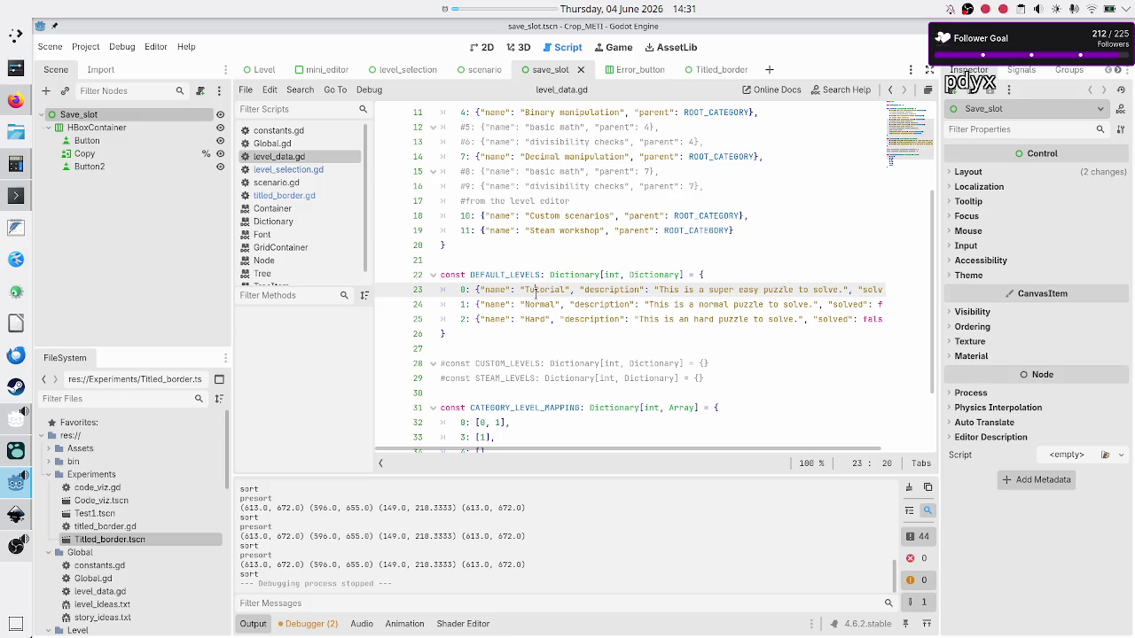
{"action": "scroll", "coordinate": [535, 290], "scroll_direction": "down", "scroll_amount": 2}
{"action": "left_click", "coordinate": [535, 319]}
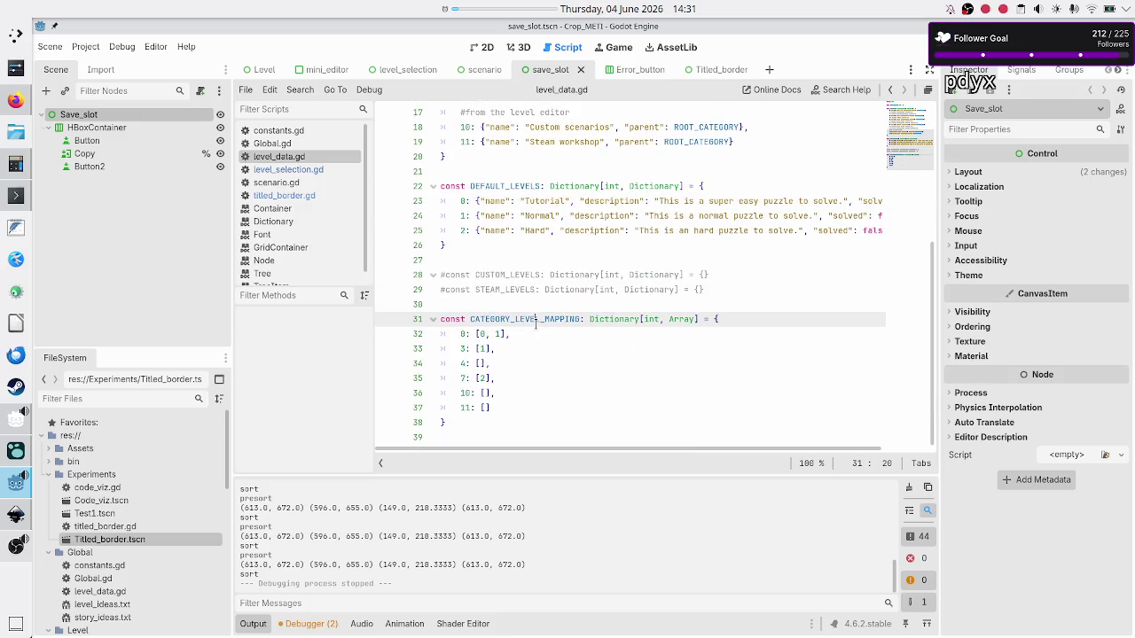
{"action": "left_click", "coordinate": [481, 334]}
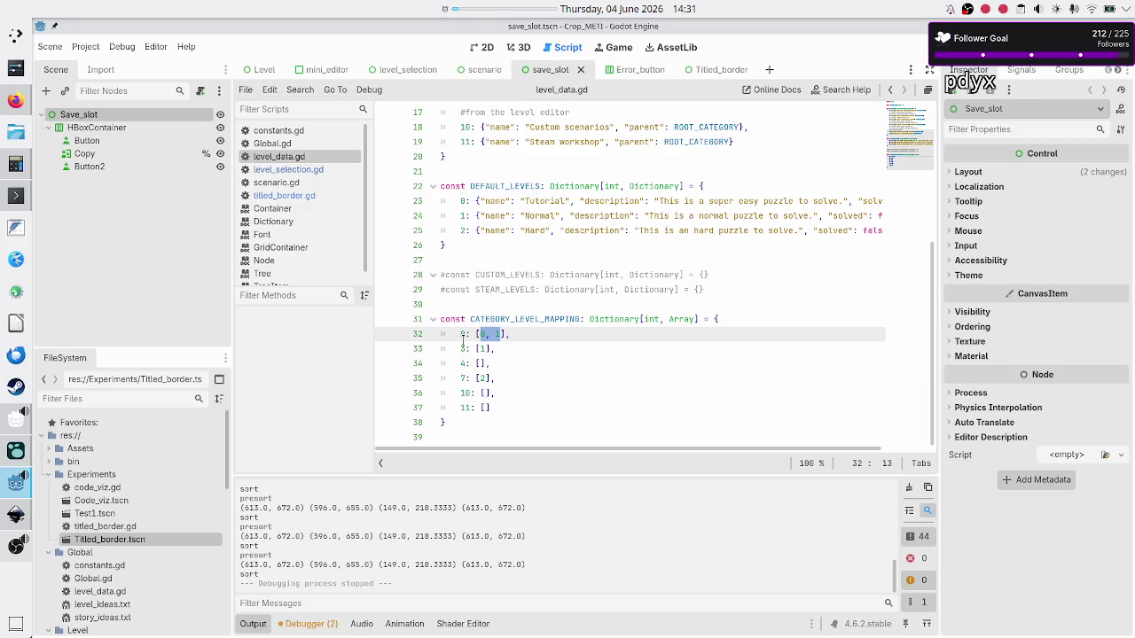
{"action": "left_click_drag", "start_coordinate": [460, 334], "coordinate": [475, 334]}
{"action": "left_click", "coordinate": [547, 333]}
{"action": "key", "text": "Down"}
{"action": "key", "text": "Down"}
{"action": "key", "text": "Down"}
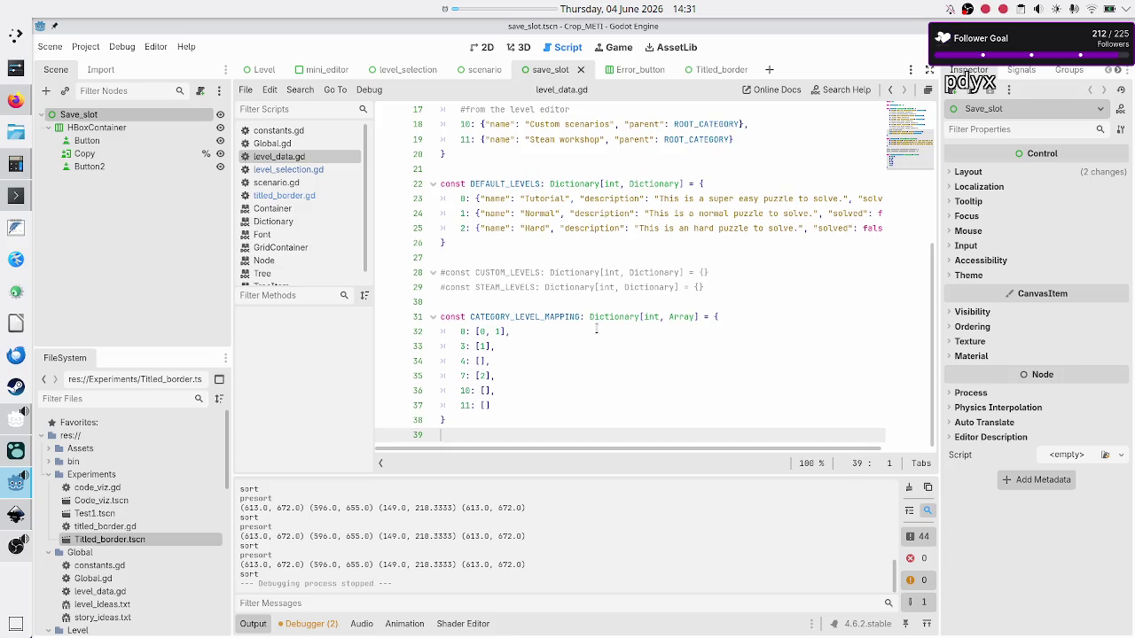
{"action": "key", "text": "Return"}
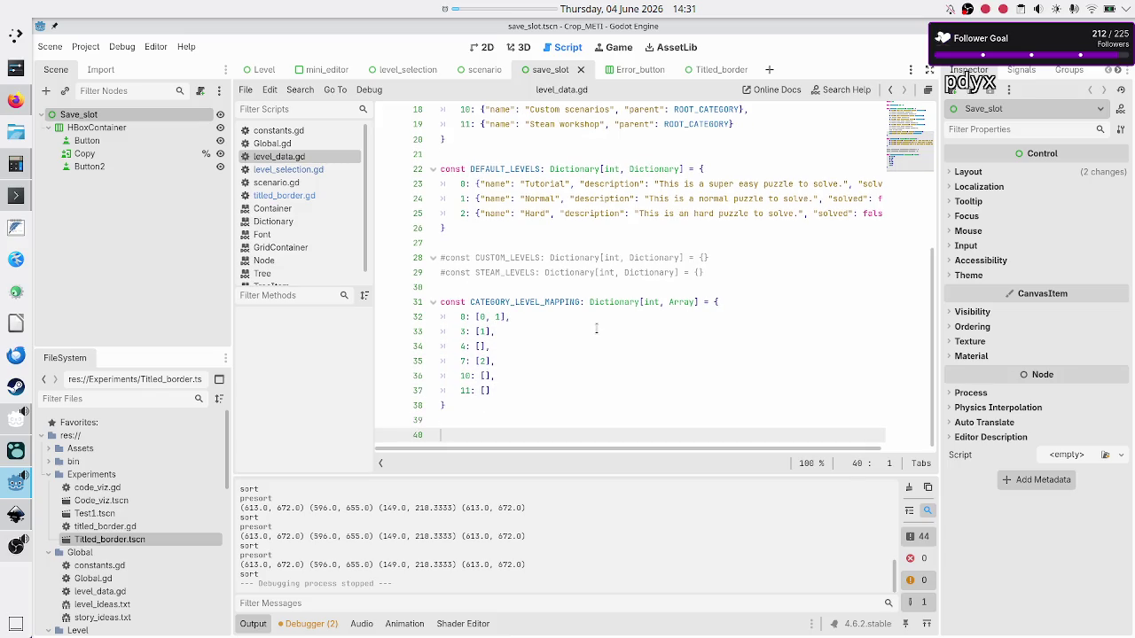
{"action": "mouse_move", "coordinate": [661, 268]}
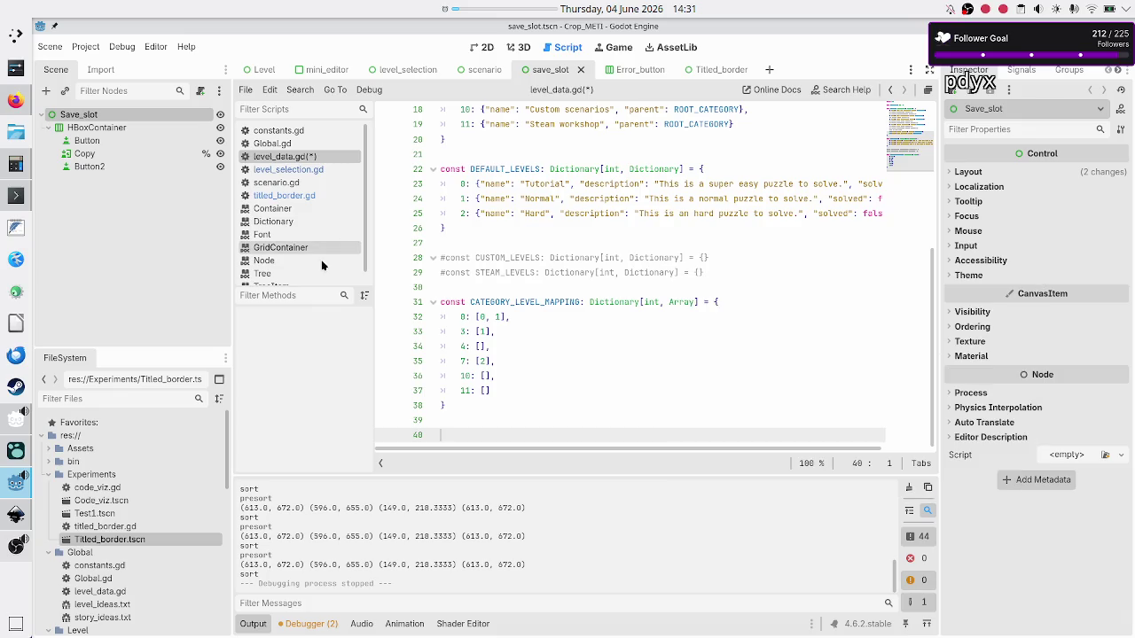
{"action": "left_click", "coordinate": [7, 521]}
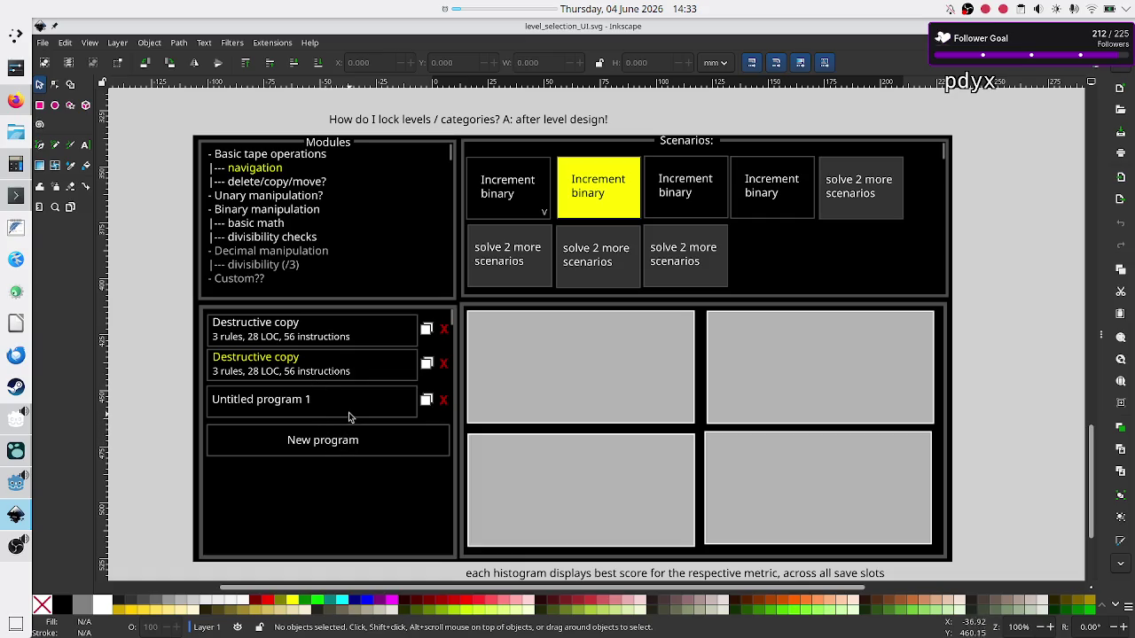
Step: Declare const SAVE_SLOTS: Dictionary[int, Dictionary] = { on line 40 of level_data.gd
{"action": "key", "text": "alt+Tab"}
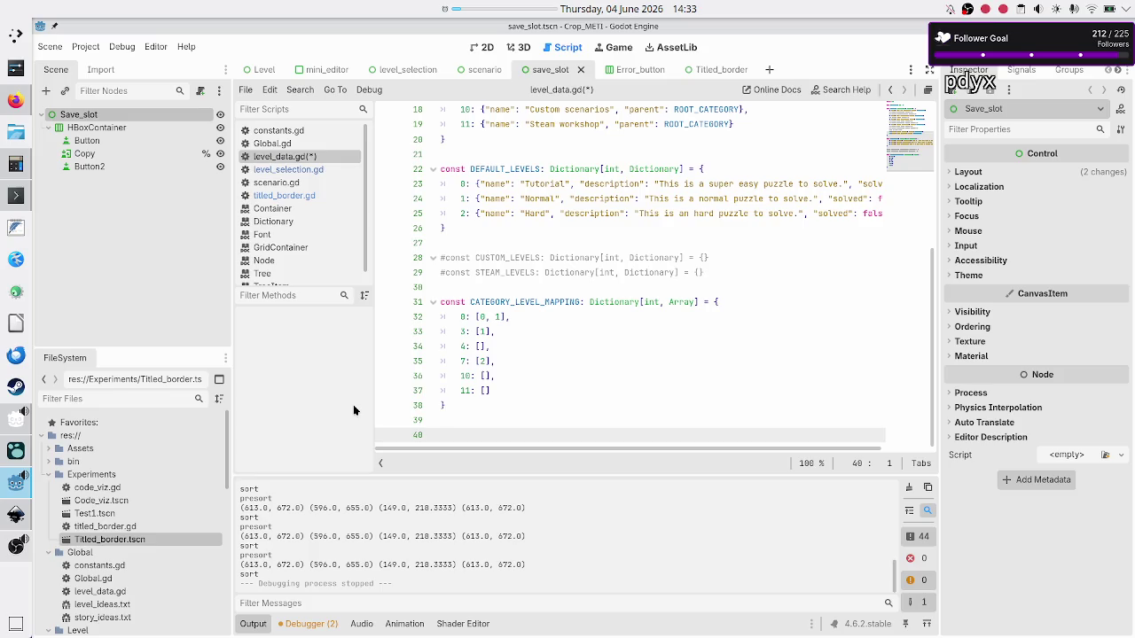
{"action": "type", "text": "const "}
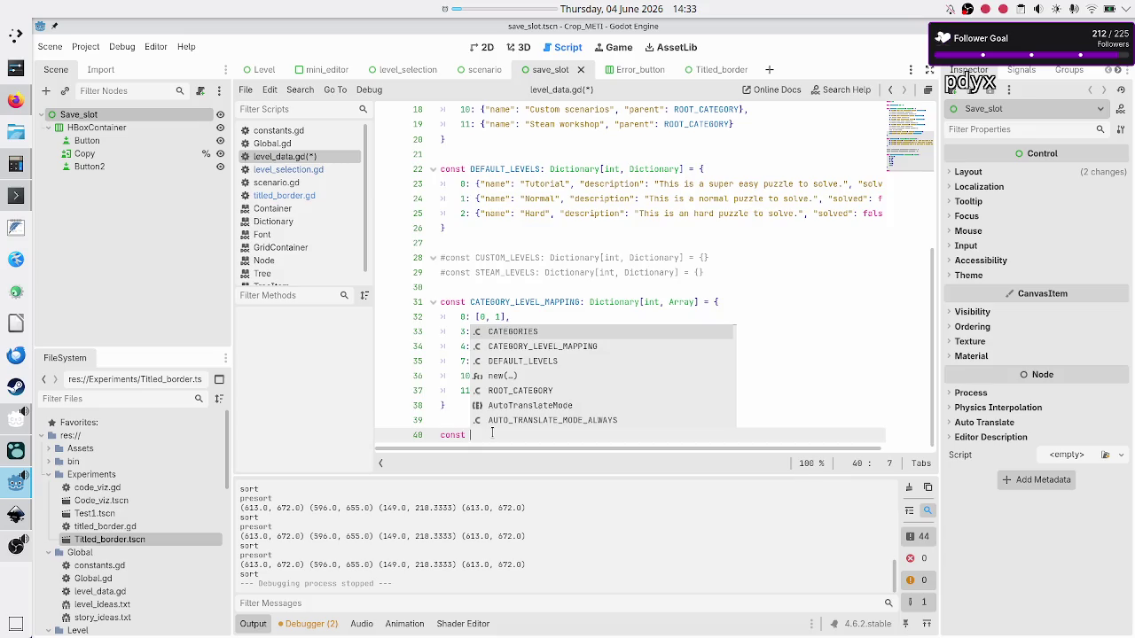
{"action": "type", "text": "SAV"}
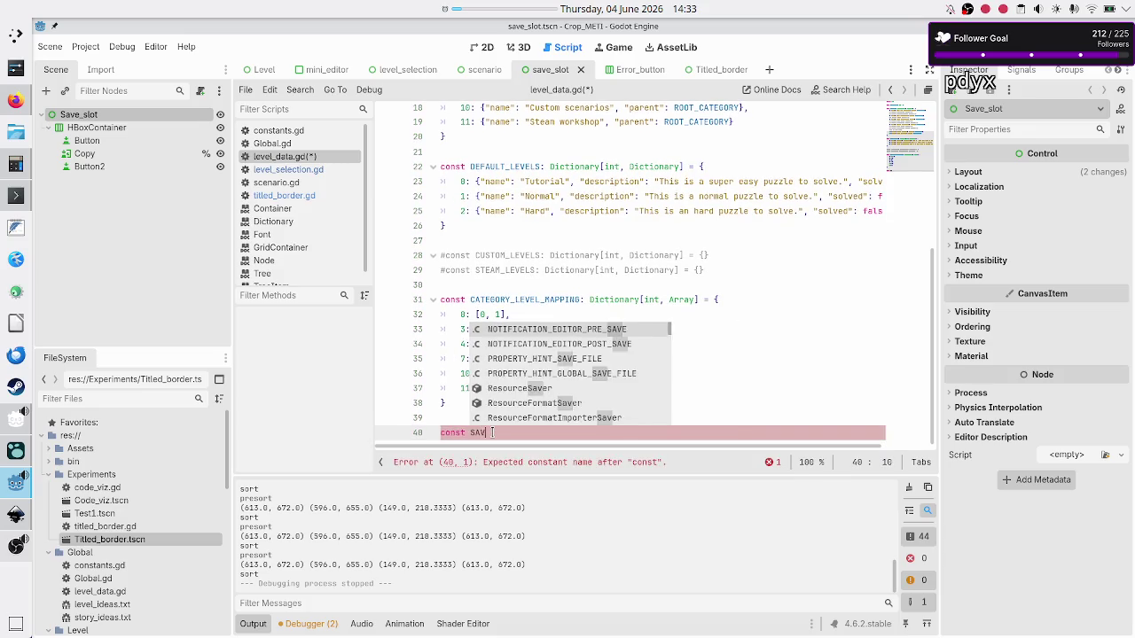
{"action": "type", "text": "E_SLOTS"}
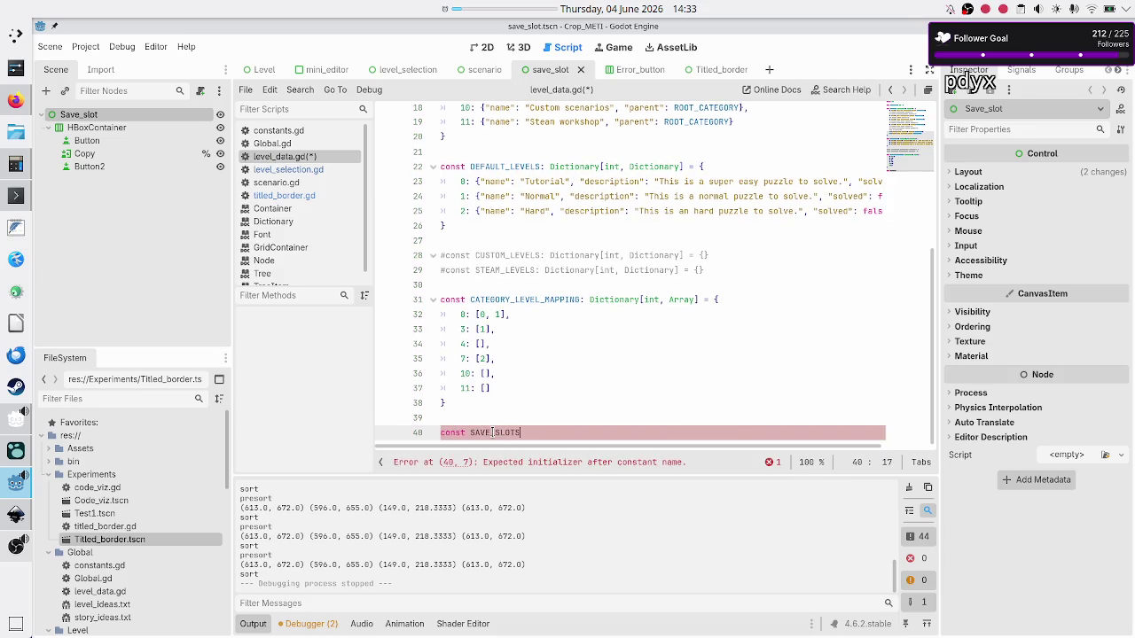
{"action": "type", "text": ": Dic"}
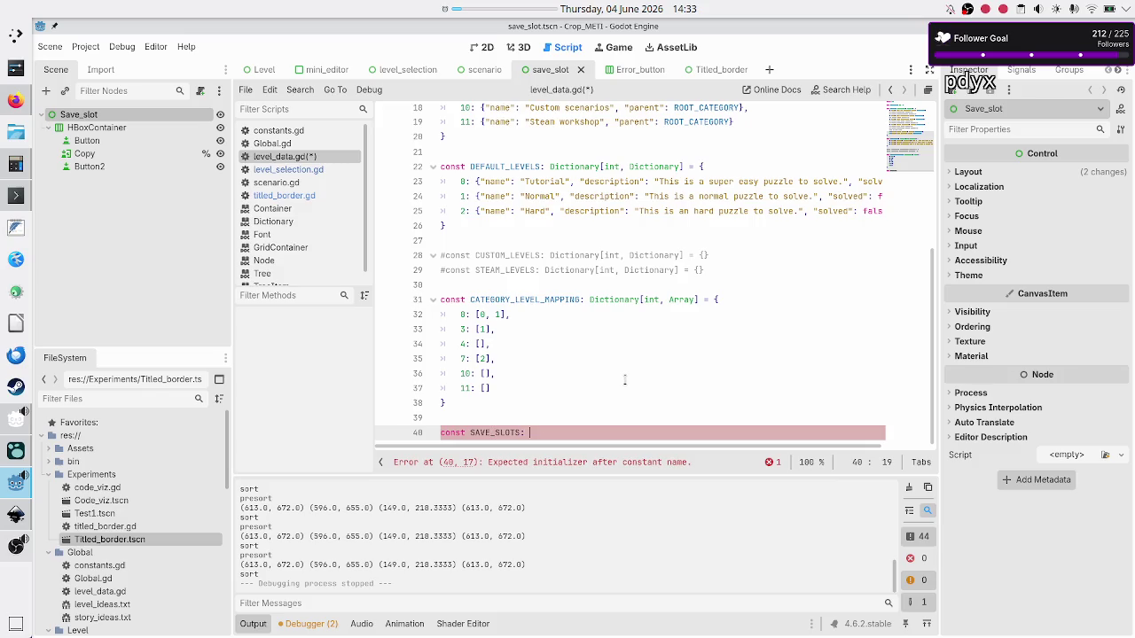
{"action": "key", "text": "Return"}
{"action": "type", "text": "{"}
{"action": "key", "text": "BackSpace"}
{"action": "key", "text": "BackSpace"}
{"action": "type", "text": "["}
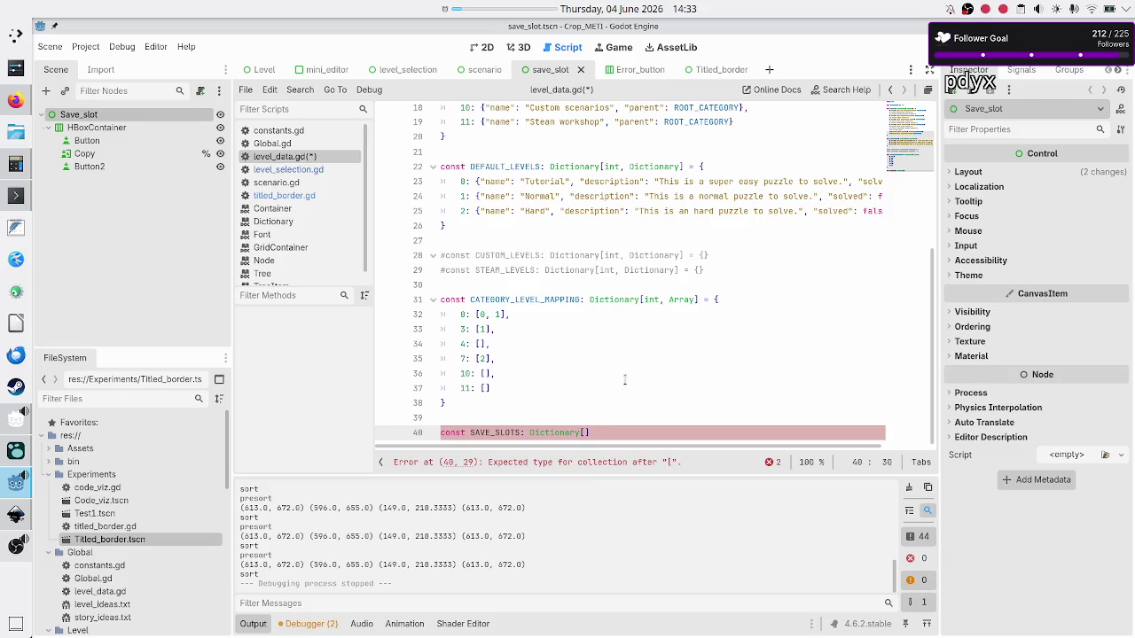
{"action": "type", "text": "int, "}
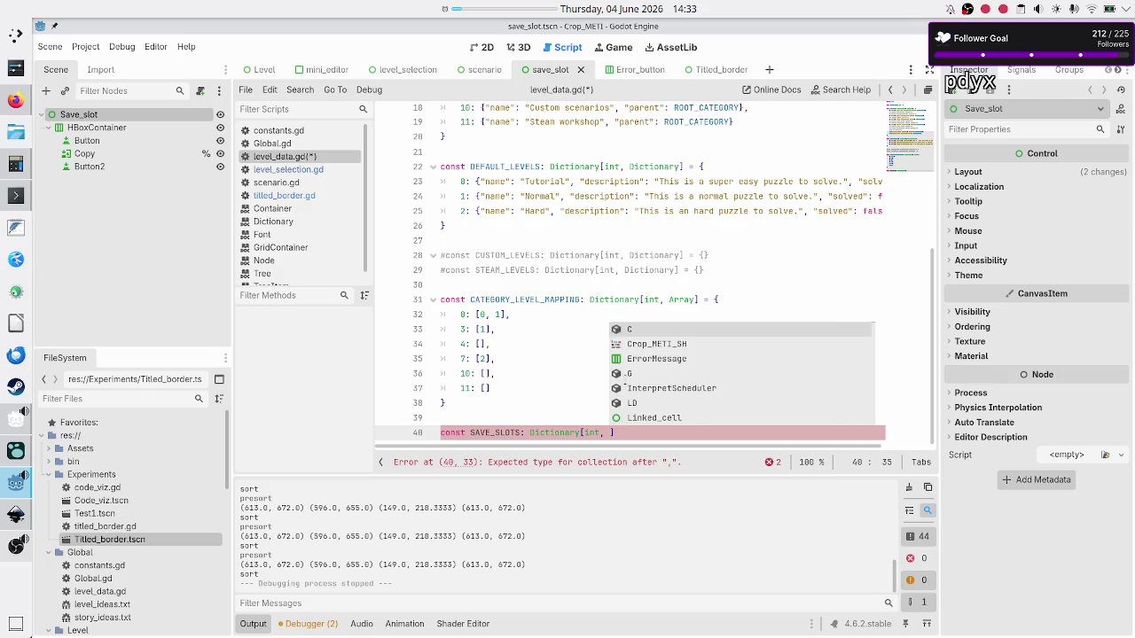
{"action": "type", "text": "Dictionary"}
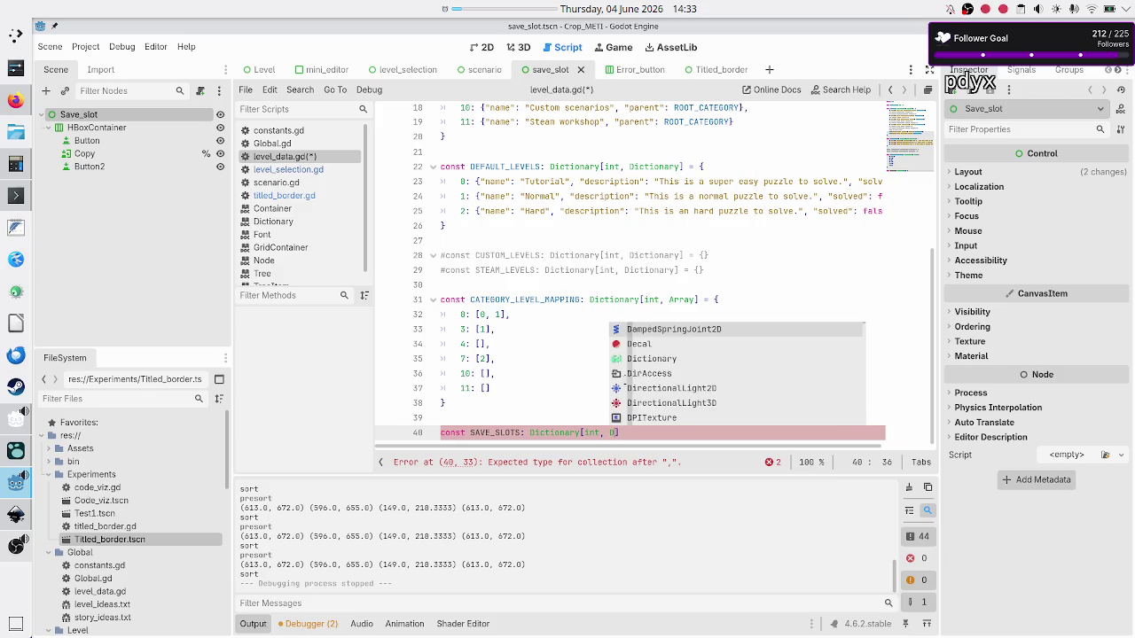
{"action": "type", "text": "] = "}
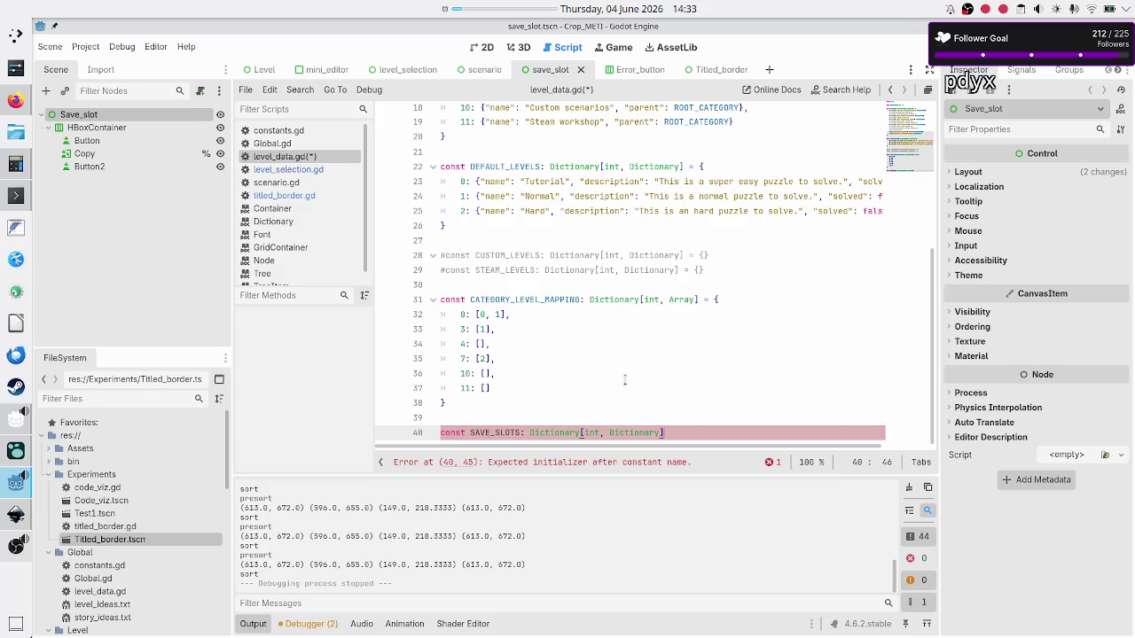
{"action": "type", "text": "{"}
Step: Start the first entry as 0: {"name" while comparing against the Inkscape mockup
{"action": "key", "text": "Return"}
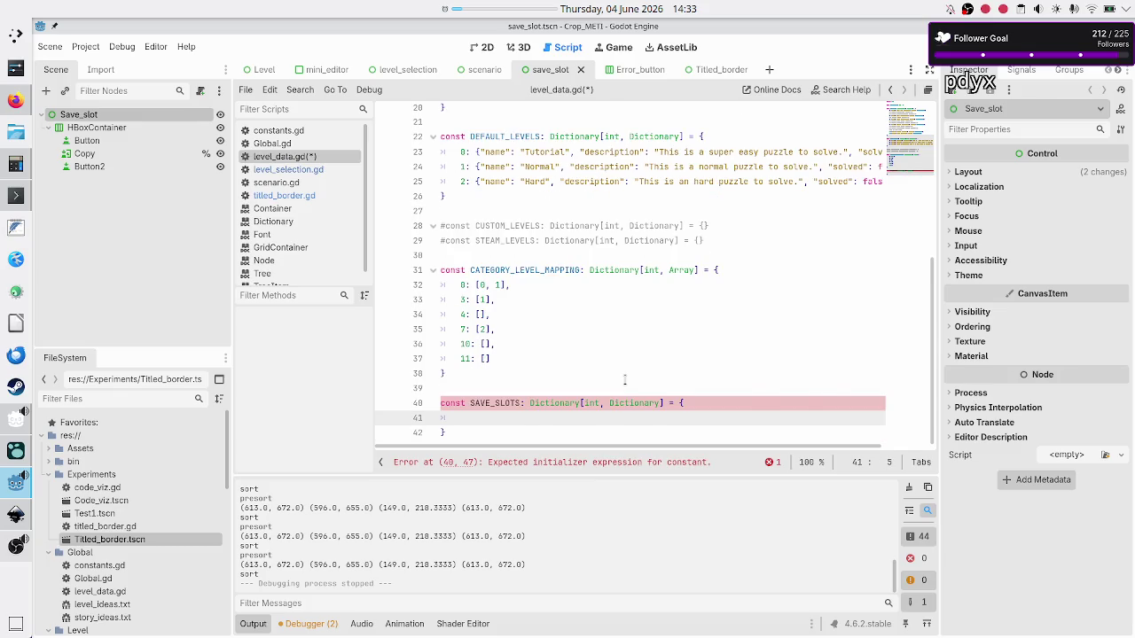
{"action": "type", "text": "0: "}
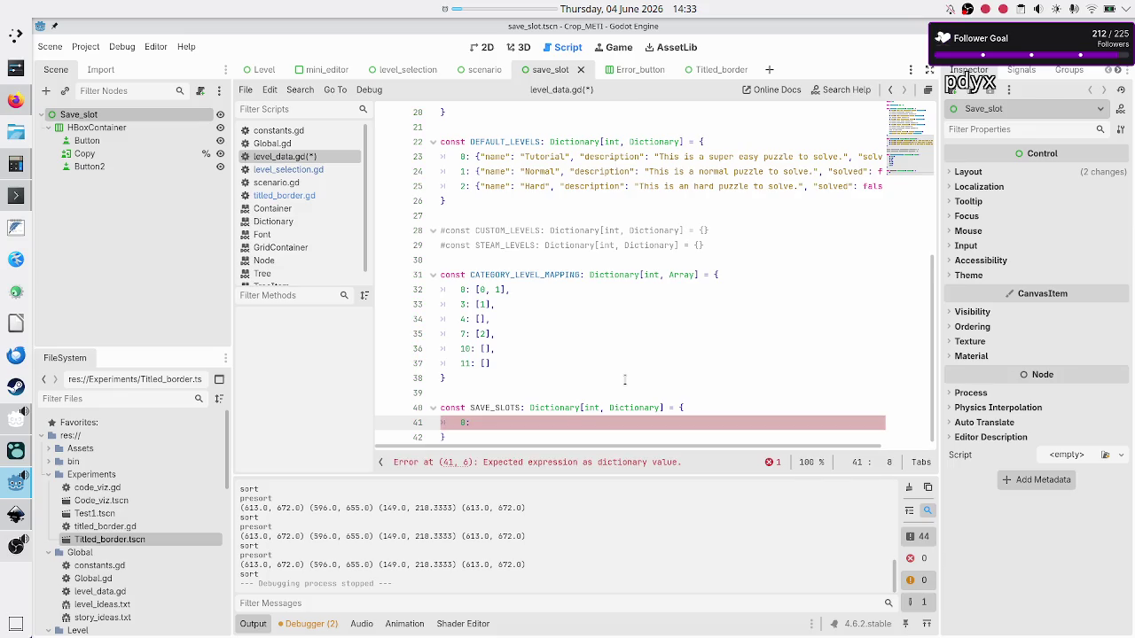
{"action": "type", "text": "{"}
{"action": "type", "text": "\"\""}
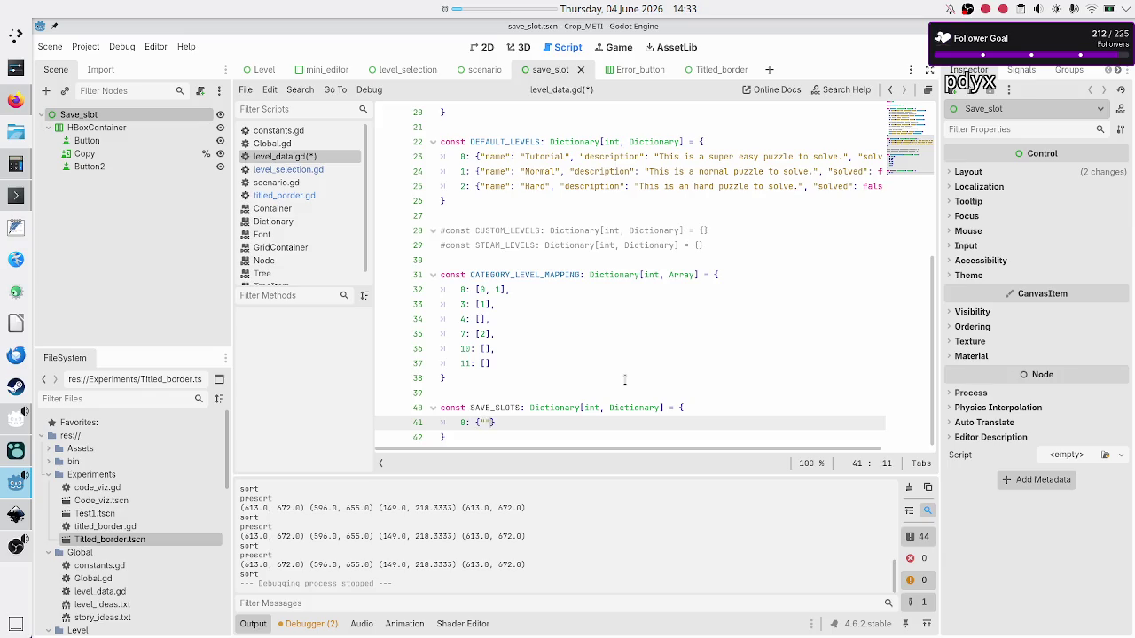
{"action": "key", "text": "alt+Tab"}
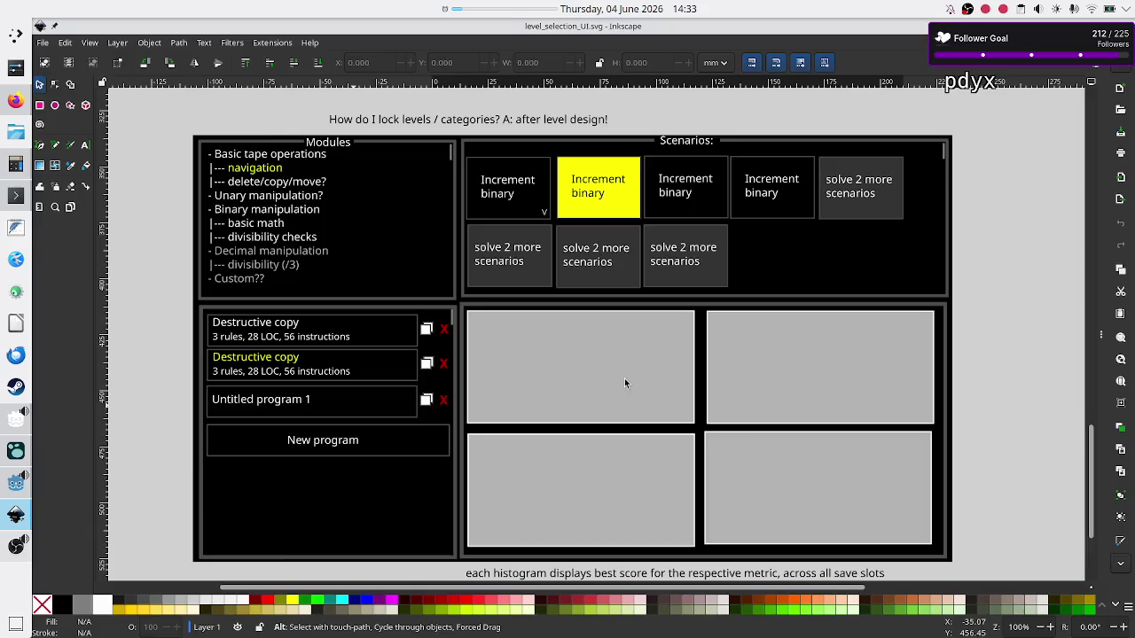
{"action": "key", "text": "alt+Tab"}
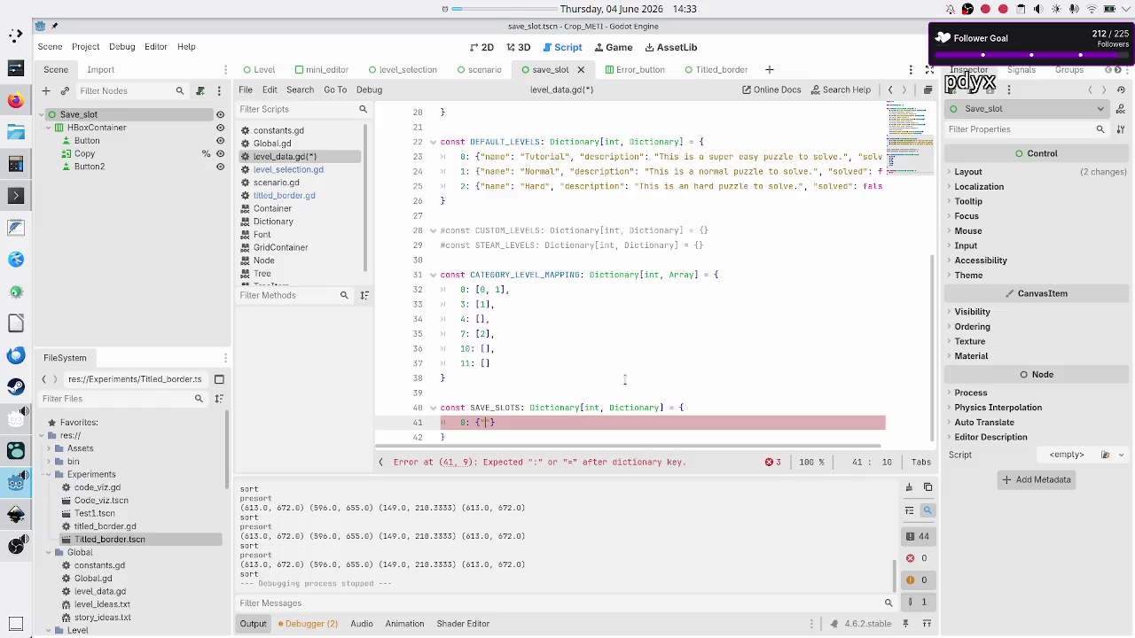
{"action": "type", "text": "name"}
{"action": "key", "text": "alt+Tab"}
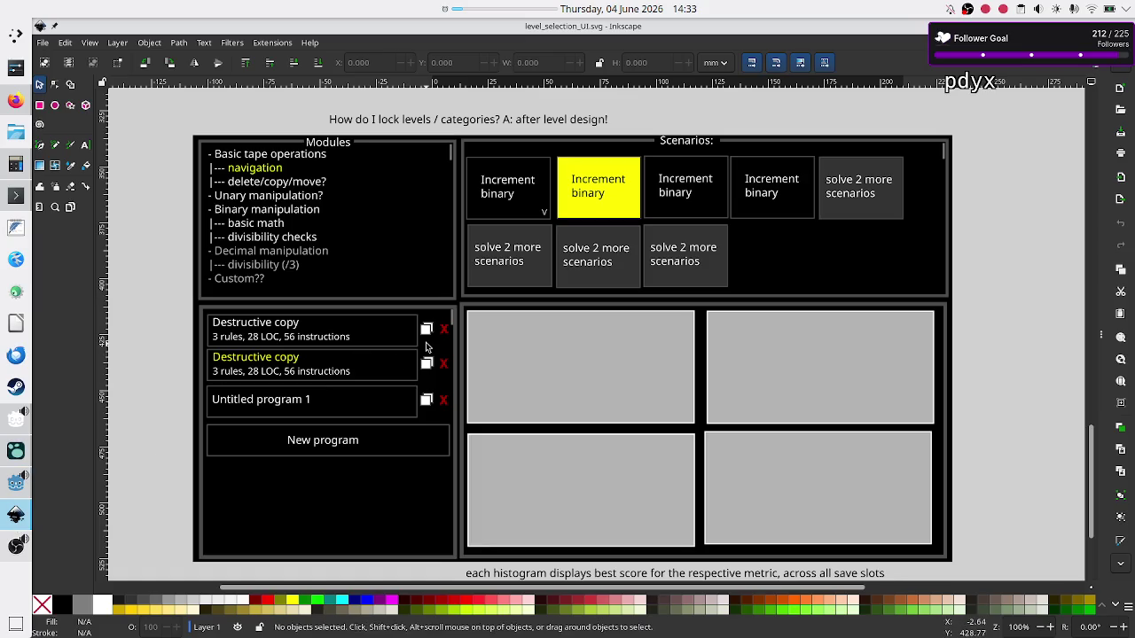
Step: Scroll and zoom the Inkscape canvas until the Scenarios panel and Modules list both fit in view
{"action": "scroll", "coordinate": [538, 281], "scroll_direction": "up", "scroll_amount": 5}
{"action": "scroll", "coordinate": [538, 281], "scroll_direction": "down", "scroll_amount": 8}
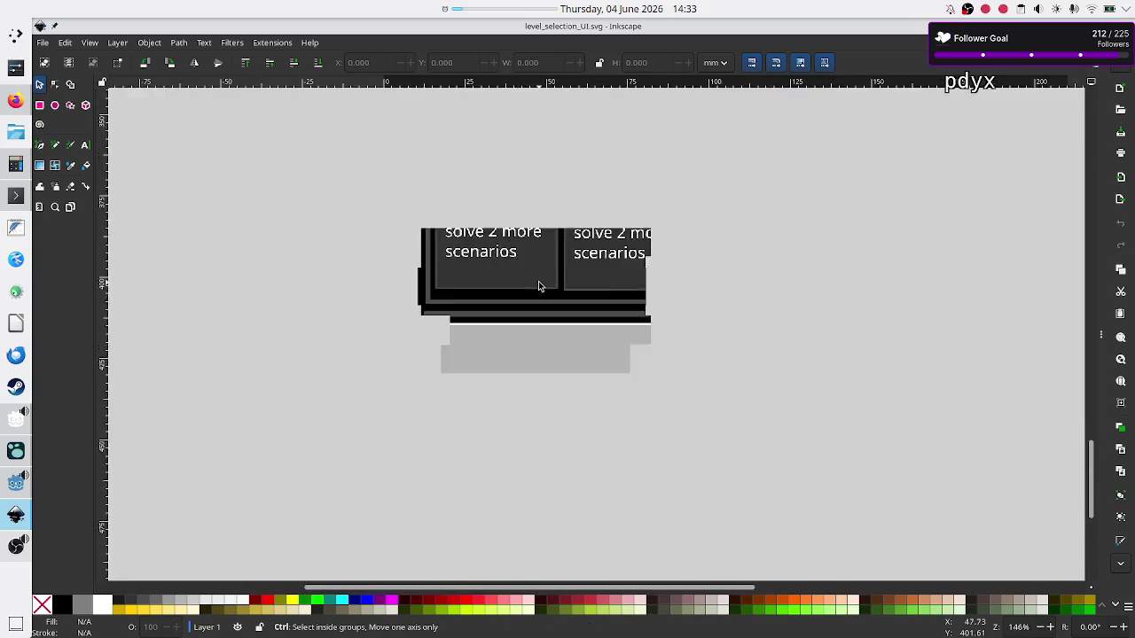
{"action": "scroll", "coordinate": [538, 281], "scroll_direction": "up", "scroll_amount": 3}
{"action": "scroll", "coordinate": [539, 281], "scroll_direction": "up", "scroll_amount": 15}
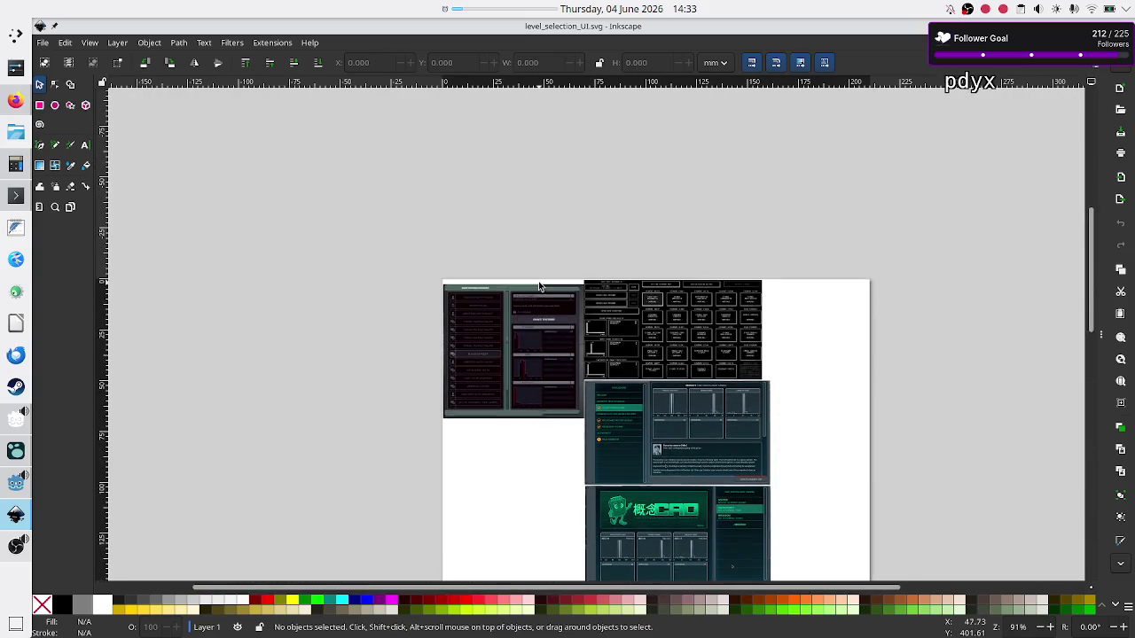
{"action": "scroll", "coordinate": [634, 350], "scroll_direction": "down", "scroll_amount": 3}
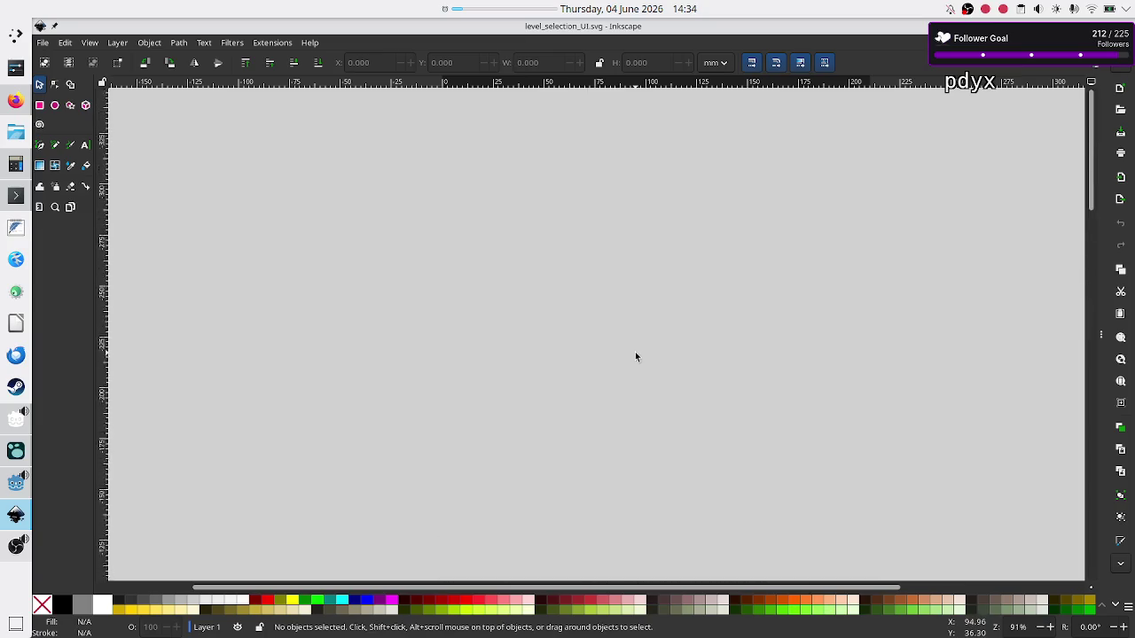
{"action": "scroll", "coordinate": [635, 357], "scroll_direction": "up", "scroll_amount": 3}
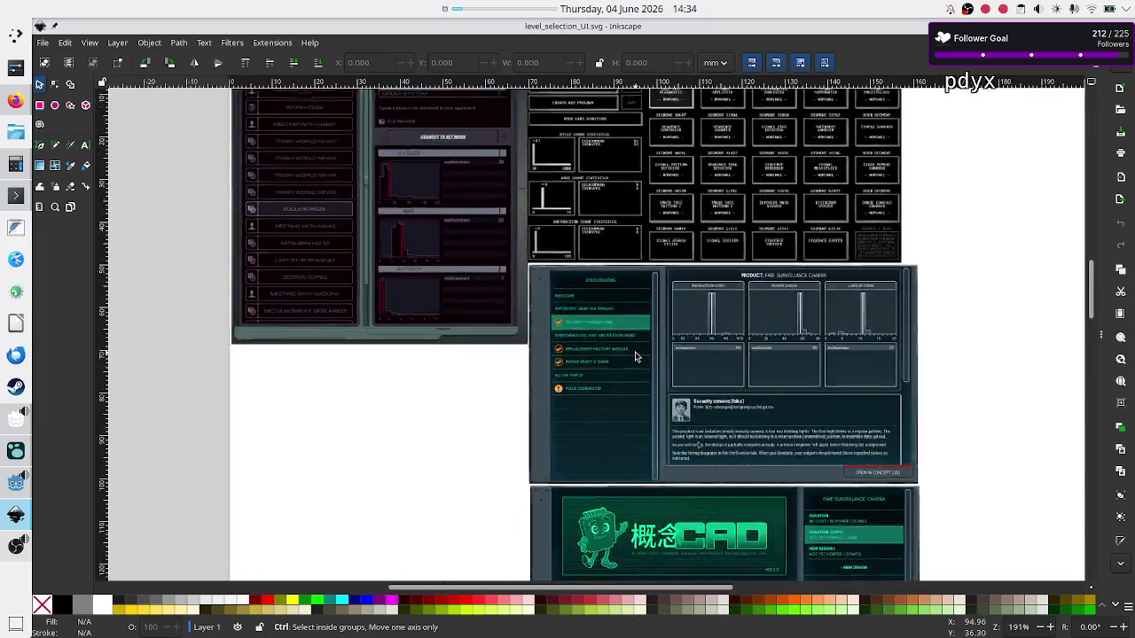
{"action": "scroll", "coordinate": [634, 356], "scroll_direction": "down", "scroll_amount": 1}
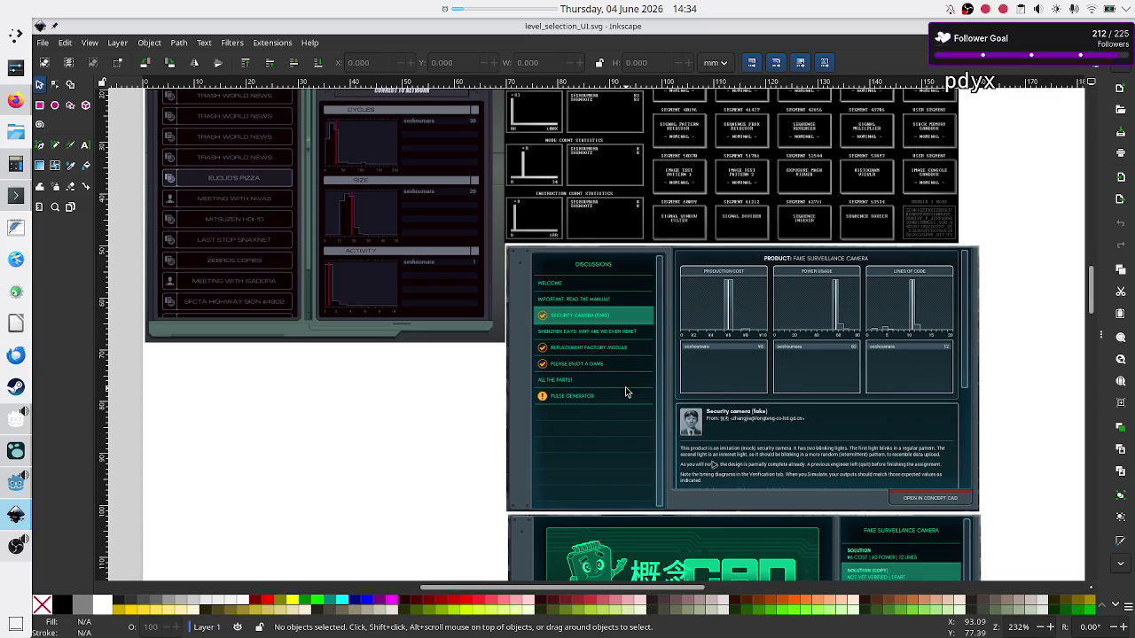
{"action": "scroll", "coordinate": [625, 393], "scroll_direction": "down", "scroll_amount": 3}
{"action": "scroll", "coordinate": [625, 393], "scroll_direction": "up", "scroll_amount": 3}
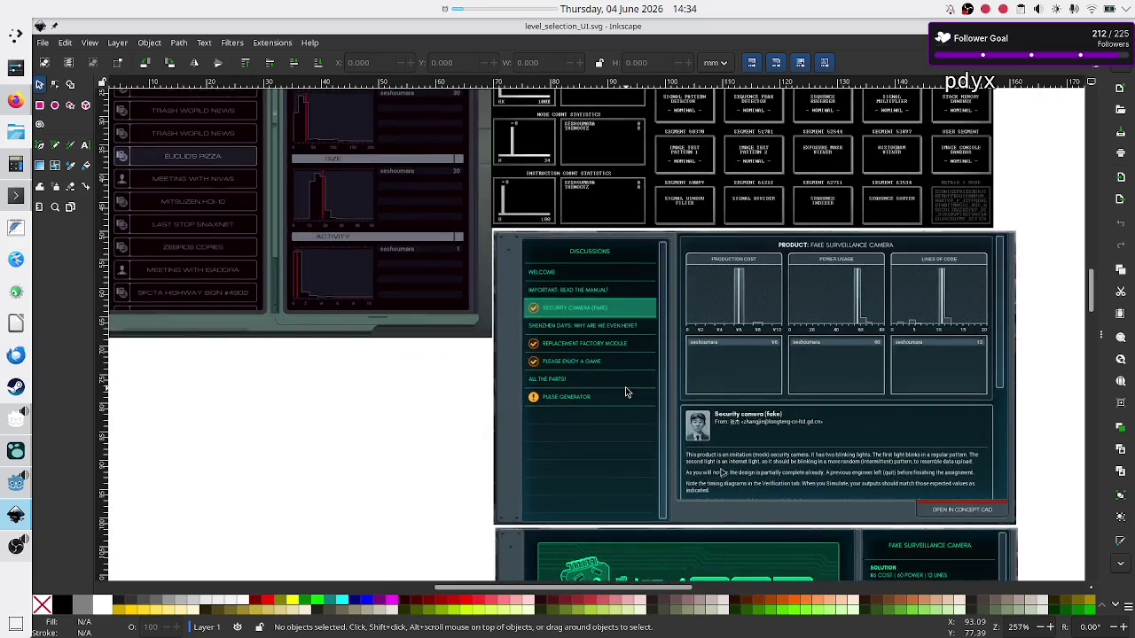
{"action": "scroll", "coordinate": [710, 395], "scroll_direction": "down", "scroll_amount": 3}
{"action": "scroll", "coordinate": [709, 394], "scroll_direction": "down", "scroll_amount": 2}
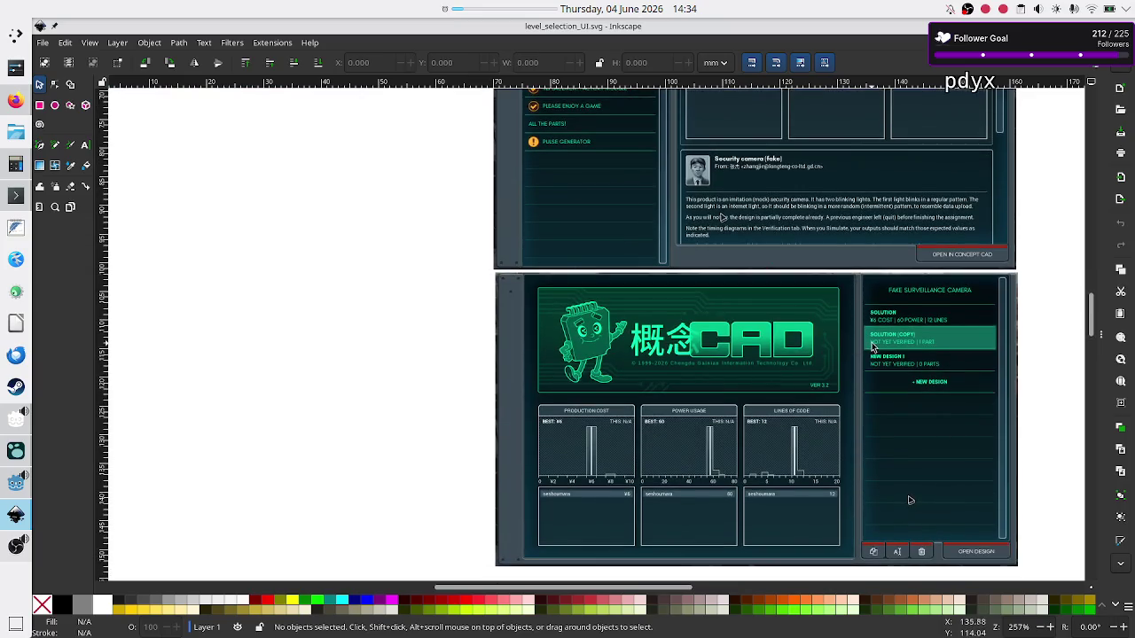
{"action": "scroll", "coordinate": [774, 310], "scroll_direction": "up", "scroll_amount": 5}
{"action": "scroll", "coordinate": [774, 310], "scroll_direction": "up", "scroll_amount": 3}
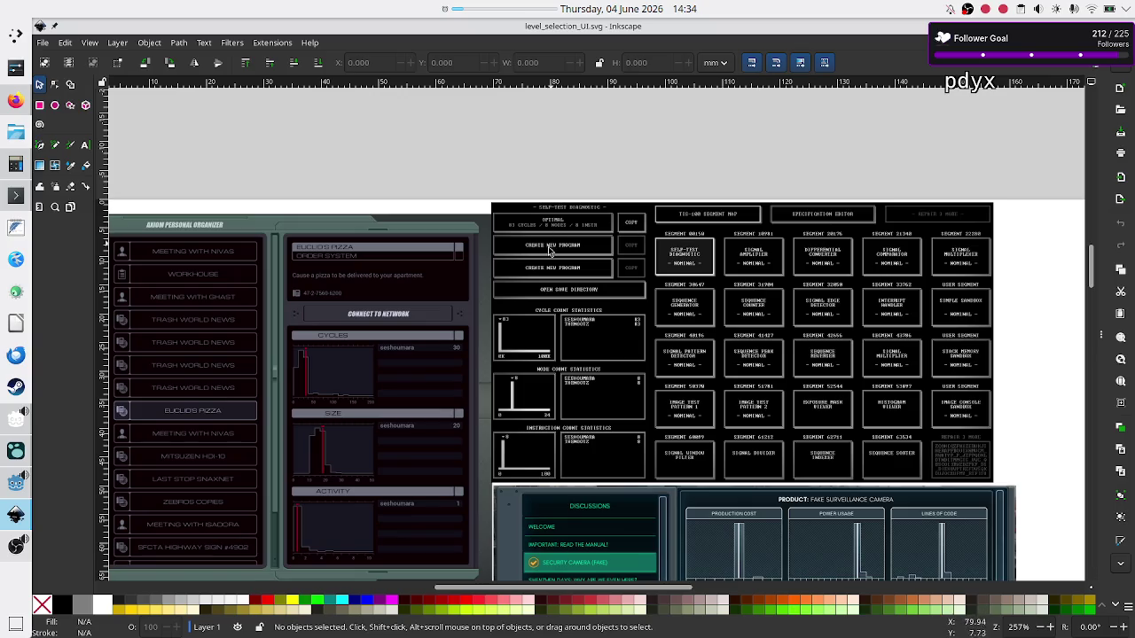
{"action": "scroll", "coordinate": [539, 300], "scroll_direction": "down", "scroll_amount": 20}
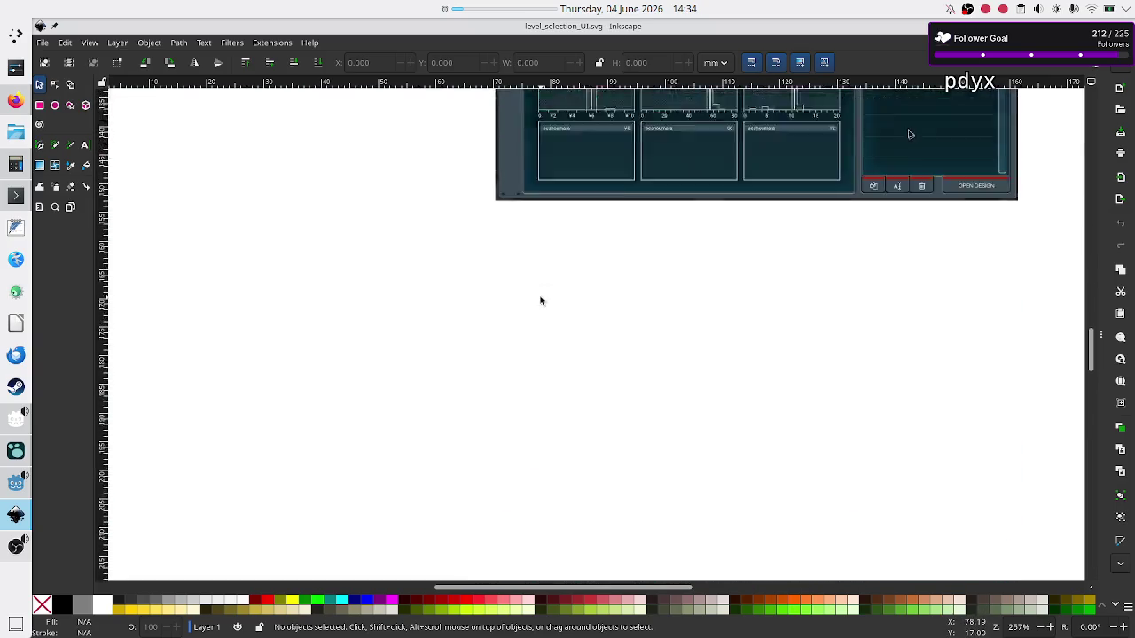
{"action": "scroll", "coordinate": [539, 300], "scroll_direction": "up", "scroll_amount": 1}
{"action": "scroll", "coordinate": [539, 300], "scroll_direction": "down", "scroll_amount": 2}
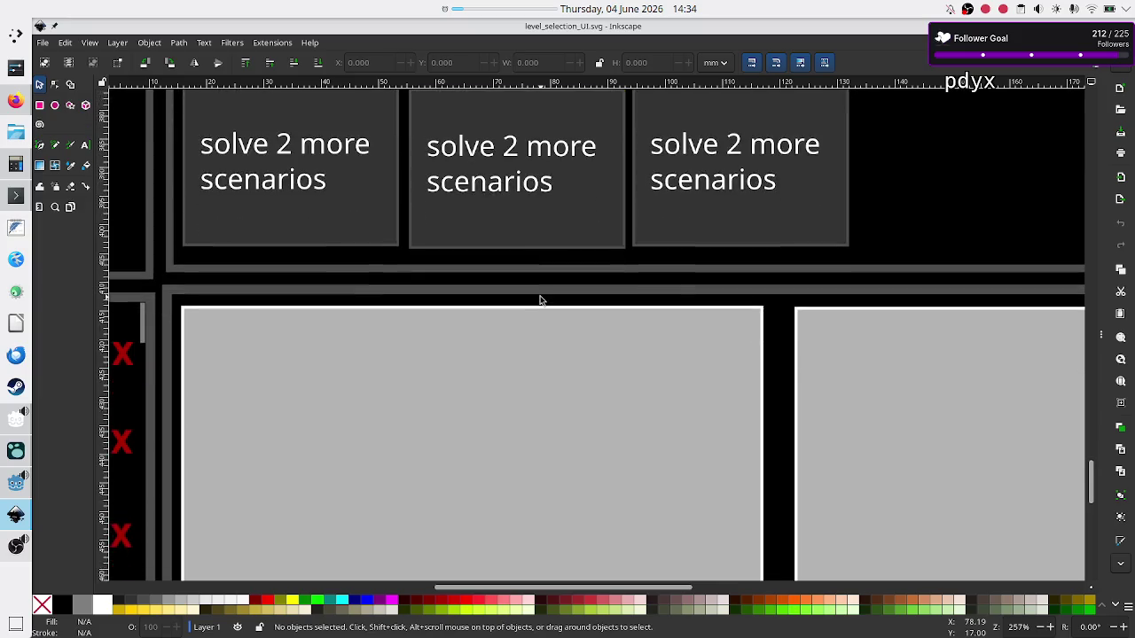
{"action": "scroll", "coordinate": [540, 300], "scroll_direction": "down", "scroll_amount": 7}
{"action": "scroll", "coordinate": [540, 300], "scroll_direction": "up", "scroll_amount": 4}
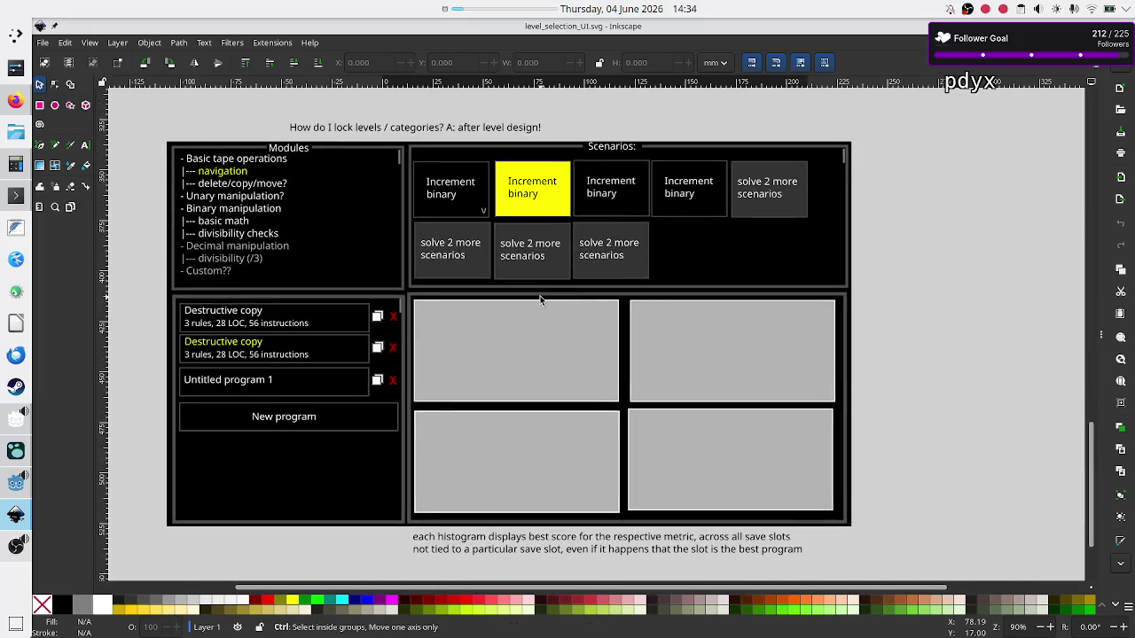
Step: Set entry 0's name value to "Destructive copy", checking the mockup's save-slot labels
{"action": "key", "text": "alt+Tab"}
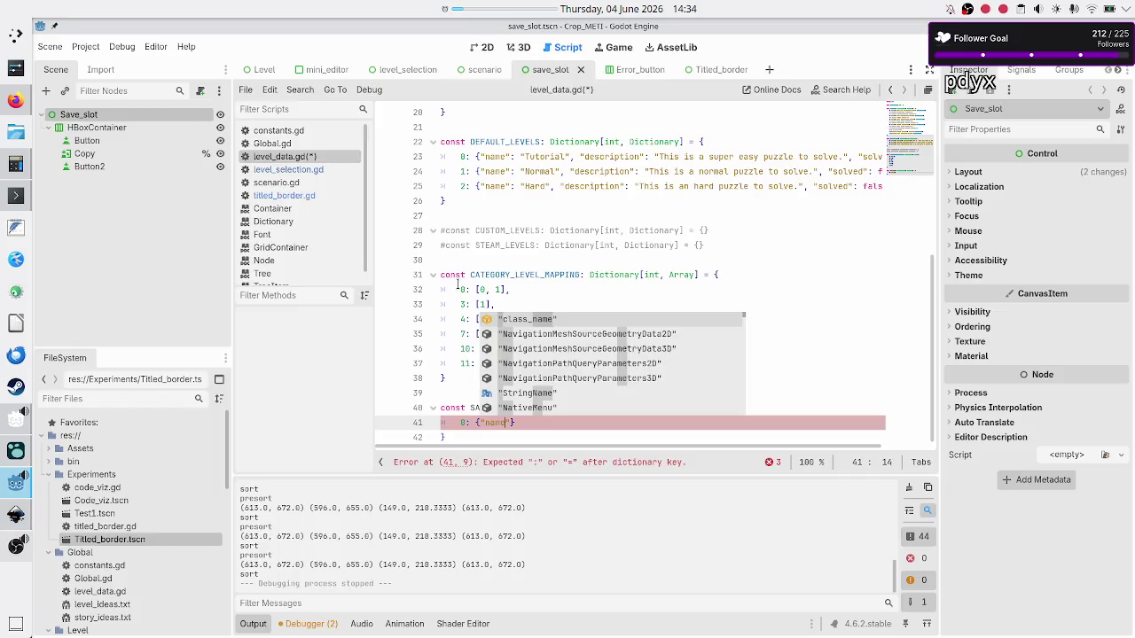
{"action": "type", "text": "\""}
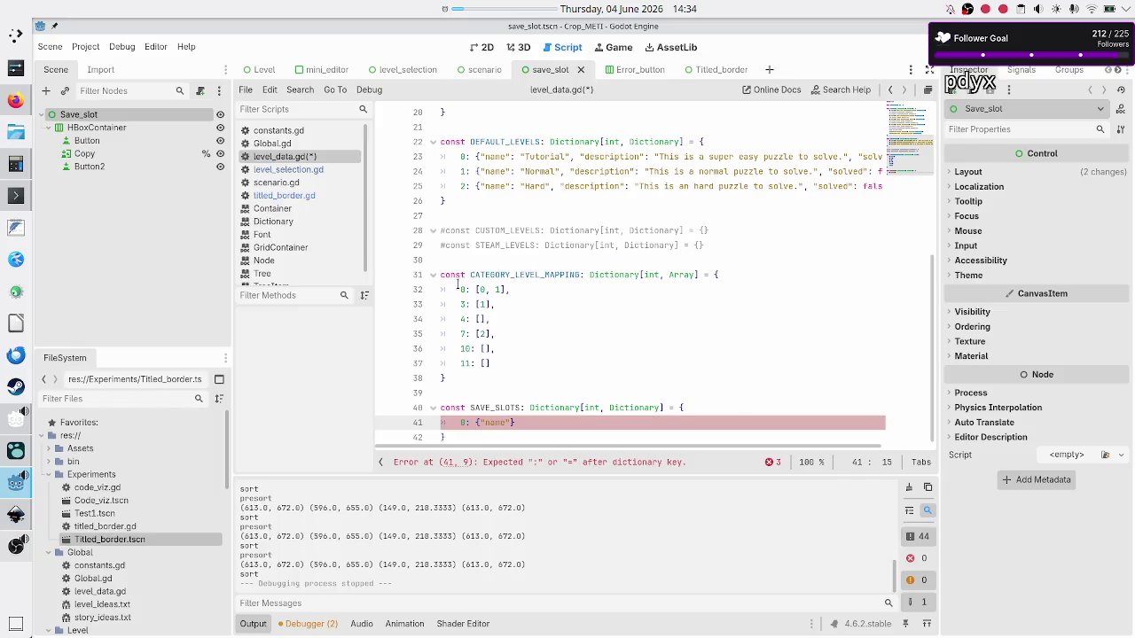
{"action": "type", "text": ": "}
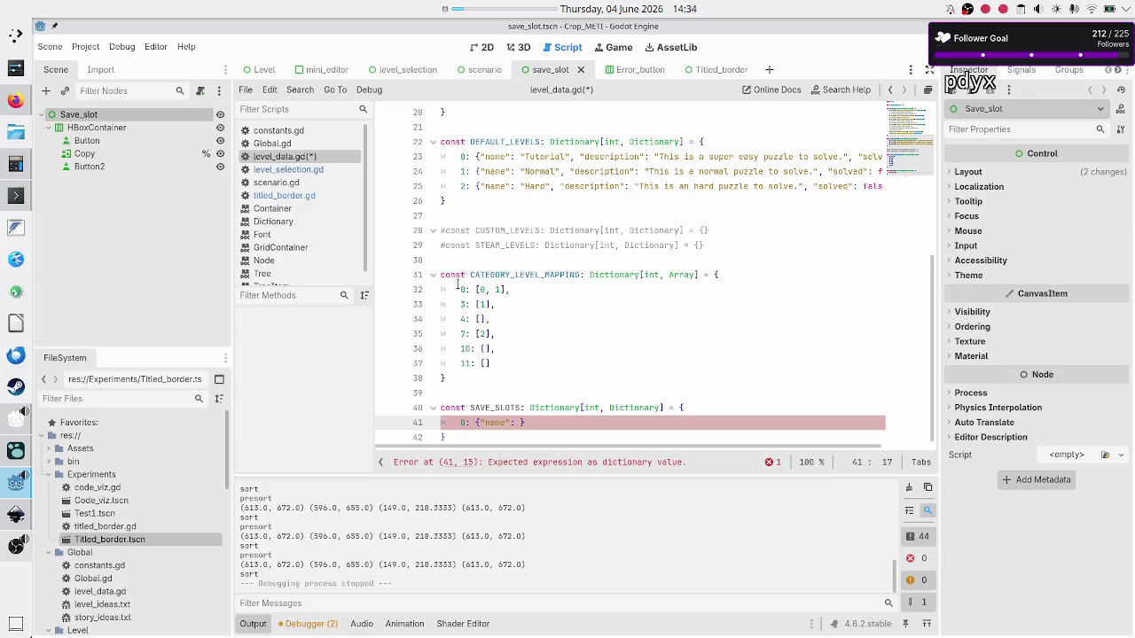
{"action": "type", "text": "\""}
{"action": "key", "text": "alt+Tab"}
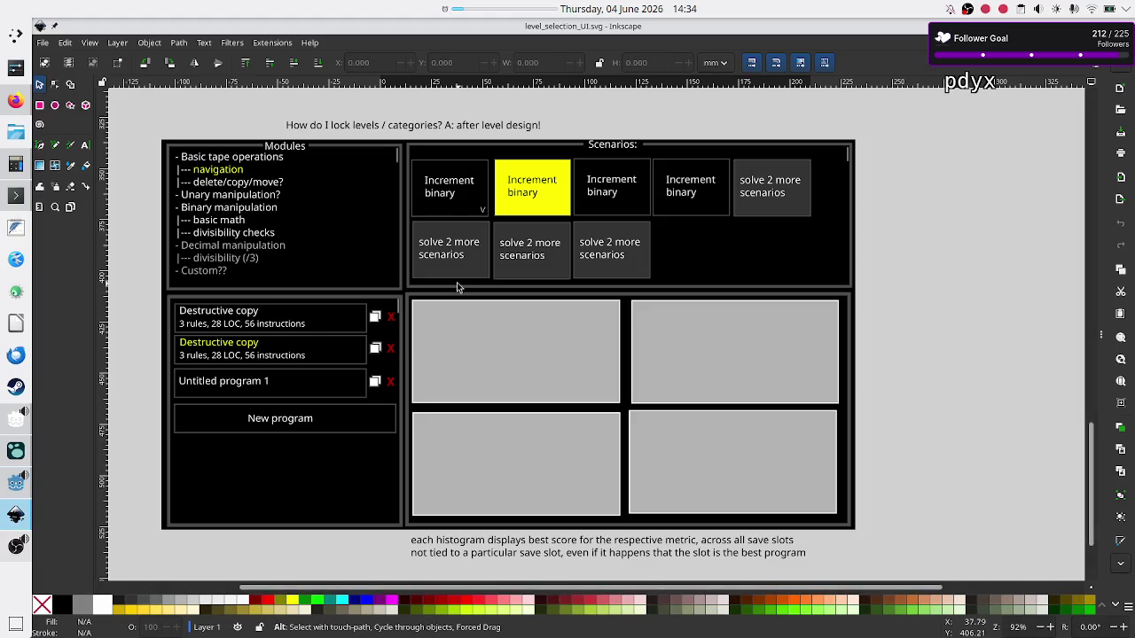
{"action": "key", "text": "alt+Tab"}
{"action": "type", "text": "Destruc"}
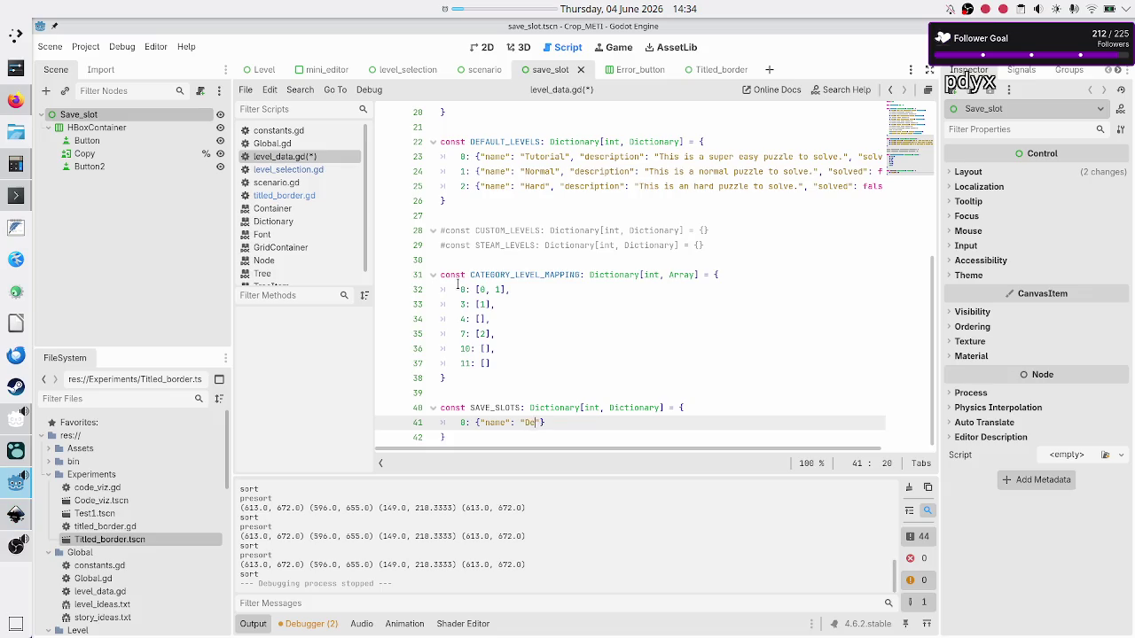
{"action": "type", "text": "tive copy"}
{"action": "key", "text": "alt+Tab"}
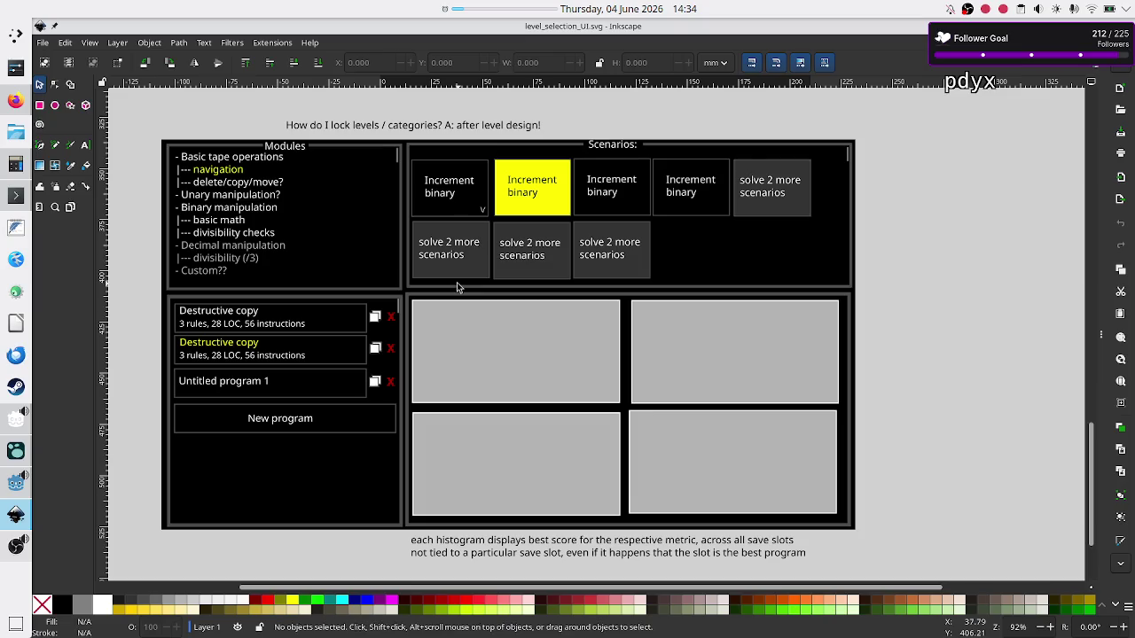
{"action": "key", "text": "alt+Tab"}
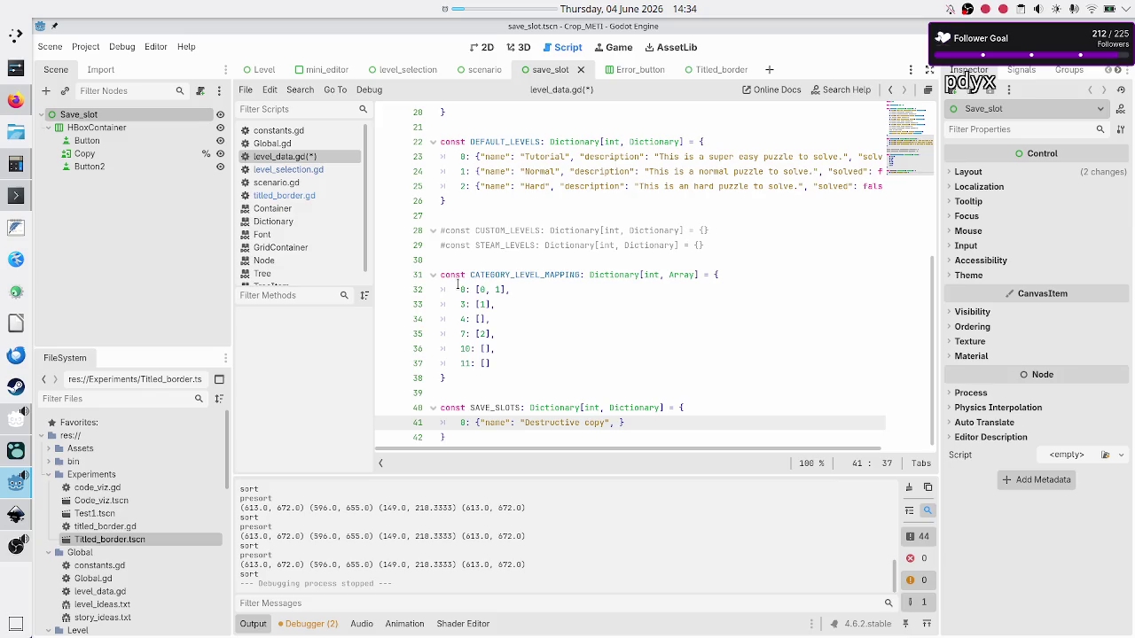
Step: Add the comment '#TODO: change the hardcoded metrics to some real impl. later on' above SAVE_SLOTS
{"action": "key", "text": "Up"}
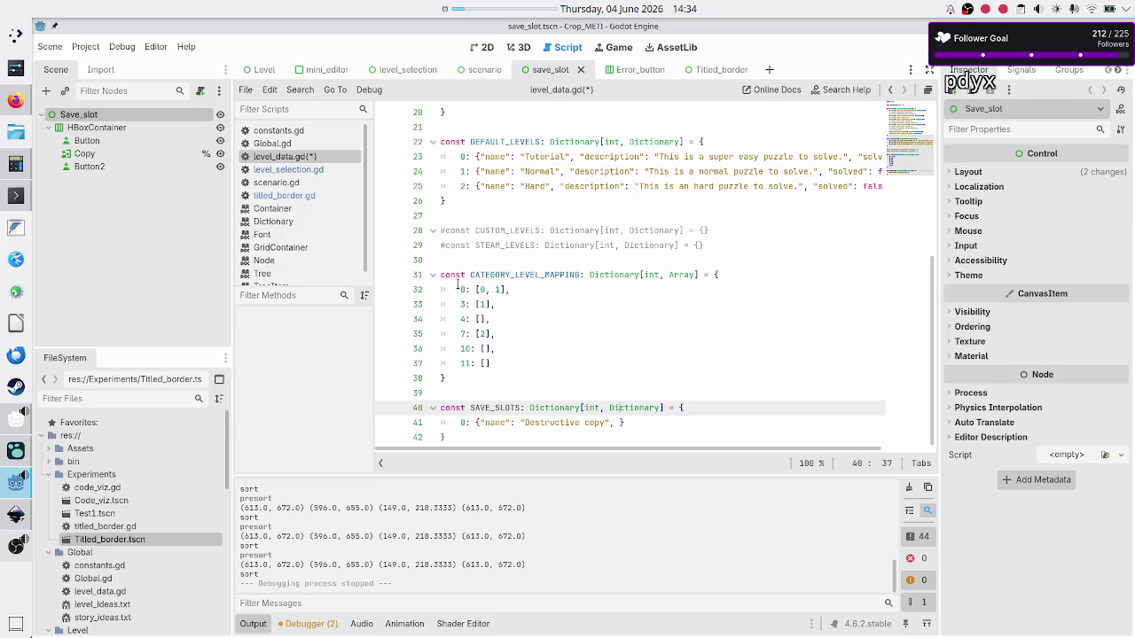
{"action": "key", "text": "ctrl+shift+Return"}
{"action": "type", "text": "#"}
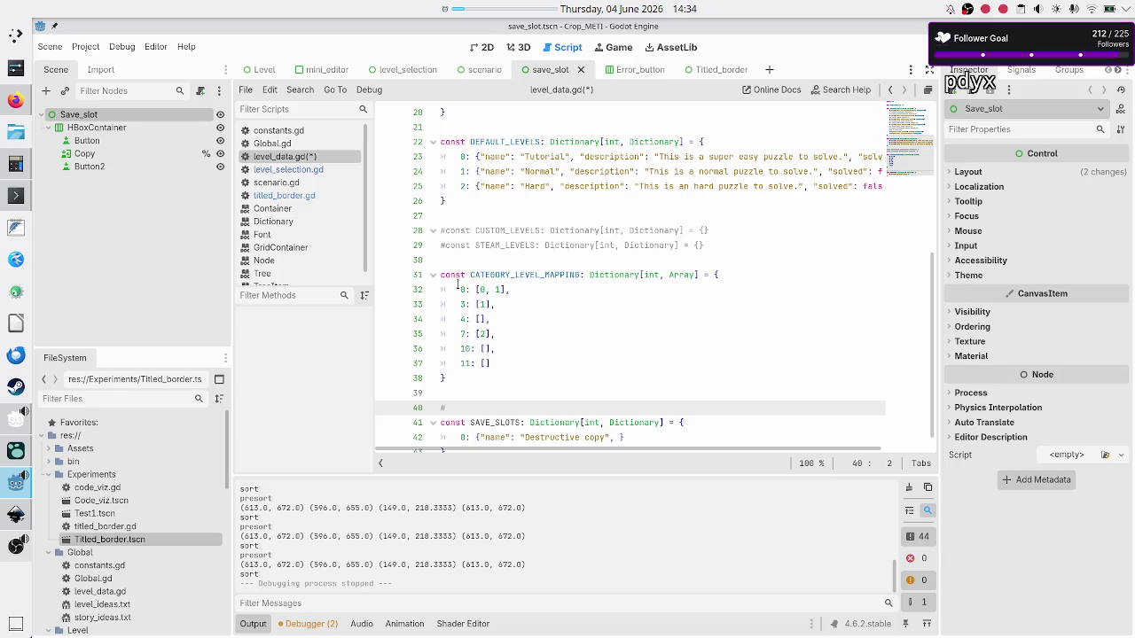
{"action": "type", "text": "change the hard"}
{"action": "type", "text": "coded metric"}
{"action": "type", "text": "s to "}
{"action": "type", "text": "some re"}
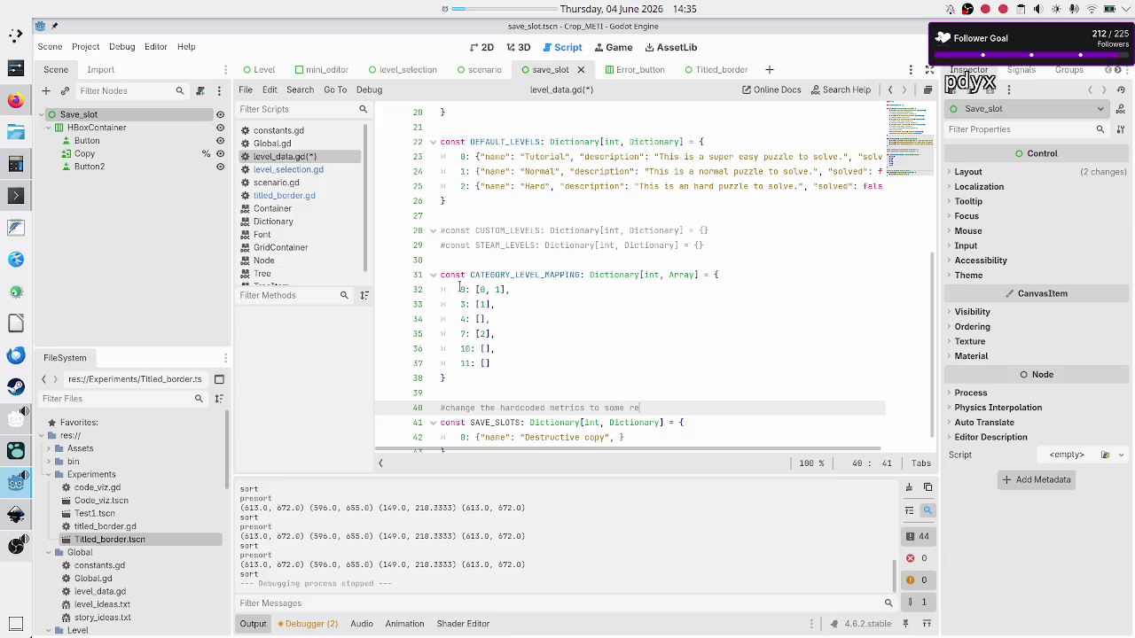
{"action": "type", "text": "al impl. later on"}
{"action": "key", "text": "Home"}
{"action": "key", "text": "Right"}
{"action": "type", "text": "TODO:"}
Step: Place the caret just before the closing brace of the save-slot entry
{"action": "key", "text": "Down"}
{"action": "key", "text": "Down"}
{"action": "key", "text": "Down"}
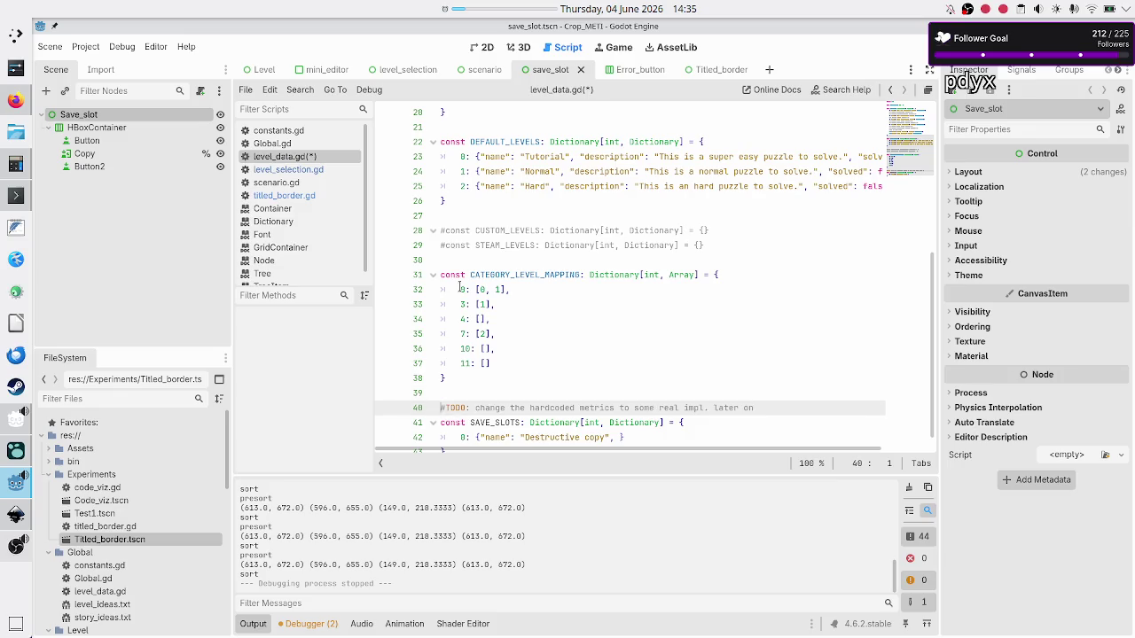
{"action": "key", "text": "Up"}
{"action": "key", "text": "End"}
{"action": "key", "text": "Left"}
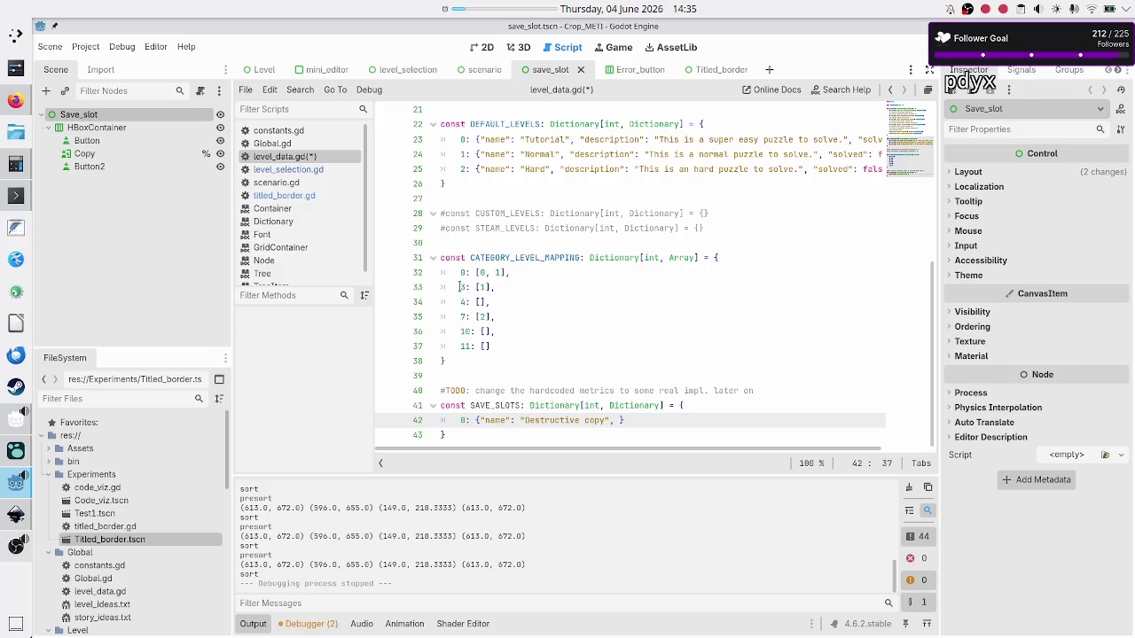
Step: Add "rules": 1 and "LOC": 12 to SAVE_SLOTS entry 0, matching the mockup
{"action": "type", "text": "\""}
{"action": "key", "text": "alt+Tab"}
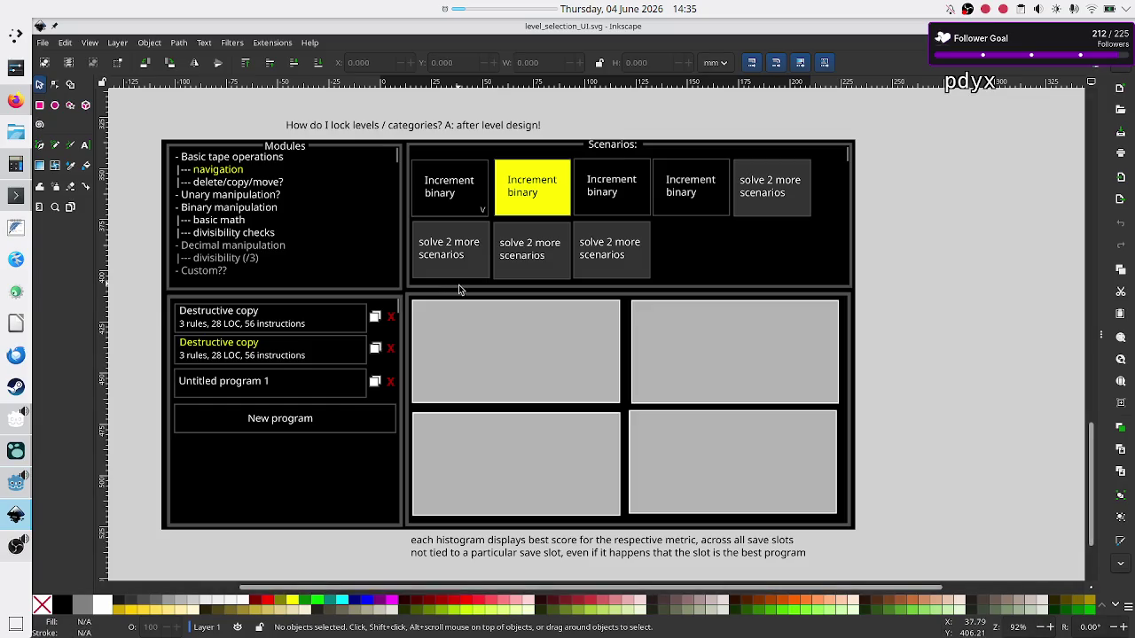
{"action": "key", "text": "alt+Tab"}
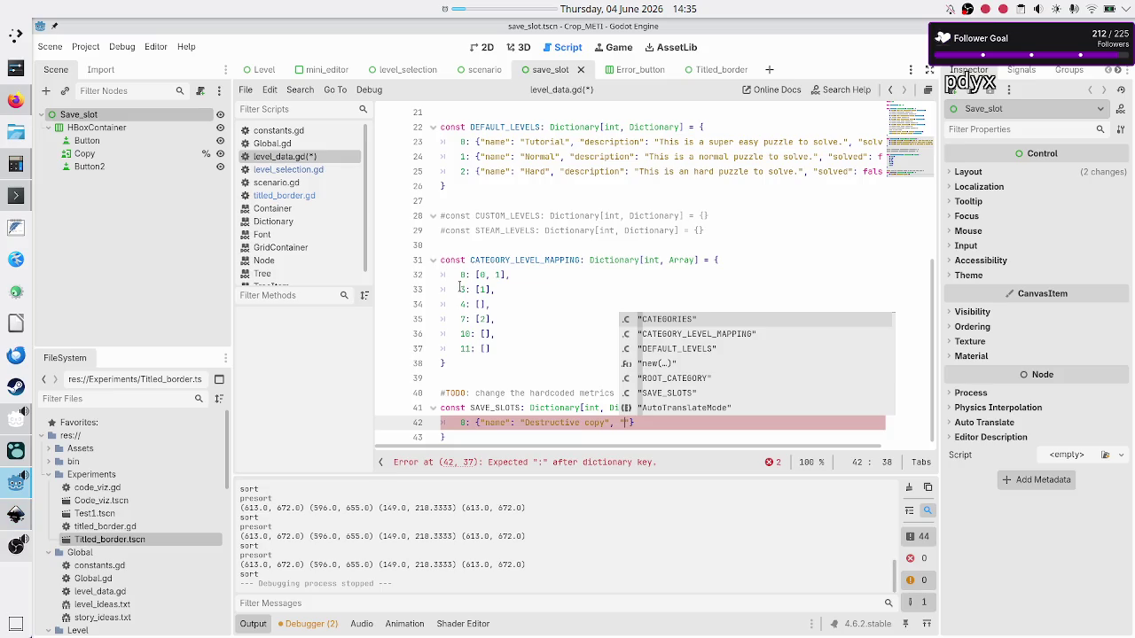
{"action": "type", "text": "rules\""}
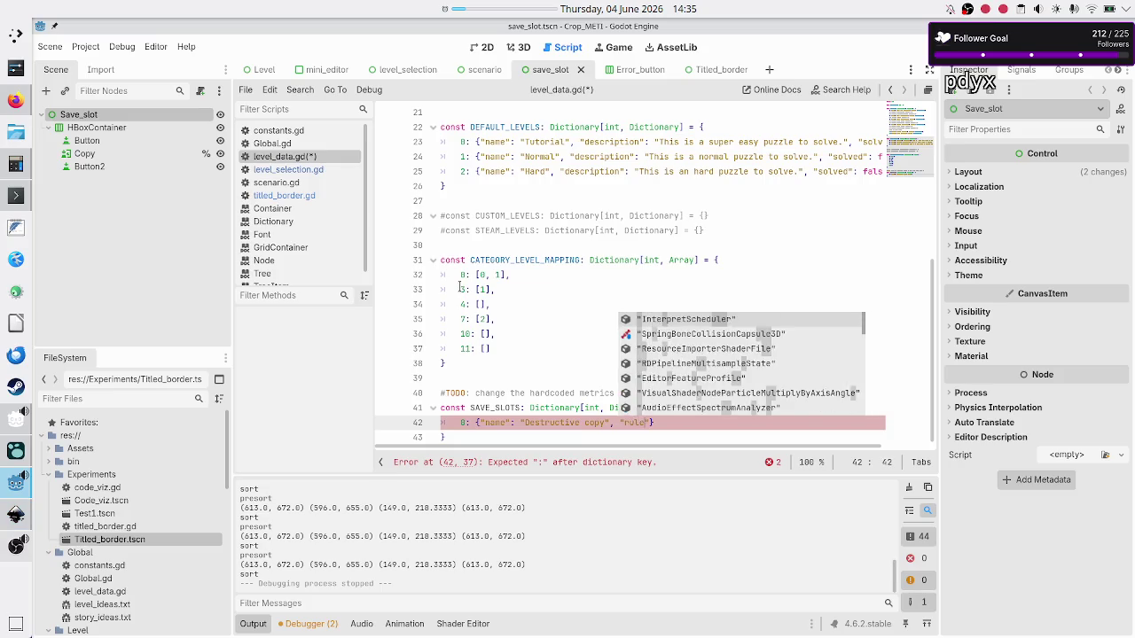
{"action": "type", "text": ": \""}
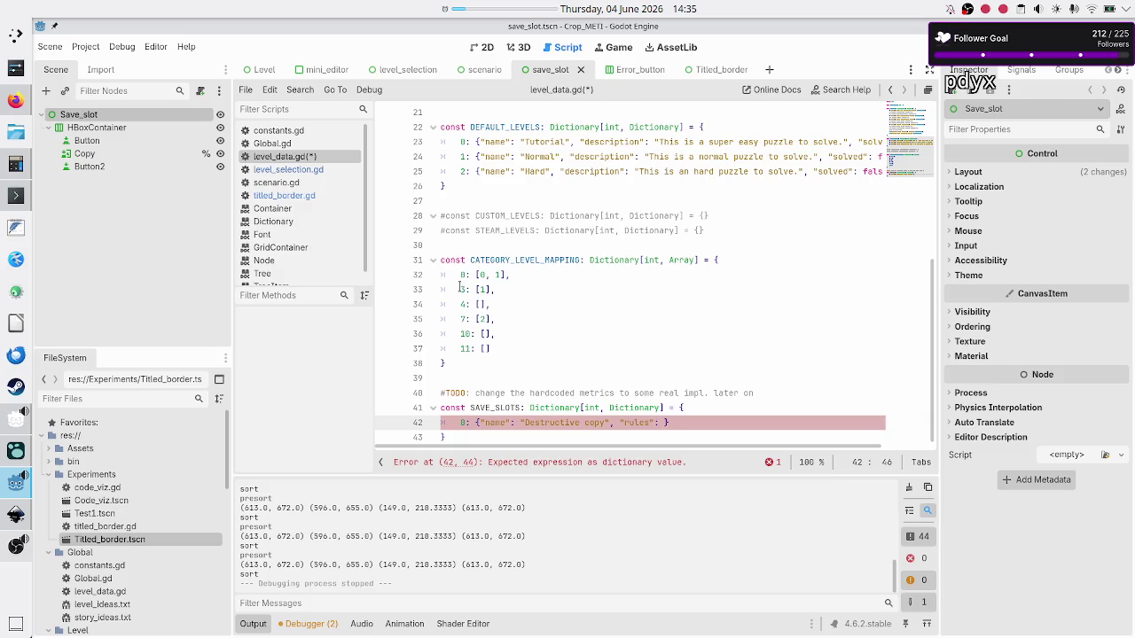
{"action": "key", "text": "BackSpace"}
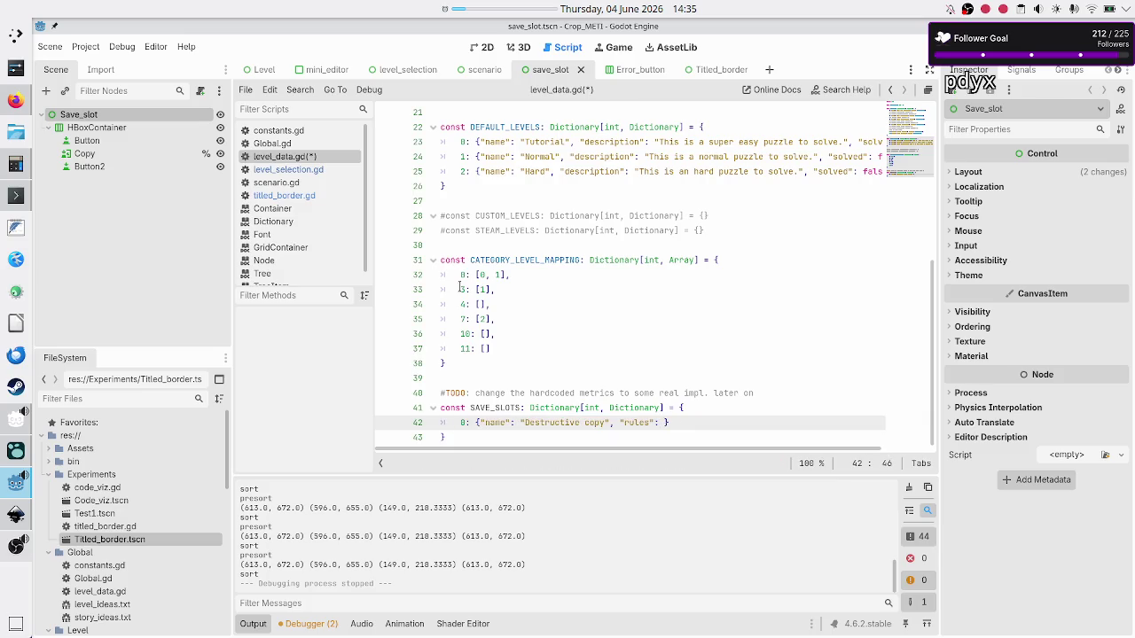
{"action": "key", "text": "alt+Tab"}
{"action": "key", "text": "alt+Tab"}
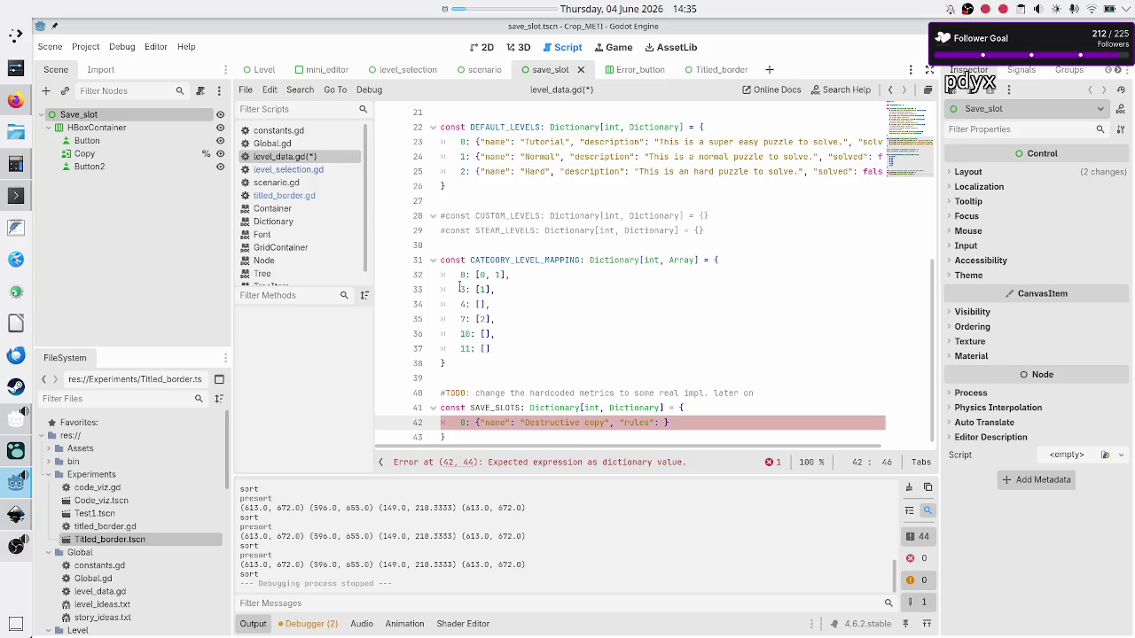
{"action": "type", "text": "1"}
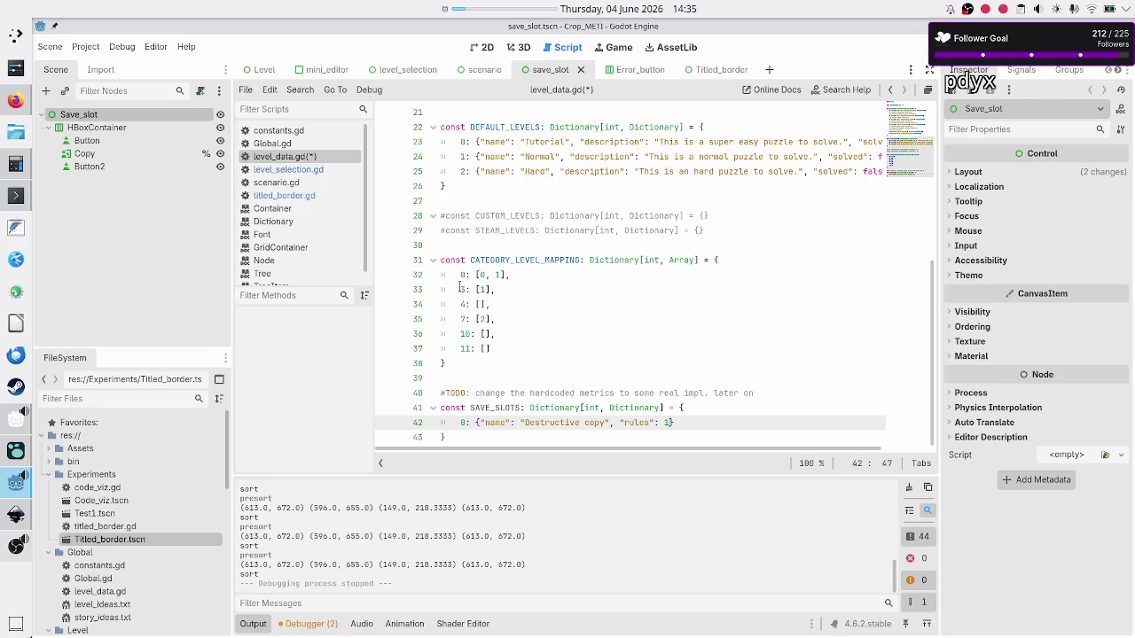
{"action": "type", "text": ", \""}
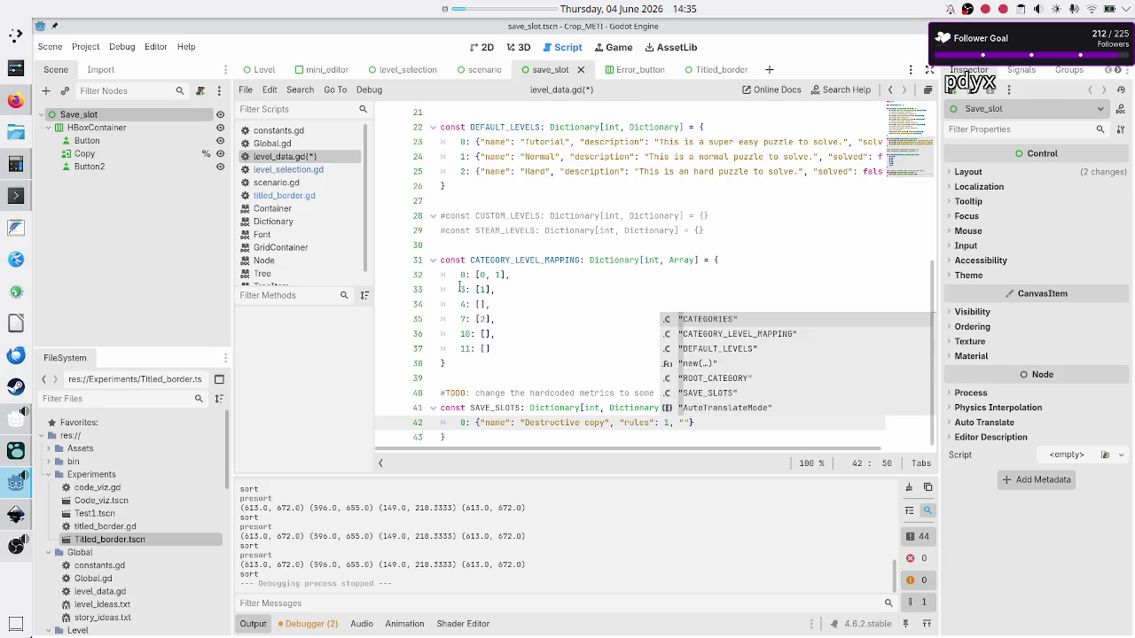
{"action": "key", "text": "alt+Tab"}
{"action": "key", "text": "alt+Tab"}
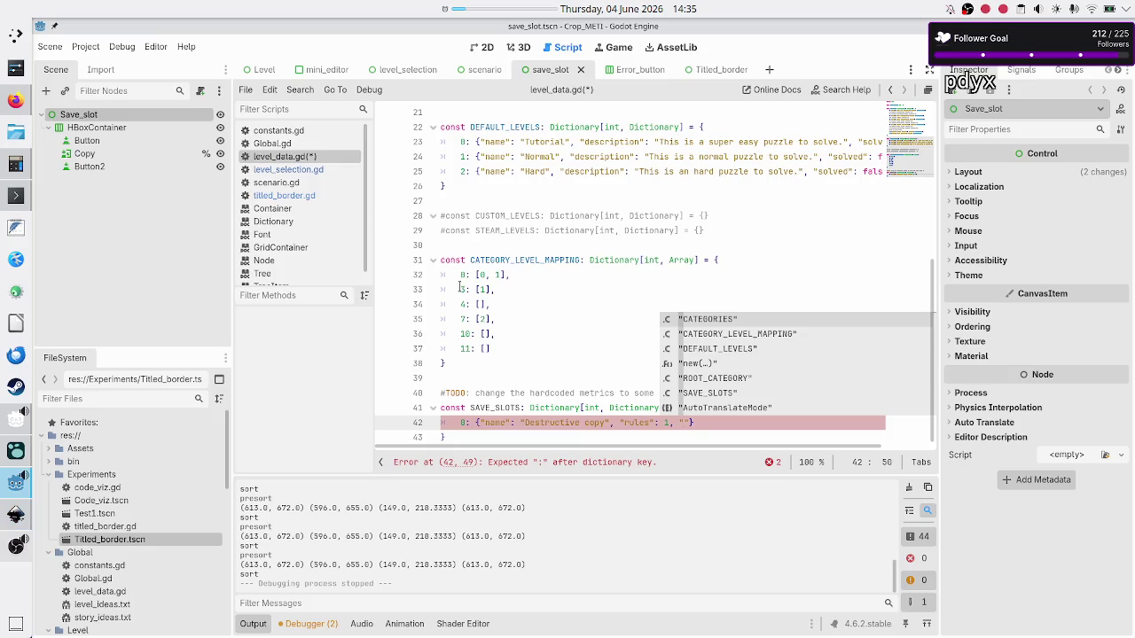
{"action": "type", "text": "LOC\""}
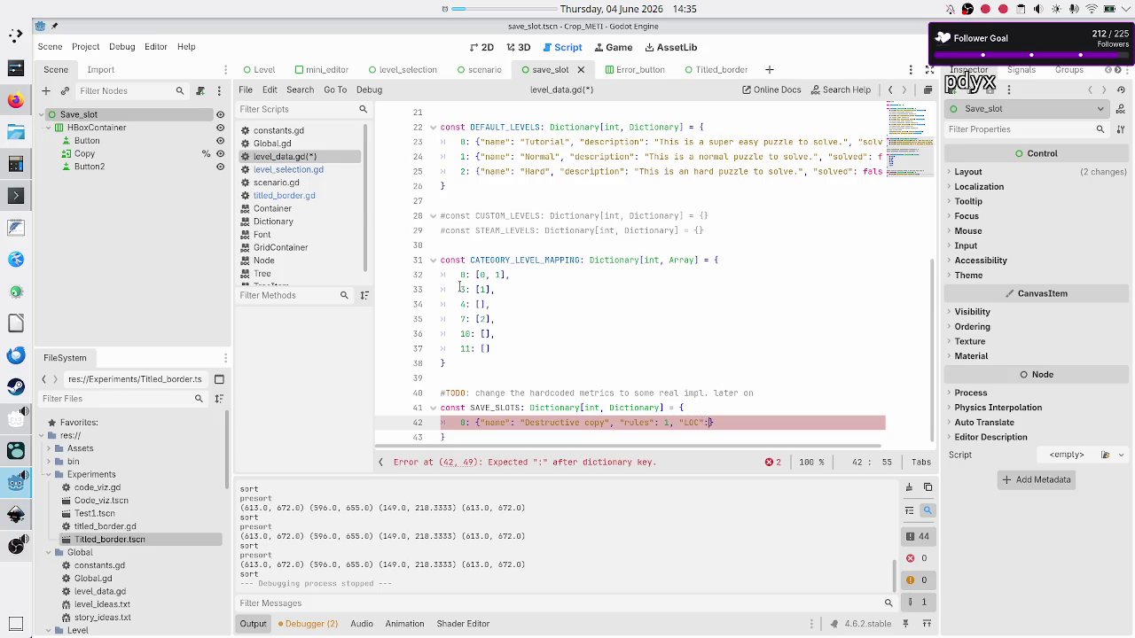
{"action": "key", "text": "alt+Tab"}
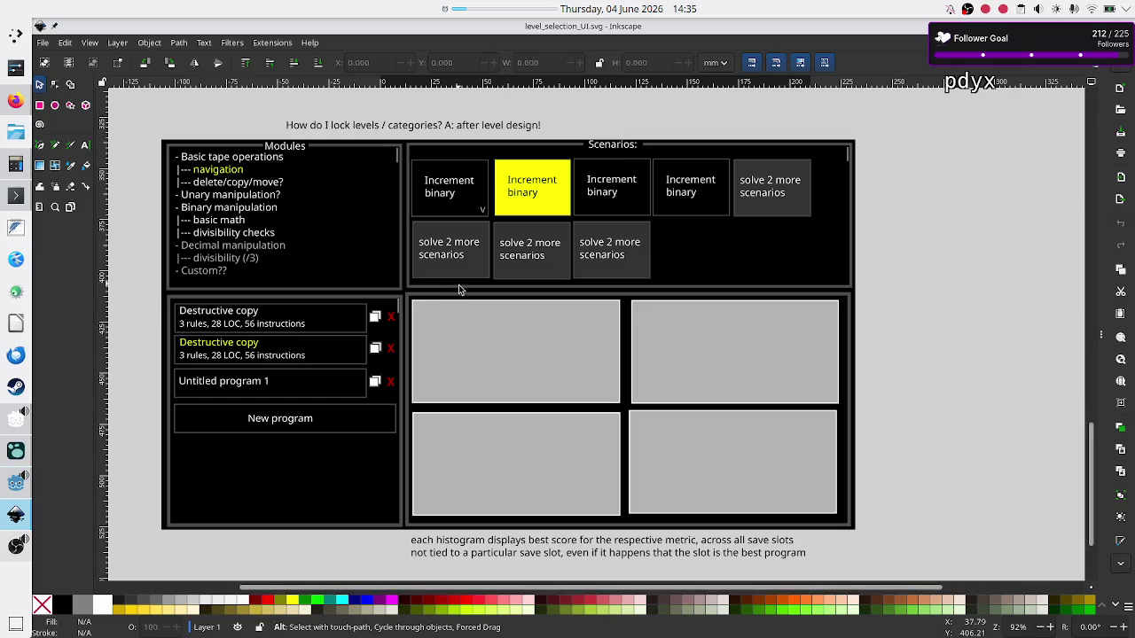
{"action": "key", "text": "alt+Tab"}
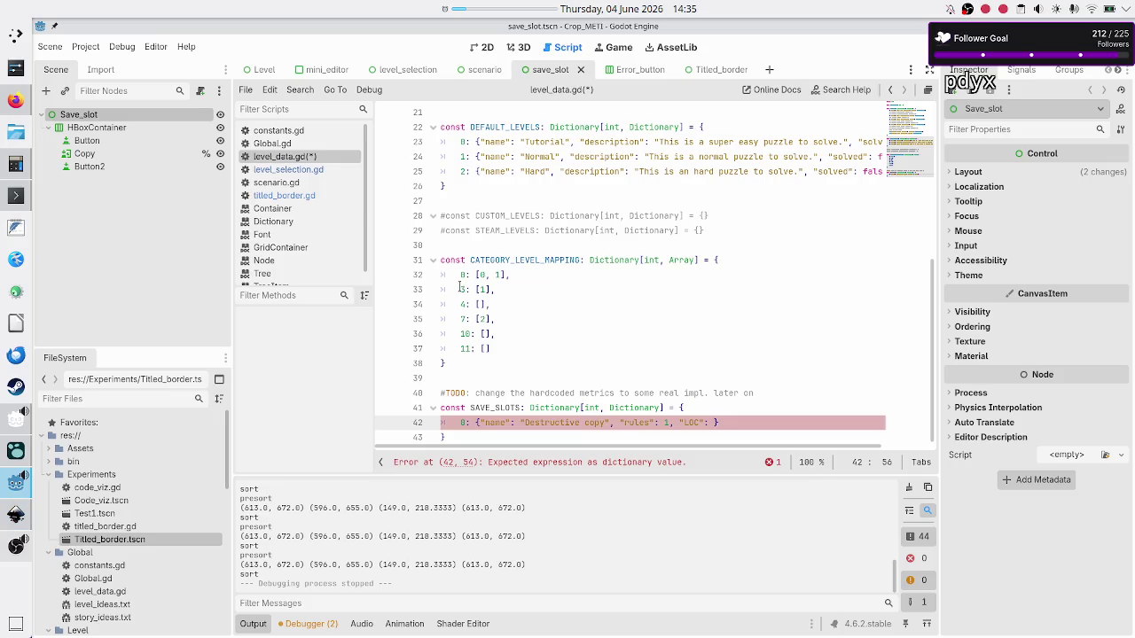
{"action": "type", "text": "12"}
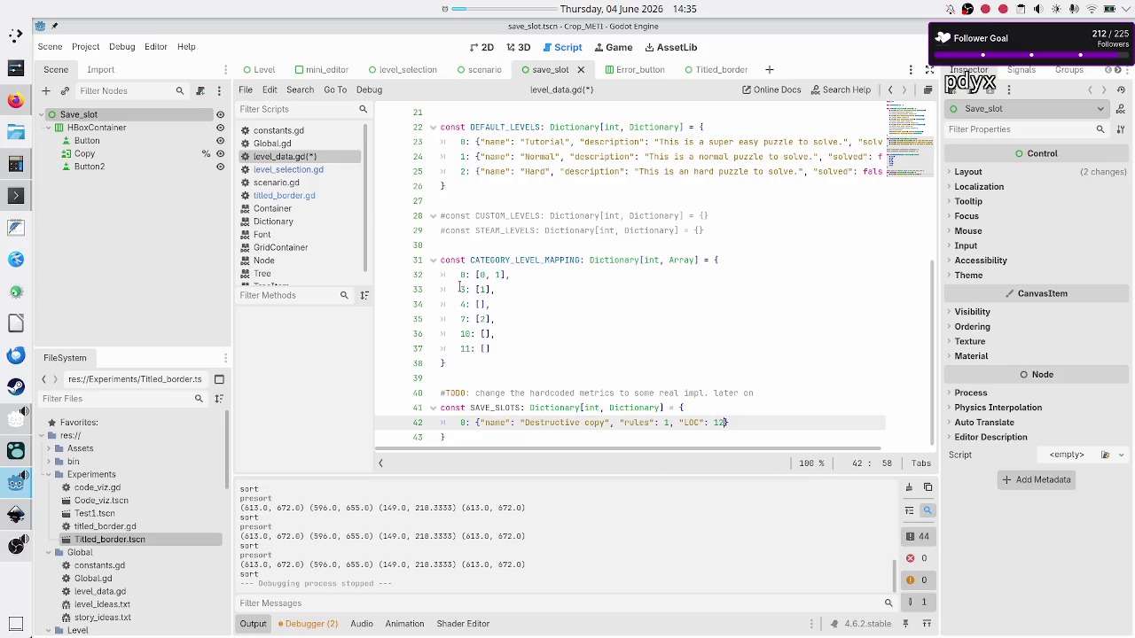
{"action": "type", "text": ","}
Step: Add "instructions" to entry 0, replacing the initially typed 12 with 18
{"action": "key", "text": "alt+Tab"}
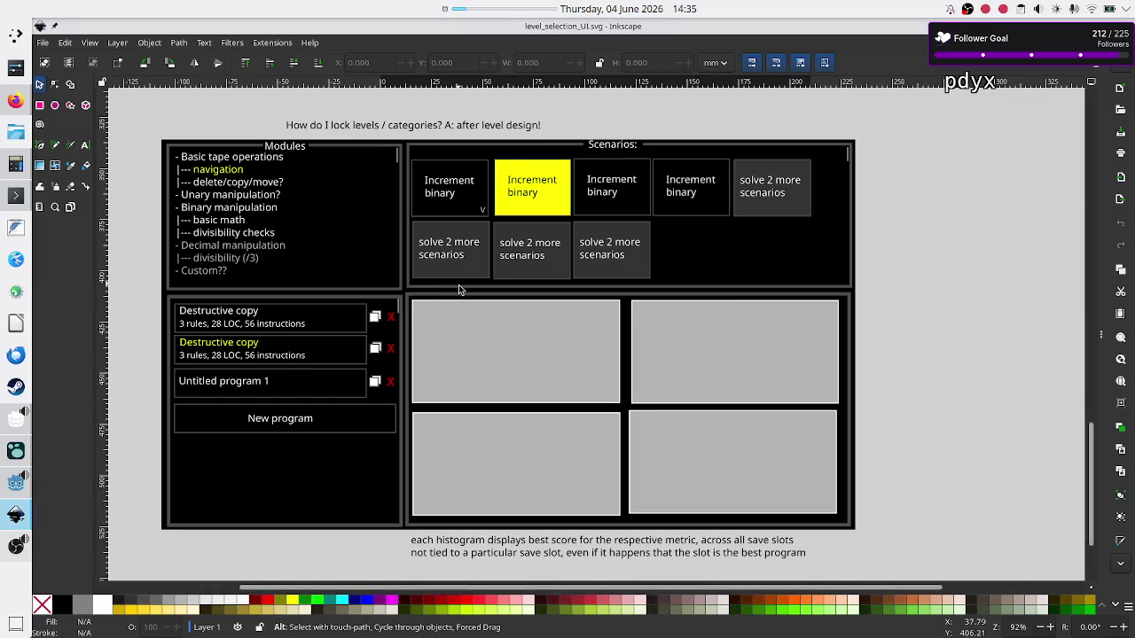
{"action": "key", "text": "alt+Tab"}
{"action": "type", "text": "\"instru"}
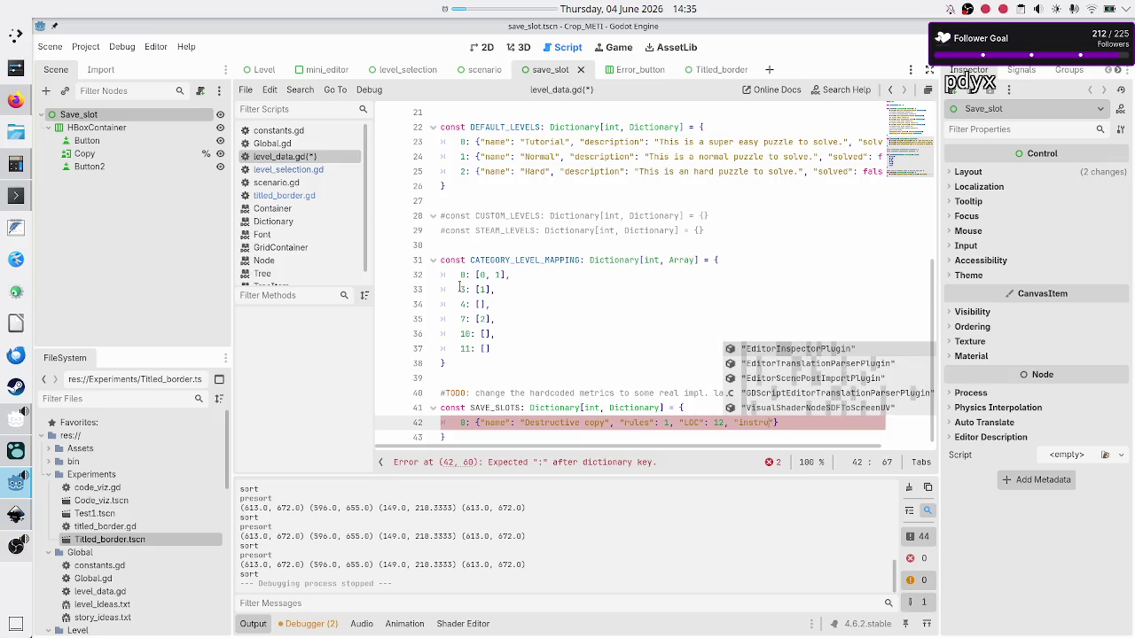
{"action": "type", "text": "ctions\""}
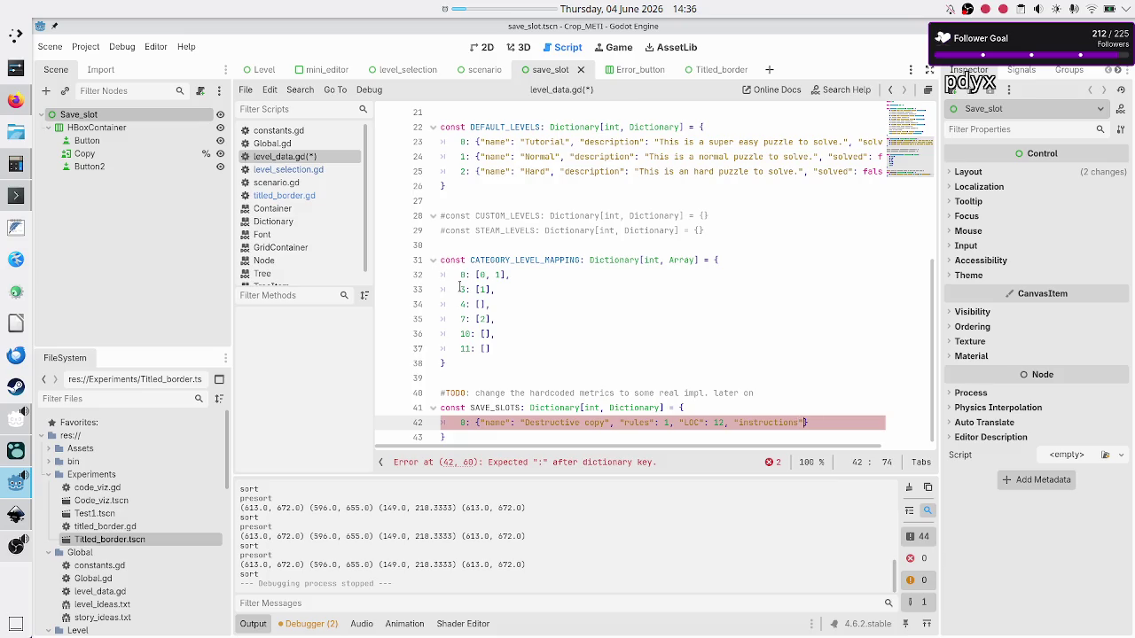
{"action": "type", "text": ": \"\""}
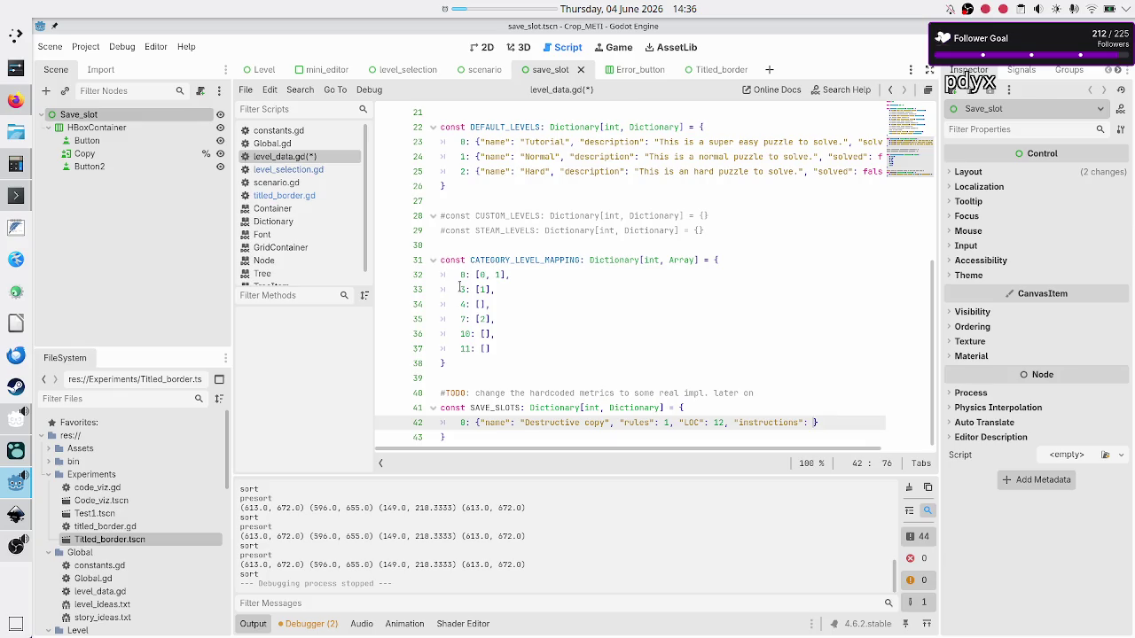
{"action": "key", "text": "alt+Tab"}
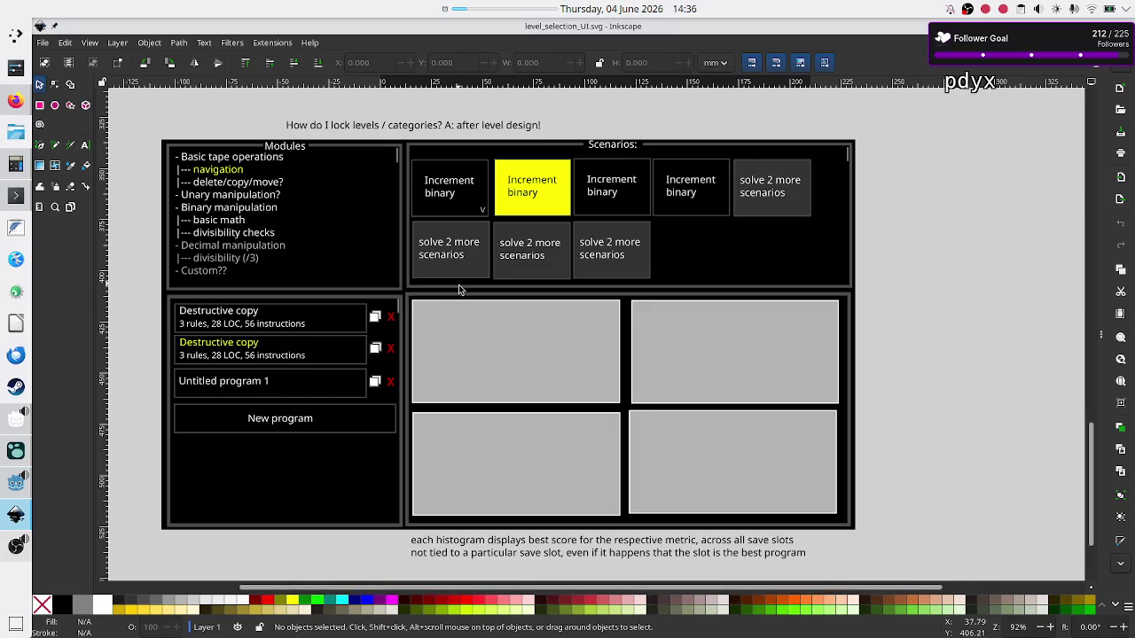
{"action": "key", "text": "alt+Tab"}
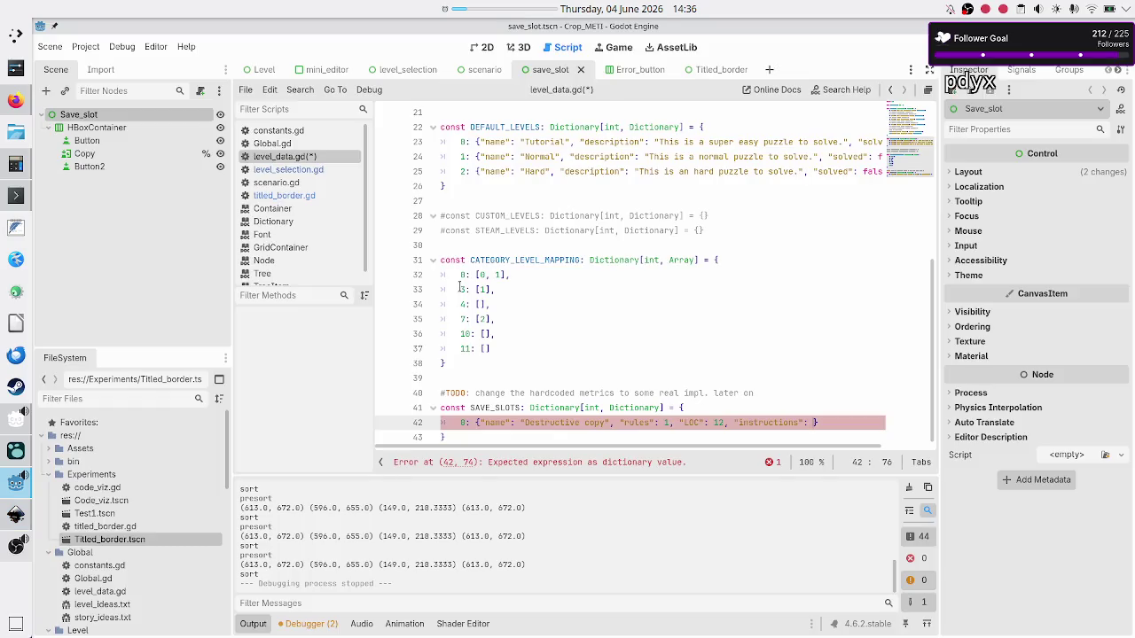
{"action": "type", "text": "12"}
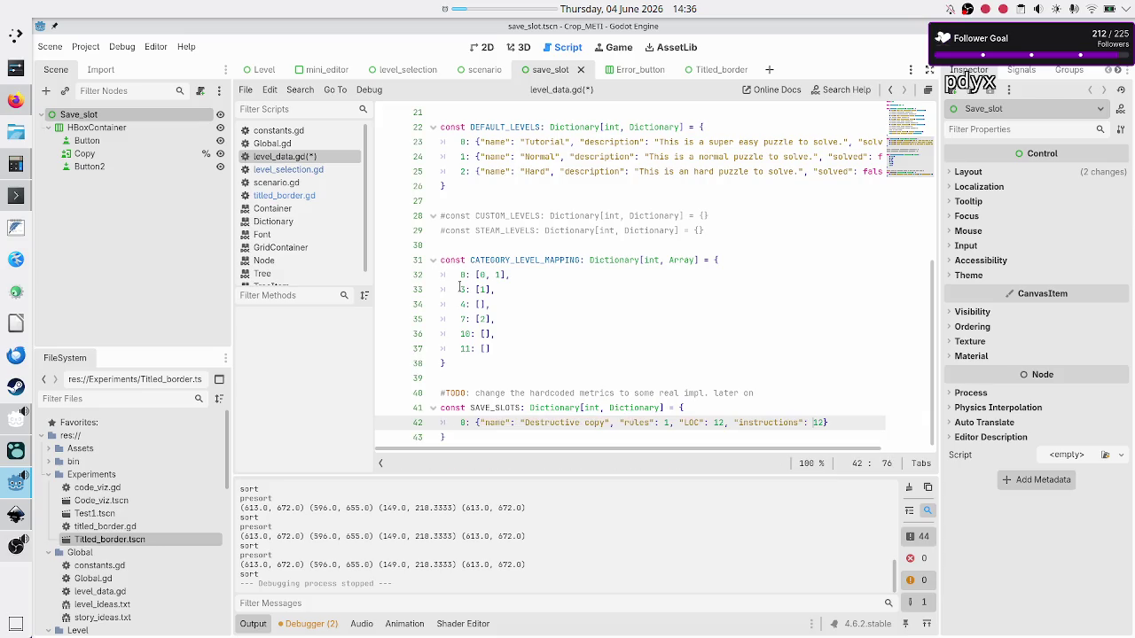
{"action": "key", "text": "Left"}
{"action": "key", "text": "Left"}
{"action": "key", "text": "Left"}
{"action": "key", "text": "Right"}
{"action": "key", "text": "Right"}
{"action": "key", "text": "Right"}
{"action": "key", "text": "shift+Left"}
{"action": "key", "text": "shift+Left"}
{"action": "key", "text": "Right"}
{"action": "key", "text": "BackSpace"}
{"action": "key", "text": "BackSpace"}
{"action": "type", "text": "18"}
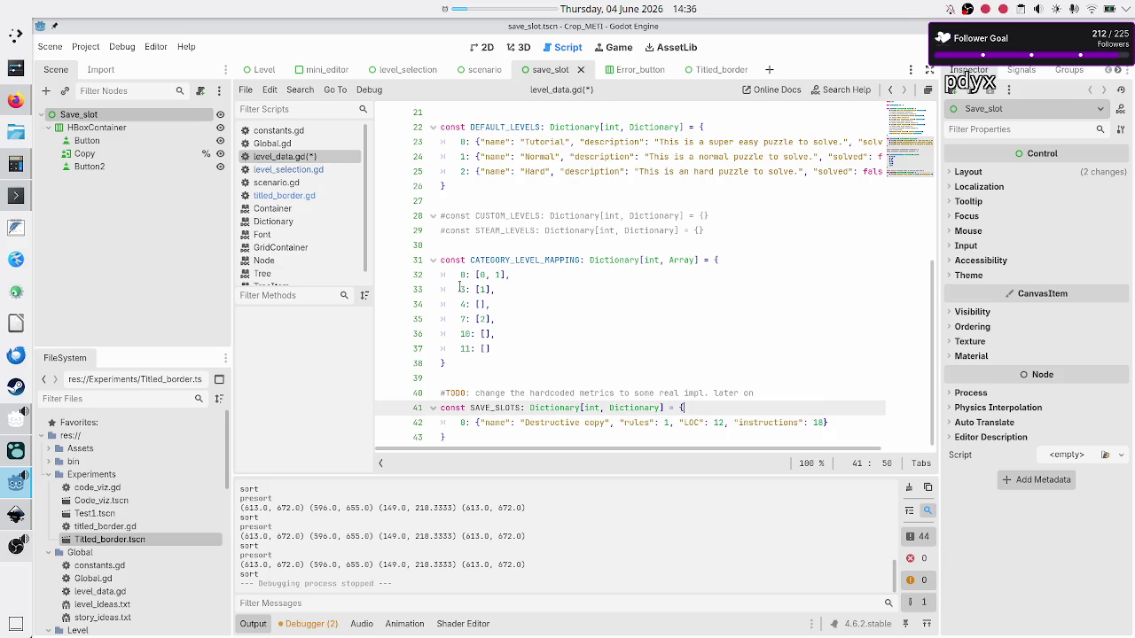
{"action": "key", "text": "Home"}
Step: Copy the first save-slot entry and paste two comma-separated duplicates below it
{"action": "key", "text": "shift+Down"}
{"action": "key", "text": "shift+Left"}
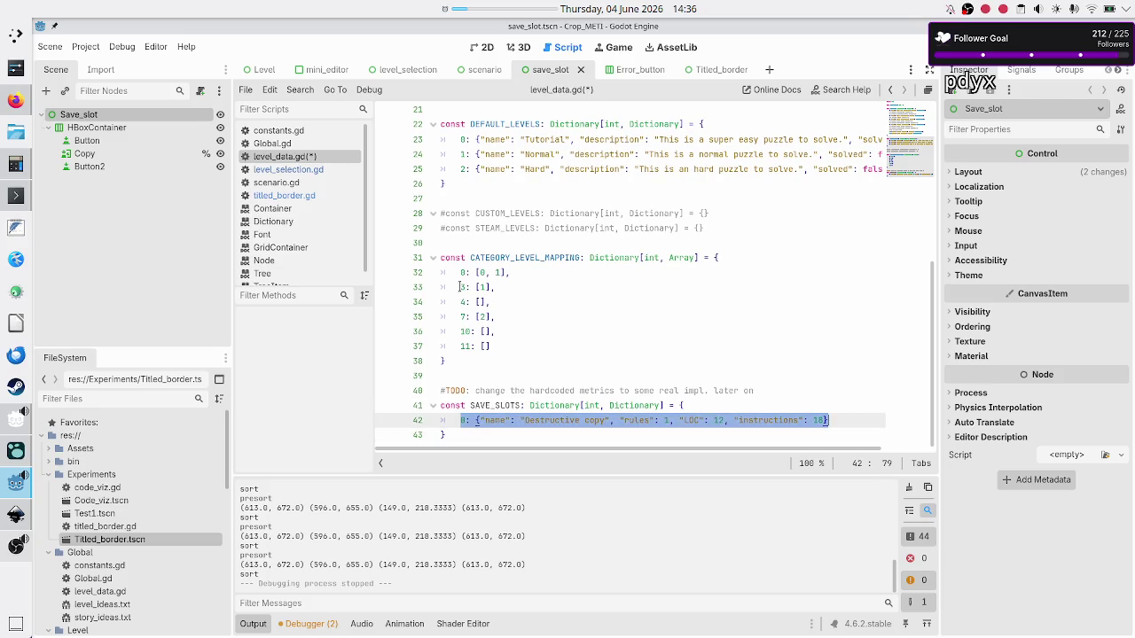
{"action": "key", "text": "ctrl+c"}
{"action": "key", "text": "End"}
{"action": "type", "text": ","}
{"action": "key", "text": "Return"}
{"action": "key", "text": "ctrl+v"}
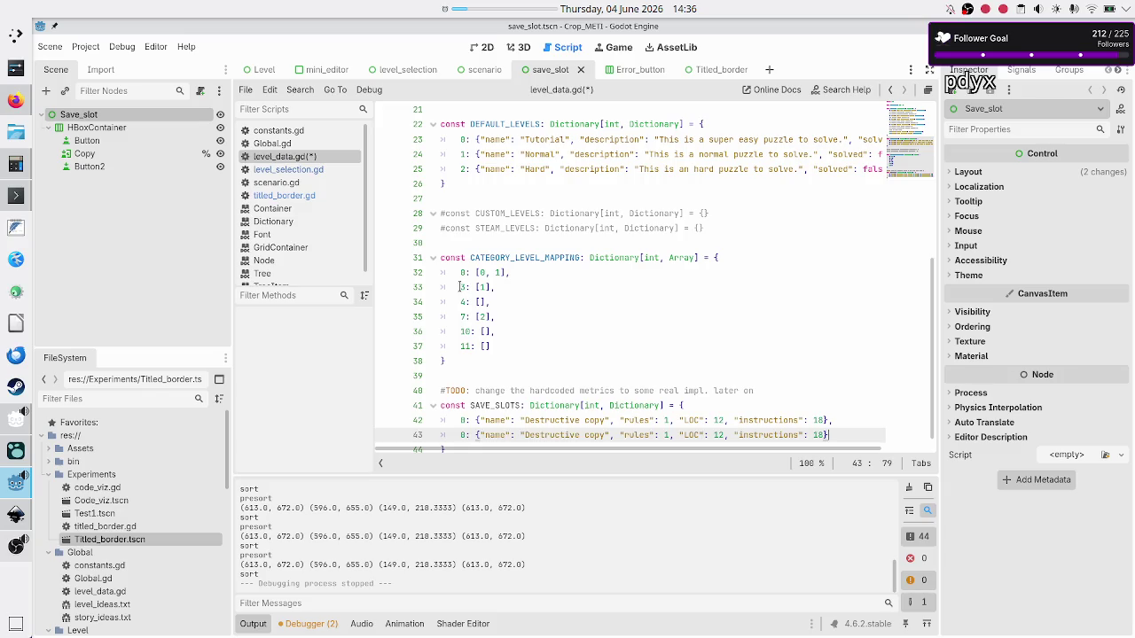
{"action": "type", "text": ","}
{"action": "key", "text": "Return"}
{"action": "key", "text": "ctrl+v"}
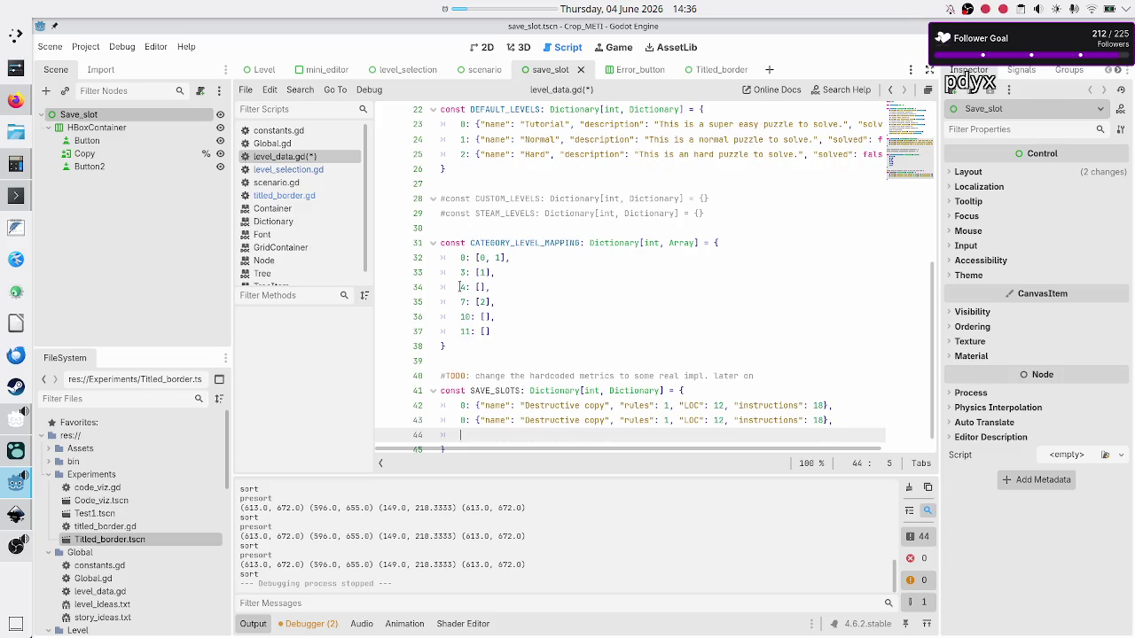
Step: Rename the second entry from "Destructive copy" to "Copy"
{"action": "key", "text": "Up"}
{"action": "key", "text": "Up"}
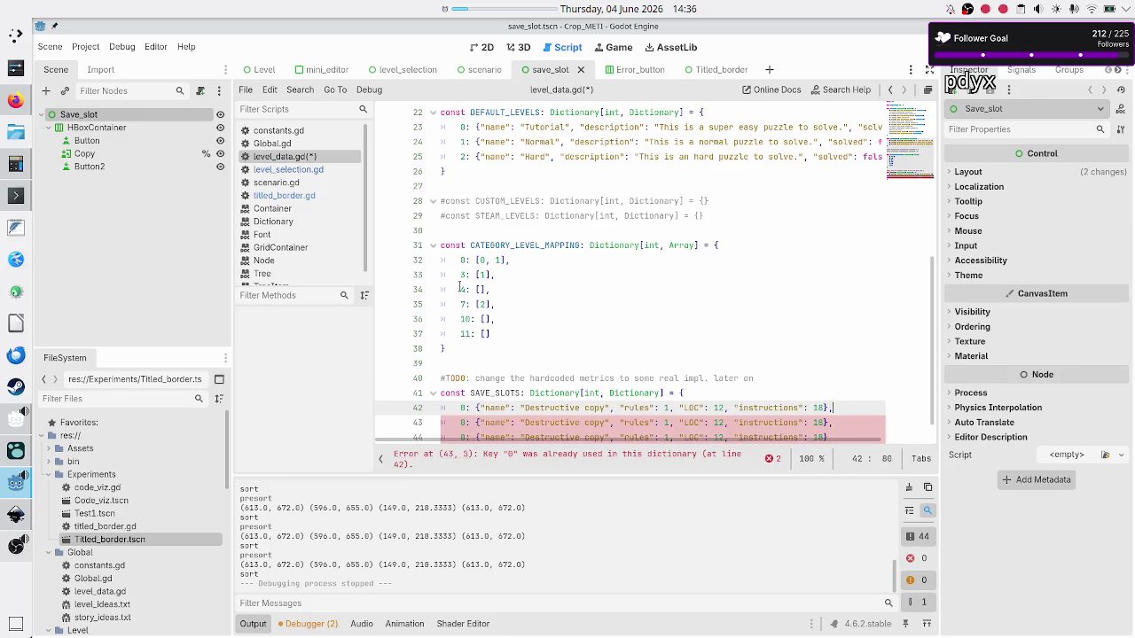
{"action": "key", "text": "Down"}
{"action": "key", "text": "Right"}
{"action": "key", "text": "Right"}
{"action": "key", "text": "Right"}
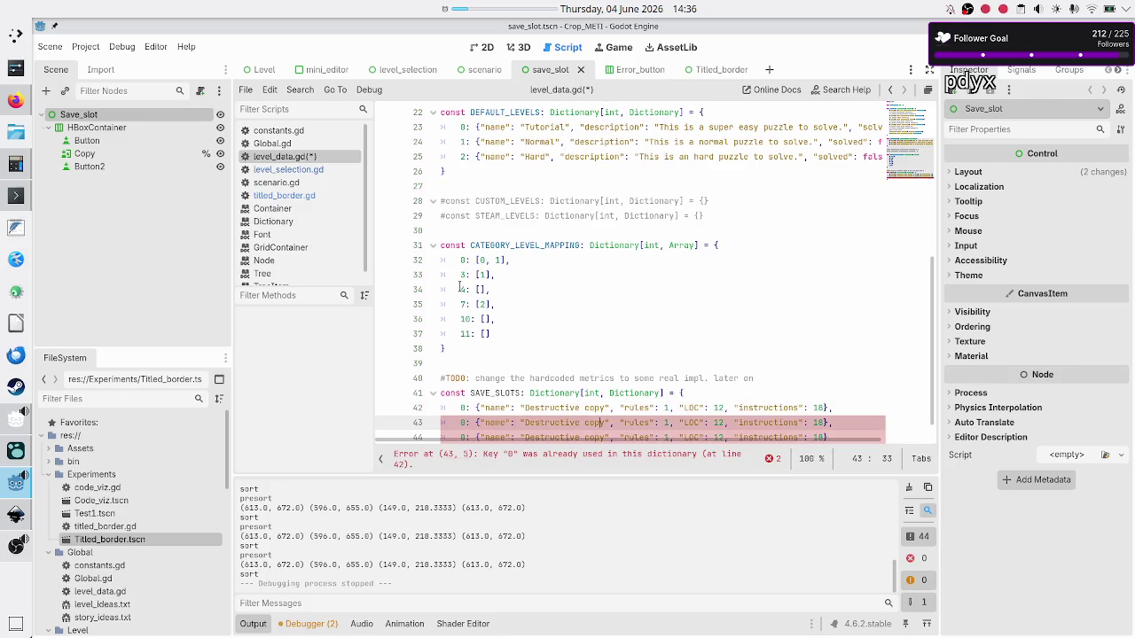
{"action": "key", "text": "Right"}
{"action": "key", "text": "Right"}
{"action": "key", "text": "Right"}
{"action": "key", "text": "Left"}
{"action": "key", "text": "Left"}
{"action": "key", "text": "Left"}
{"action": "key", "text": "BackSpace"}
{"action": "key", "text": "BackSpace"}
{"action": "key", "text": "BackSpace"}
{"action": "key", "text": "BackSpace"}
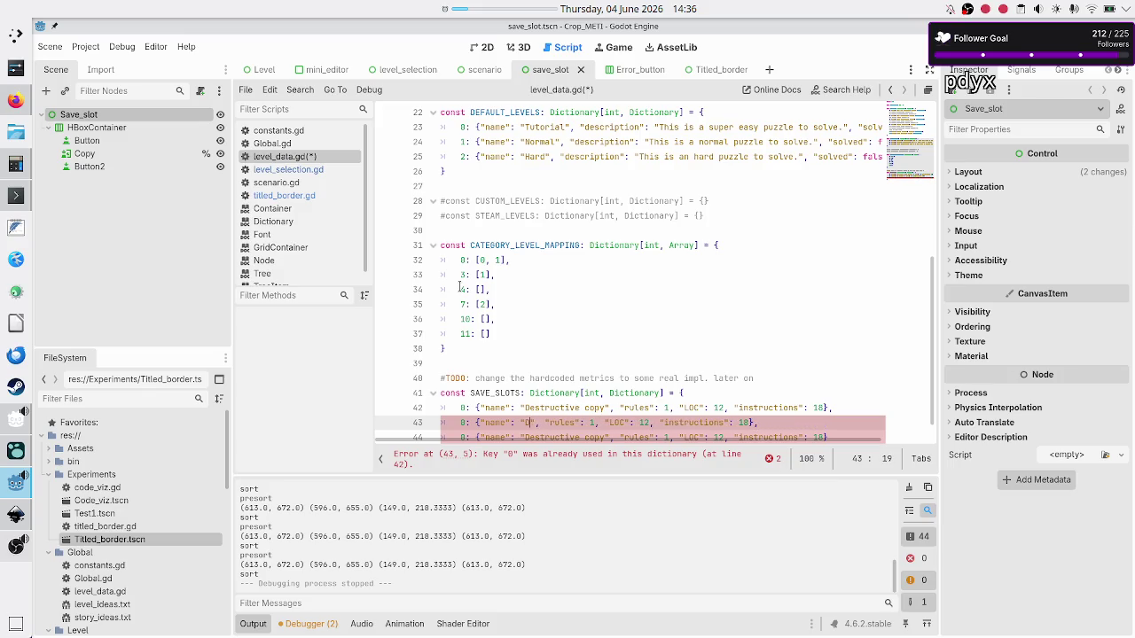
{"action": "key", "text": "BackSpace"}
{"action": "type", "text": "Copy"}
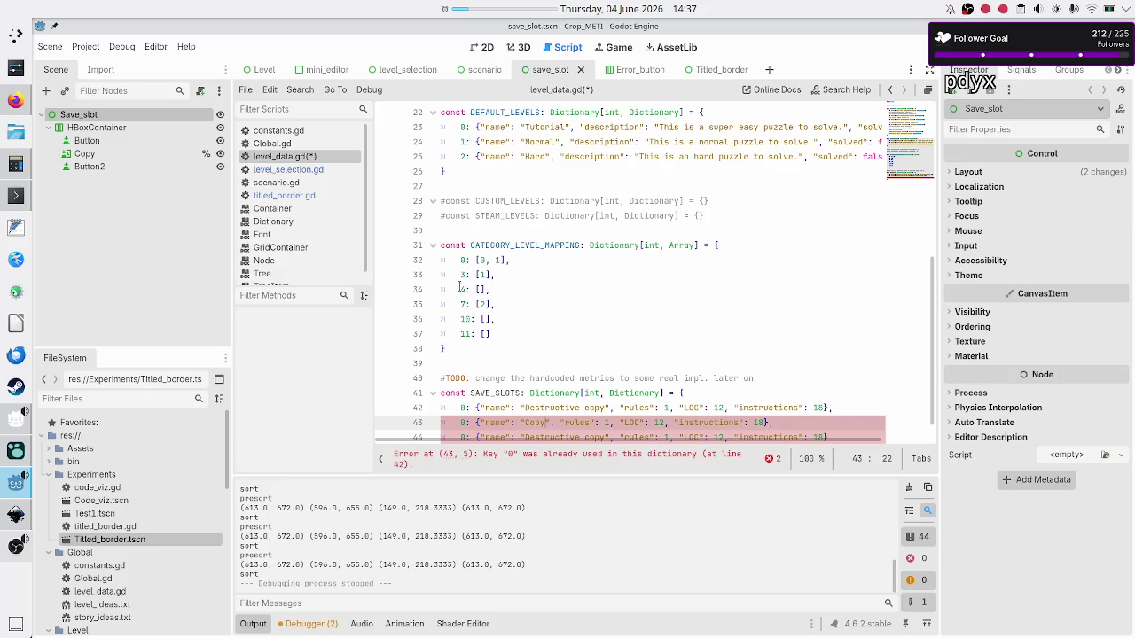
{"action": "key", "text": "Right"}
{"action": "key", "text": "Right"}
{"action": "key", "text": "Right"}
{"action": "key", "text": "Up"}
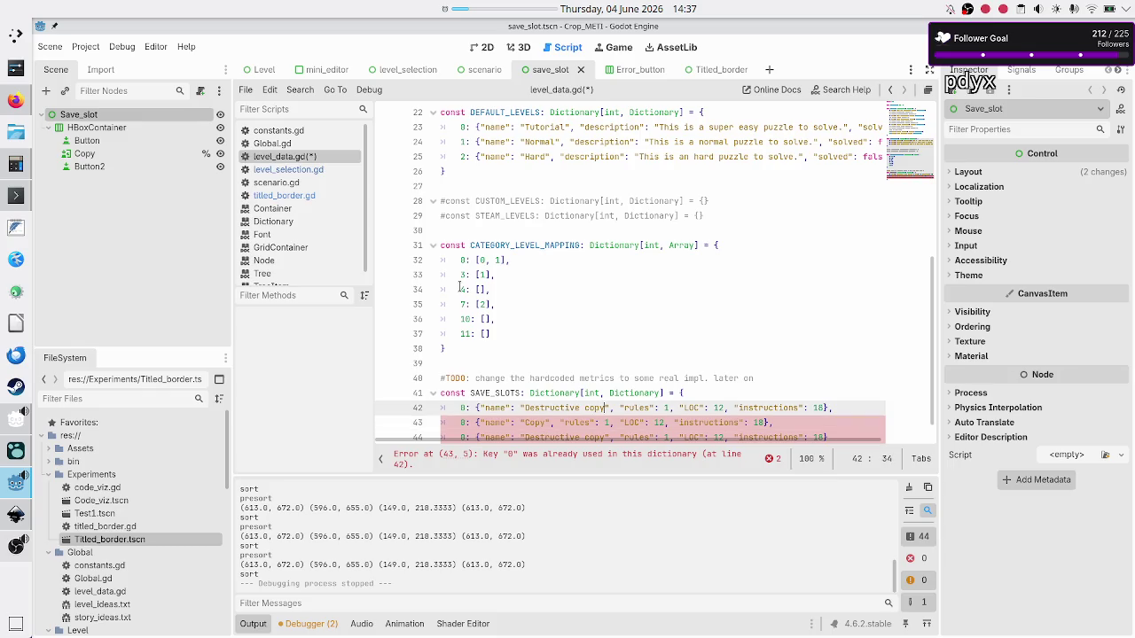
{"action": "key", "text": "Left"}
{"action": "key", "text": "Left"}
{"action": "key", "text": "Left"}
{"action": "key", "text": "Down"}
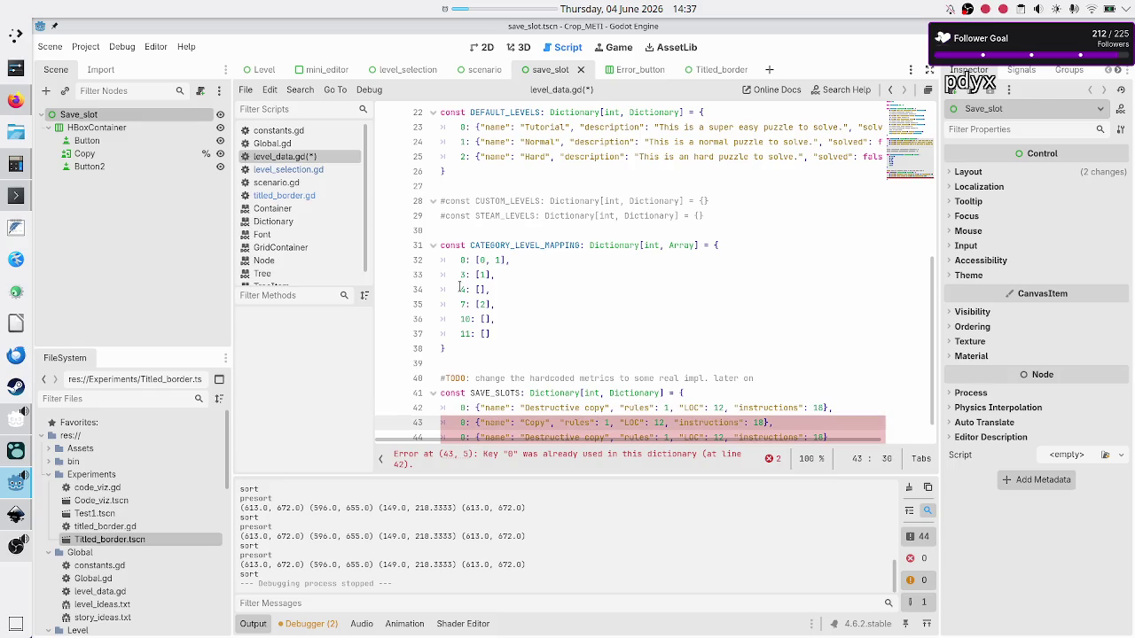
{"action": "key", "text": "Up"}
{"action": "key", "text": "Right"}
{"action": "key", "text": "Right"}
{"action": "key", "text": "Right"}
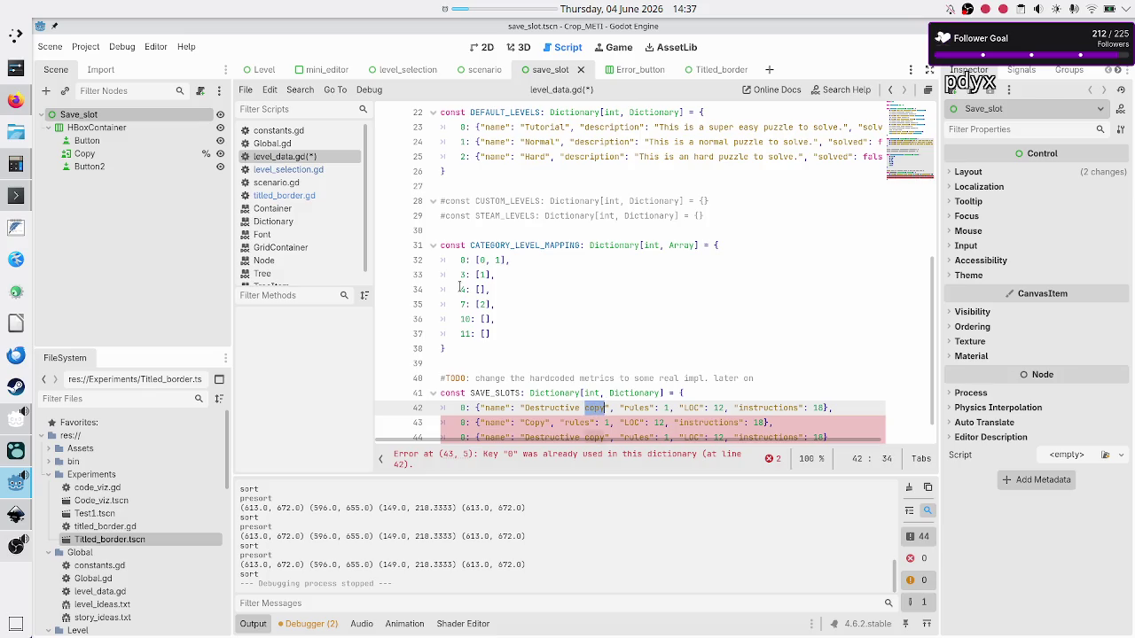
{"action": "key", "text": "Down"}
{"action": "key", "text": "Up"}
{"action": "key", "text": "shift+Left"}
{"action": "key", "text": "shift+Left"}
{"action": "key", "text": "shift+Left"}
Step: Set the second entry's metrics to 3 rules, 28 LOC and 56 instructions
{"action": "key", "text": "Down"}
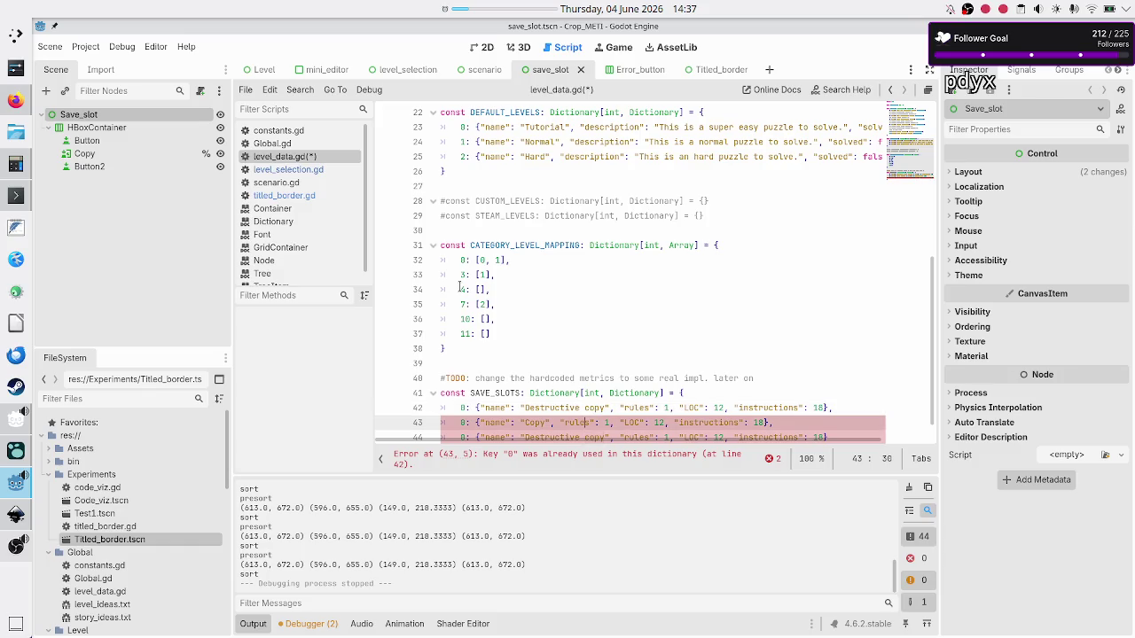
{"action": "key", "text": "Left"}
{"action": "key", "text": "Right"}
{"action": "key", "text": "Right"}
{"action": "key", "text": "Right"}
{"action": "type", "text": "3"}
{"action": "key", "text": "alt+Tab"}
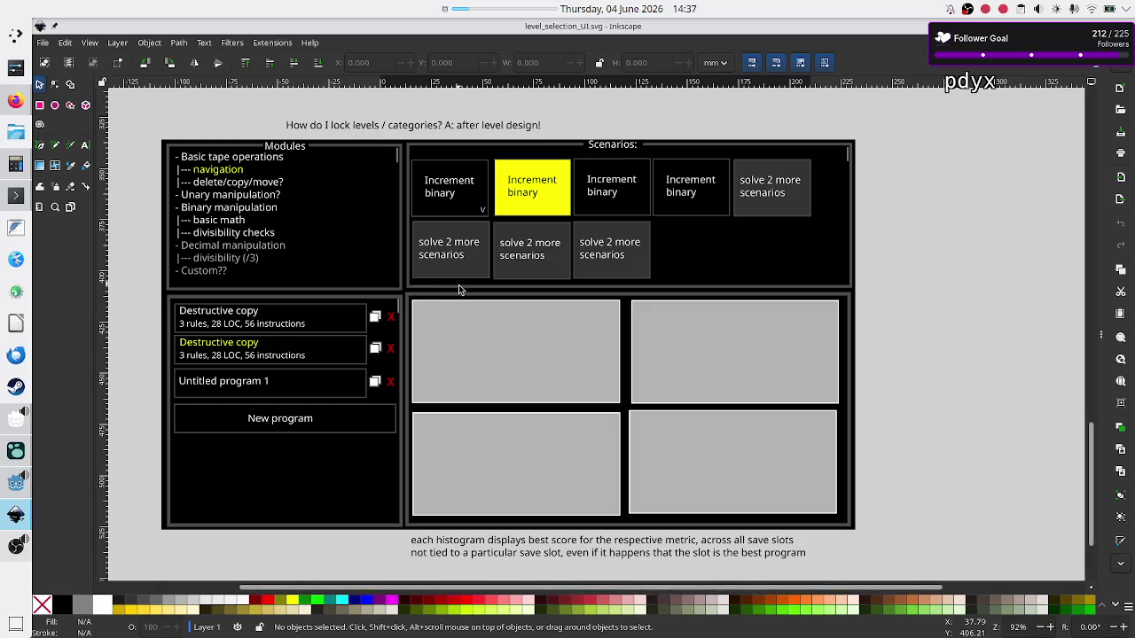
{"action": "key", "text": "alt+Tab"}
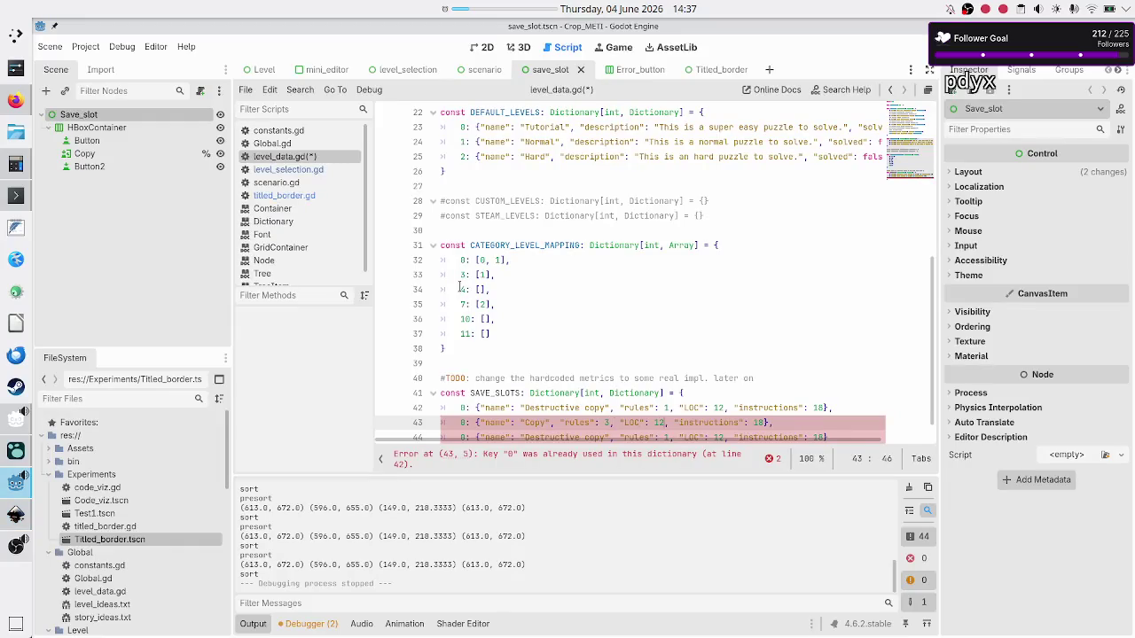
{"action": "key", "text": "BackSpace"}
{"action": "type", "text": "8,"}
{"action": "key", "text": "BackSpace"}
{"action": "key", "text": "BackSpace"}
{"action": "type", "text": "56"}
Step: Renumber the second entry's key from 0 to 1
{"action": "key", "text": "Down"}
{"action": "key", "text": "Home"}
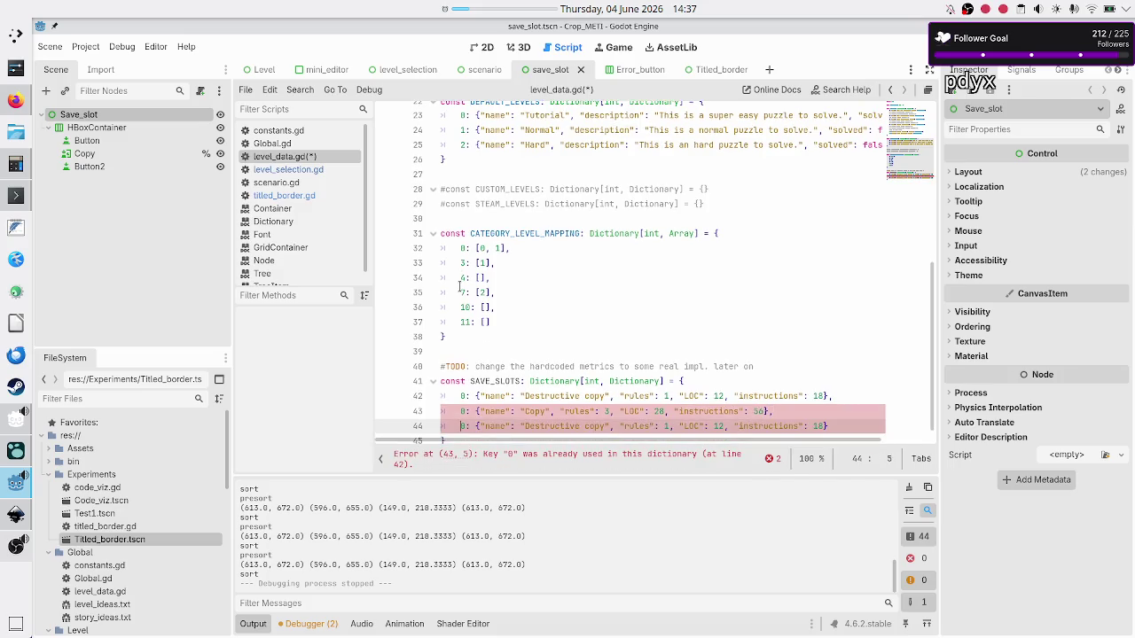
{"action": "key", "text": "Up"}
{"action": "key", "text": "Delete"}
{"action": "type", "text": "1"}
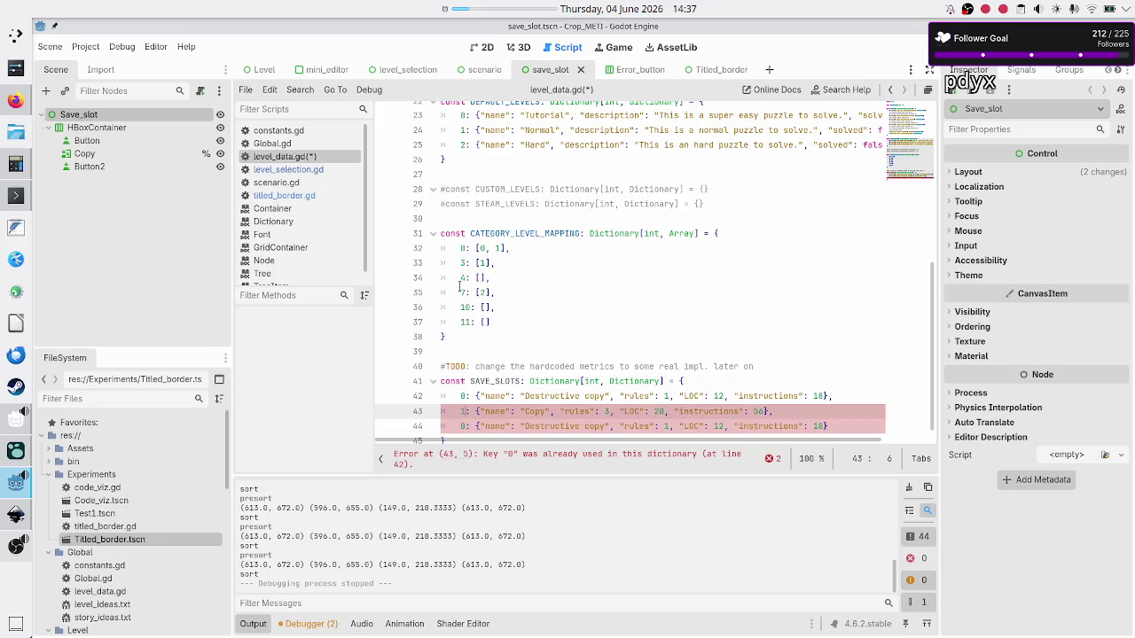
{"action": "key", "text": "Down"}
Step: Change the third save slot's key to 2 and rename it 'Untitled Program 1'
{"action": "key", "text": "BackSpace"}
{"action": "type", "text": "2"}
{"action": "key", "text": "Right"}
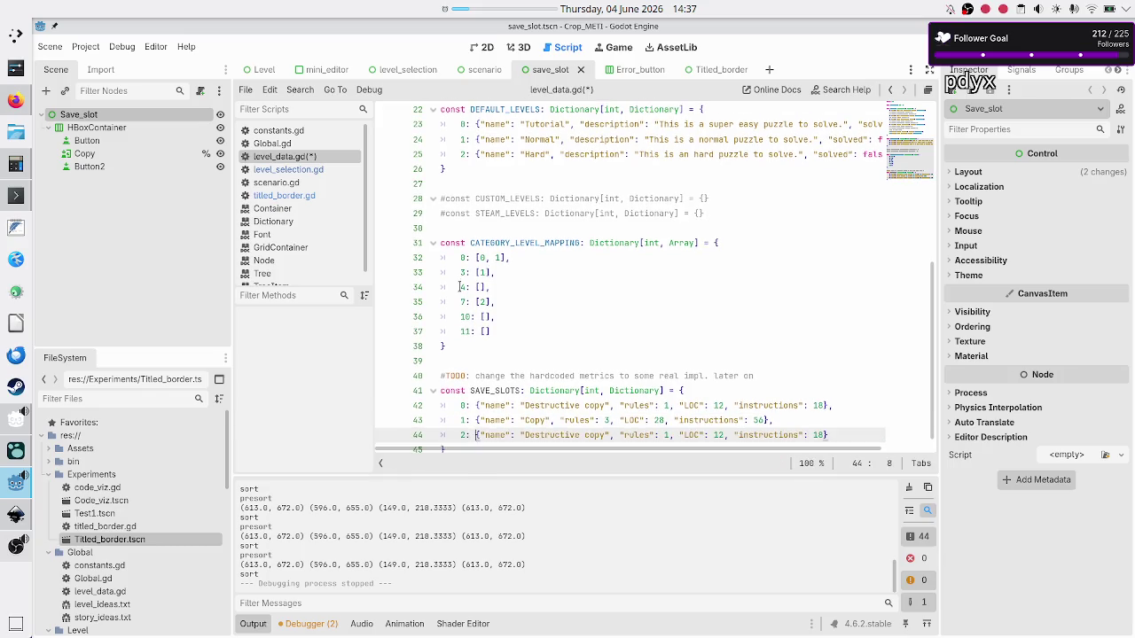
{"action": "key", "text": "Right"}
{"action": "key", "text": "Right"}
{"action": "key", "text": "Right"}
{"action": "key", "text": "BackSpace"}
{"action": "key", "text": "BackSpace"}
{"action": "key", "text": "BackSpace"}
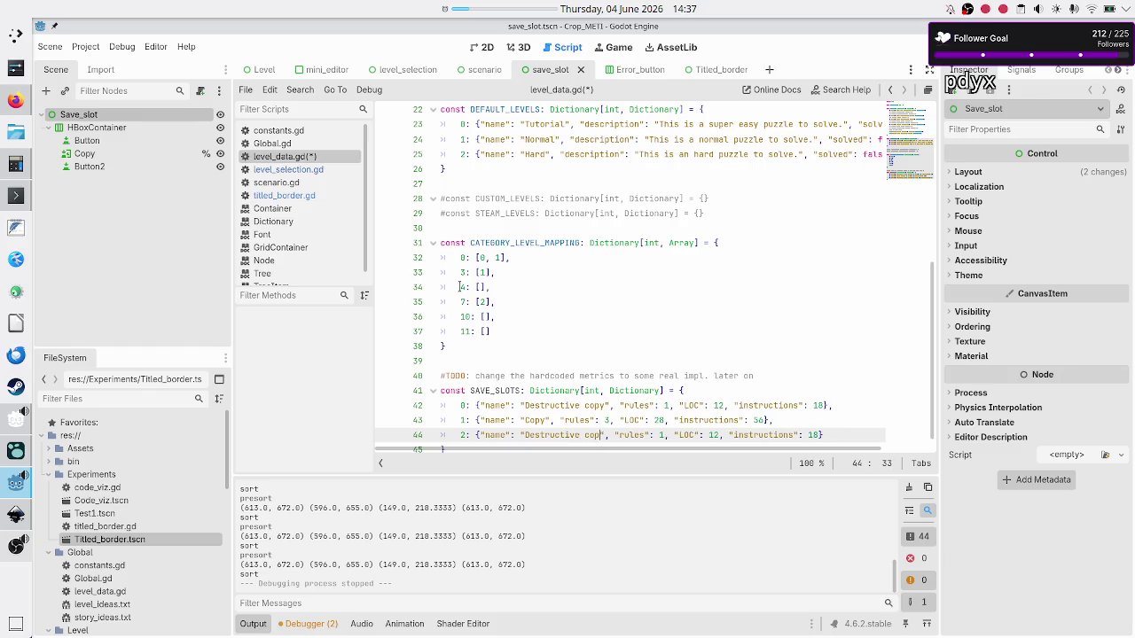
{"action": "key", "text": "alt+Tab"}
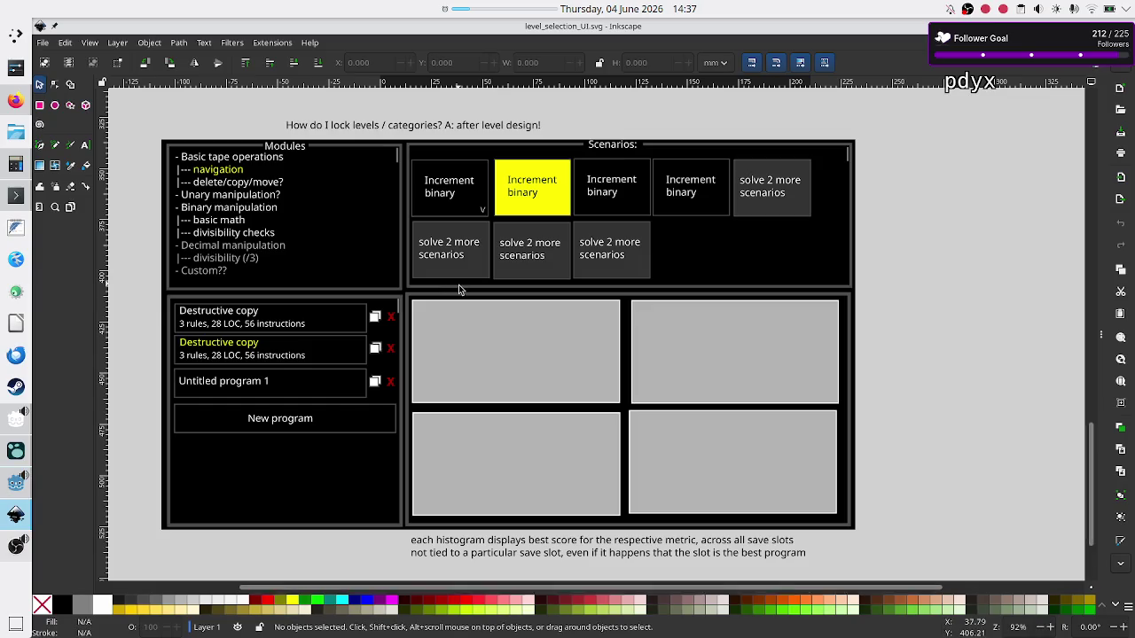
{"action": "key", "text": "alt+Tab"}
{"action": "type", "text": "Unti"}
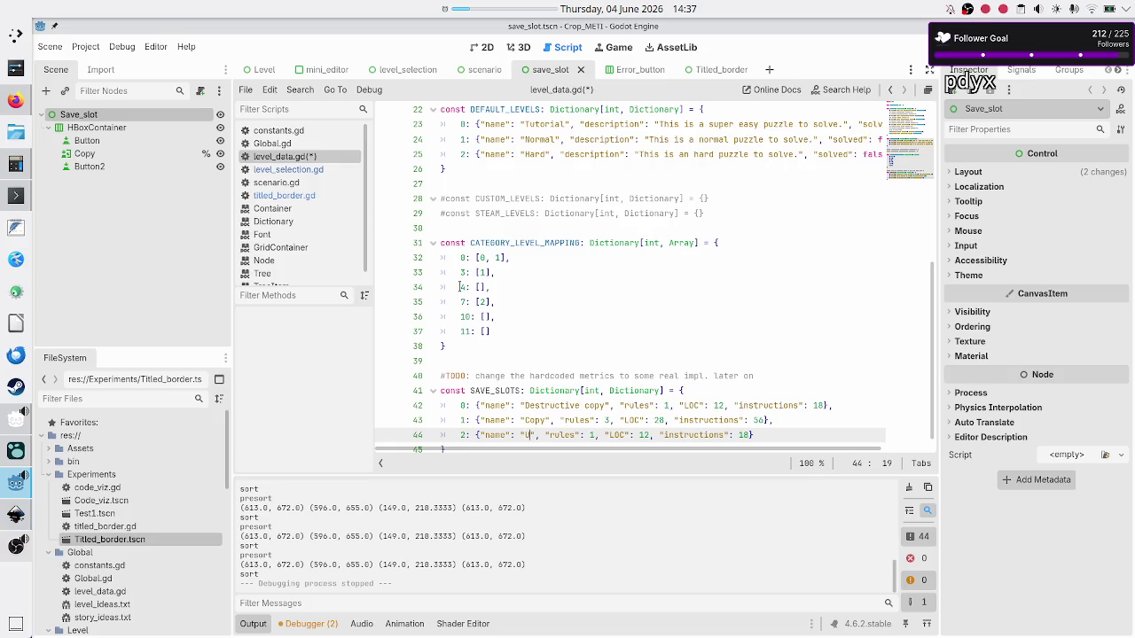
{"action": "type", "text": "tled Prog"}
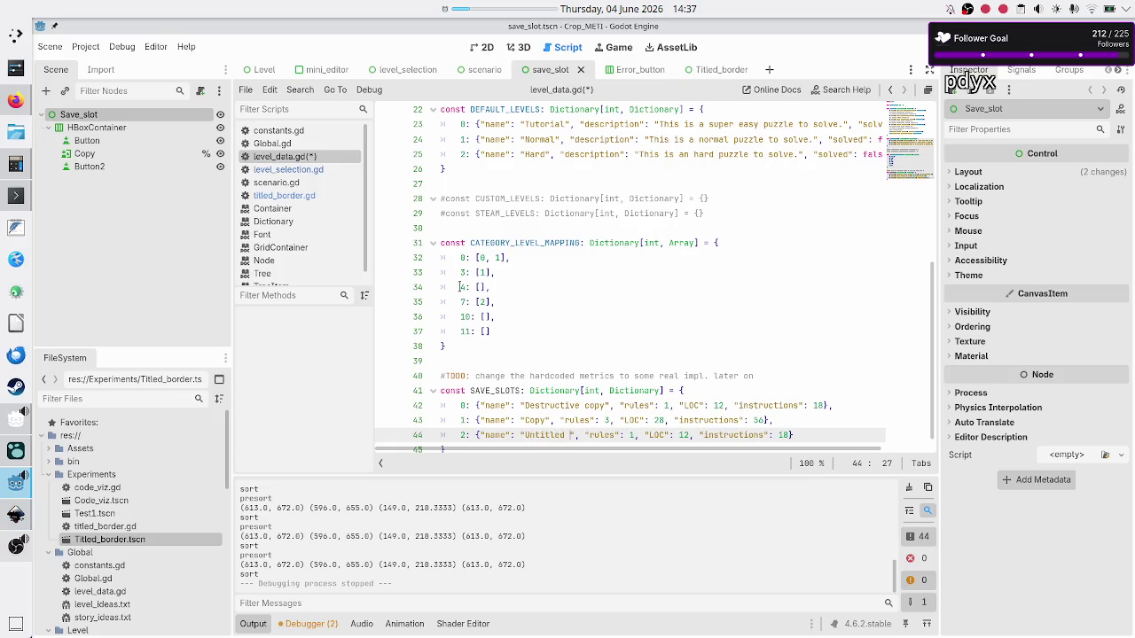
{"action": "type", "text": "ram"}
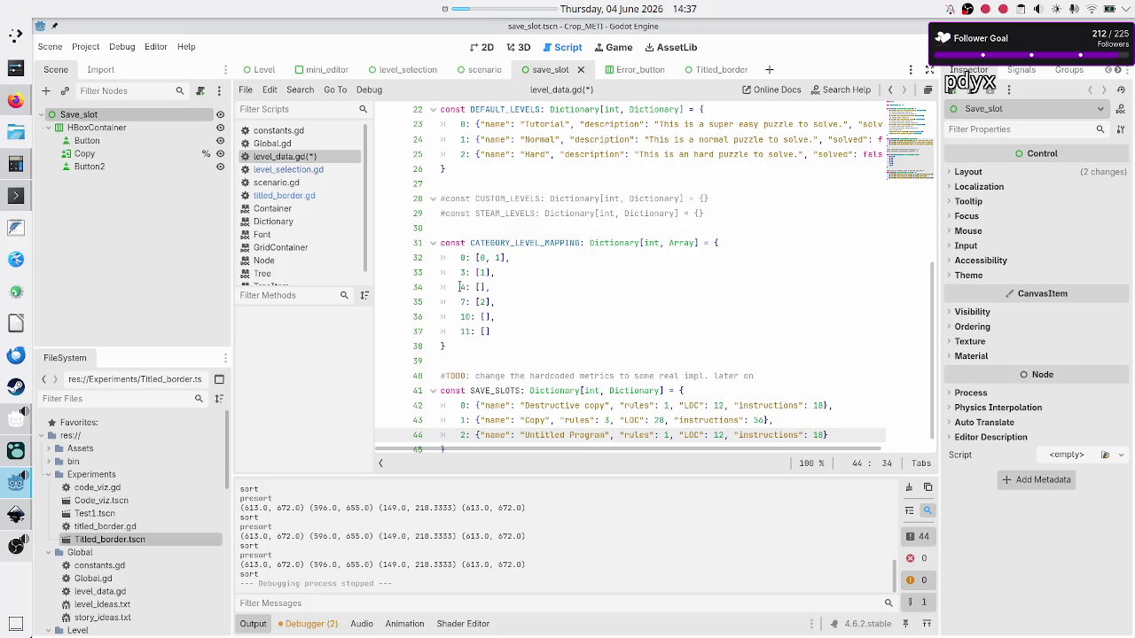
{"action": "type", "text": " 1"}
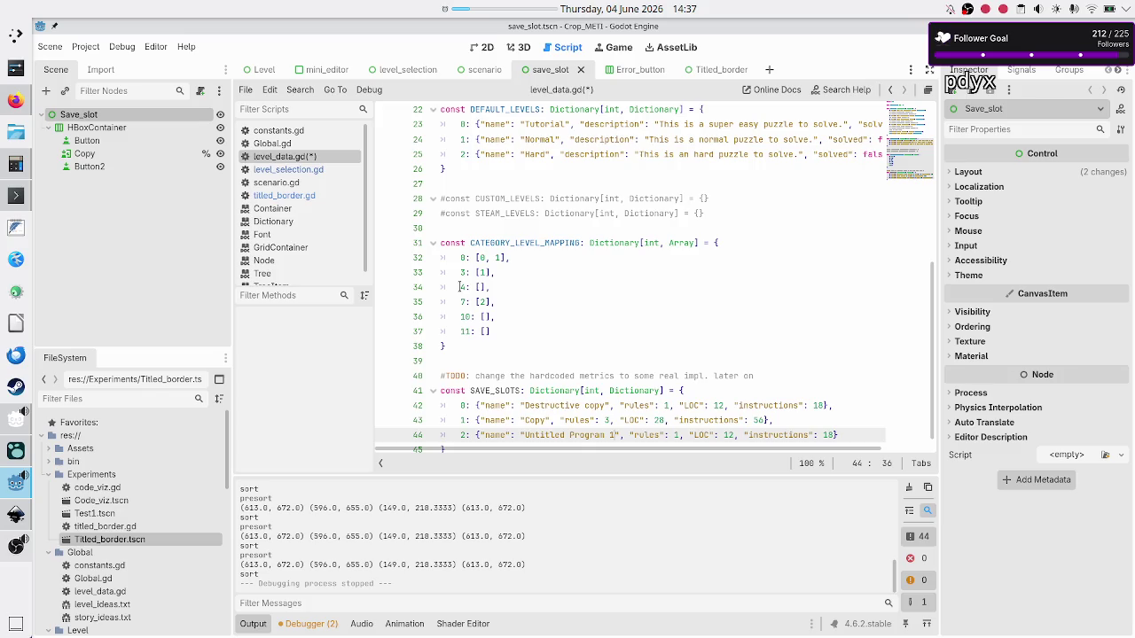
Step: Set the third slot's rules value to 99
{"action": "key", "text": "alt+Tab"}
{"action": "key", "text": "alt+Tab"}
{"action": "key", "text": "Right"}
{"action": "key", "text": "Right"}
{"action": "key", "text": "Right"}
{"action": "key", "text": "BackSpace"}
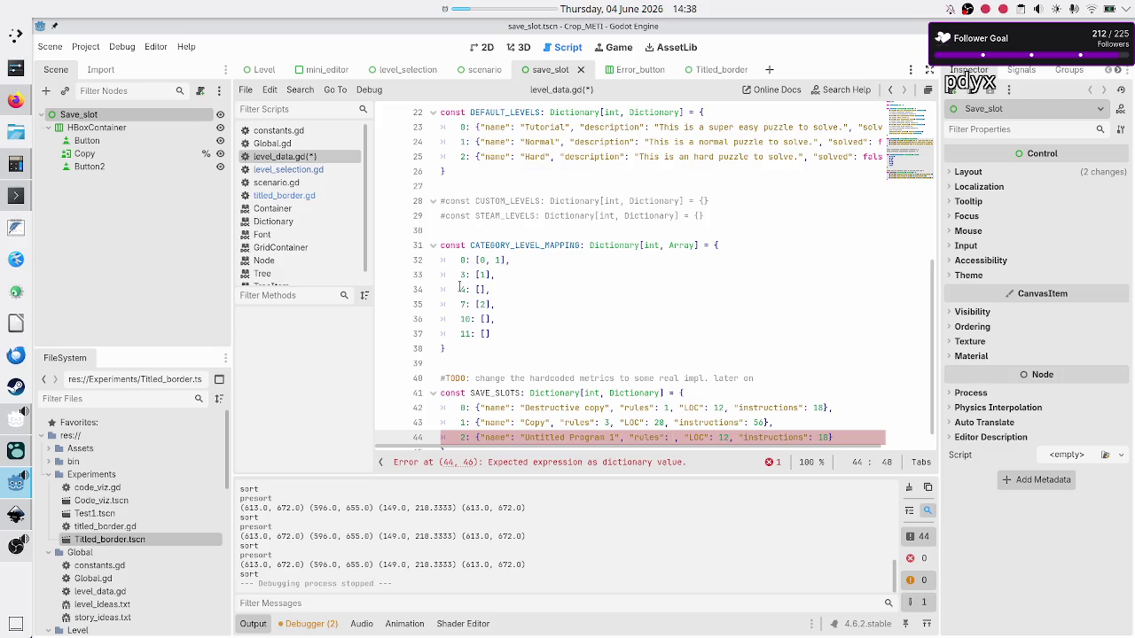
{"action": "key", "text": "alt+Tab"}
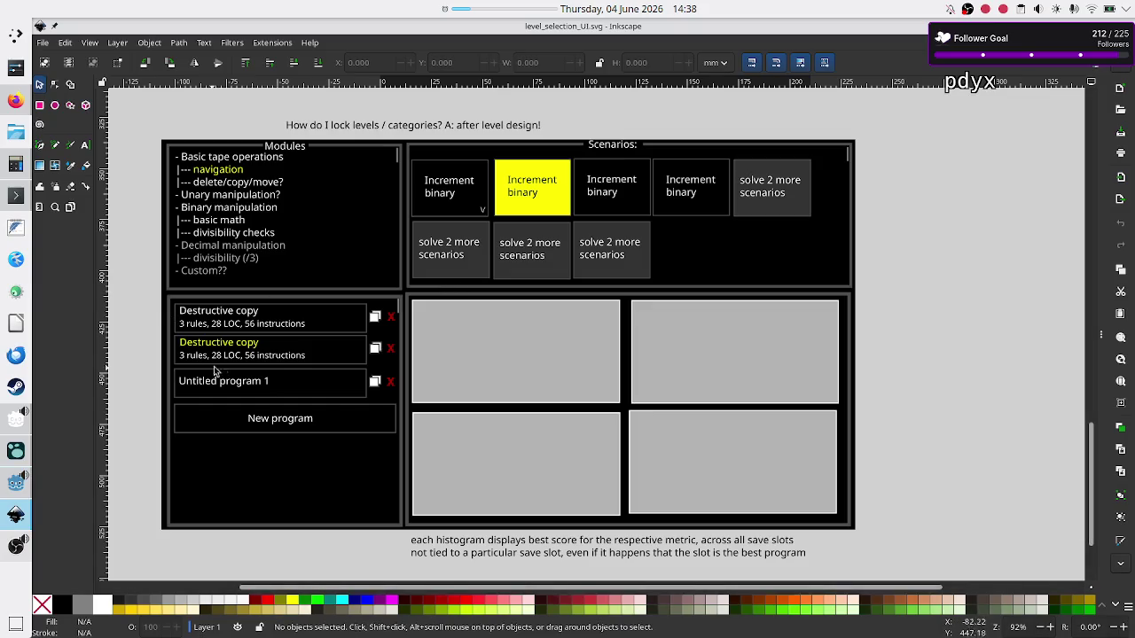
{"action": "key", "text": "alt+Tab"}
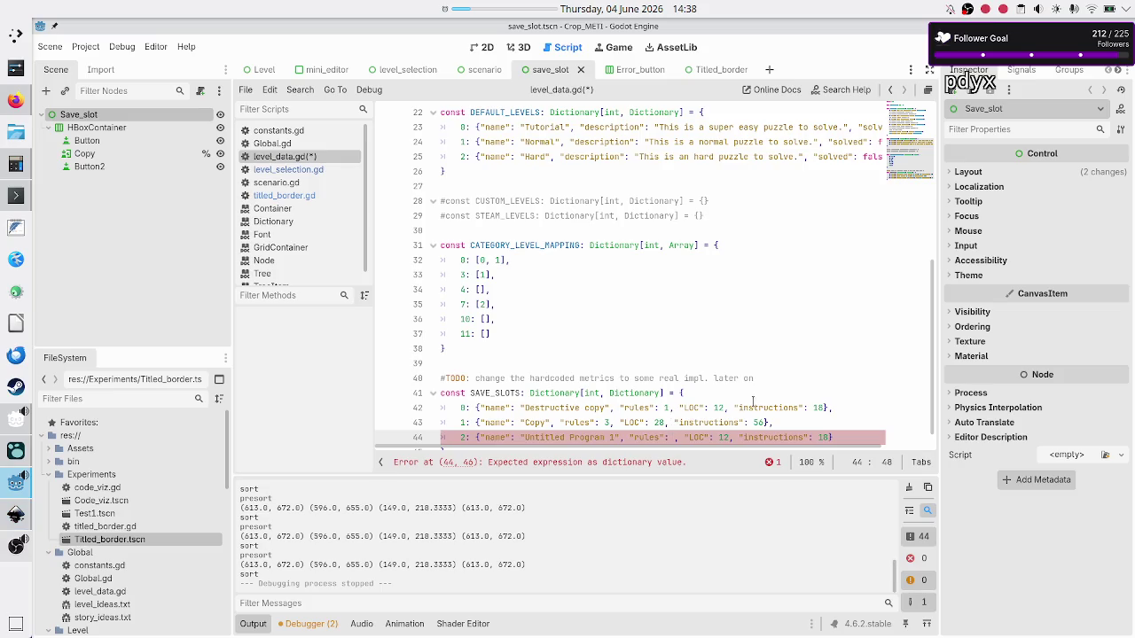
{"action": "type", "text": "20"}
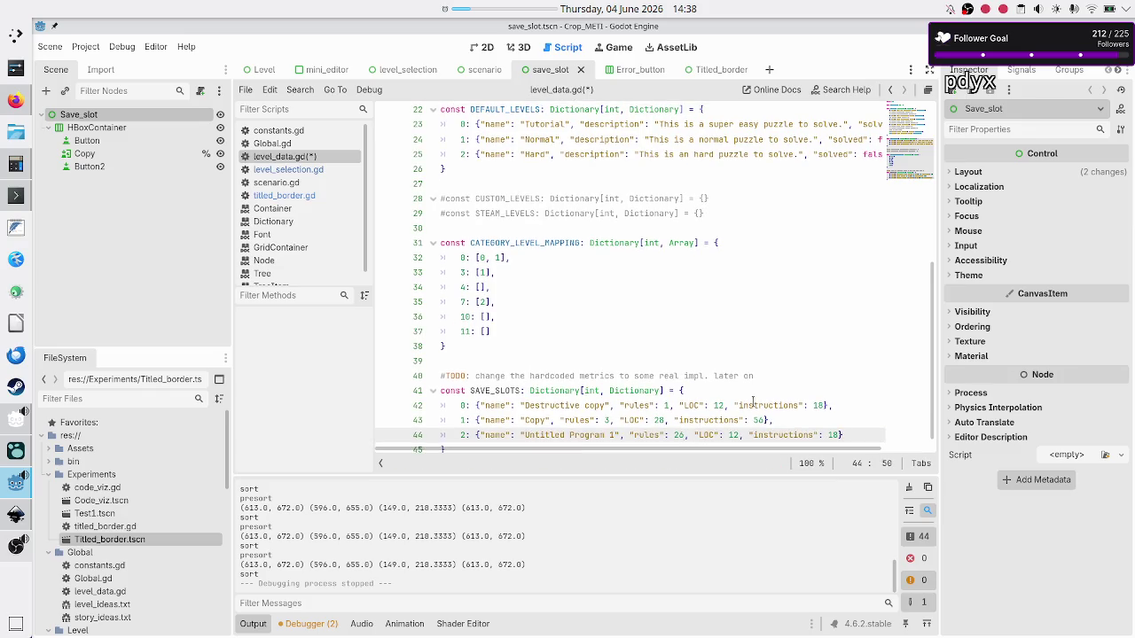
{"action": "type", "text": "+"}
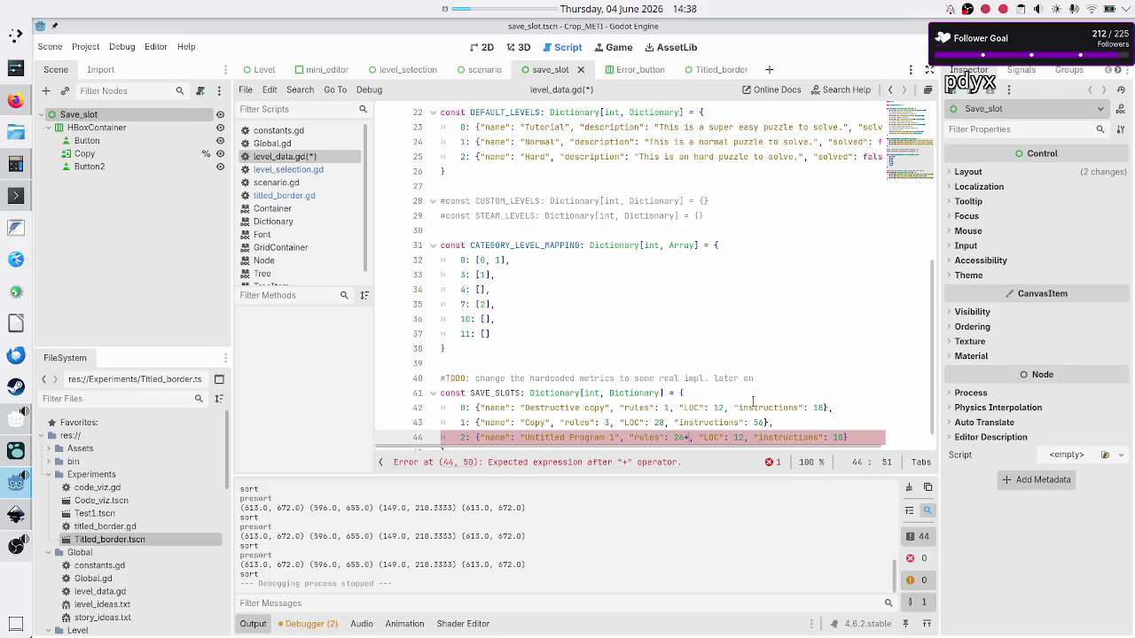
{"action": "type", "text": "10"}
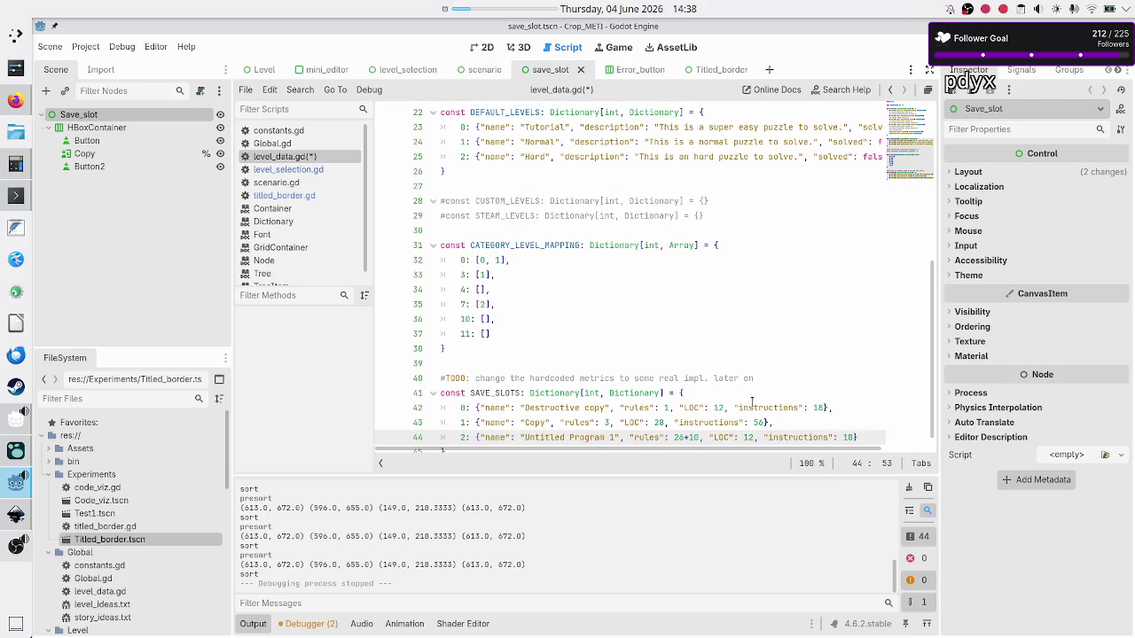
{"action": "type", "text": "+"}
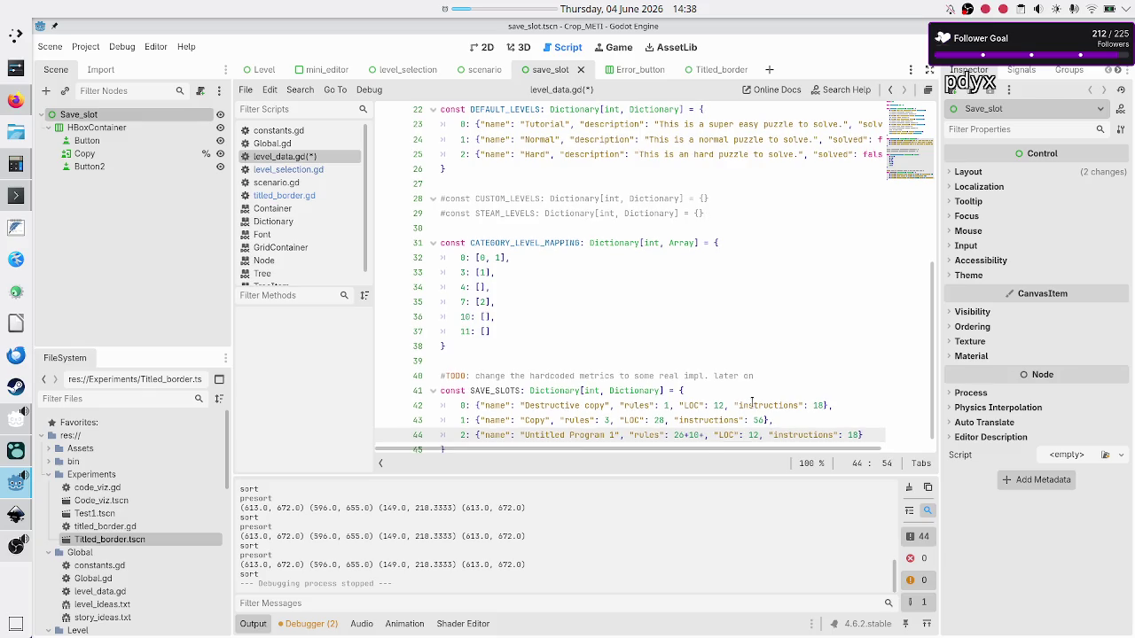
{"action": "type", "text": "26"}
{"action": "key", "text": "BackSpace"}
{"action": "key", "text": "BackSpace"}
{"action": "key", "text": "BackSpace"}
{"action": "type", "text": "0"}
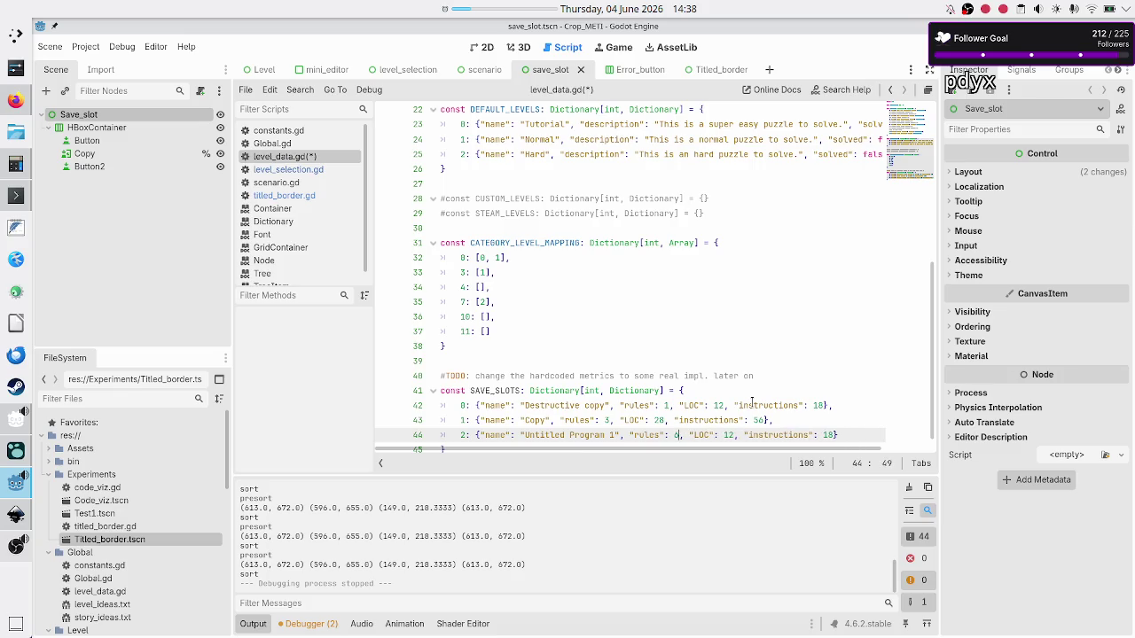
{"action": "type", "text": "2"}
{"action": "key", "text": "shift+Left"}
{"action": "key", "text": "shift+Left"}
{"action": "type", "text": "99"}
Step: Set its LOC to 999 and instructions to 9999, adding blank lines below SAVE_SLOTS
{"action": "key", "text": "Delete"}
{"action": "key", "text": "Delete"}
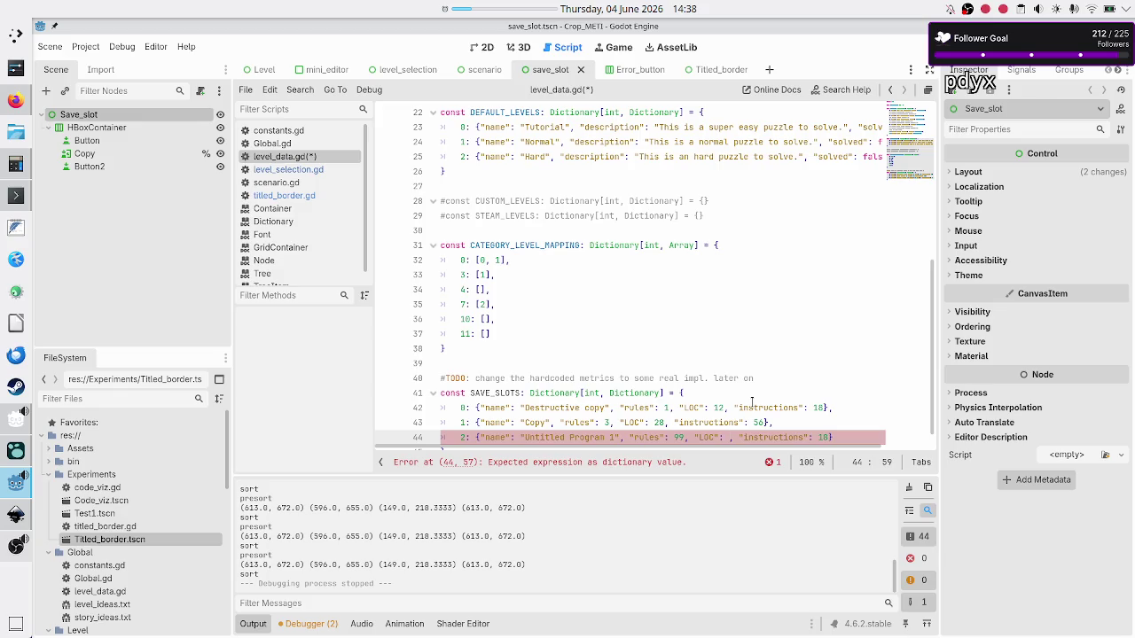
{"action": "type", "text": "999"}
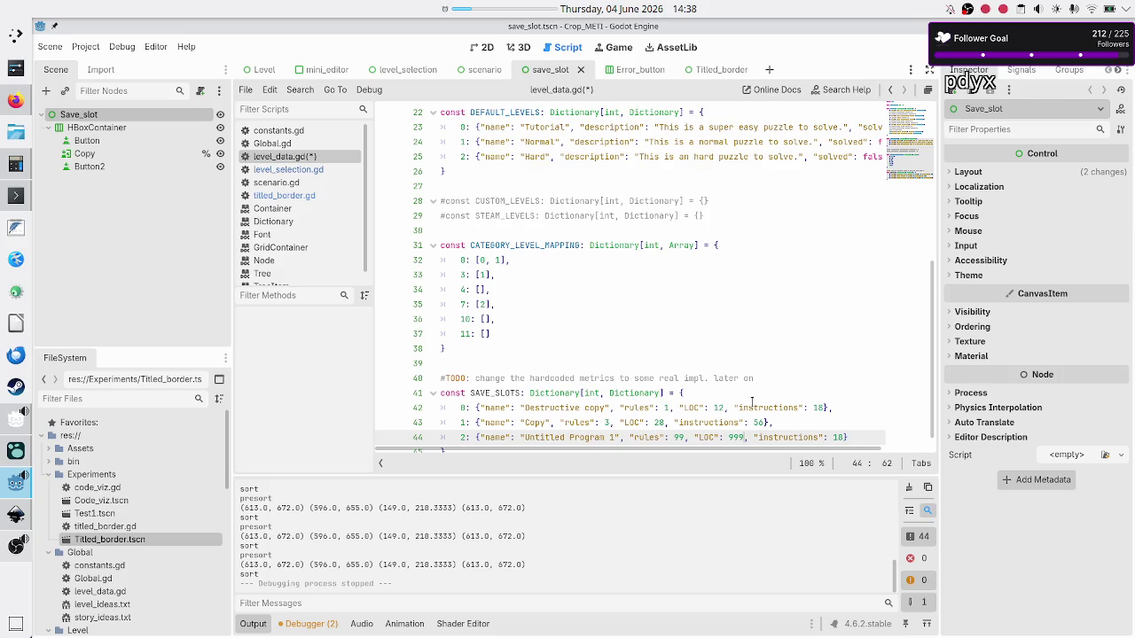
{"action": "key", "text": "Right"}
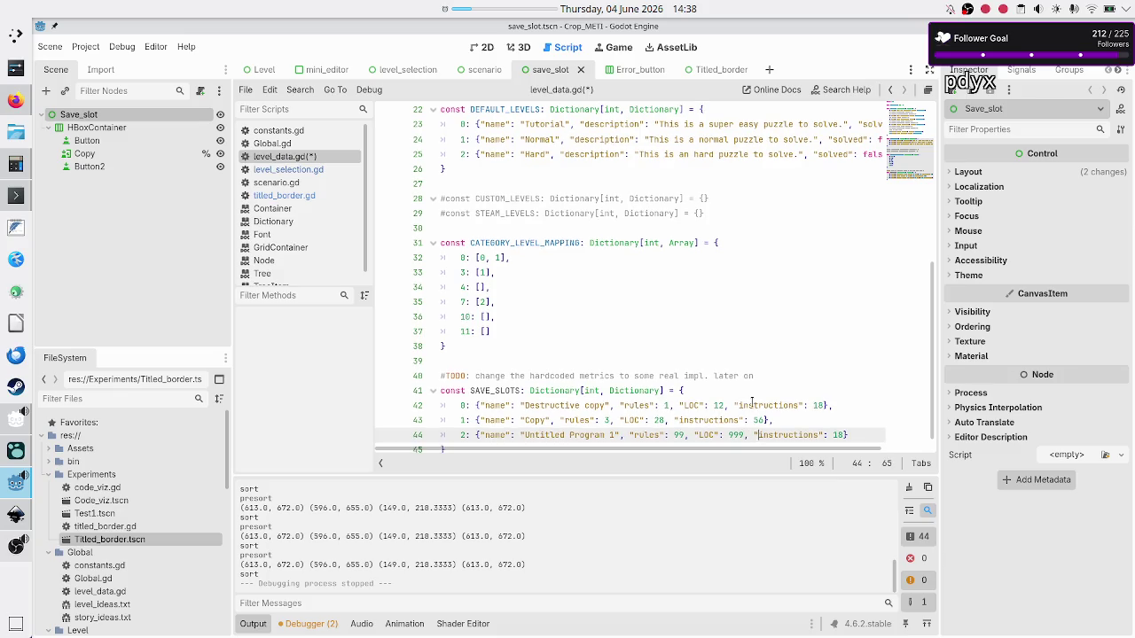
{"action": "key", "text": "Right"}
{"action": "key", "text": "Right"}
{"action": "key", "text": "Right"}
{"action": "key", "text": "BackSpace"}
{"action": "key", "text": "BackSpace"}
{"action": "type", "text": "9999"}
{"action": "key", "text": "Down"}
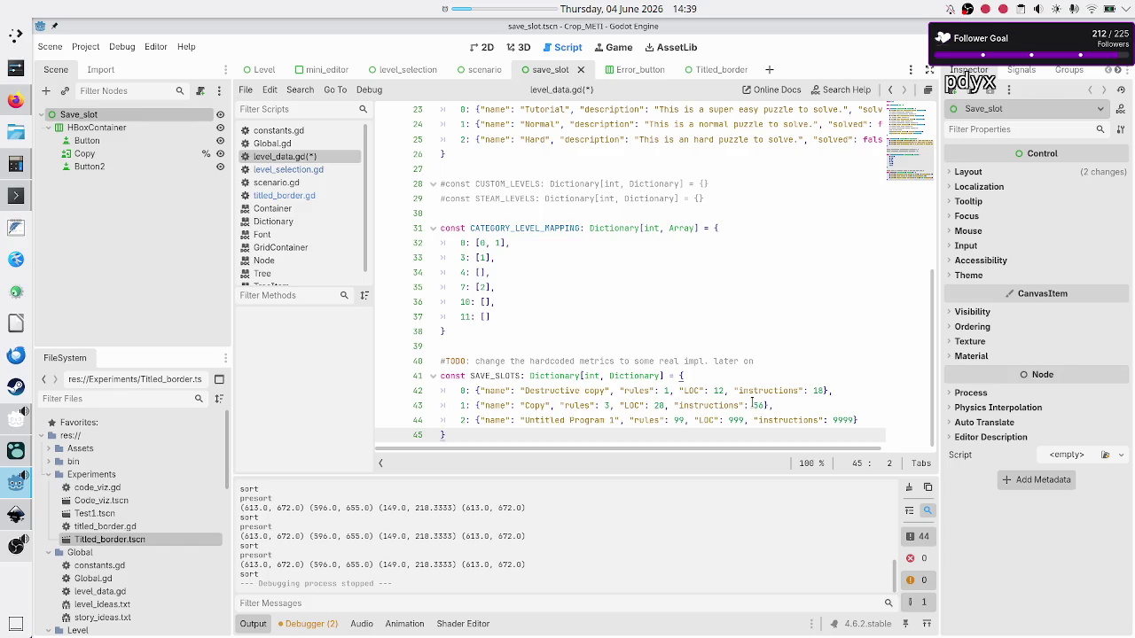
{"action": "key", "text": "Return"}
{"action": "key", "text": "Return"}
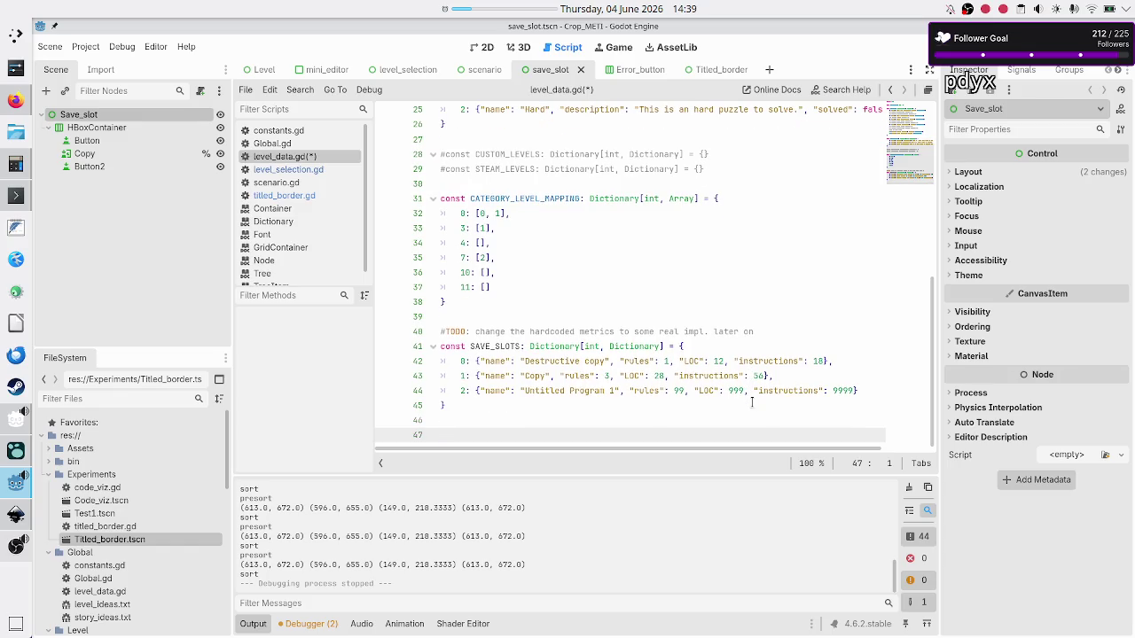
{"action": "key", "text": "alt+Tab"}
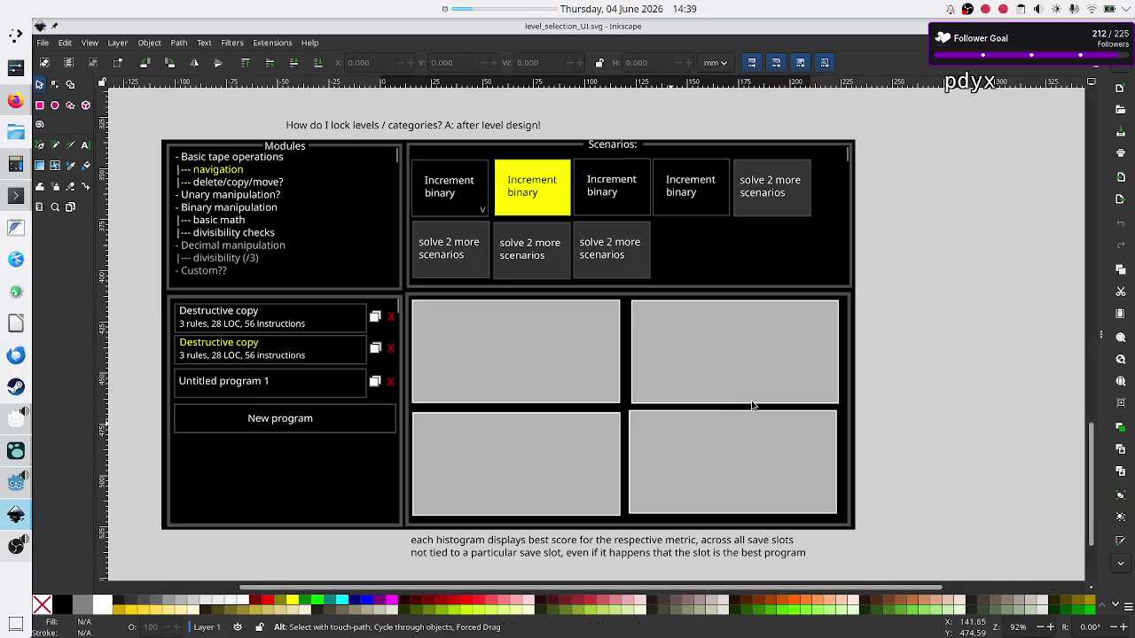
Step: Add 'const SAVE_SLOT_LEVEL_MAPPING: Dictionary[int, Array] = {}' on line 47, opening the braces onto a new line
{"action": "key", "text": "alt+Tab"}
{"action": "key", "text": "alt+Tab"}
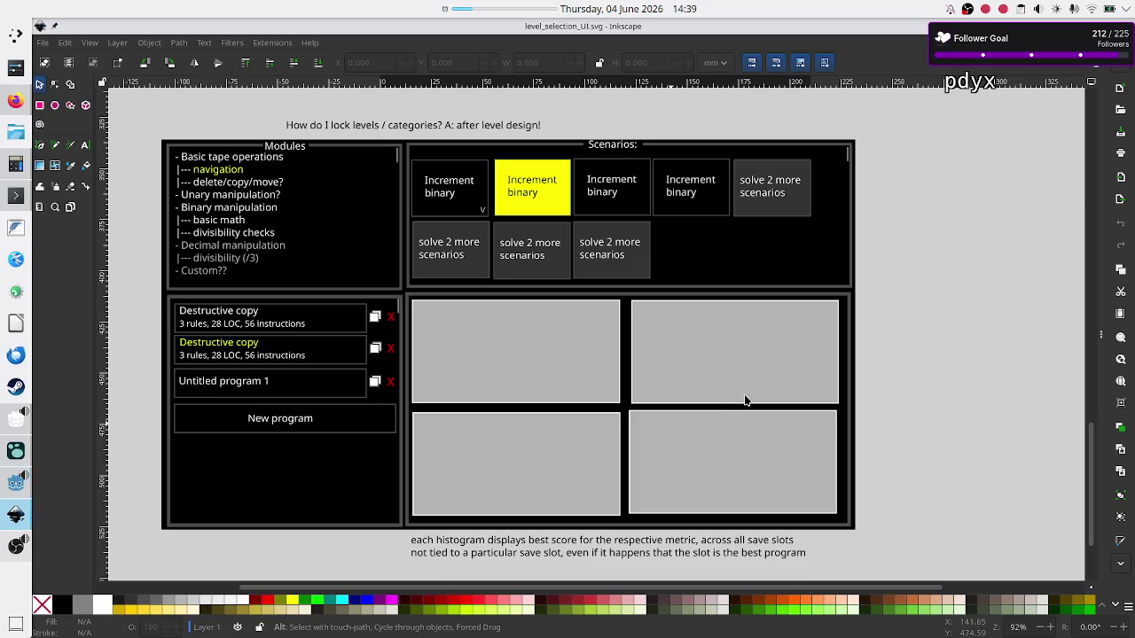
{"action": "key", "text": "alt+Tab"}
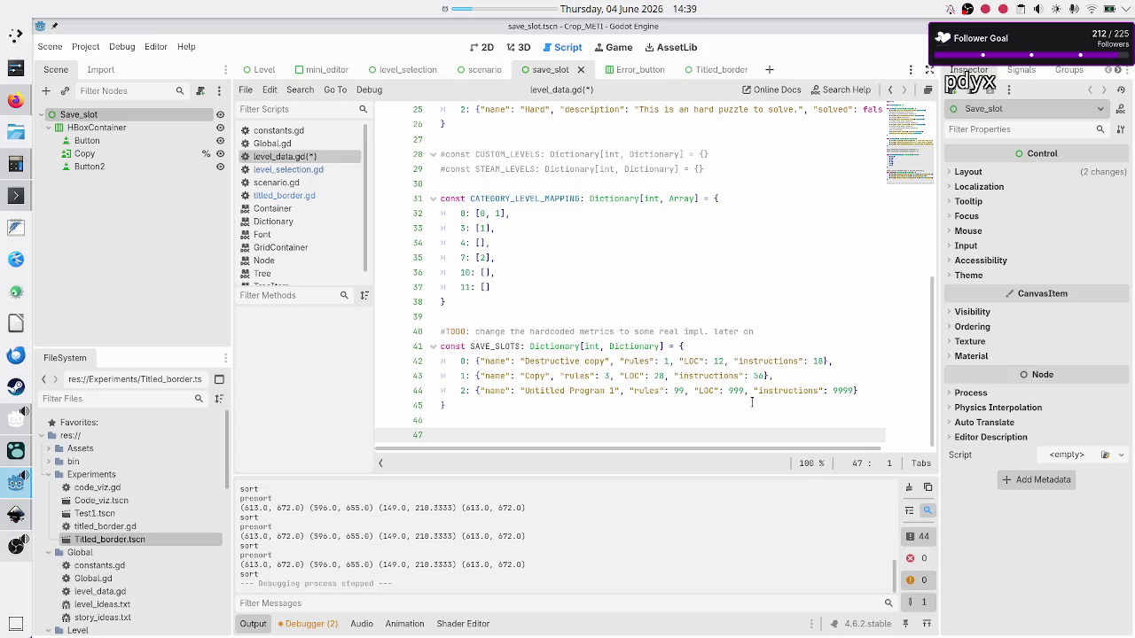
{"action": "type", "text": "const "}
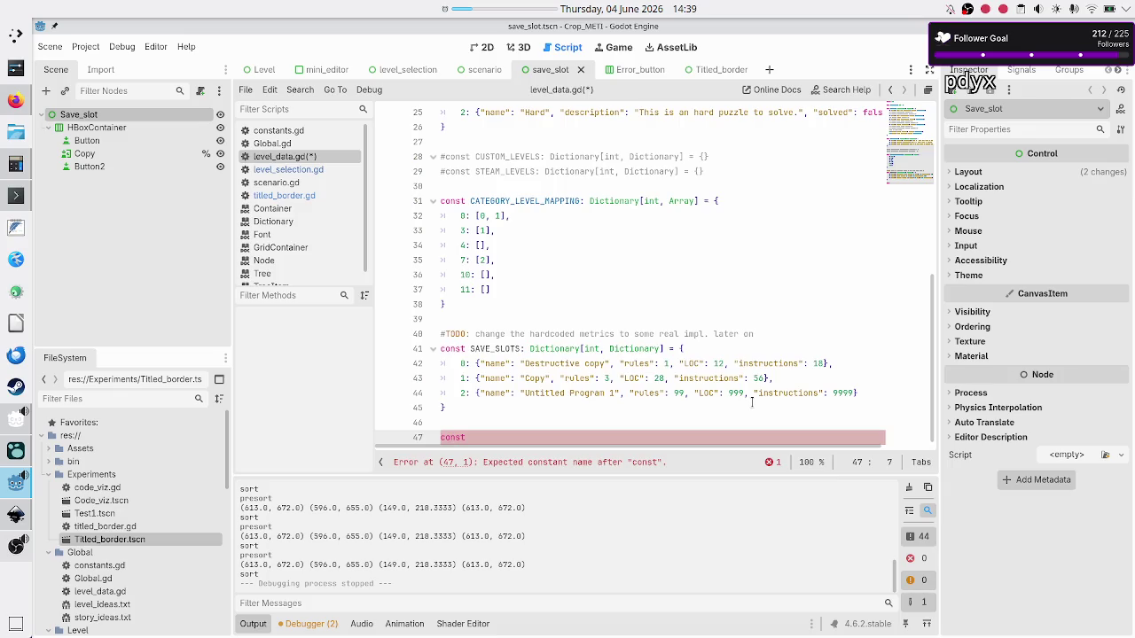
{"action": "type", "text": "SAVE_SLOT_LEVEL_MAPPING"}
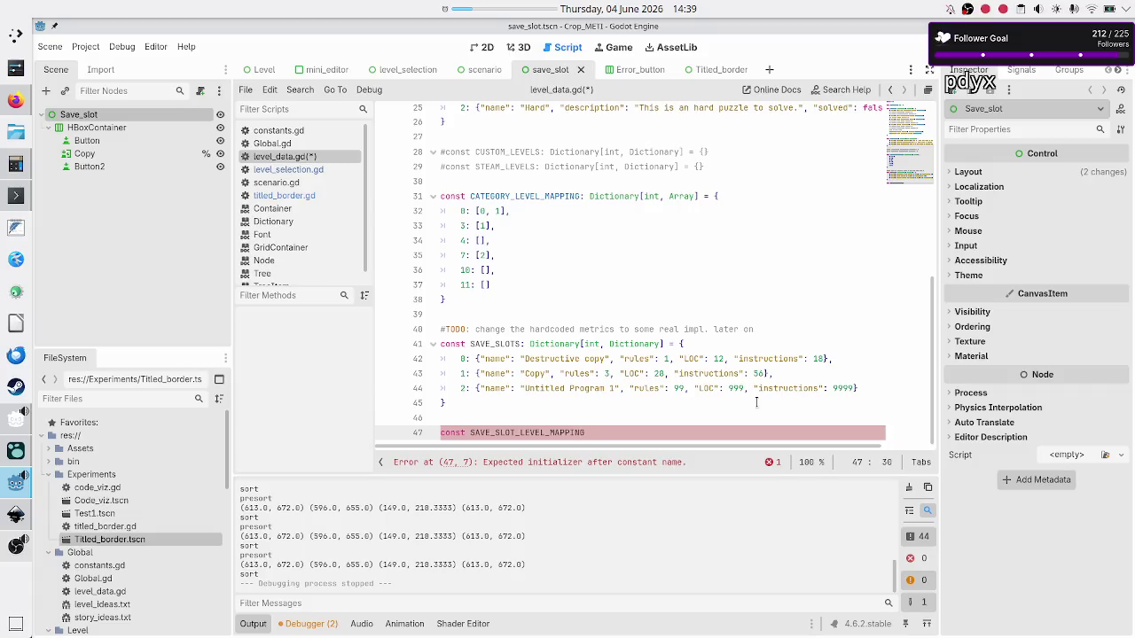
{"action": "type", "text": ": Dictionary"}
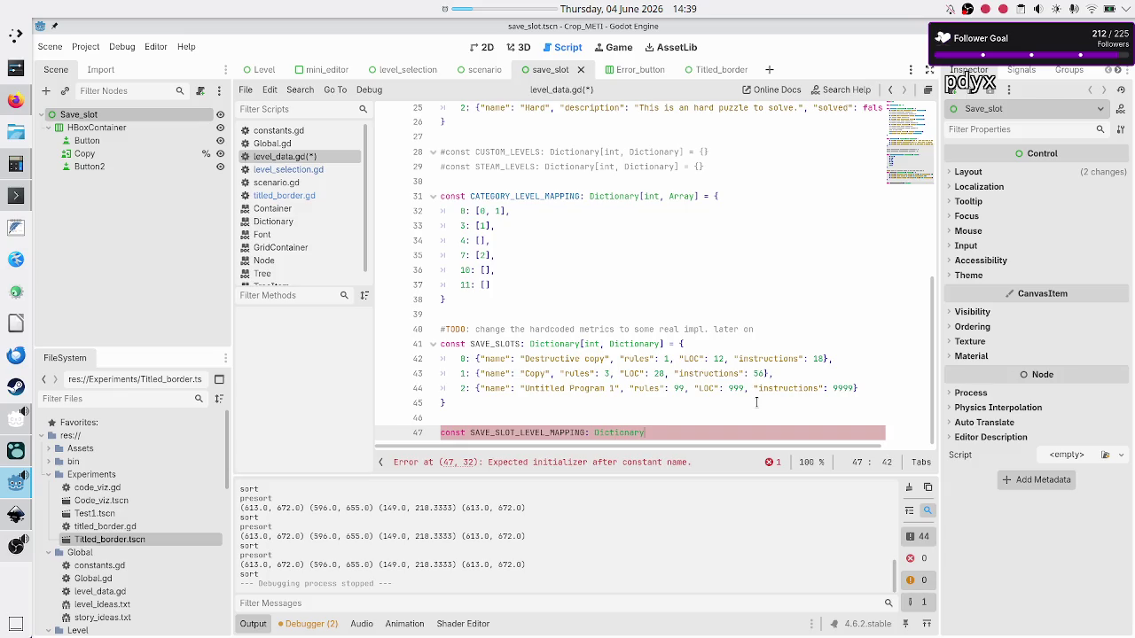
{"action": "type", "text": "[int"}
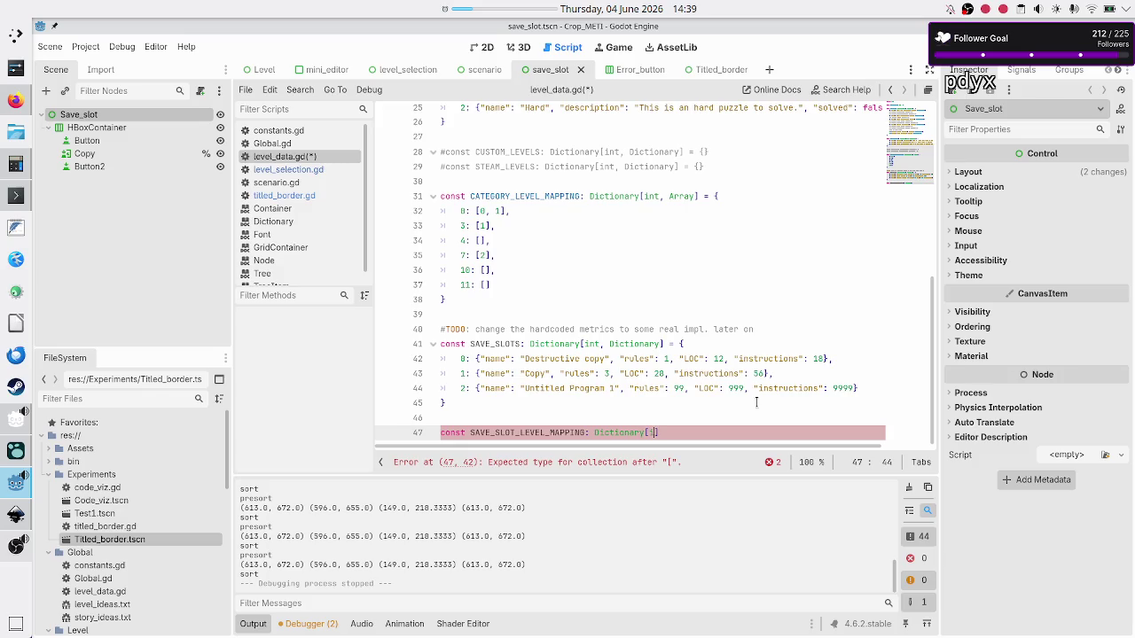
{"action": "type", "text": ", A"}
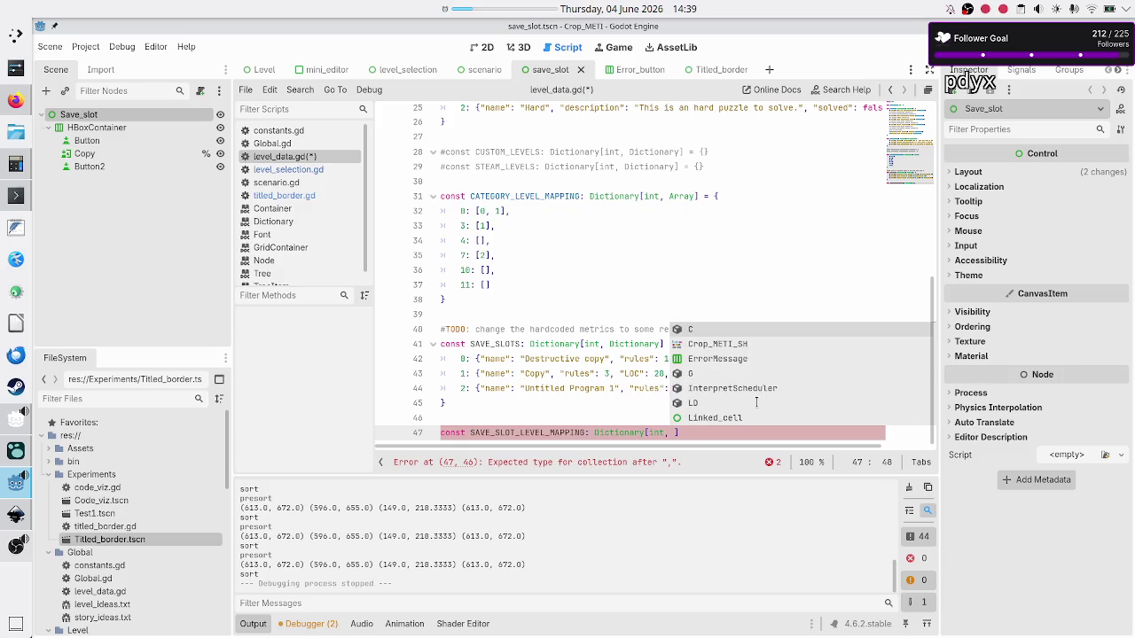
{"action": "type", "text": "rray"}
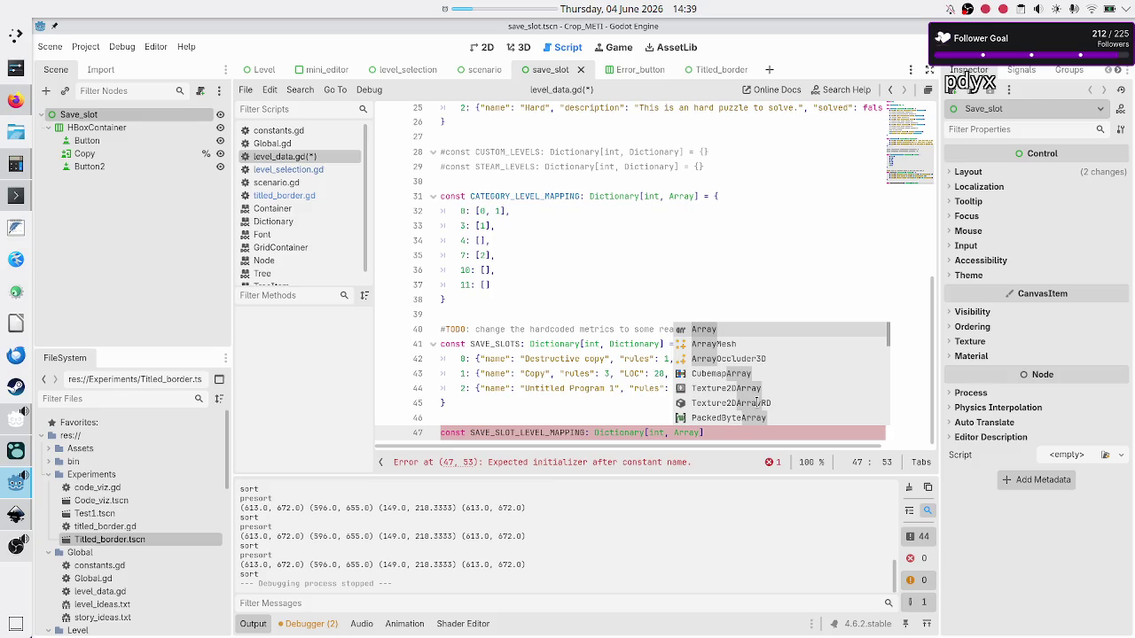
{"action": "type", "text": "] = {}"}
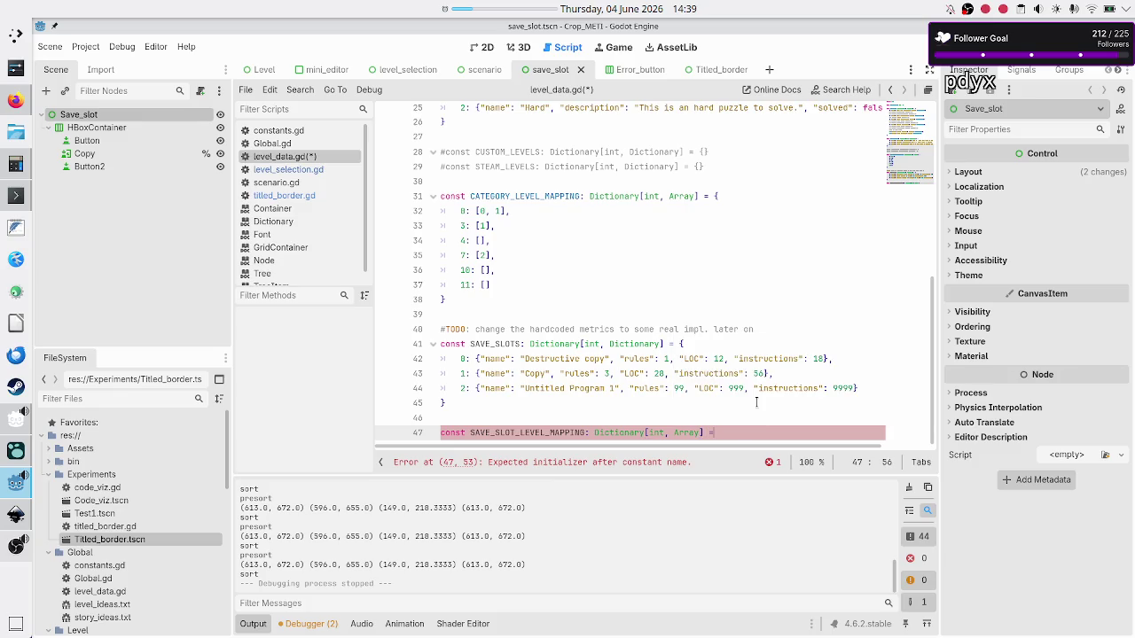
{"action": "key", "text": "Return"}
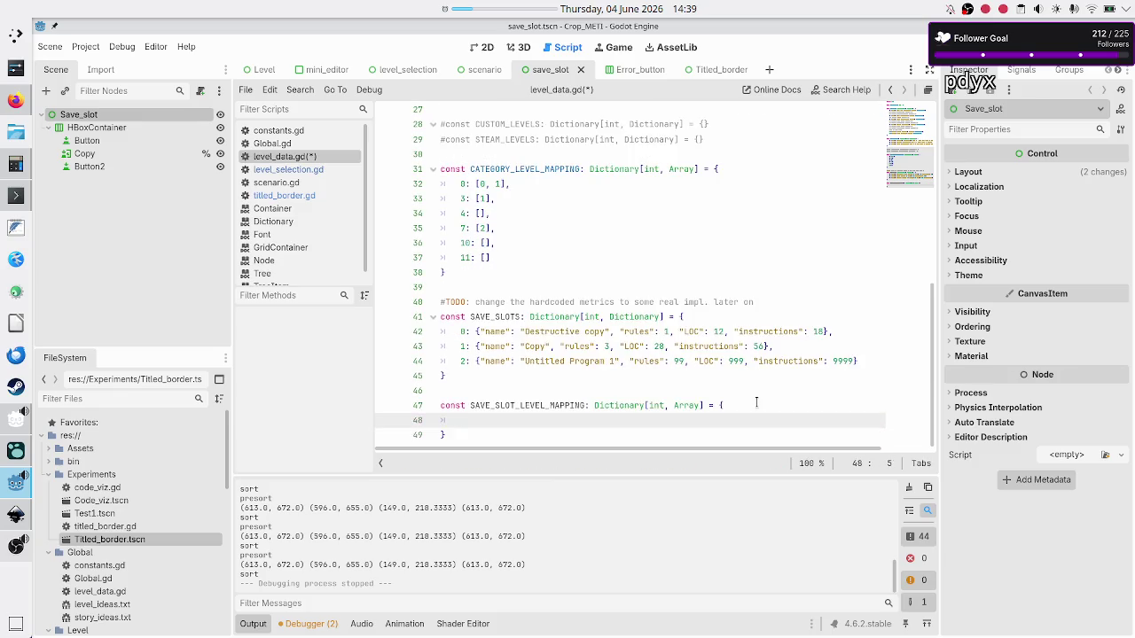
{"action": "key", "text": "alt+Tab"}
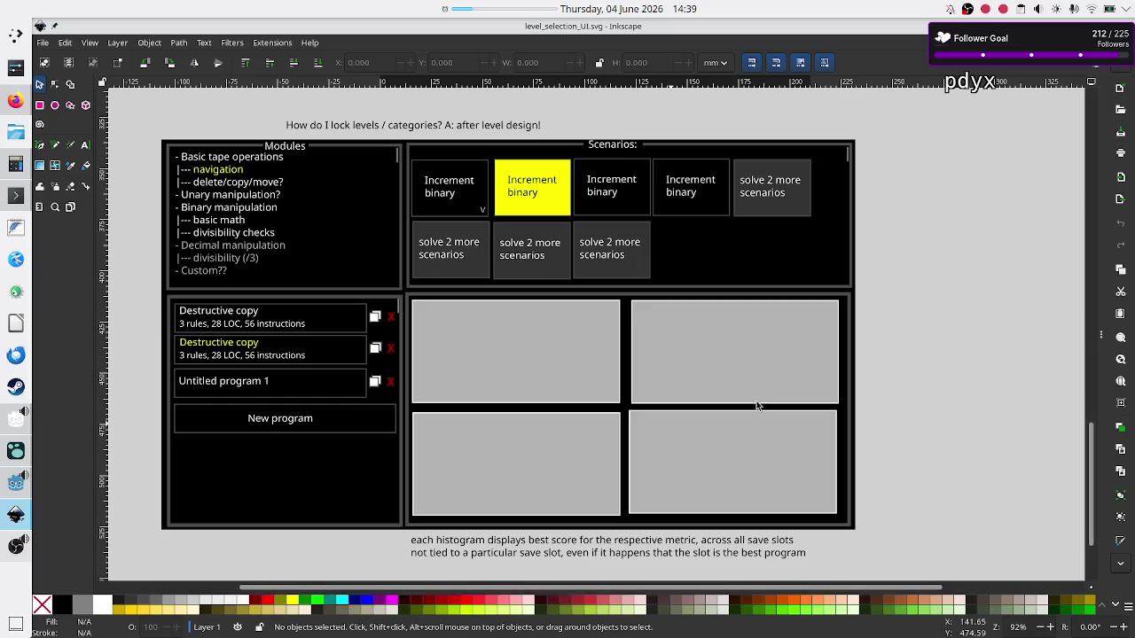
{"action": "key", "text": "alt+Tab"}
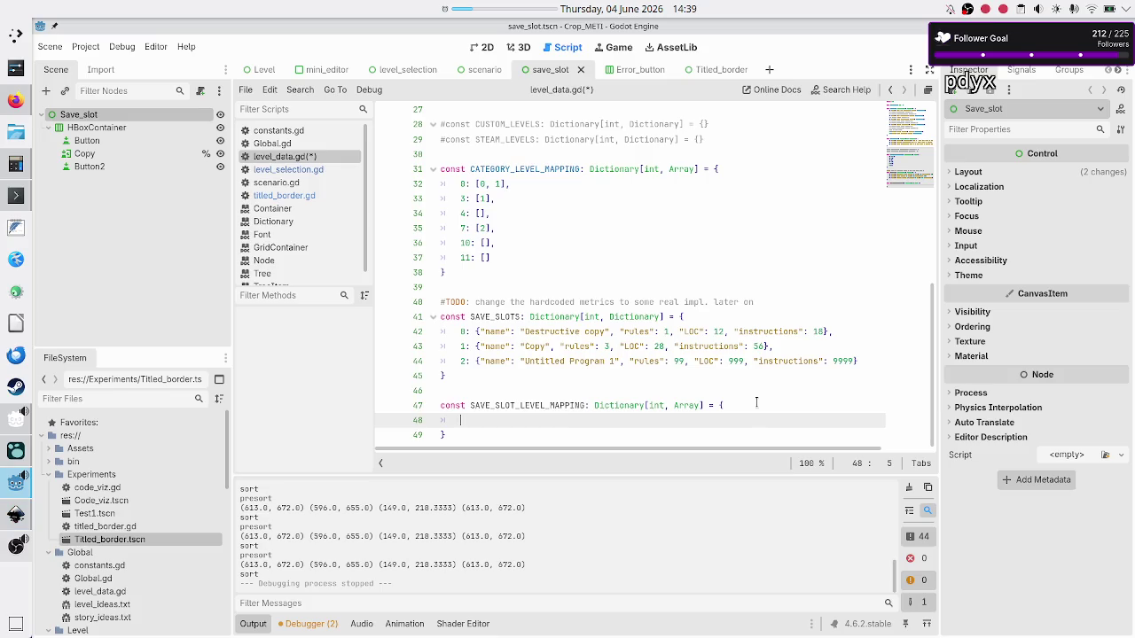
{"action": "key", "text": "alt+Tab"}
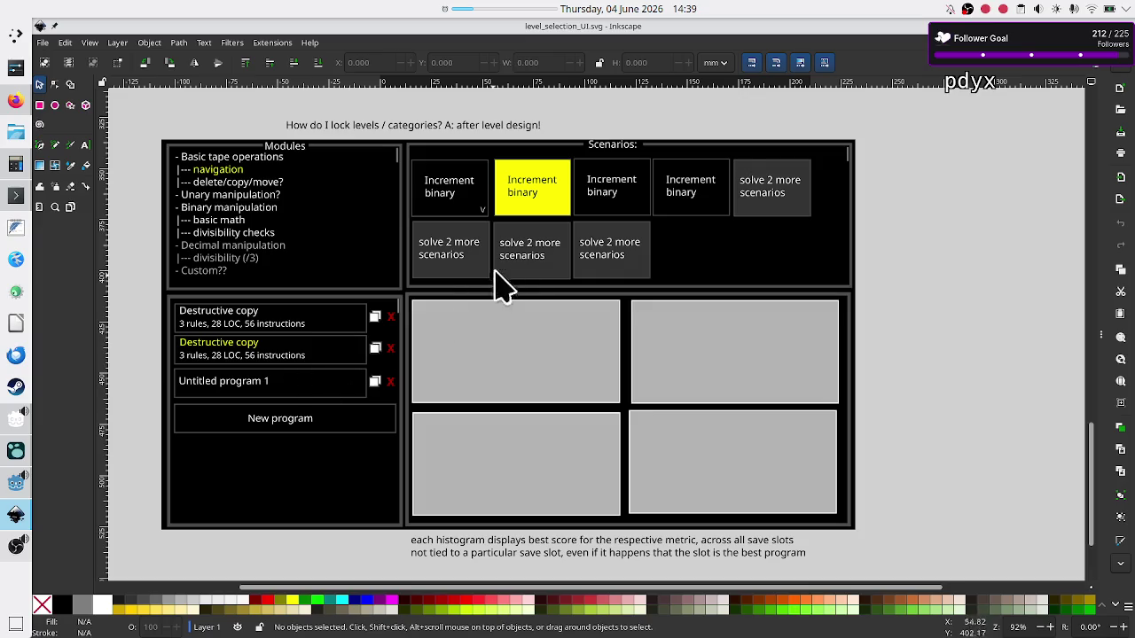
Step: Map slot 0 to [0, 1, 2] in SAVE_SLOT_LEVEL_MAPPING
{"action": "key", "text": "alt"}
{"action": "key", "text": "alt+Tab"}
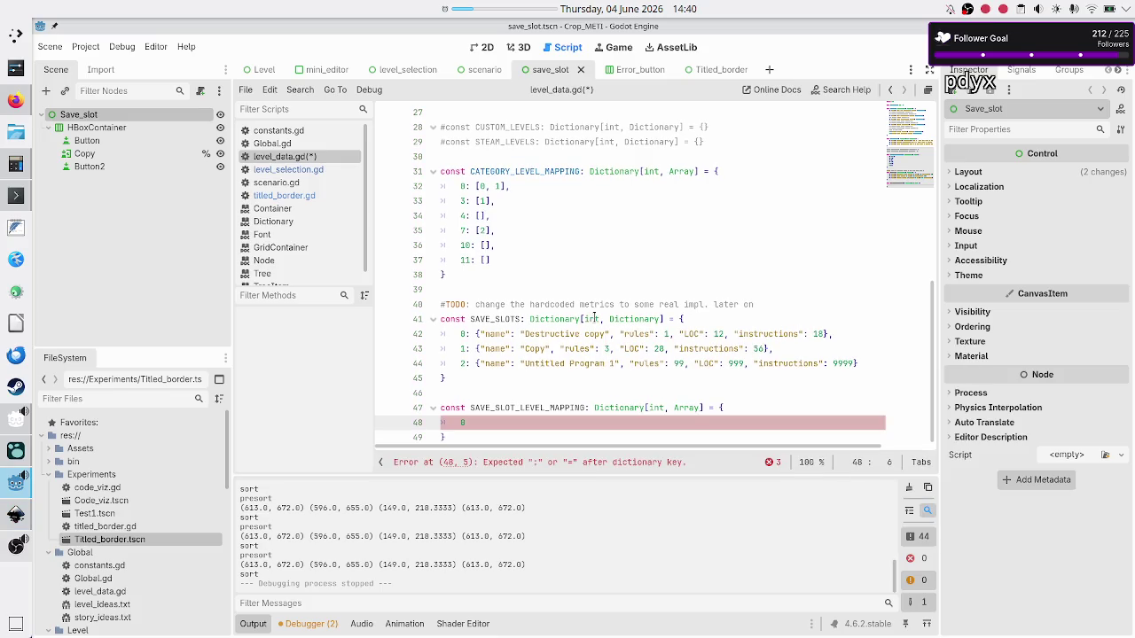
{"action": "scroll", "coordinate": [552, 298], "scroll_direction": "up", "scroll_amount": 8}
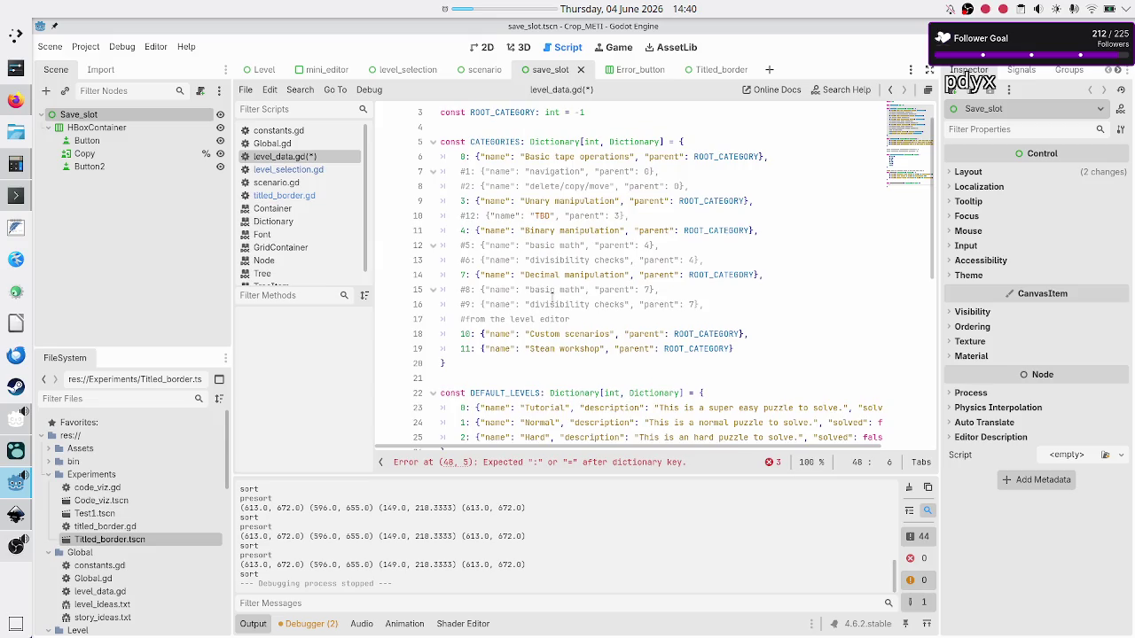
{"action": "scroll", "coordinate": [552, 298], "scroll_direction": "down", "scroll_amount": 5}
{"action": "double_click", "coordinate": [545, 186]}
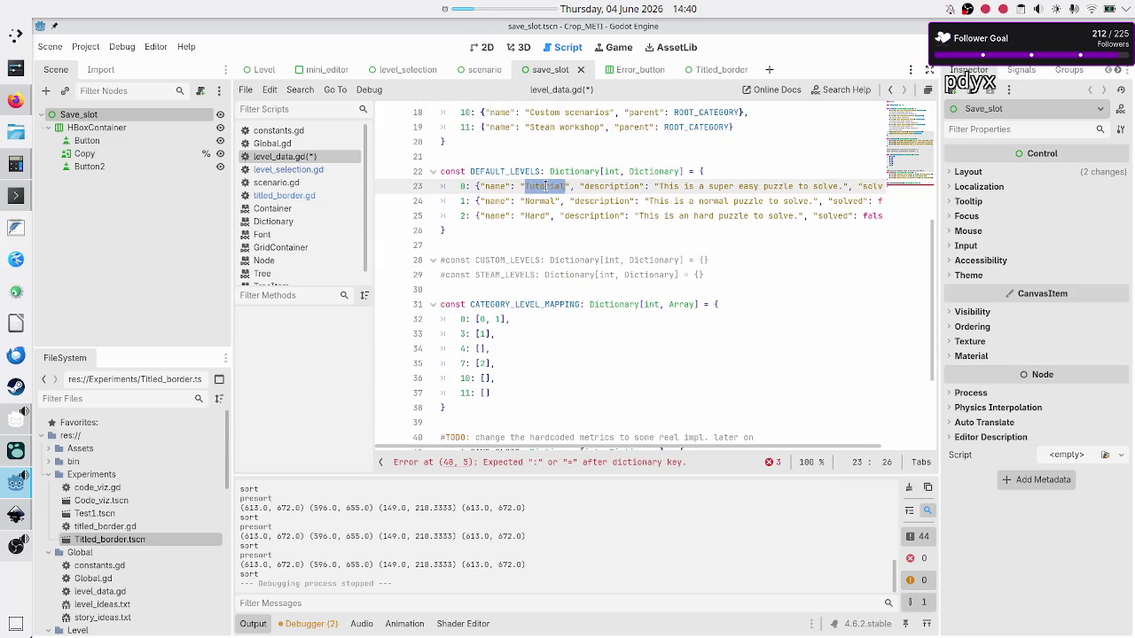
{"action": "scroll", "coordinate": [528, 330], "scroll_direction": "down", "scroll_amount": 3}
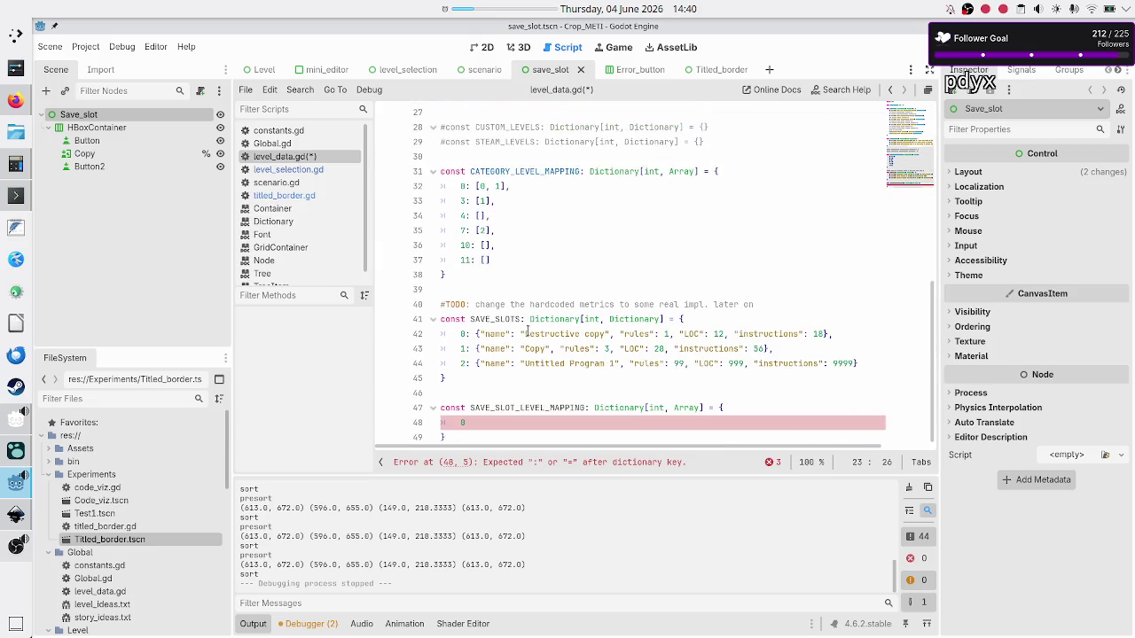
{"action": "left_click", "coordinate": [501, 422]}
{"action": "type", "text": ":"}
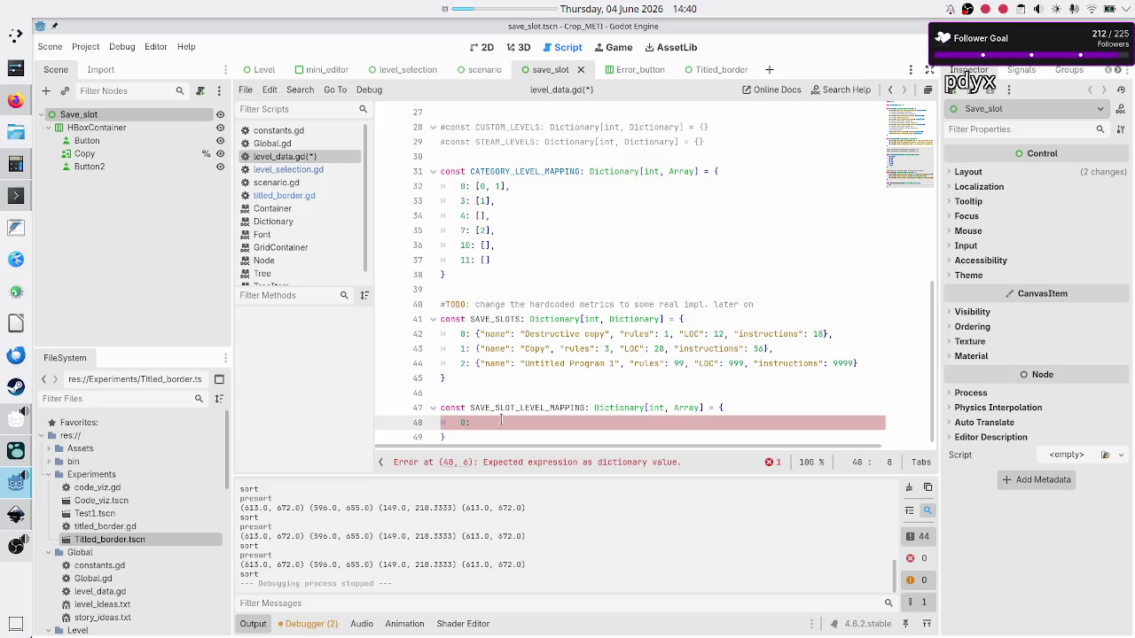
{"action": "type", "text": "[0, 1, 2"}
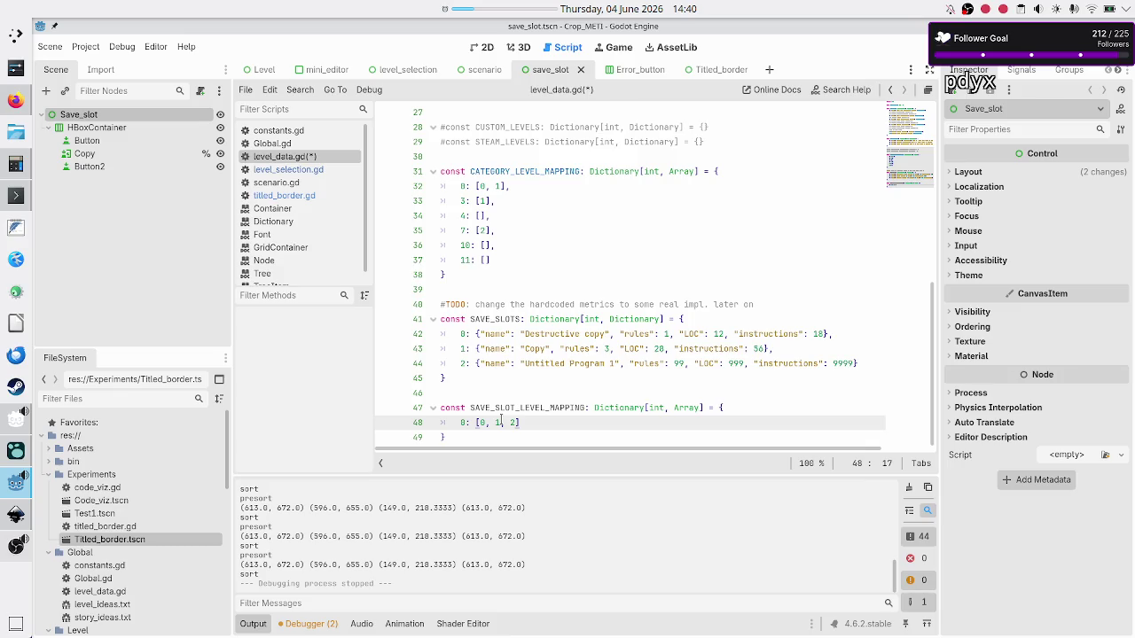
{"action": "key", "text": "Return"}
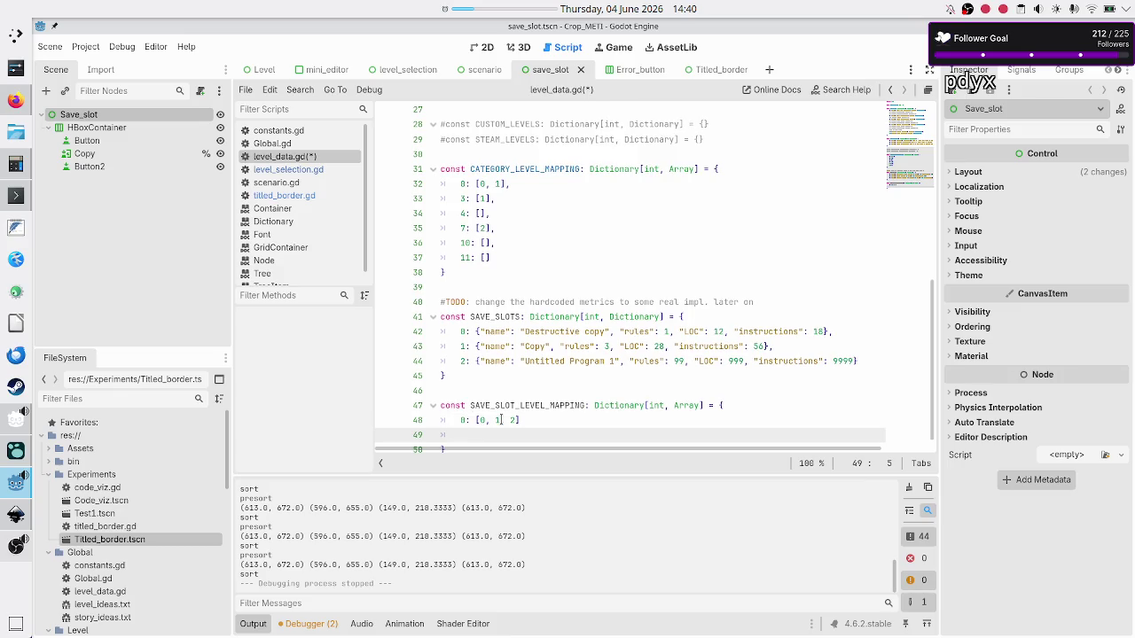
{"action": "scroll", "coordinate": [513, 341], "scroll_direction": "up", "scroll_amount": 10}
{"action": "scroll", "coordinate": [512, 341], "scroll_direction": "down", "scroll_amount": 3}
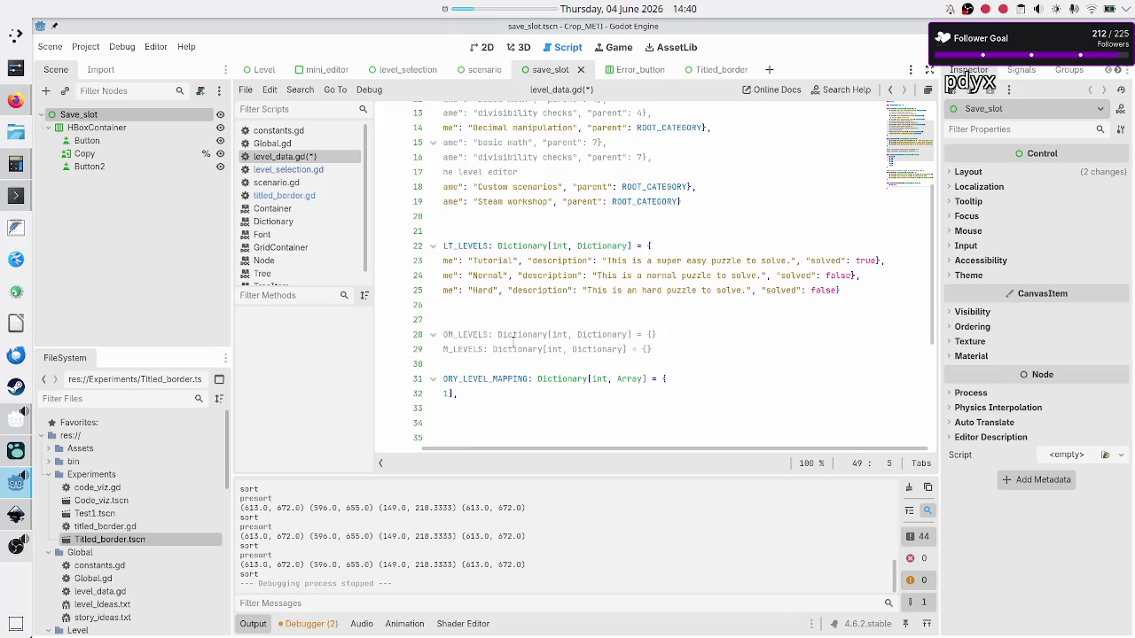
{"action": "scroll", "coordinate": [513, 342], "scroll_direction": "down", "scroll_amount": 6}
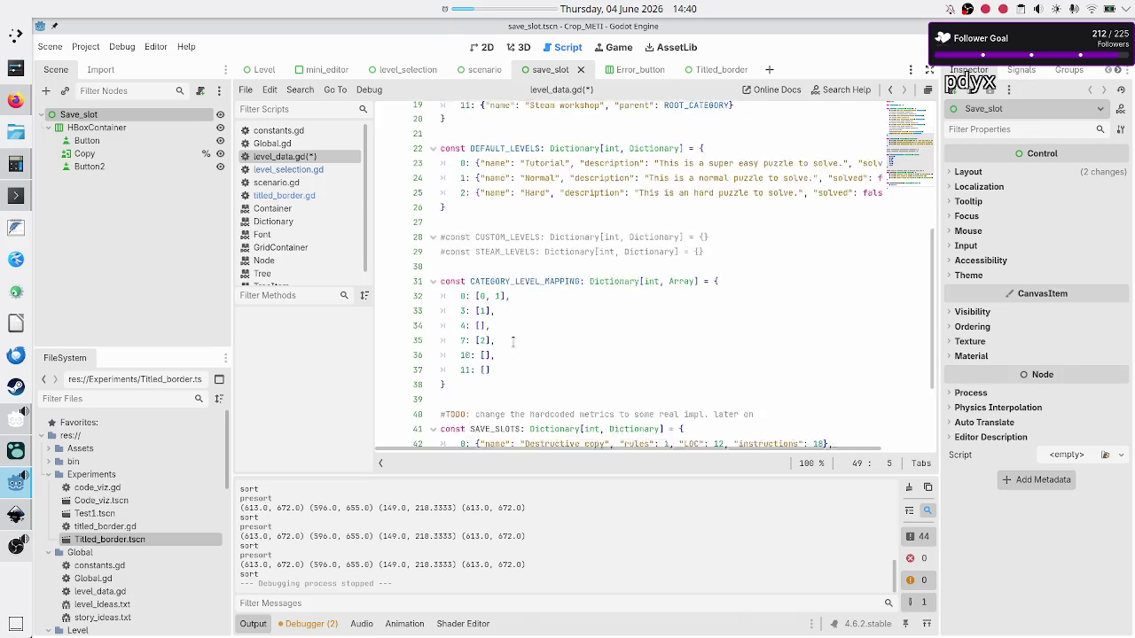
Step: Map slot 1 to an empty list and add the separating commas
{"action": "type", "text": "1"}
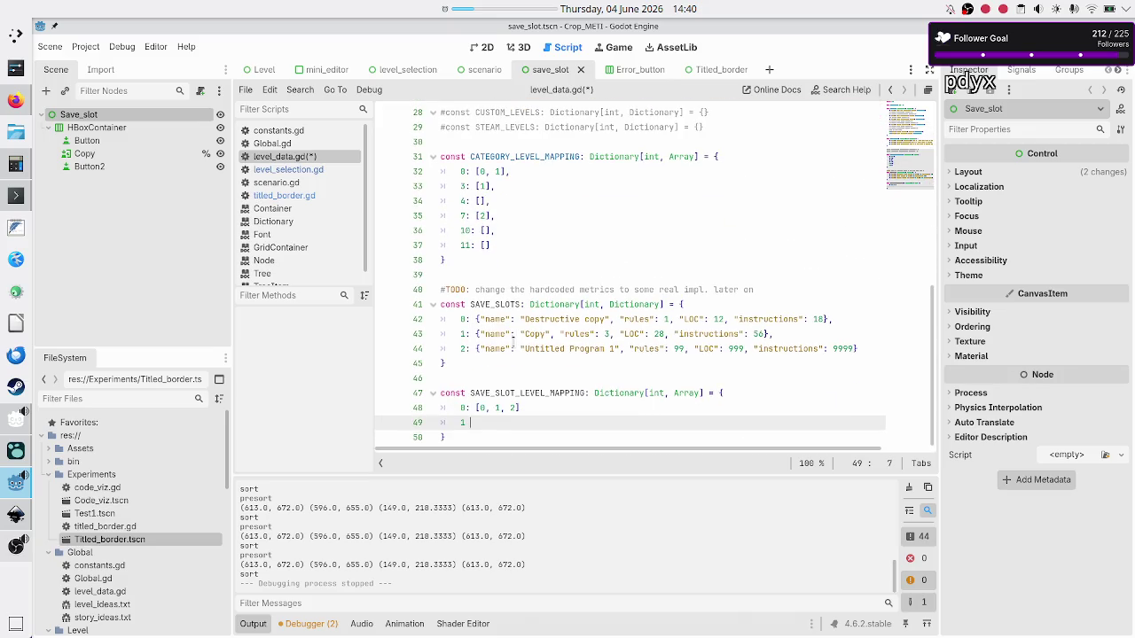
{"action": "type", "text": ": ["}
{"action": "key", "text": "Left"}
{"action": "key", "text": "Left"}
{"action": "key", "text": "Left"}
{"action": "key", "text": "BackSpace"}
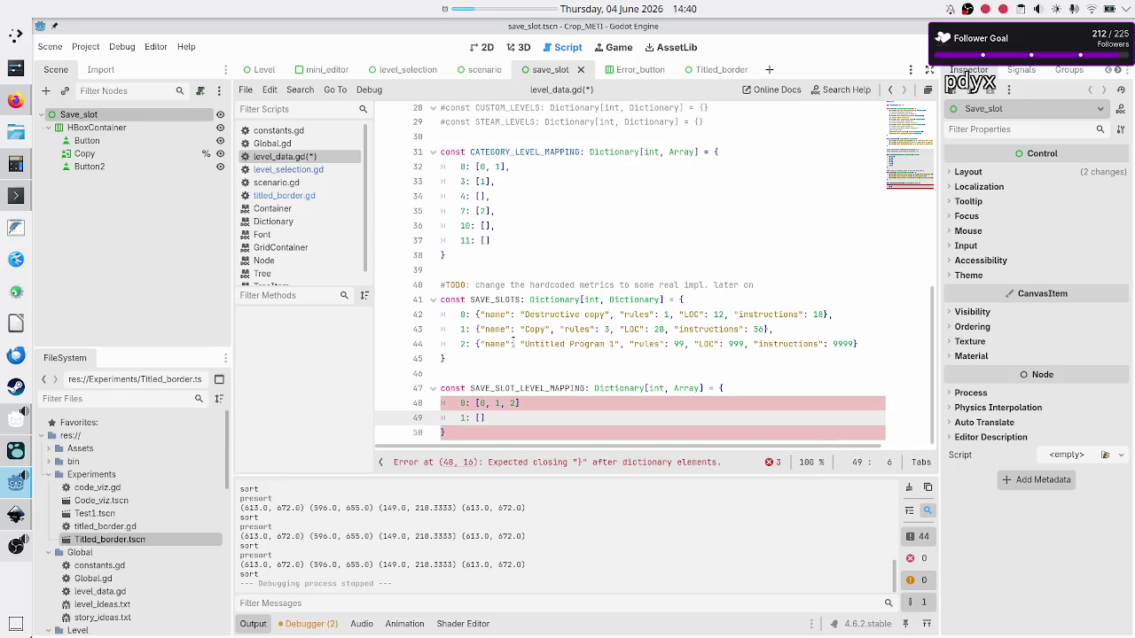
{"action": "key", "text": "Up"}
{"action": "key", "text": "End"}
{"action": "type", "text": ","}
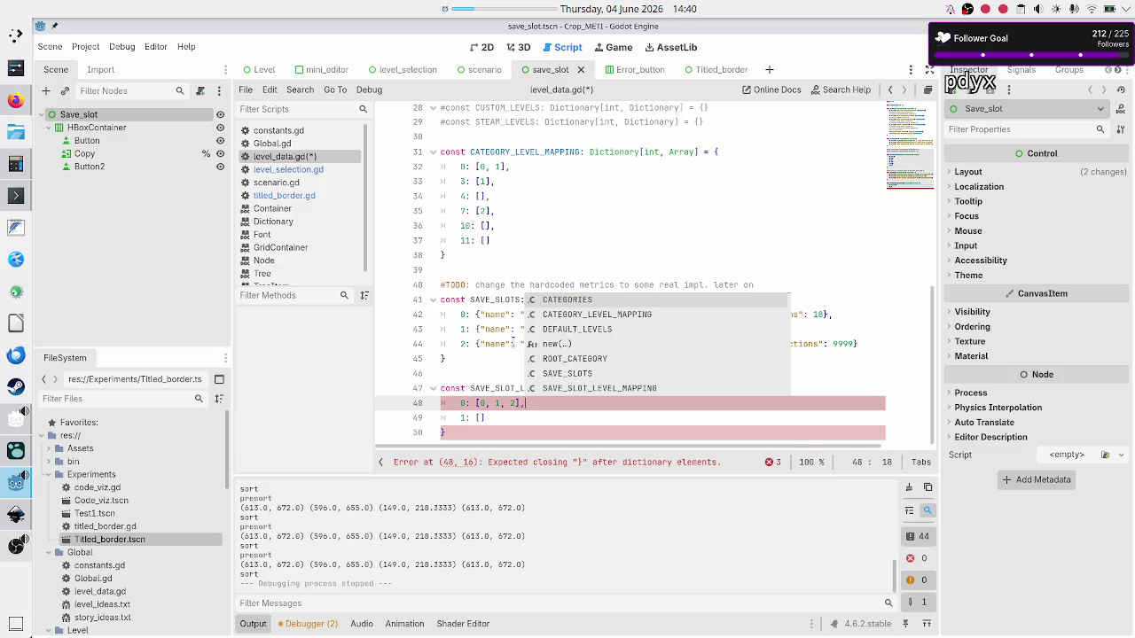
{"action": "key", "text": "Escape"}
{"action": "key", "text": "Down"}
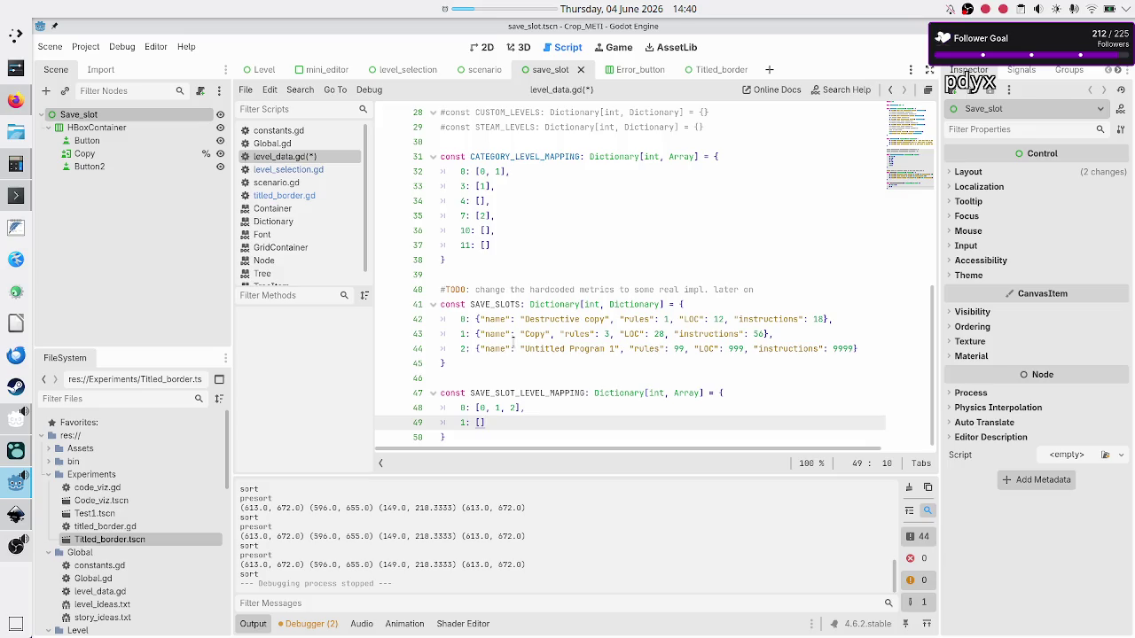
{"action": "type", "text": ","}
{"action": "key", "text": "Return"}
Step: Map slot 2 to a longer list of repeated 0, 1, 2 values and save level_data.gd
{"action": "type", "text": "2: "}
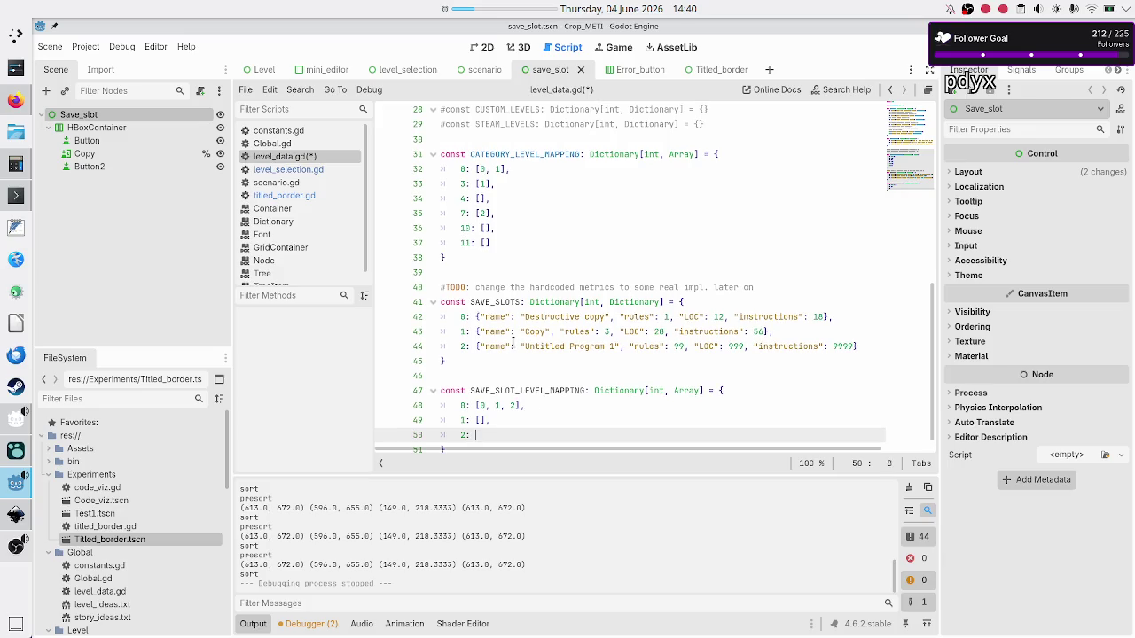
{"action": "type", "text": "["}
{"action": "type", "text": "0, 1, 2,"}
{"action": "key", "text": "alt+Tab"}
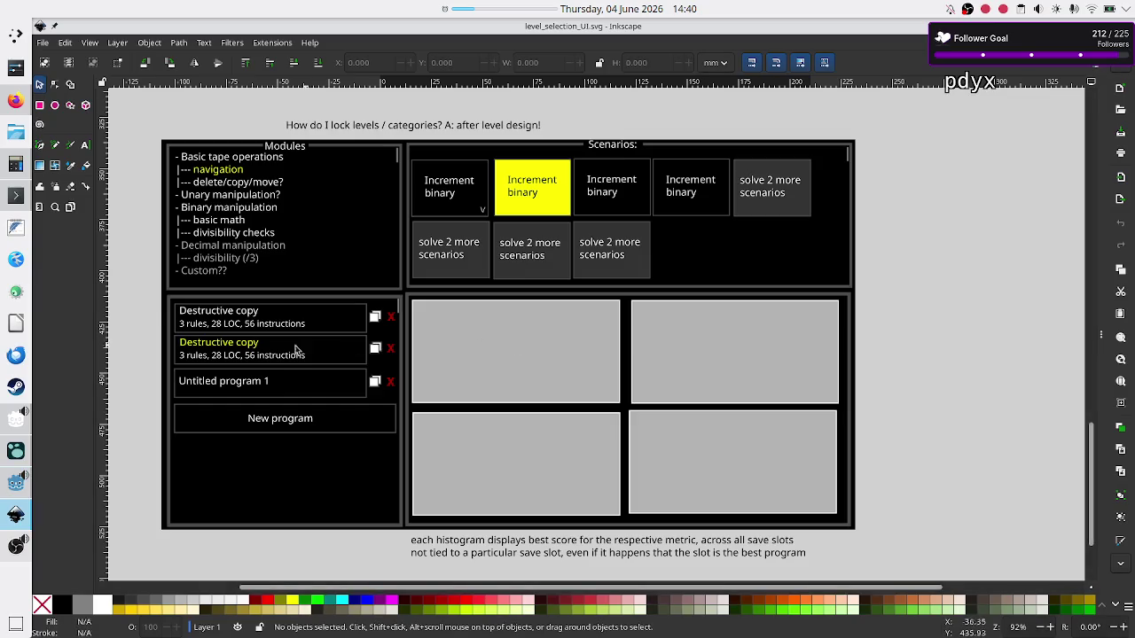
{"action": "key", "text": "alt+Tab"}
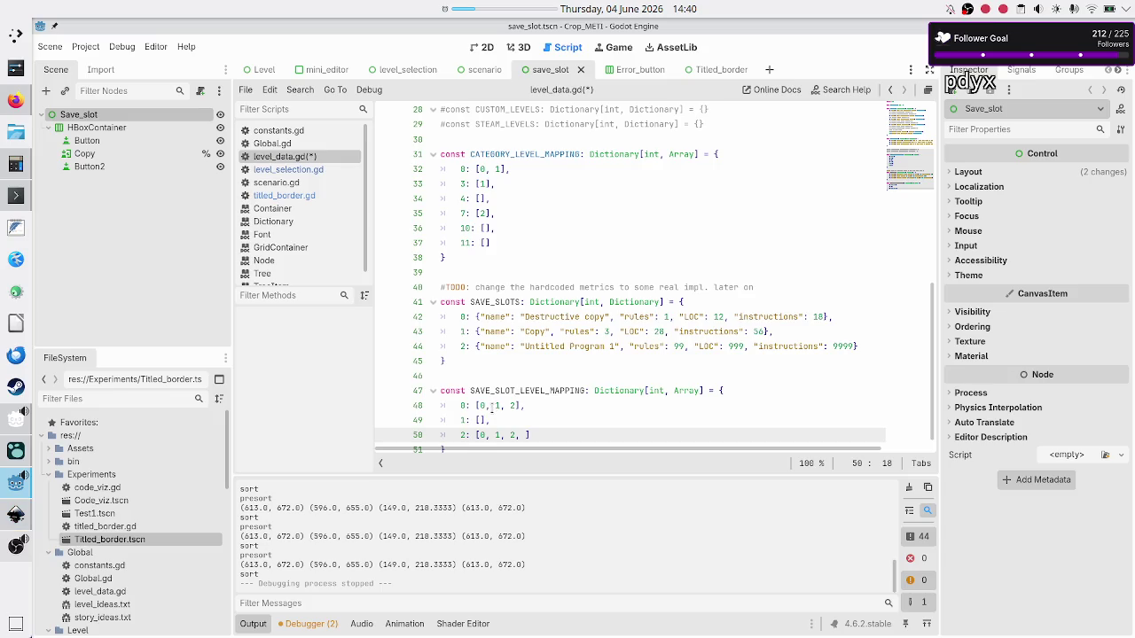
{"action": "type", "text": "0, 1, 2, "}
{"action": "type", "text": "0, 1, 2"}
{"action": "type", "text": ", 0, 1"}
{"action": "type", "text": ", 2, 0, 1, 2"}
{"action": "key", "text": "Down"}
{"action": "key", "text": "Return"}
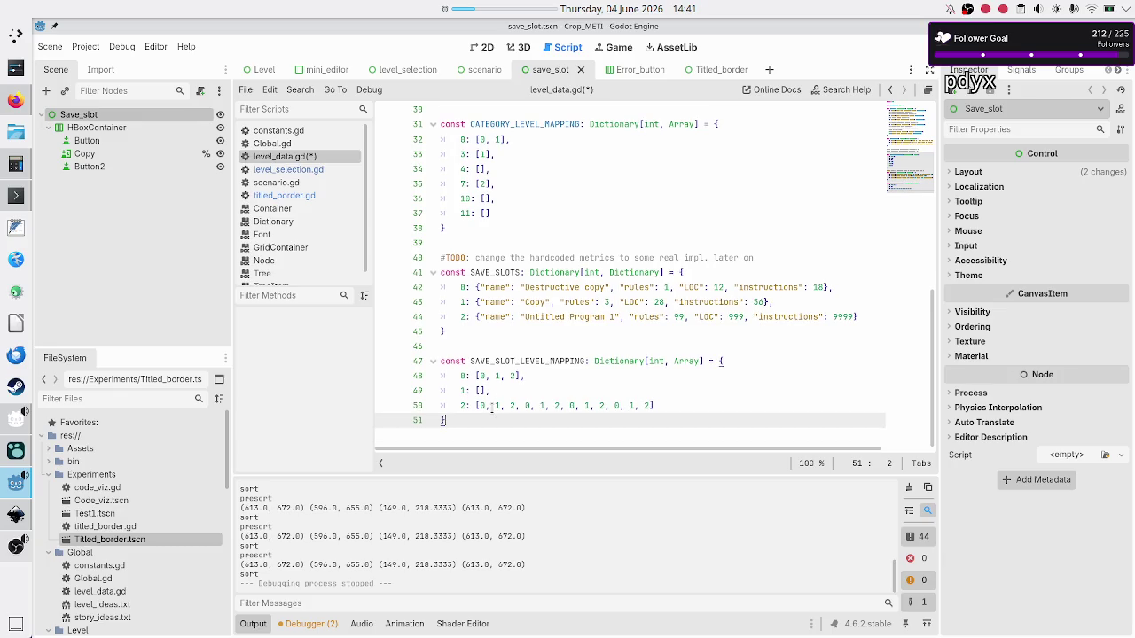
{"action": "key", "text": "ctrl+s"}
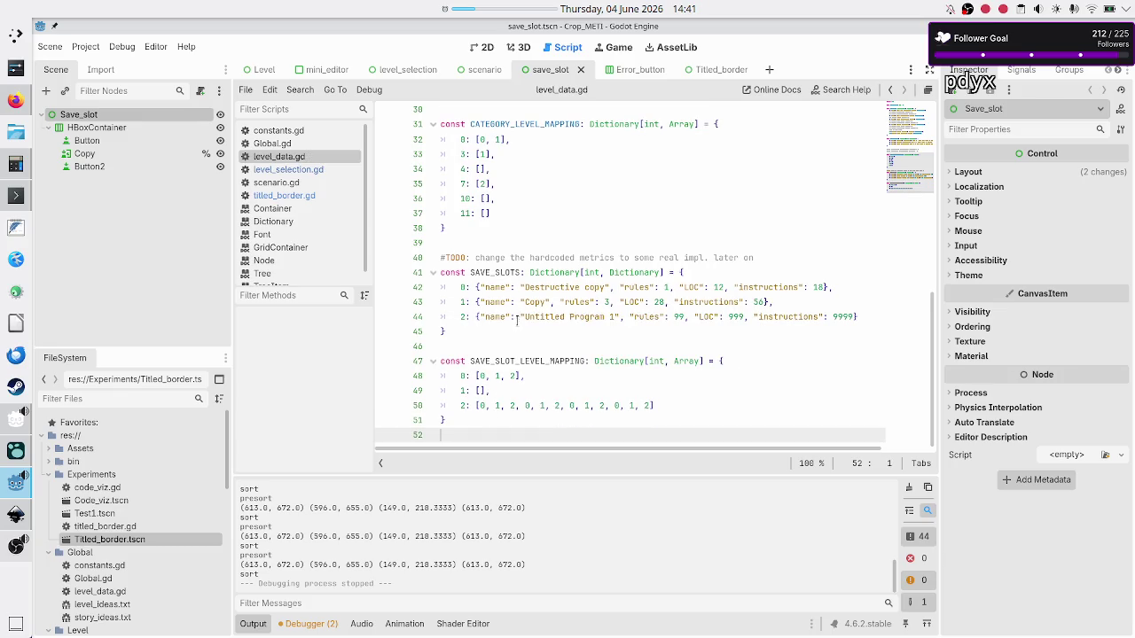
Step: Show the level_selection scene in the 2D view with the output panel hidden
{"action": "left_click", "coordinate": [489, 347]}
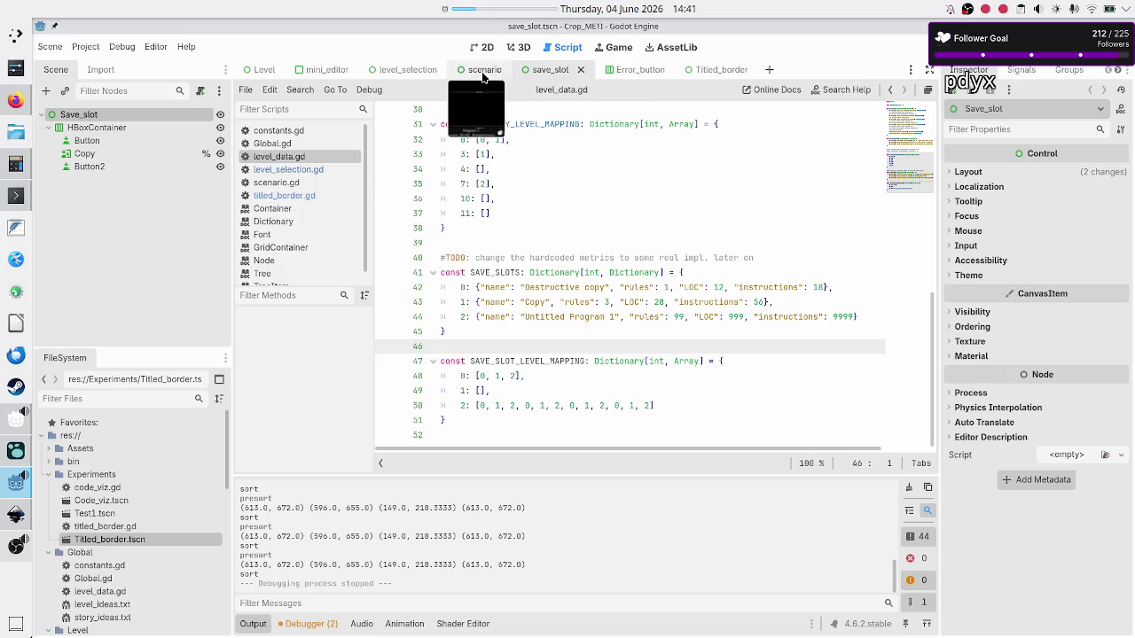
{"action": "left_click", "coordinate": [410, 70]}
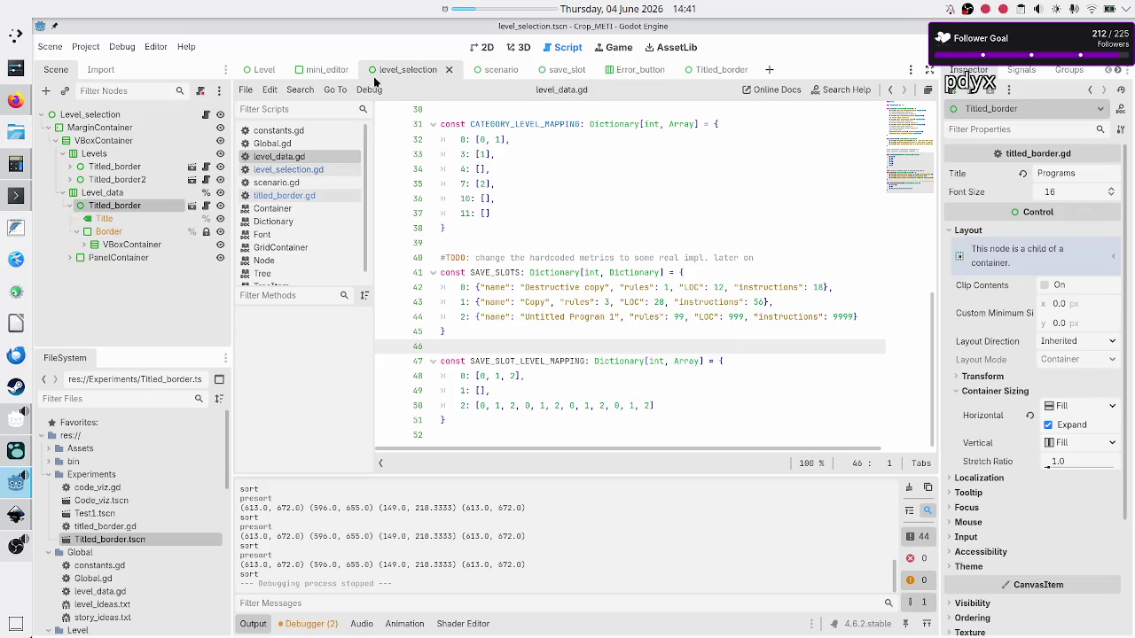
{"action": "left_click", "coordinate": [481, 49]}
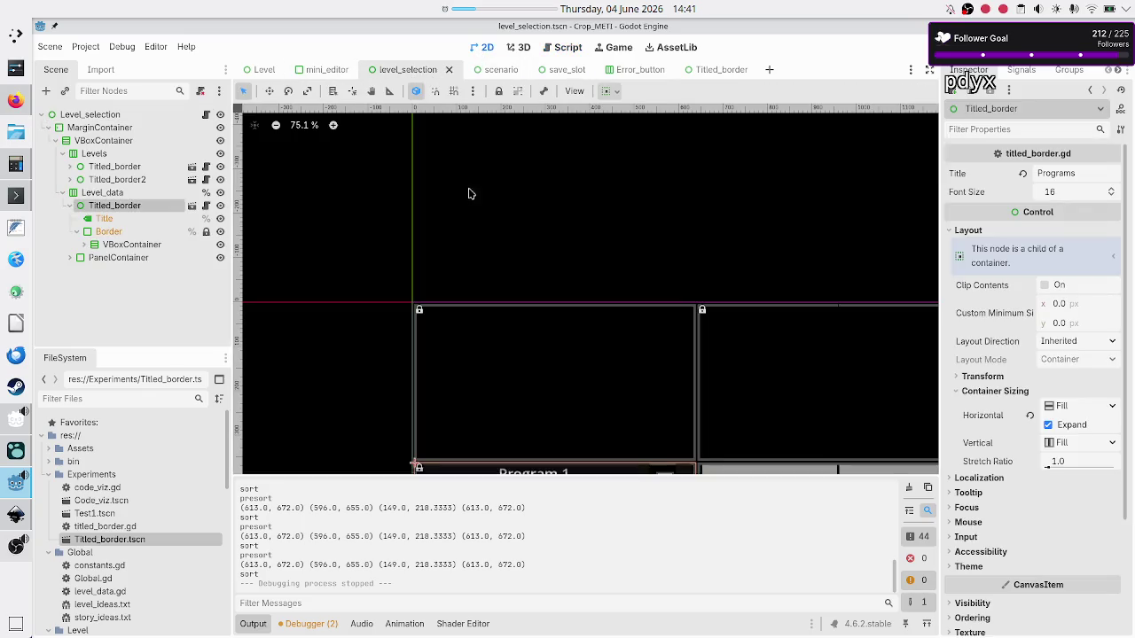
{"action": "scroll", "coordinate": [470, 324], "scroll_direction": "down", "scroll_amount": 1}
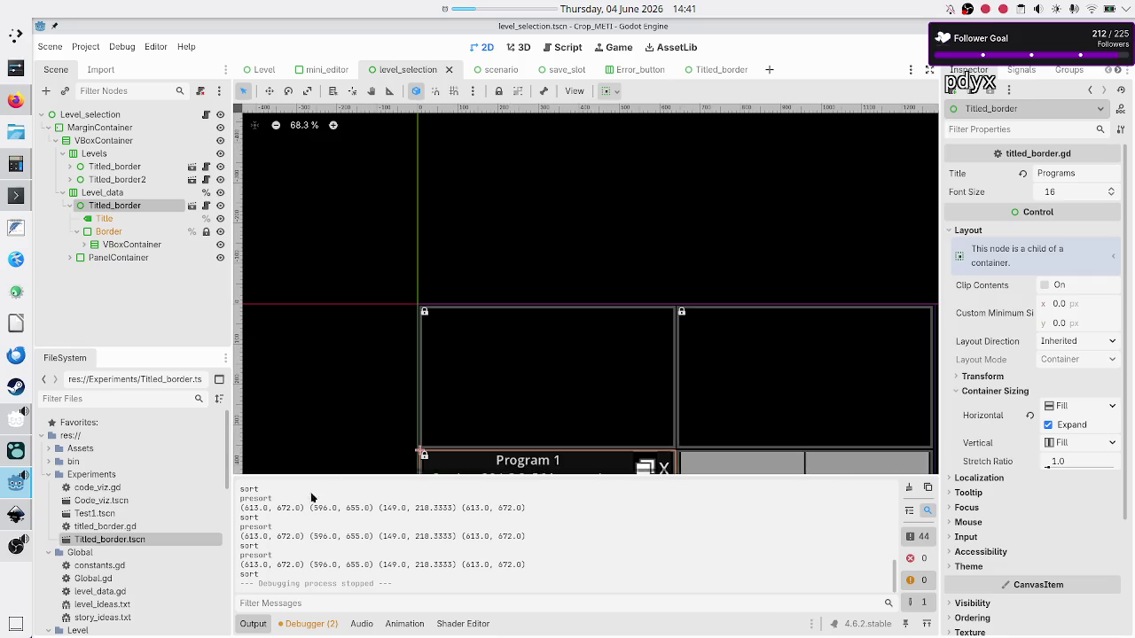
{"action": "left_click", "coordinate": [252, 623]}
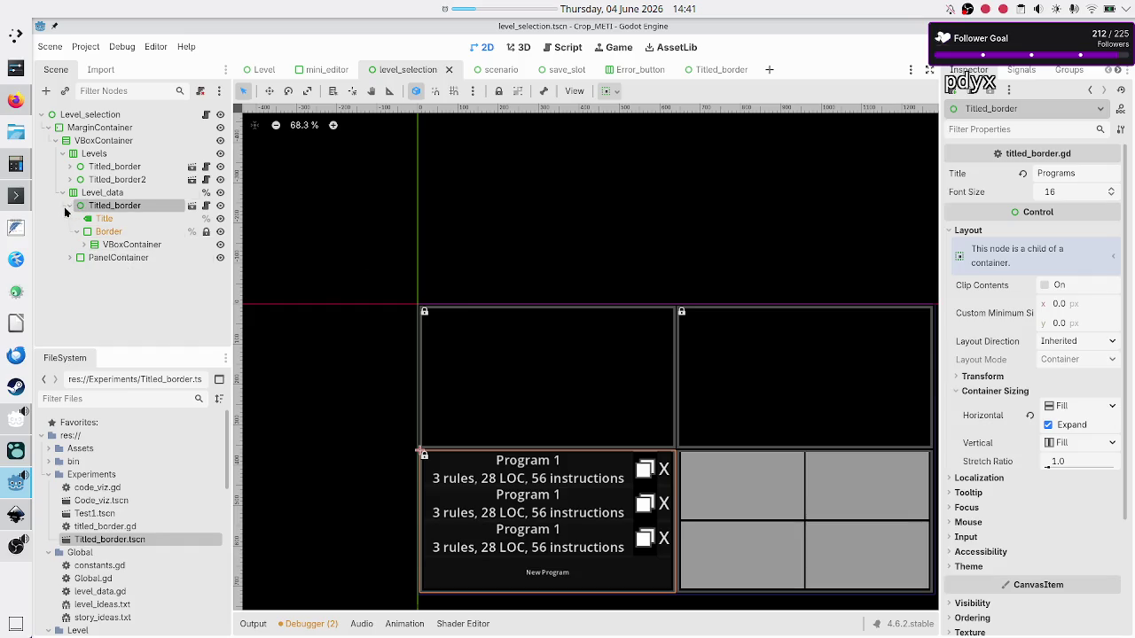
Step: Delete Save_slot, Save_slot2 and Save_slot3 from the VBoxContainer
{"action": "left_click", "coordinate": [112, 245]}
{"action": "left_click", "coordinate": [86, 246]}
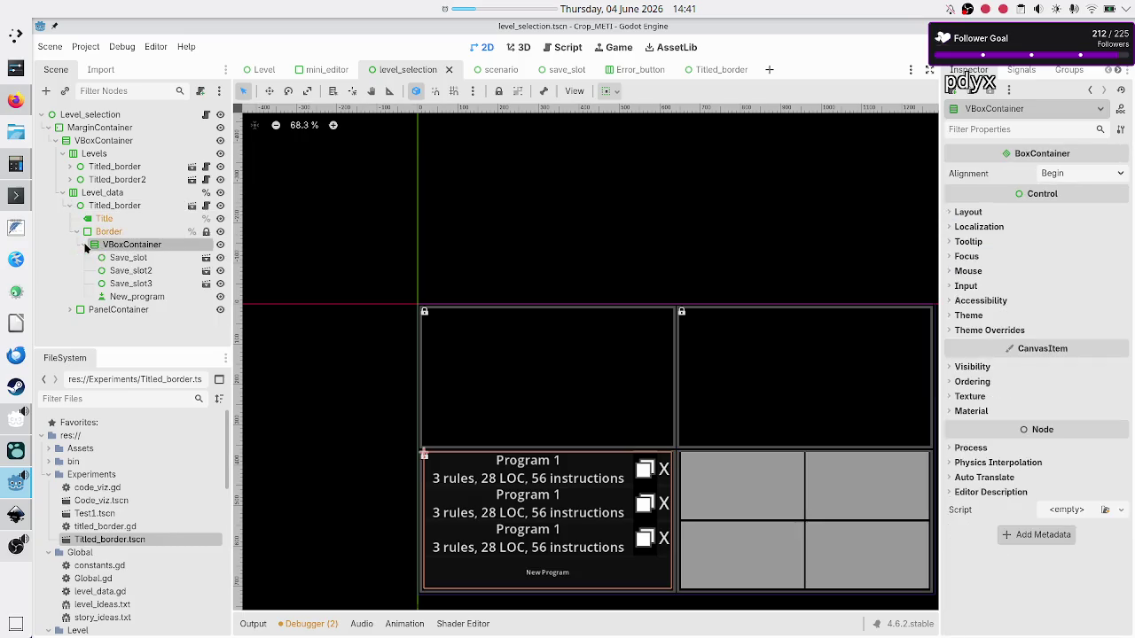
{"action": "left_click", "coordinate": [127, 258]}
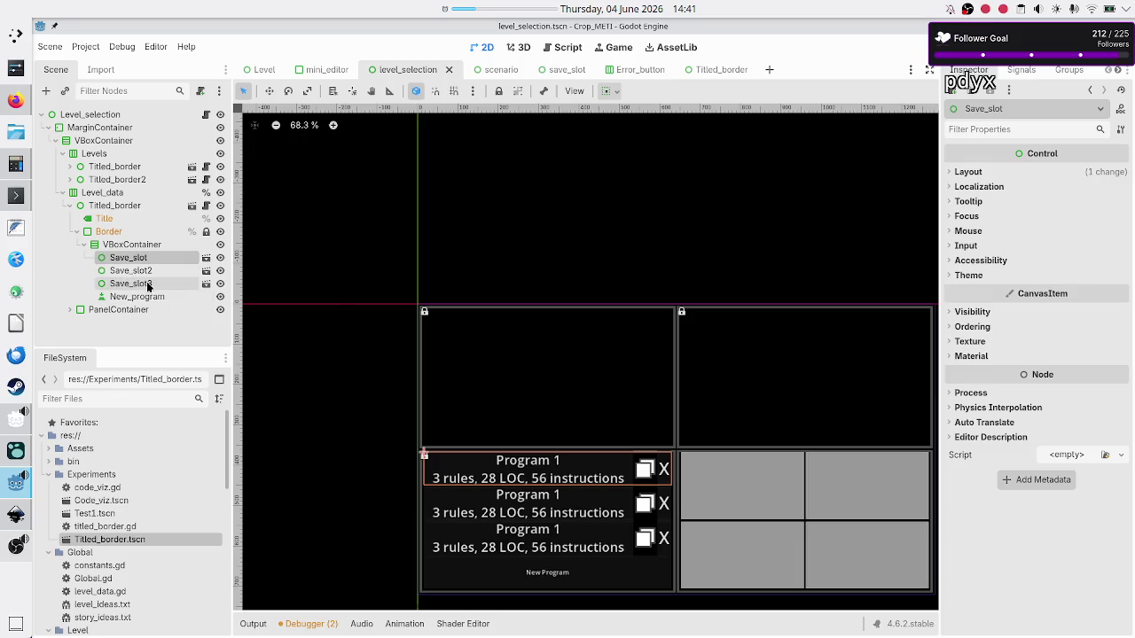
{"action": "left_click", "coordinate": [148, 283], "text": "shift"}
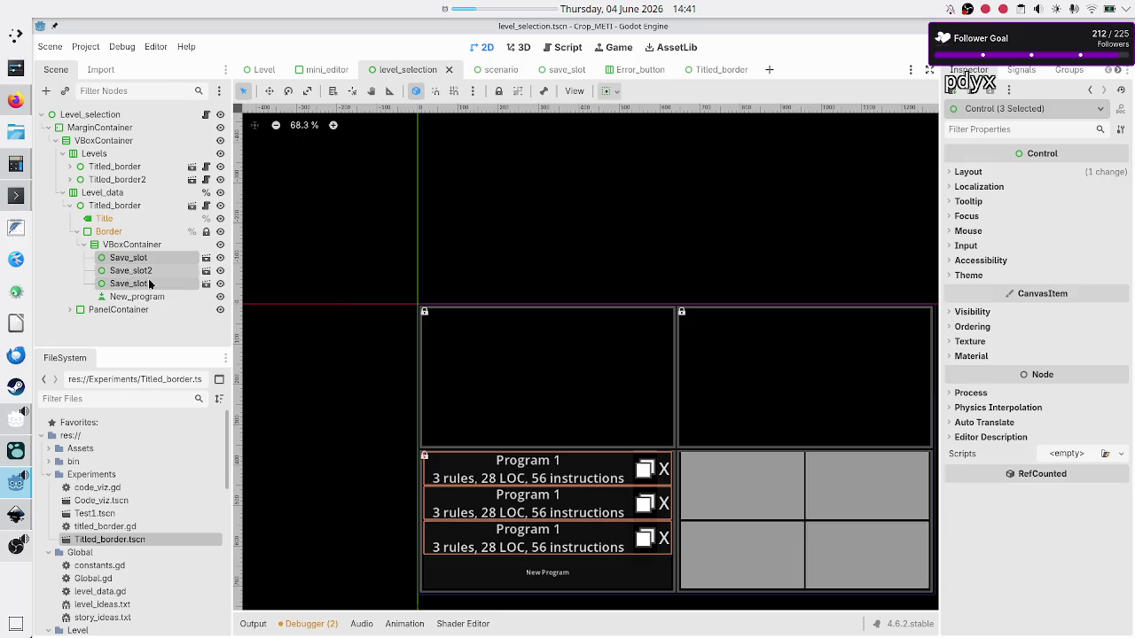
{"action": "right_click", "coordinate": [155, 280]}
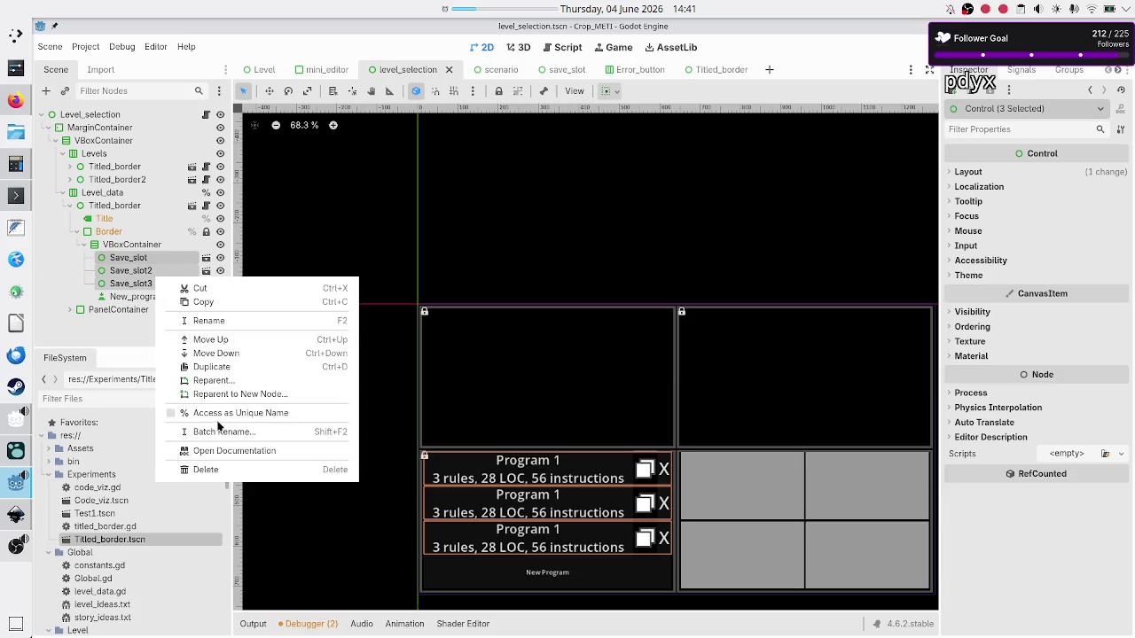
{"action": "left_click", "coordinate": [215, 470]}
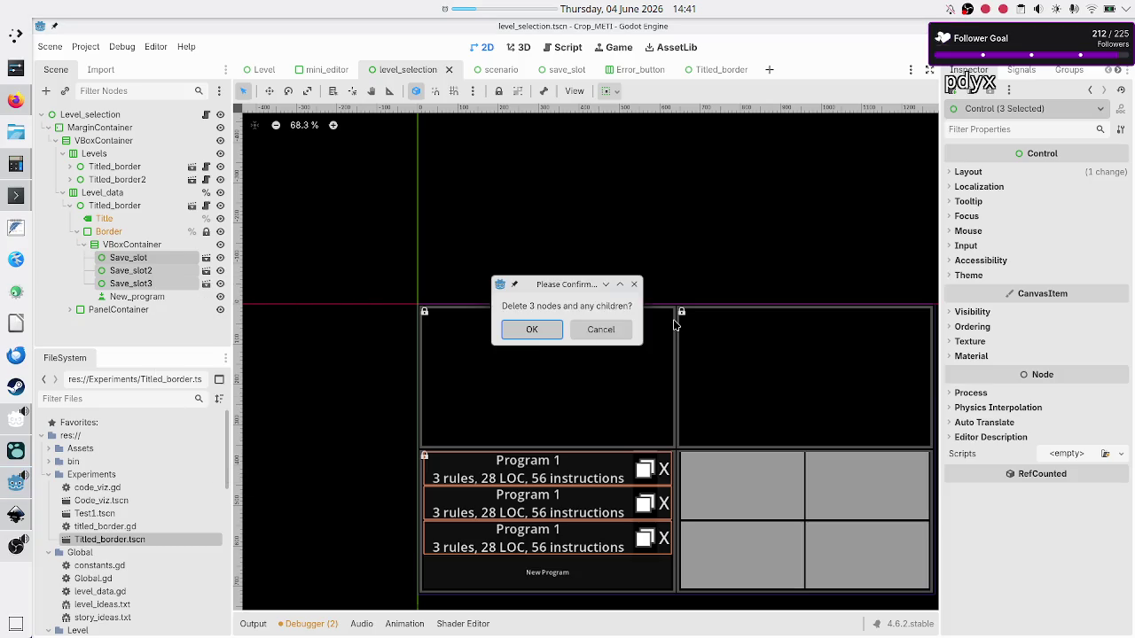
{"action": "left_click", "coordinate": [532, 331]}
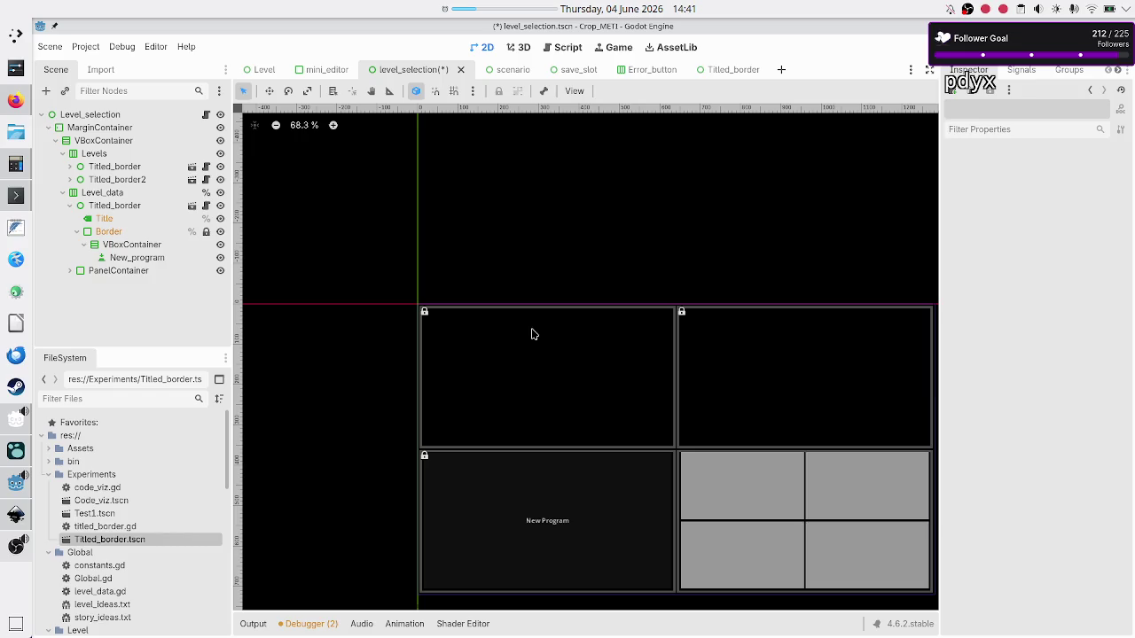
Step: Rename the VBoxContainer to Save_slots and enable Access as Unique Name on it
{"action": "left_click", "coordinate": [157, 251]}
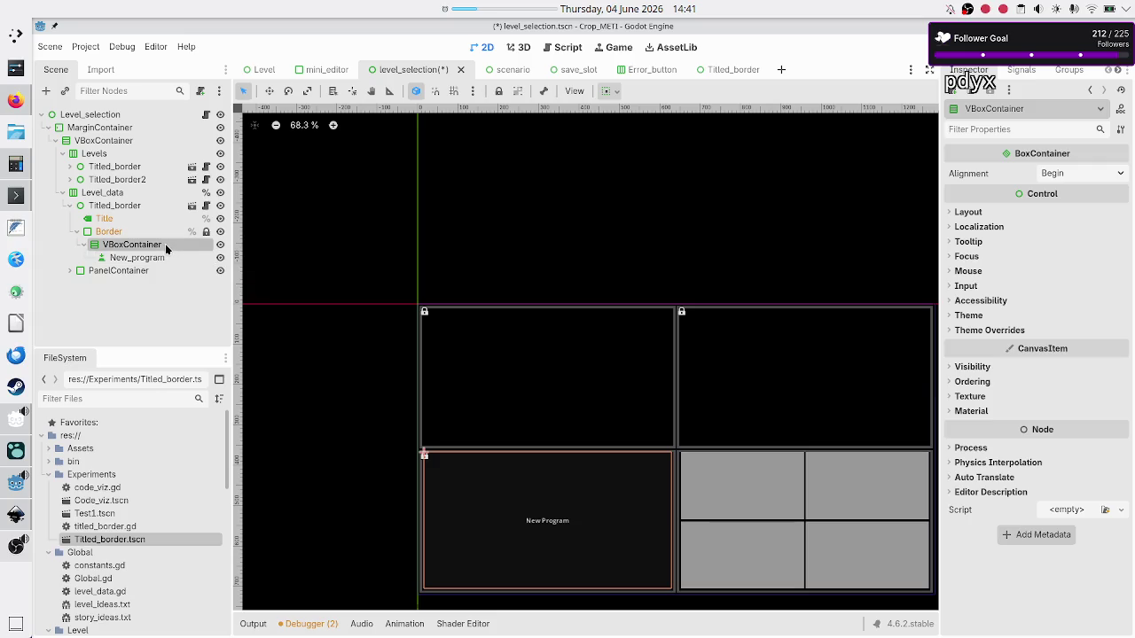
{"action": "left_click", "coordinate": [166, 258]}
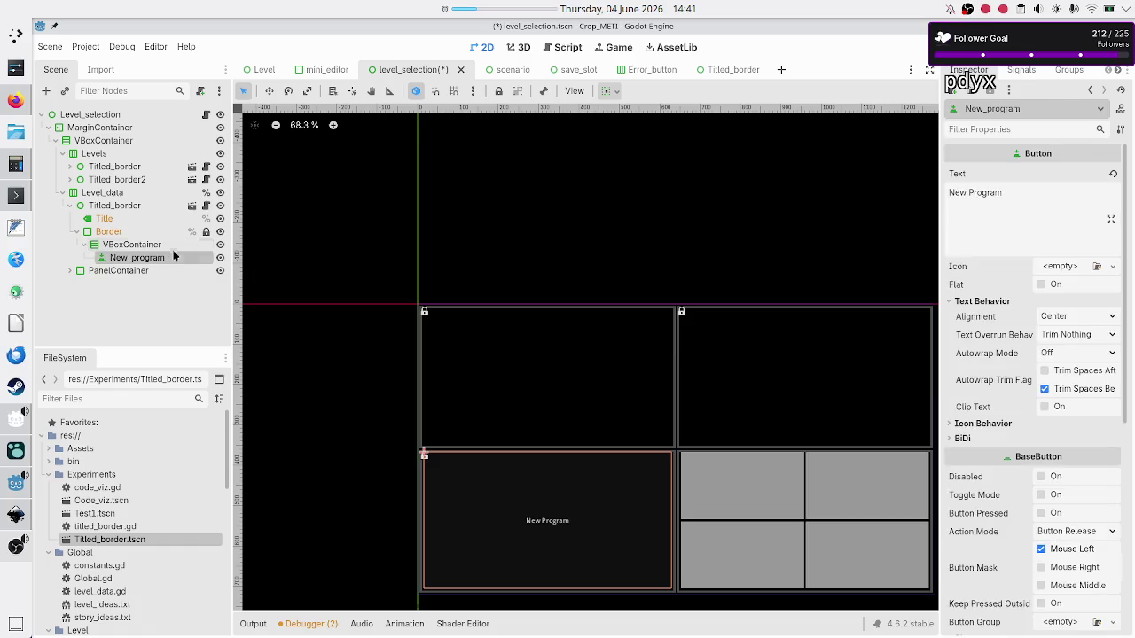
{"action": "left_click", "coordinate": [175, 246]}
{"action": "left_click", "coordinate": [175, 245]}
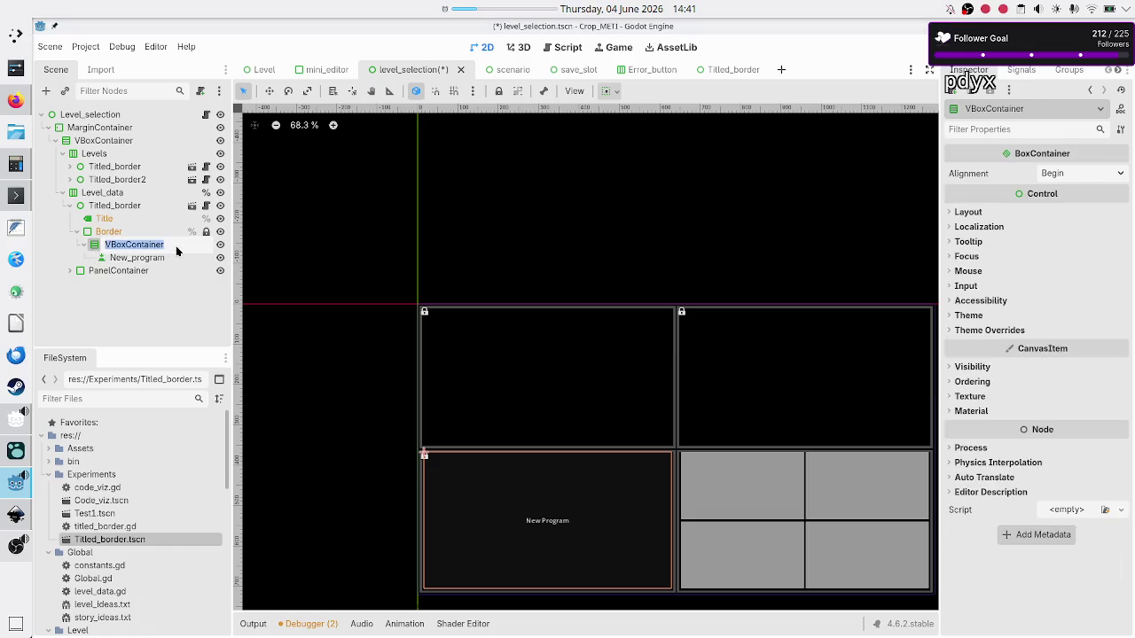
{"action": "type", "text": "Save_"}
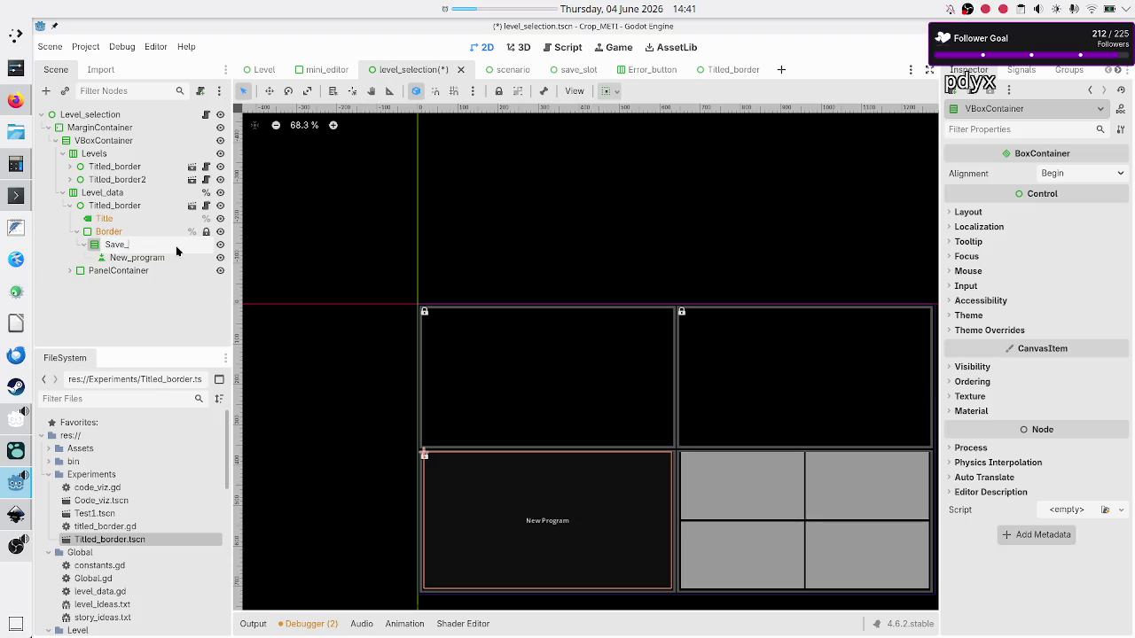
{"action": "type", "text": "slots"}
{"action": "key", "text": "Return"}
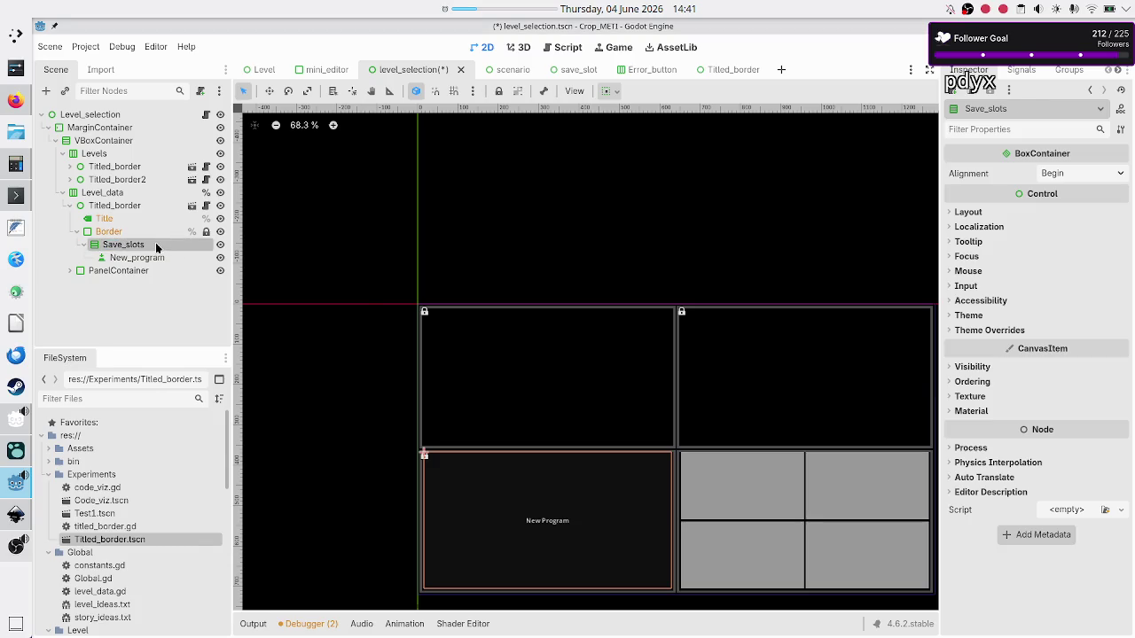
{"action": "right_click", "coordinate": [156, 244]}
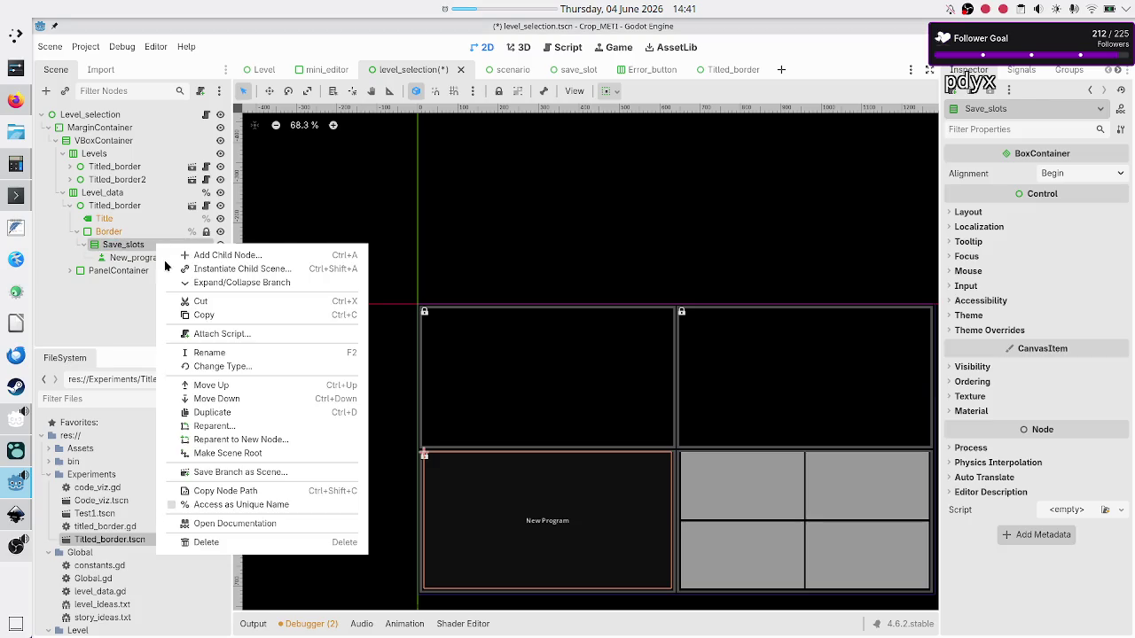
{"action": "left_click", "coordinate": [242, 506]}
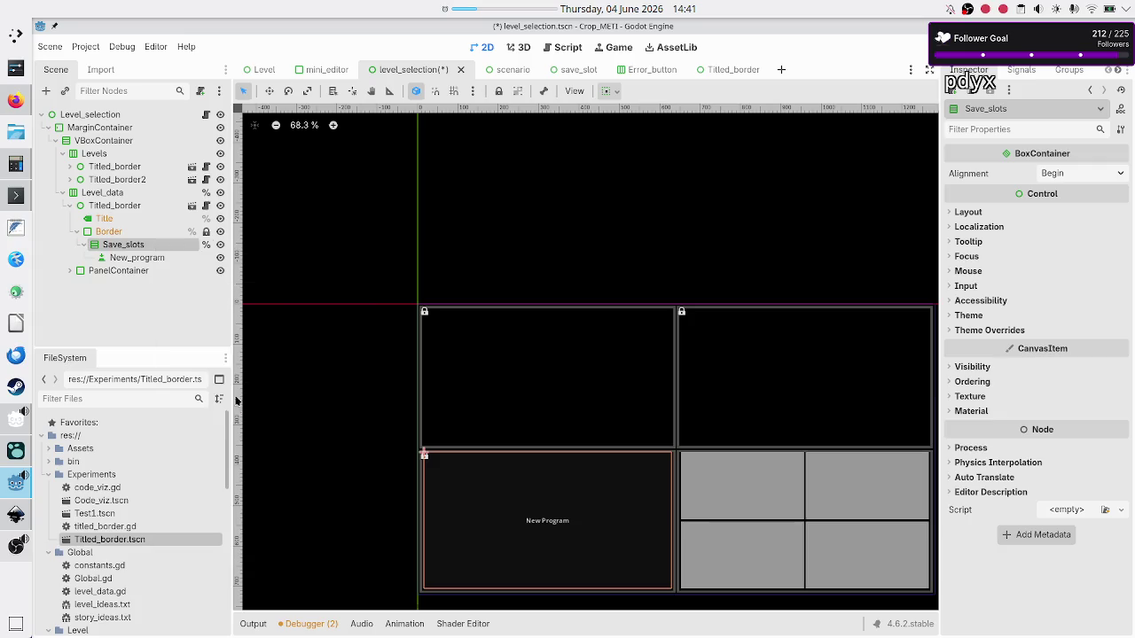
{"action": "left_click", "coordinate": [206, 115]}
{"action": "scroll", "coordinate": [569, 216], "scroll_direction": "up", "scroll_amount": 2}
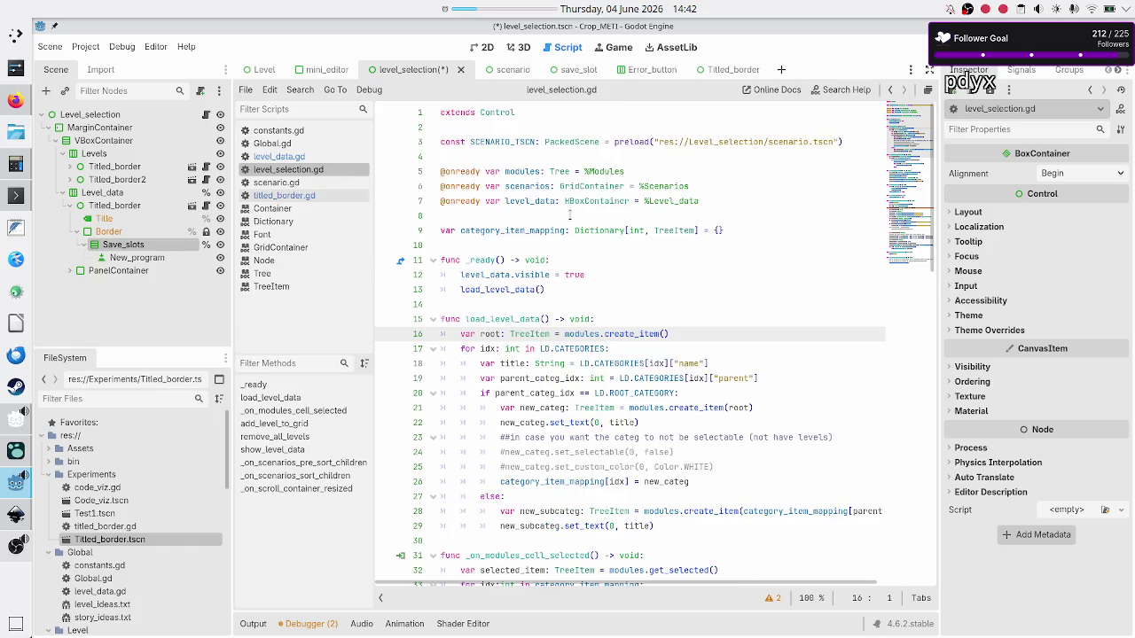
{"action": "left_click", "coordinate": [715, 203]}
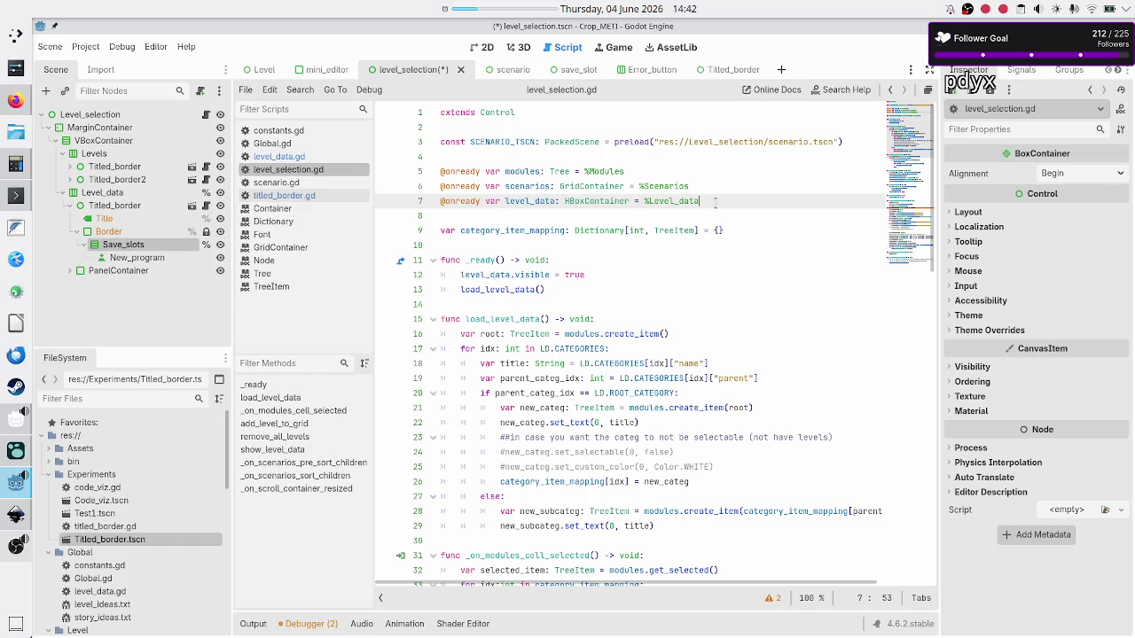
{"action": "key", "text": "Return"}
{"action": "type", "text": "@onrea"}
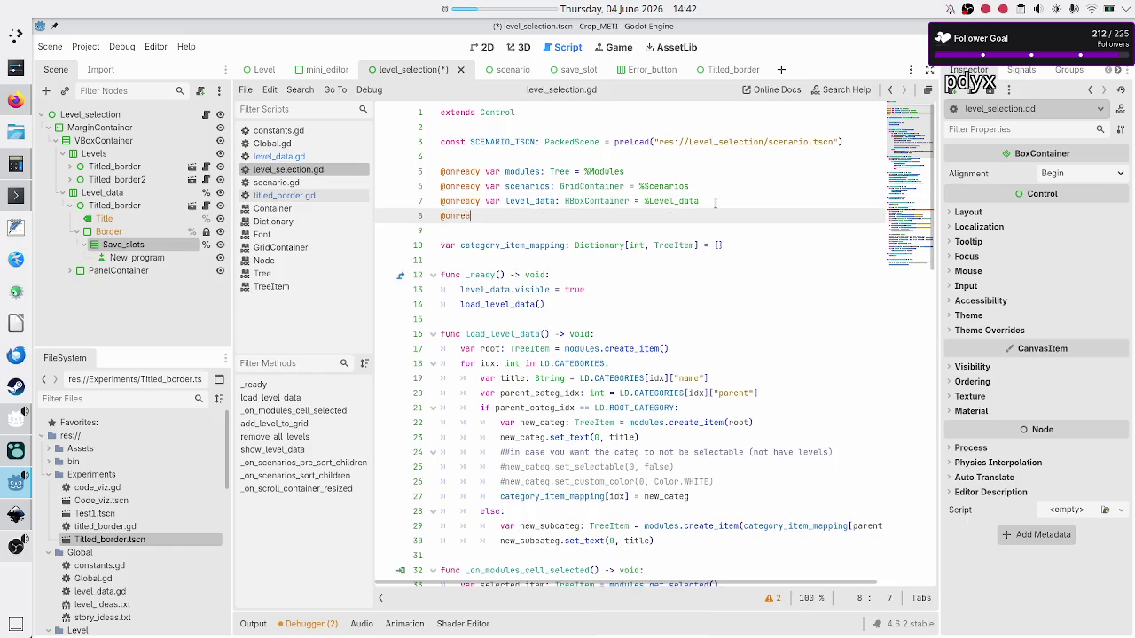
{"action": "type", "text": "dy var"}
{"action": "type", "text": "save_slots"}
{"action": "type", "text": "_"}
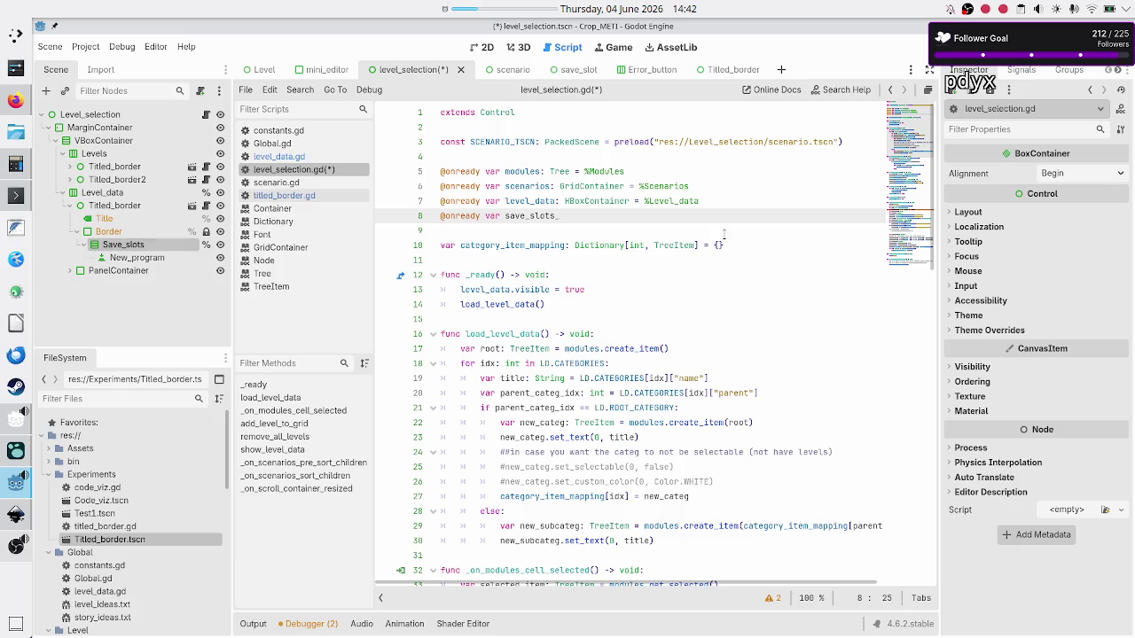
{"action": "type", "text": "c"}
{"action": "type", "text": "box:"}
{"action": "type", "text": "VBox"}
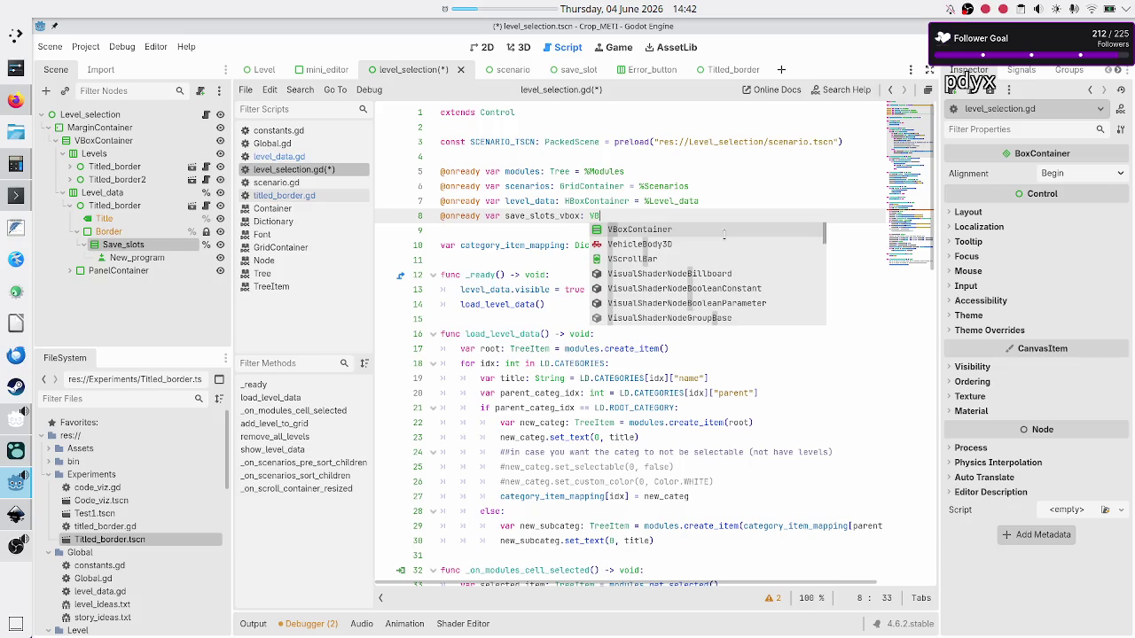
{"action": "key", "text": "Return"}
{"action": "type", "text": "= "}
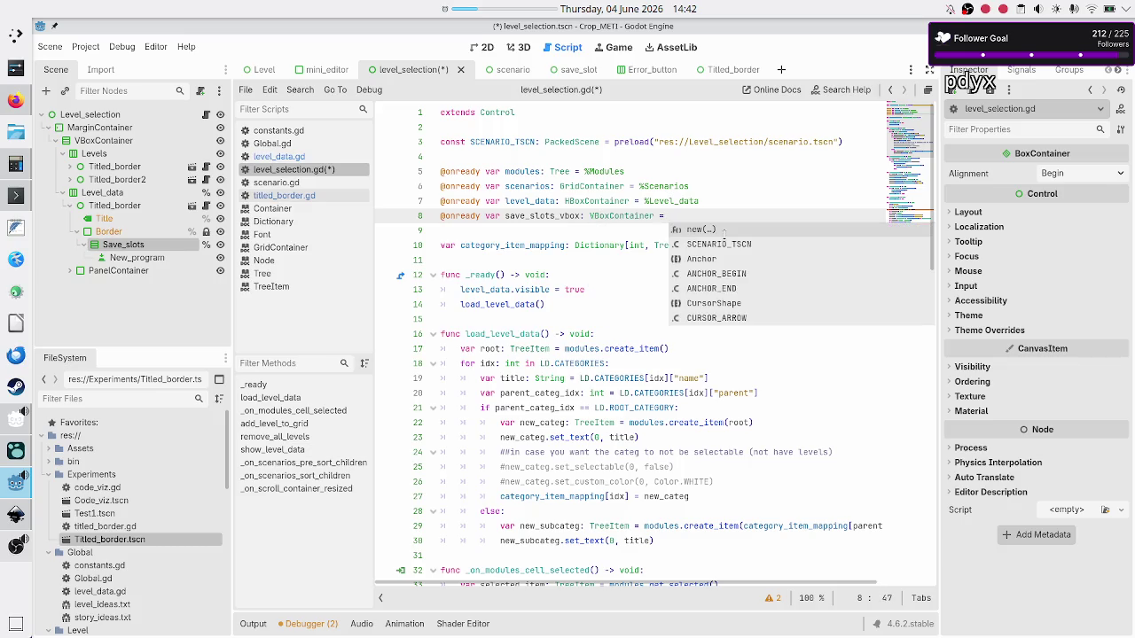
{"action": "type", "text": "%Sa"}
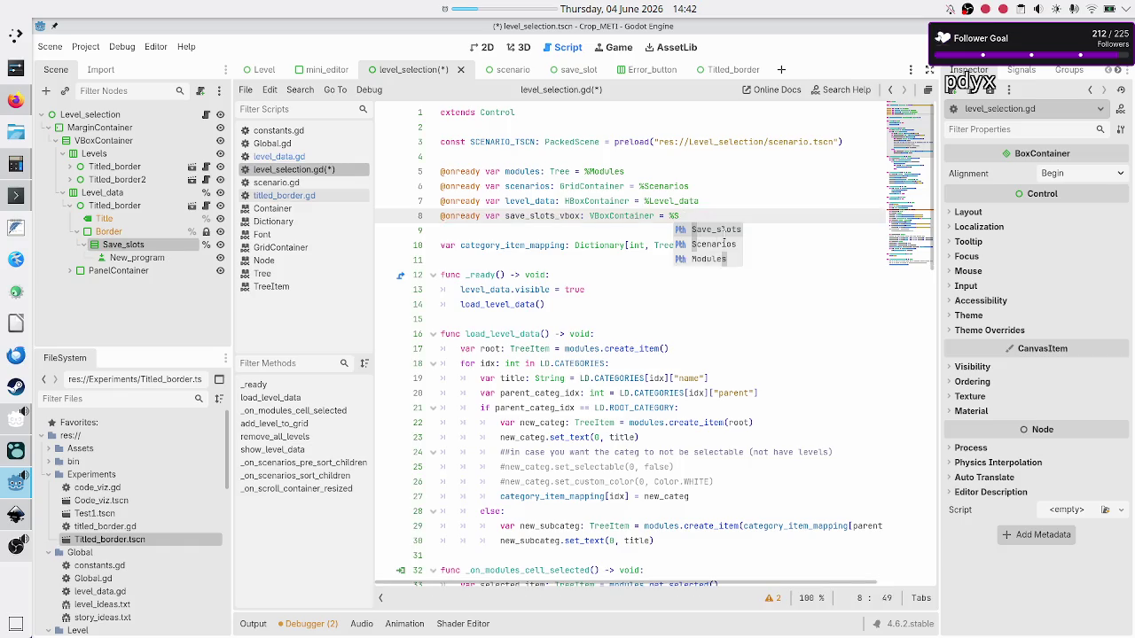
{"action": "key", "text": "Return"}
{"action": "key", "text": "Down"}
{"action": "key", "text": "Down"}
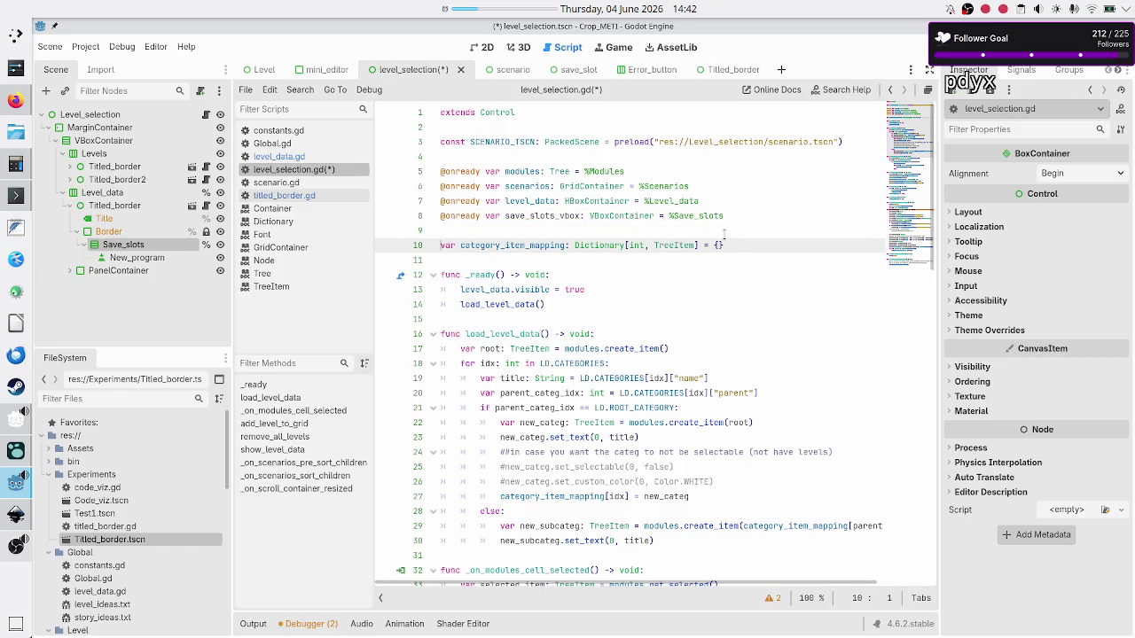
{"action": "key", "text": "ctrl+s"}
{"action": "key", "text": "Down"}
{"action": "key", "text": "Down"}
{"action": "key", "text": "Down"}
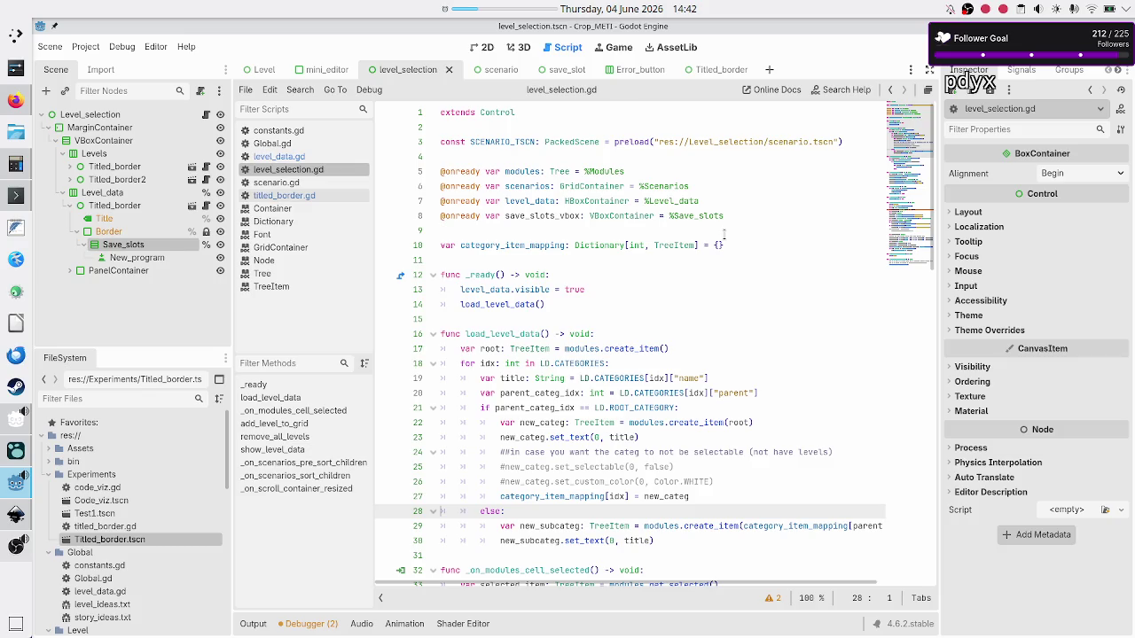
{"action": "key", "text": "Up"}
{"action": "key", "text": "Up"}
{"action": "key", "text": "Up"}
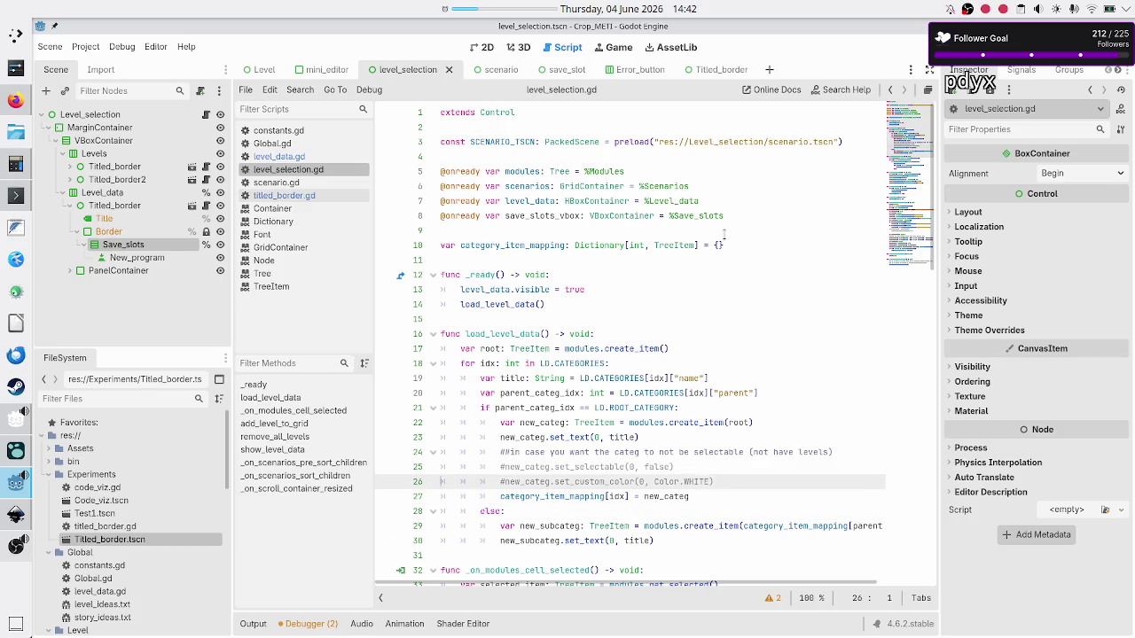
{"action": "key", "text": "Down"}
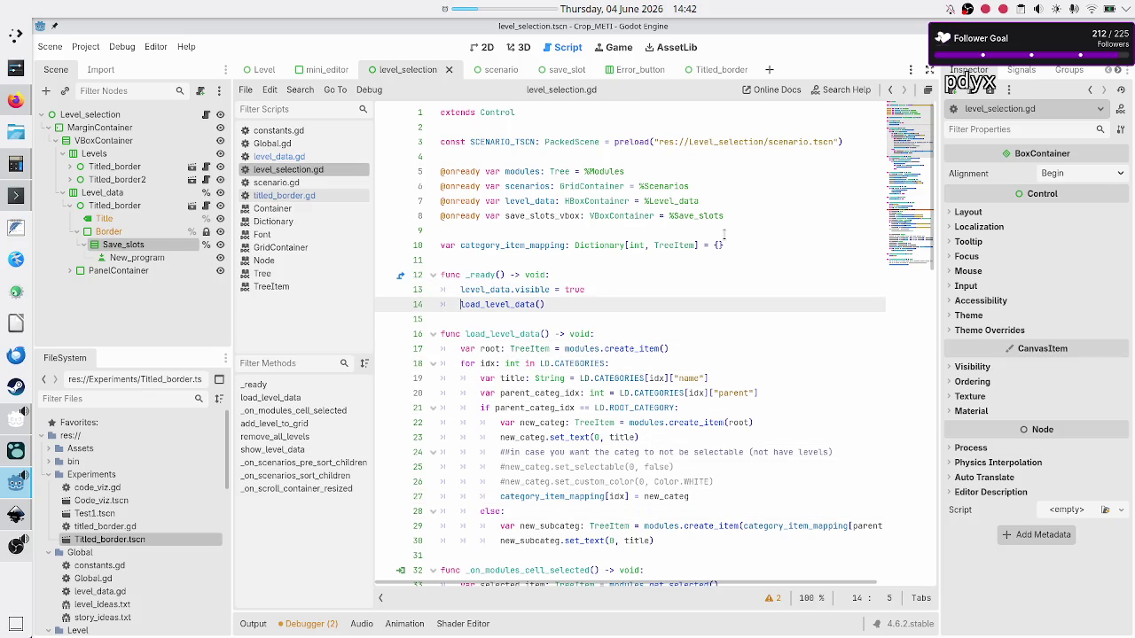
{"action": "key", "text": "shift+Down"}
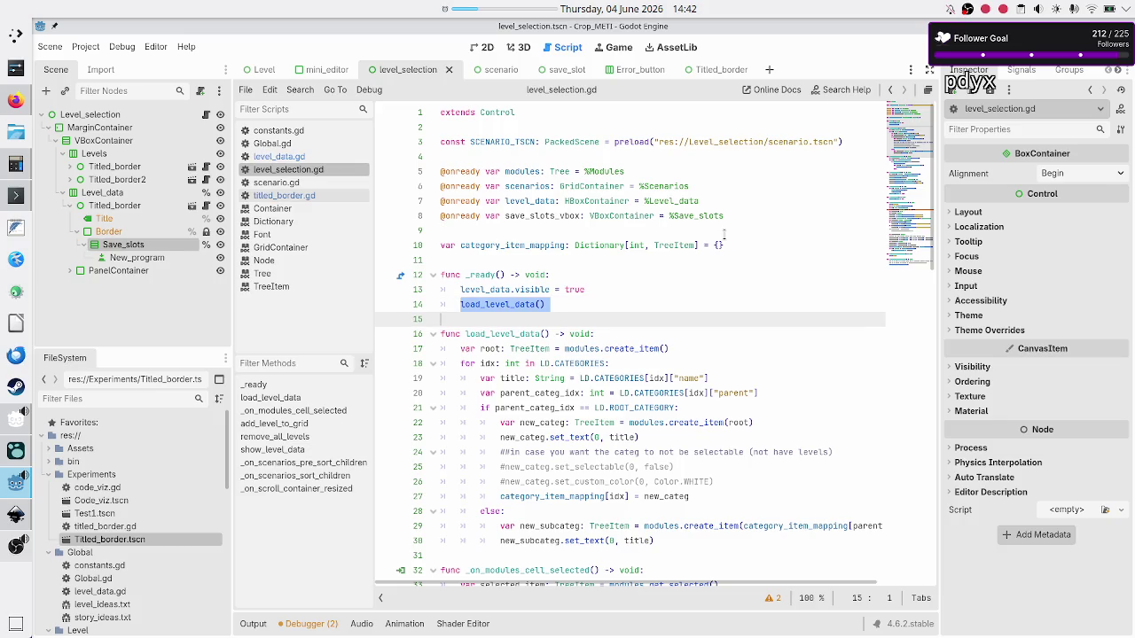
{"action": "key", "text": "Down"}
{"action": "key", "text": "ctrl+Right"}
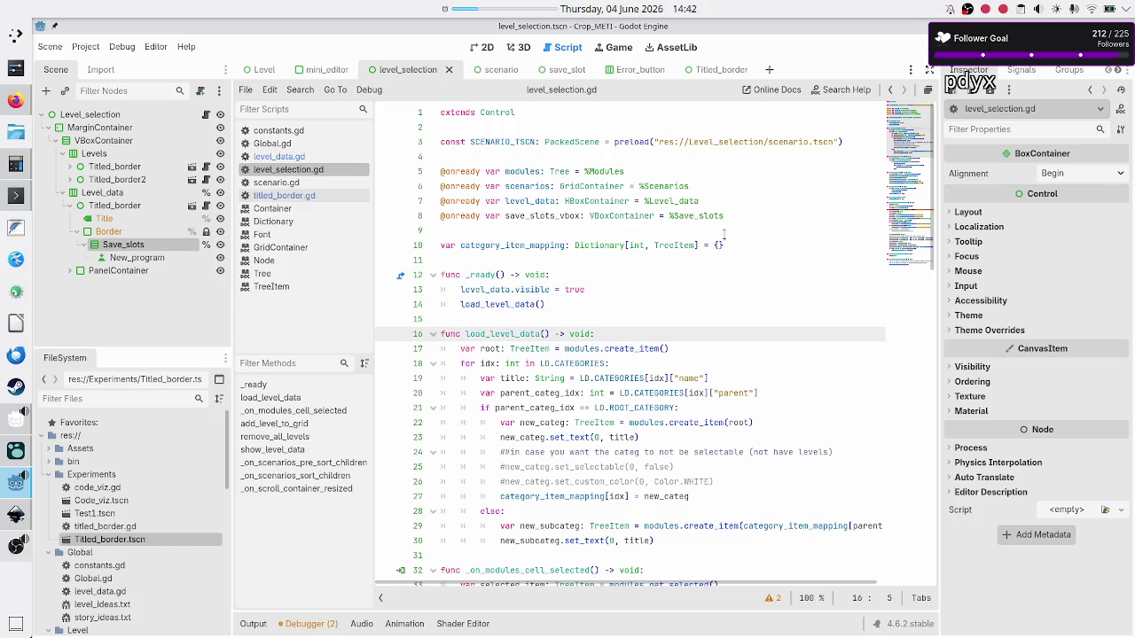
{"action": "key", "text": "Down"}
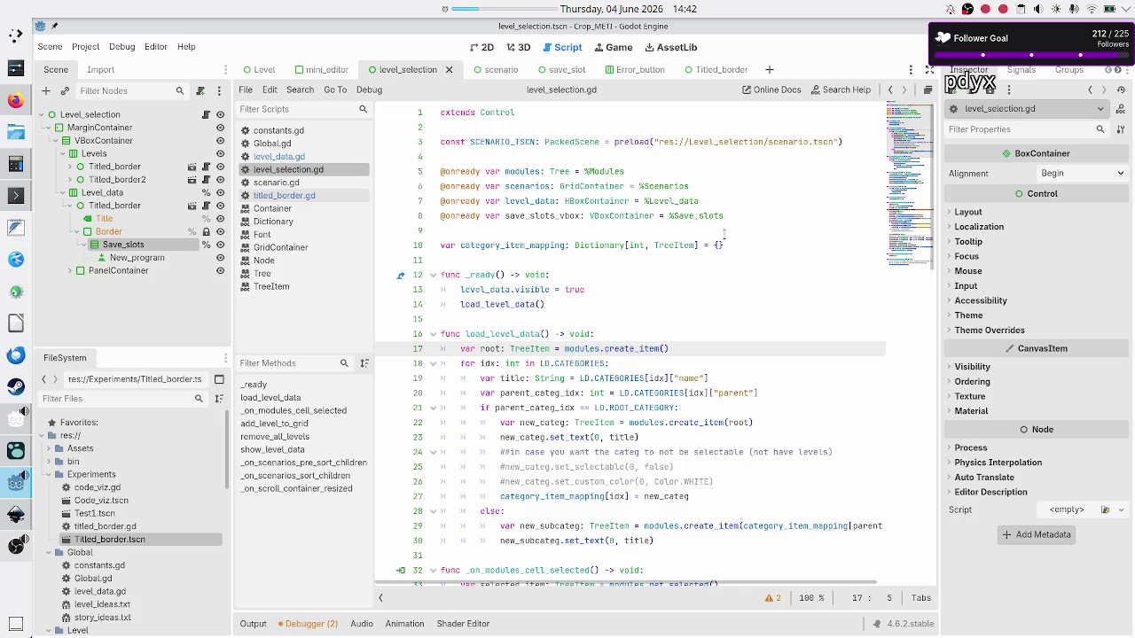
{"action": "key", "text": "Down"}
{"action": "key", "text": "Down"}
{"action": "key", "text": "Down"}
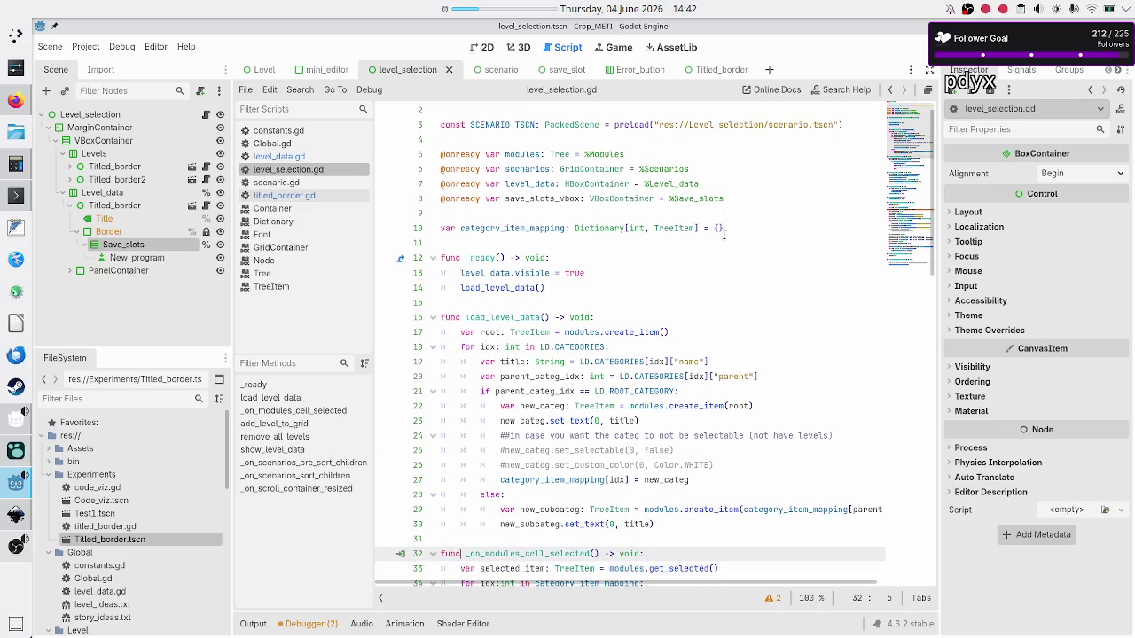
{"action": "key", "text": "Up"}
{"action": "key", "text": "Up"}
{"action": "key", "text": "Up"}
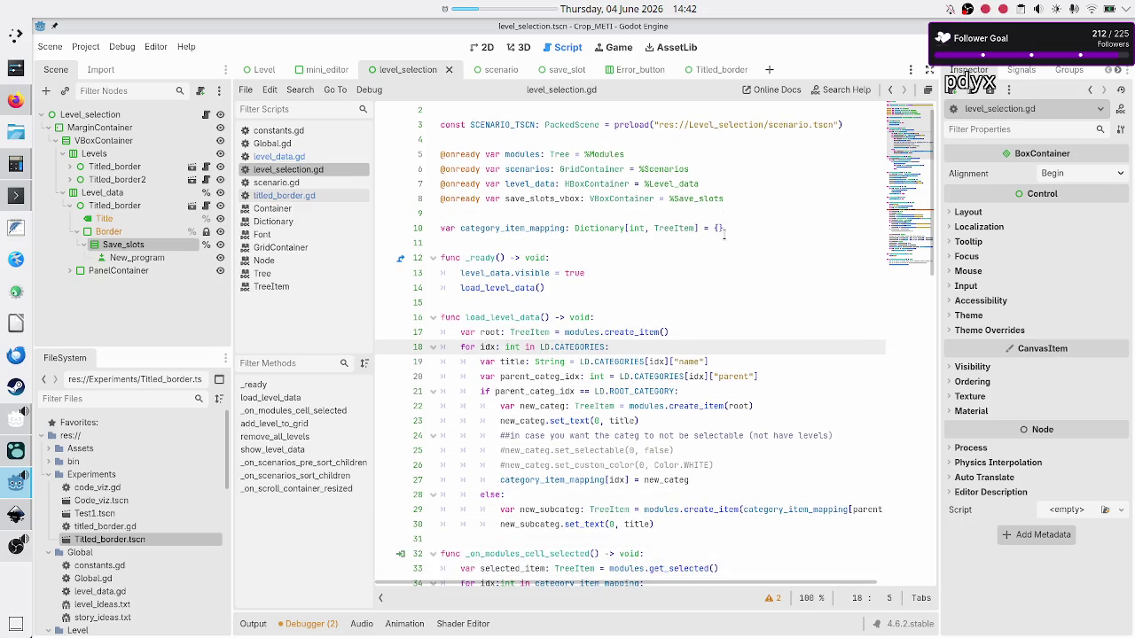
{"action": "key", "text": "Down"}
{"action": "key", "text": "Down"}
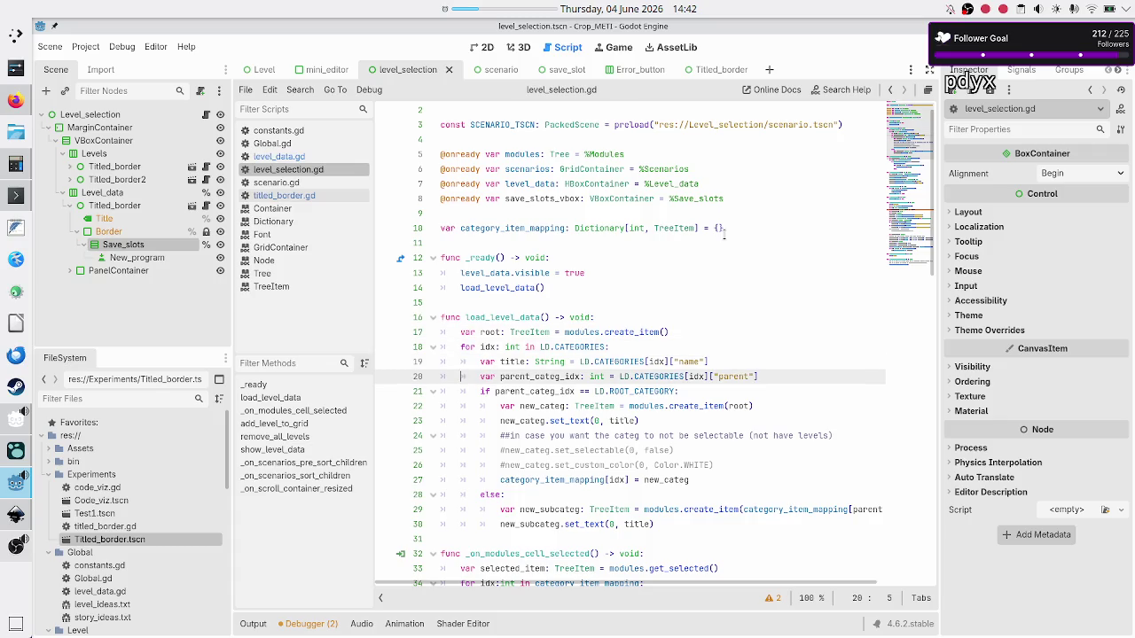
{"action": "key", "text": "Down"}
{"action": "key", "text": "Down"}
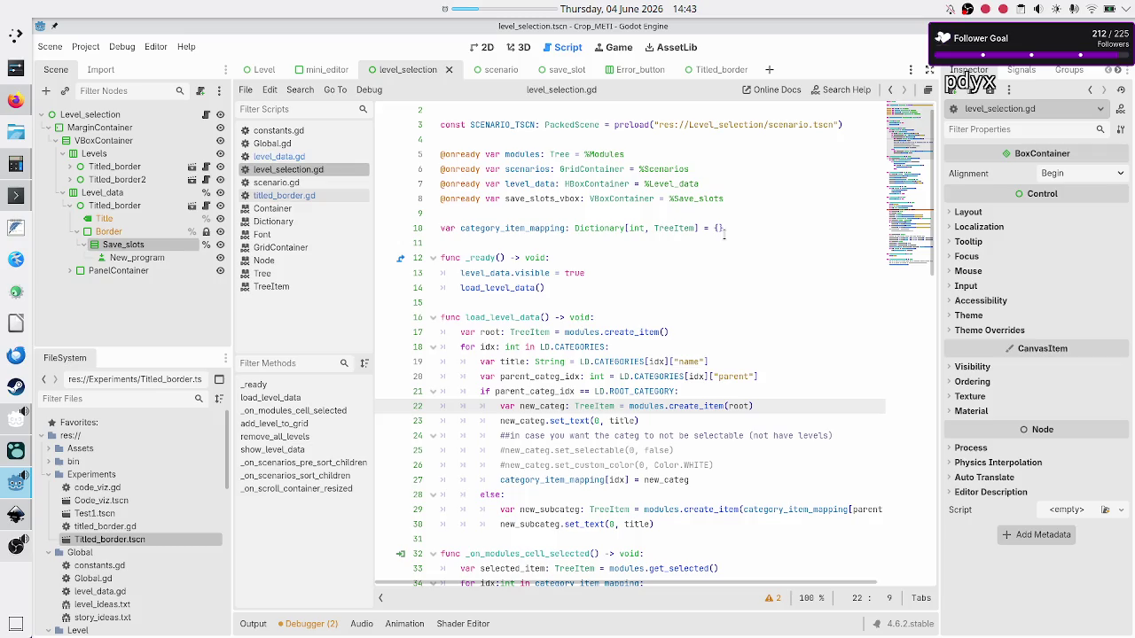
{"action": "key", "text": "Up"}
{"action": "key", "text": "Up"}
{"action": "key", "text": "Up"}
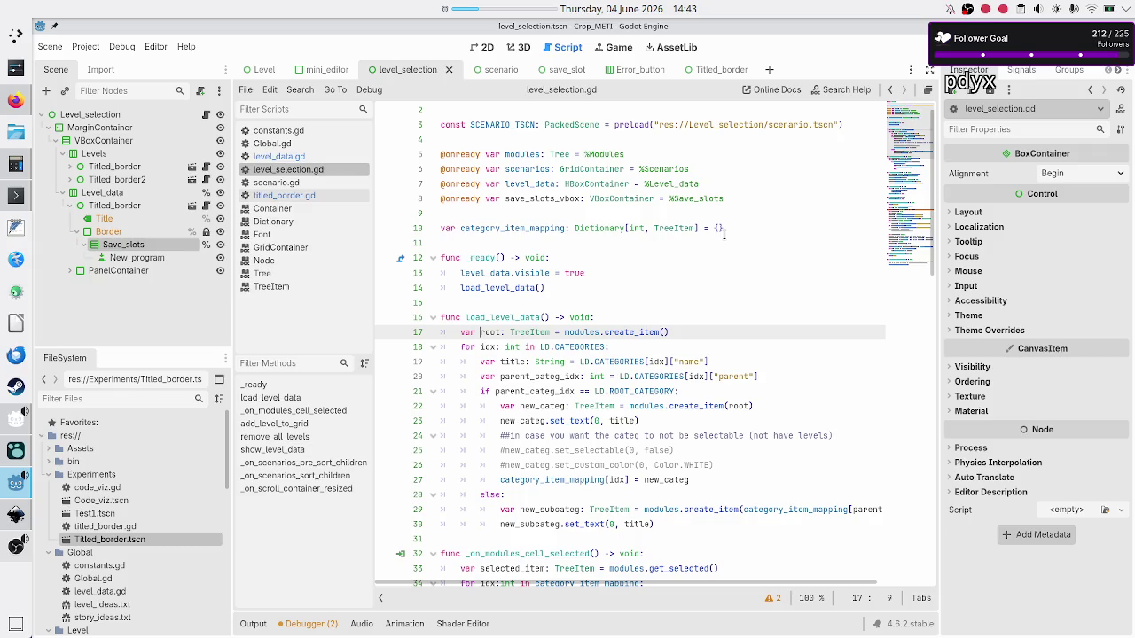
{"action": "key", "text": "Down"}
{"action": "key", "text": "Down"}
{"action": "key", "text": "Down"}
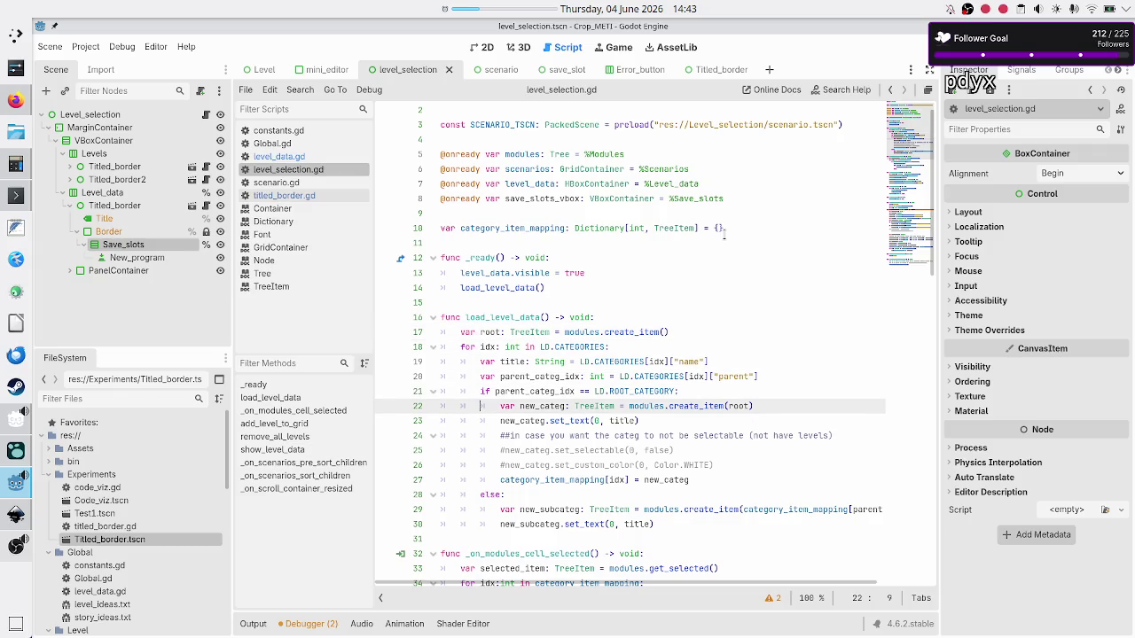
{"action": "key", "text": "Down"}
{"action": "key", "text": "Down"}
{"action": "key", "text": "Down"}
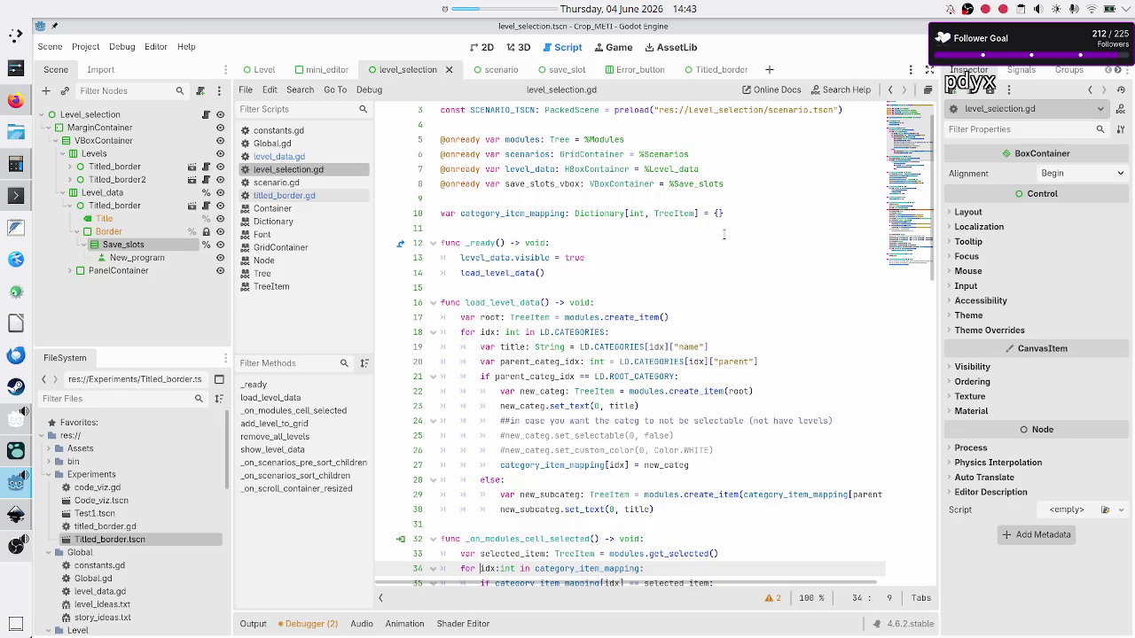
{"action": "key", "text": "Down"}
{"action": "key", "text": "Down"}
{"action": "key", "text": "Down"}
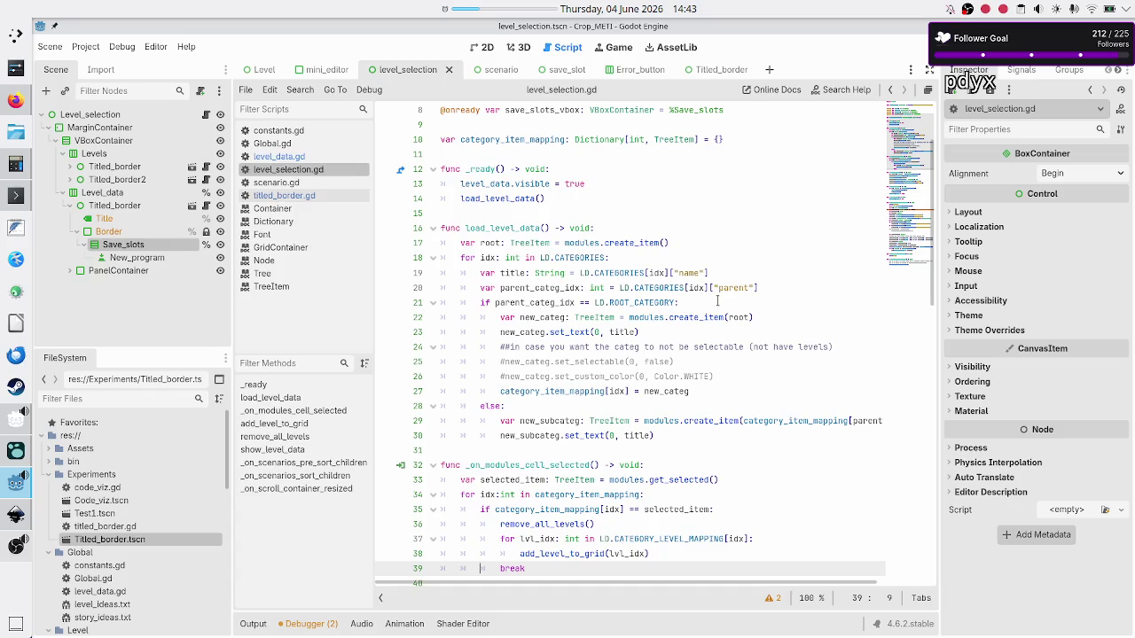
{"action": "double_click", "coordinate": [563, 465]}
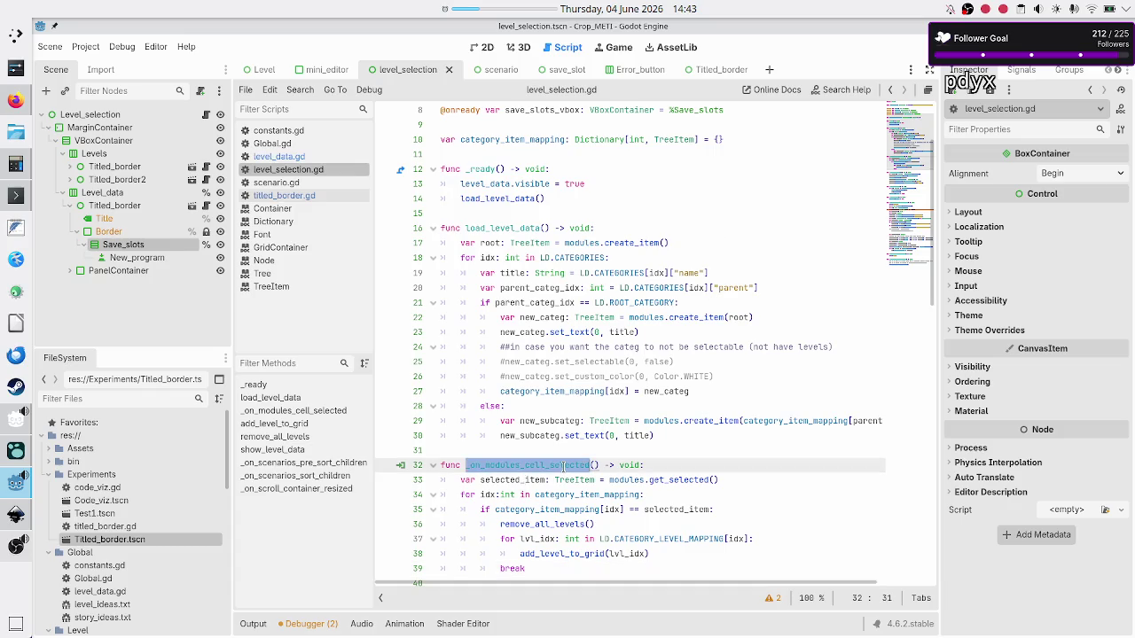
{"action": "scroll", "coordinate": [560, 505], "scroll_direction": "down", "scroll_amount": 4}
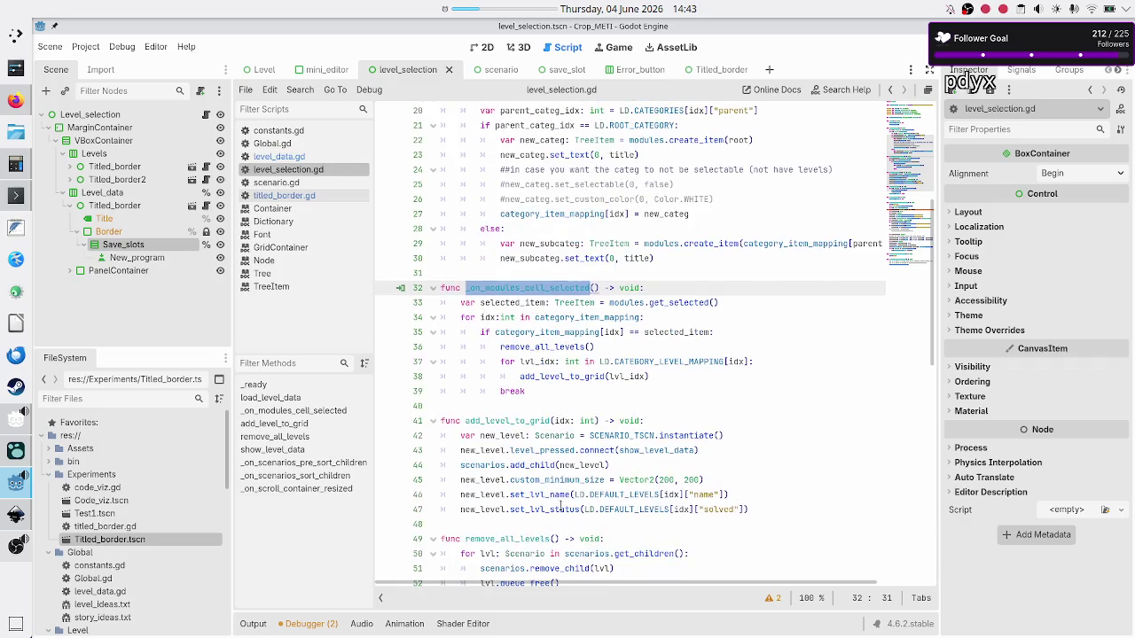
Step: Select the Scenarios grid under Titled_border2's ScrollContainer and show its Signals list
{"action": "left_click", "coordinate": [69, 167]}
{"action": "left_click", "coordinate": [118, 205]}
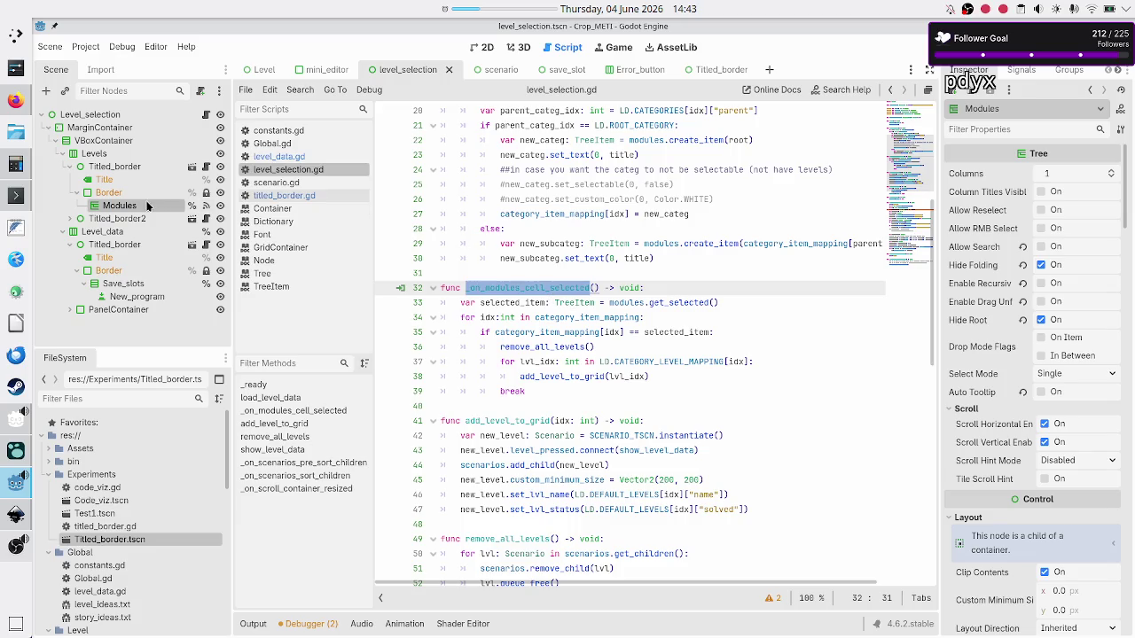
{"action": "left_click", "coordinate": [69, 218]}
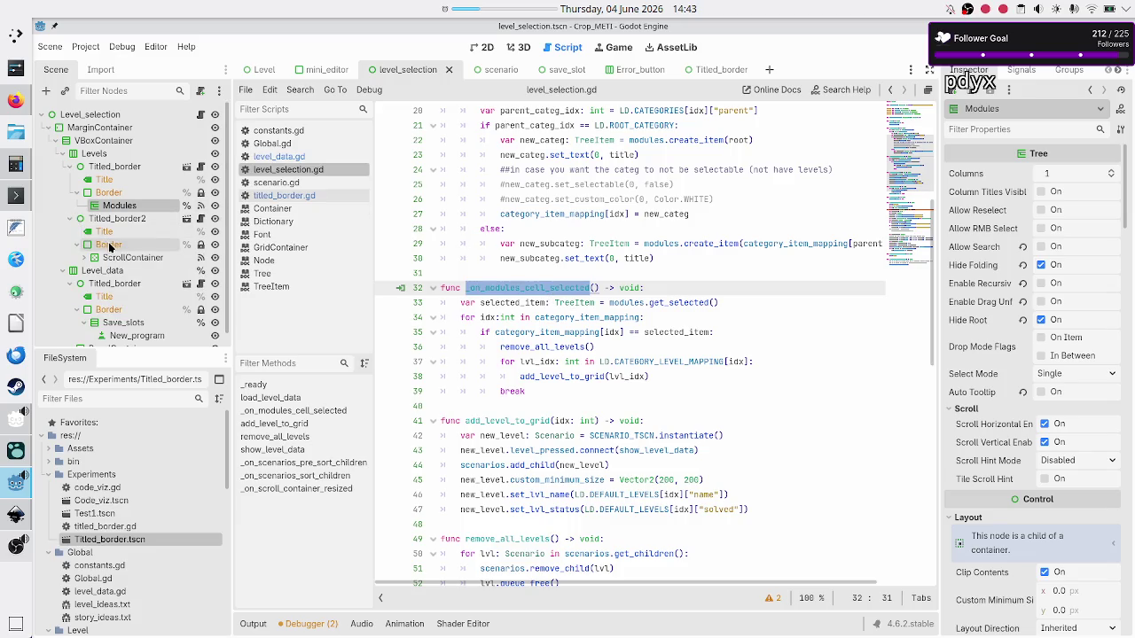
{"action": "left_click", "coordinate": [118, 259]}
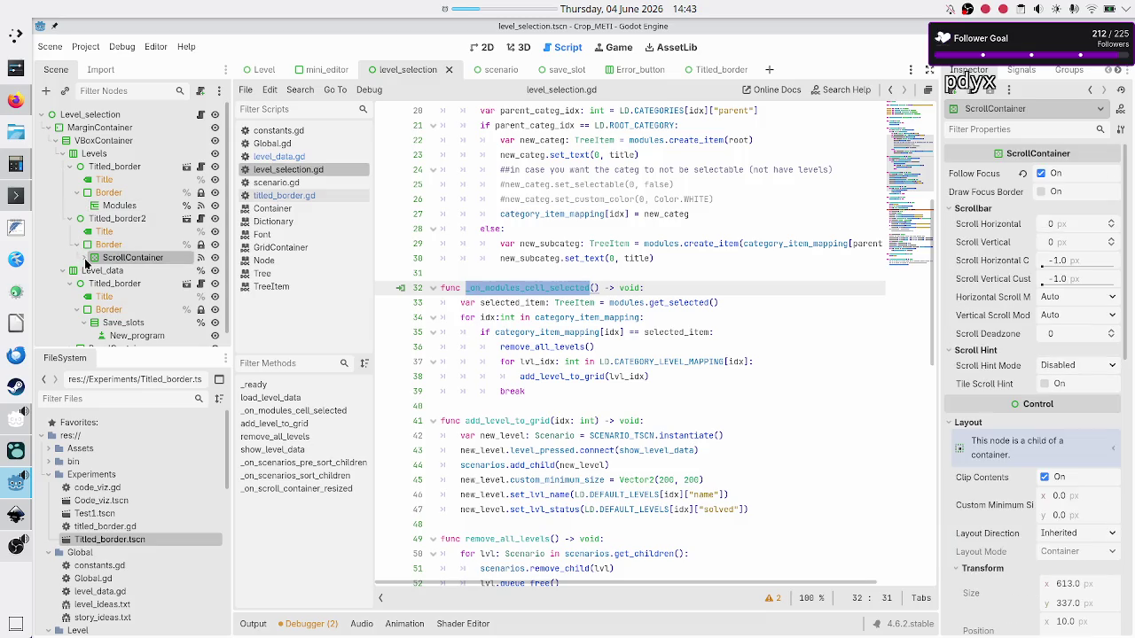
{"action": "left_click", "coordinate": [84, 259]}
{"action": "left_click", "coordinate": [124, 270]}
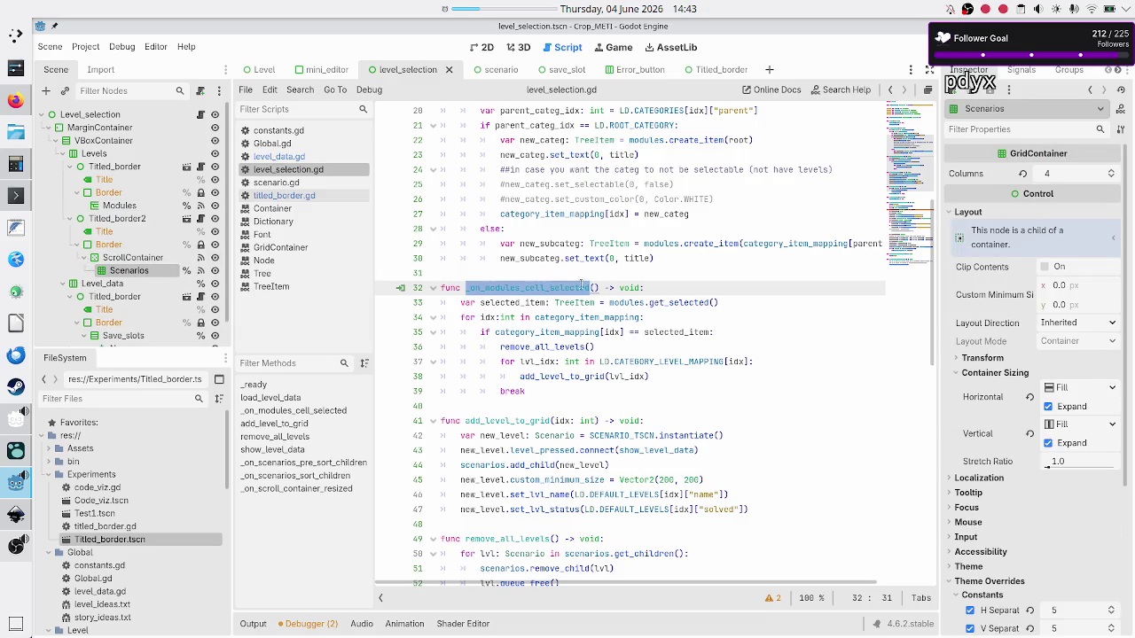
{"action": "left_click", "coordinate": [1021, 71]}
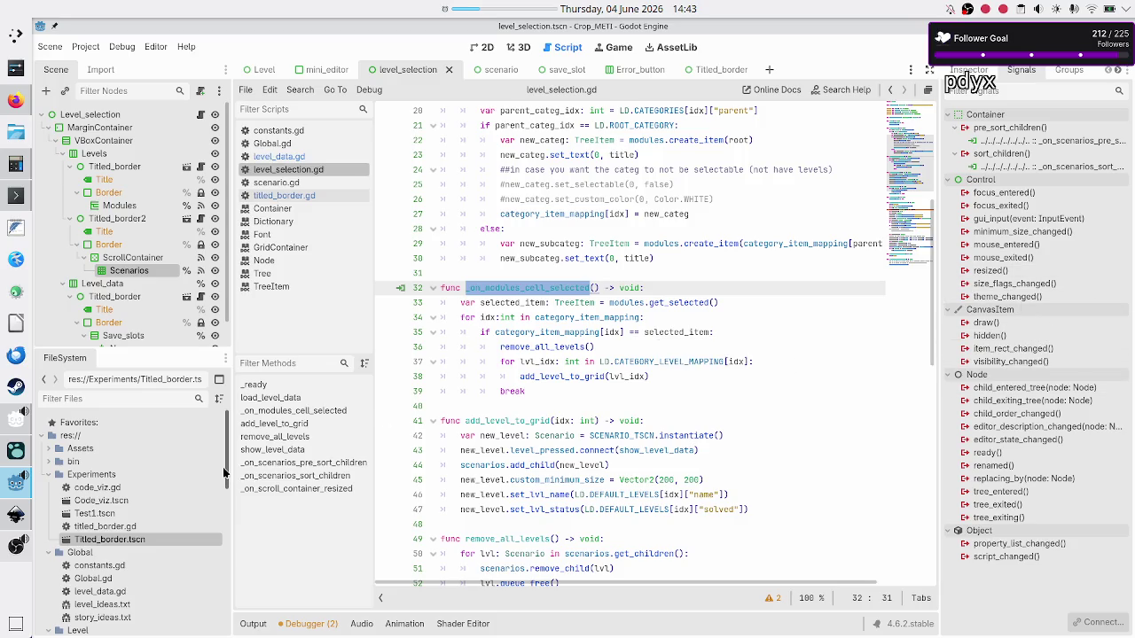
Step: Mute the Microphone in OBS Studio's Audio Mixer and minimize OBS
{"action": "left_click", "coordinate": [16, 545]}
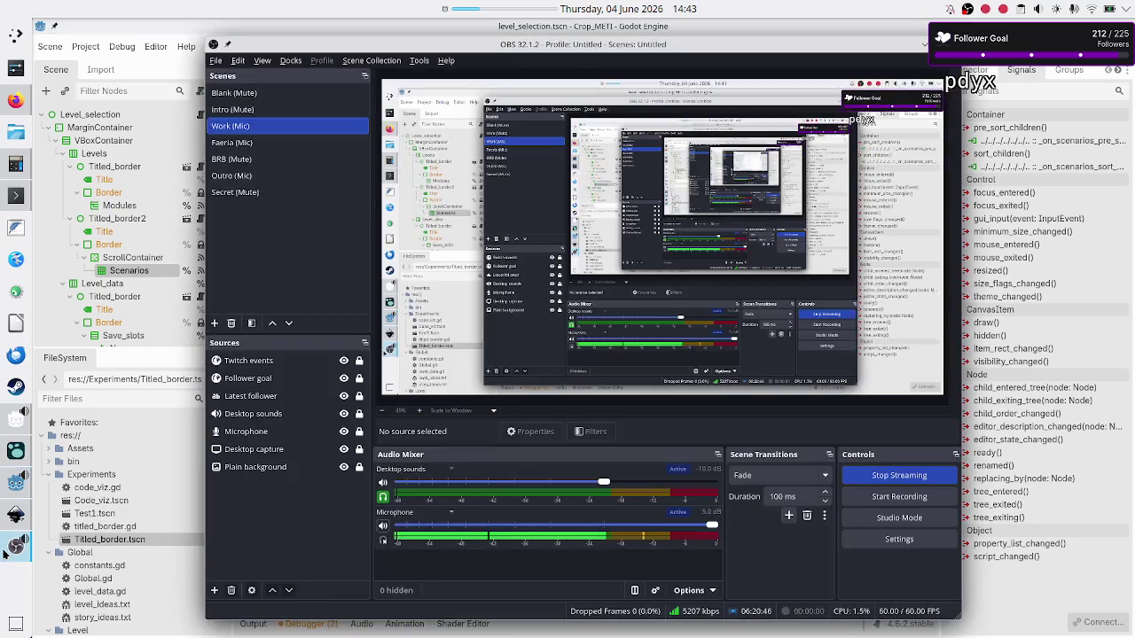
{"action": "left_click", "coordinate": [383, 525]}
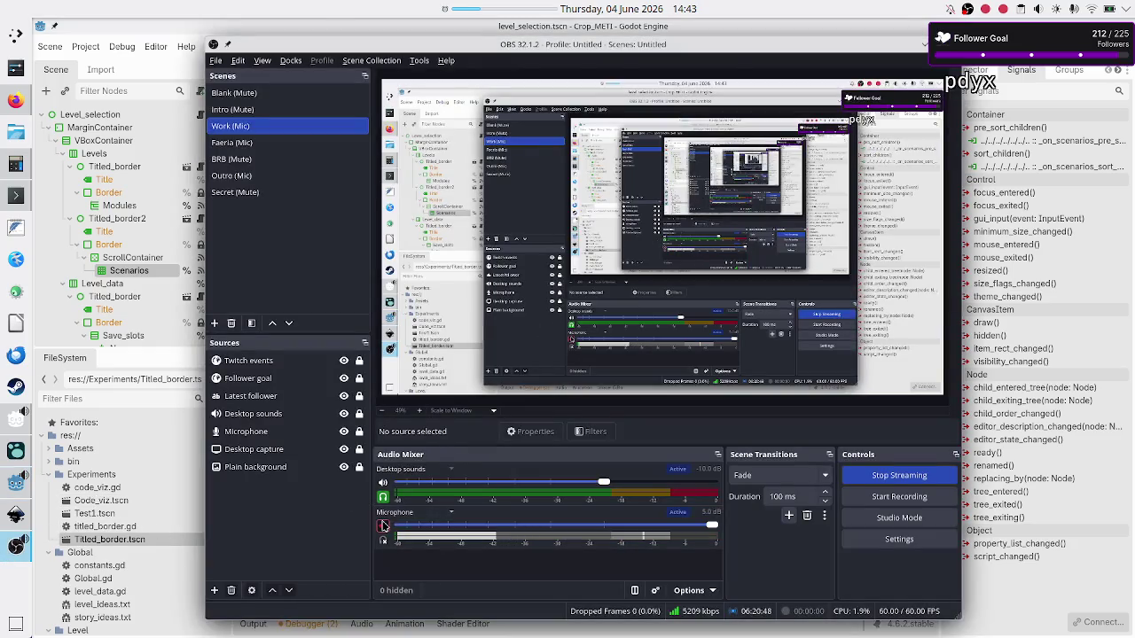
{"action": "left_click", "coordinate": [924, 44]}
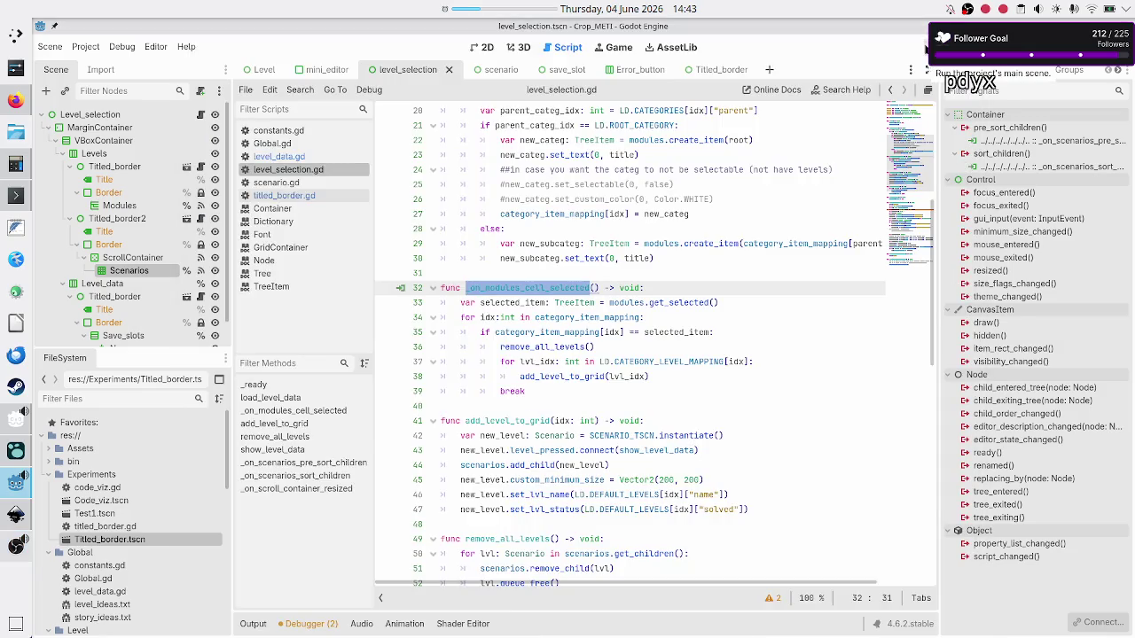
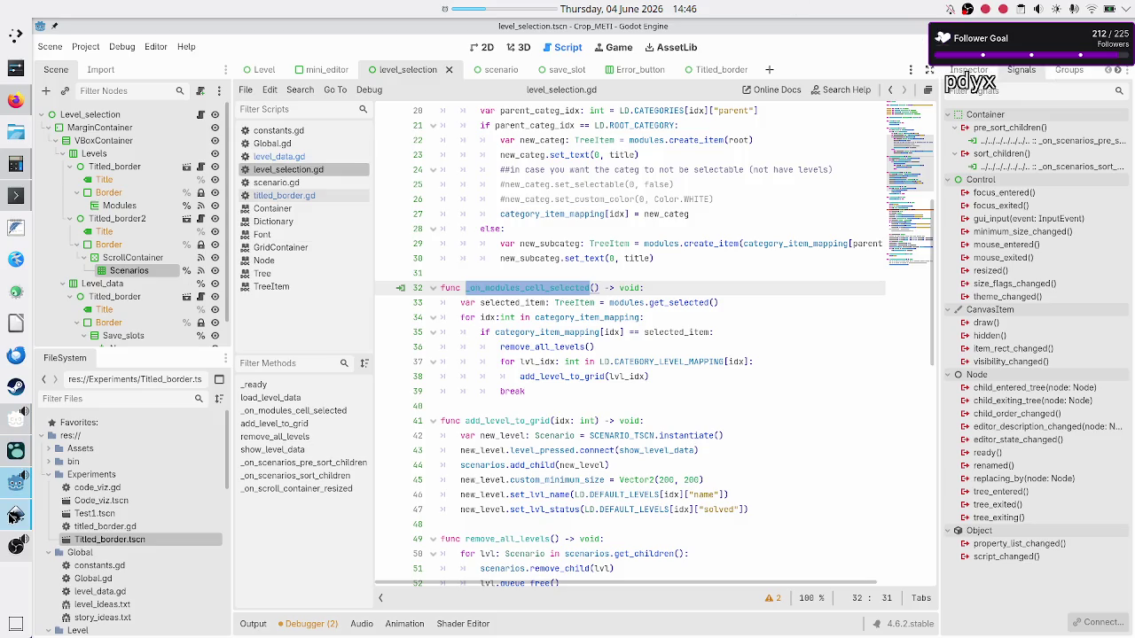
Step: Return from the streaming software to Godot and clear the selection on line 32
{"action": "left_click", "coordinate": [15, 547]}
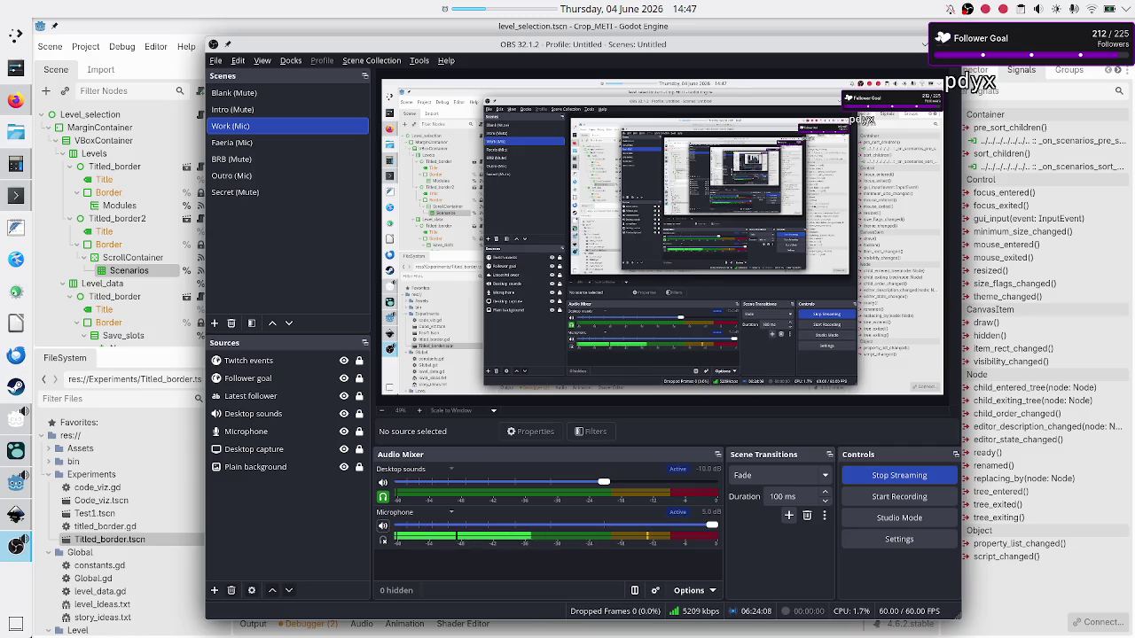
{"action": "left_click", "coordinate": [926, 44]}
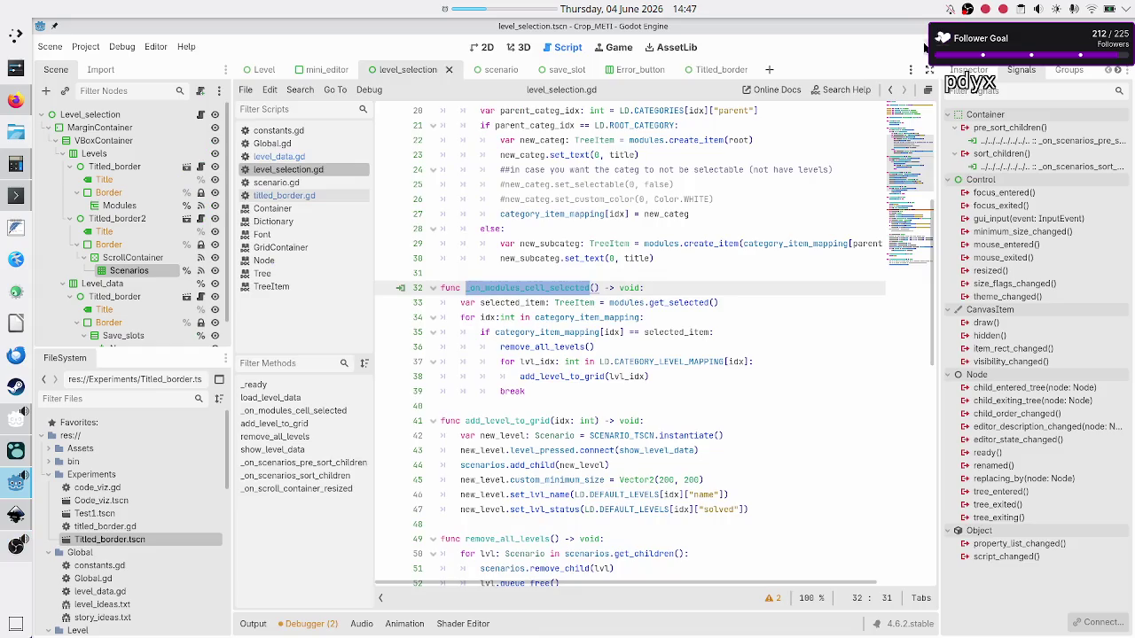
{"action": "left_click", "coordinate": [645, 289]}
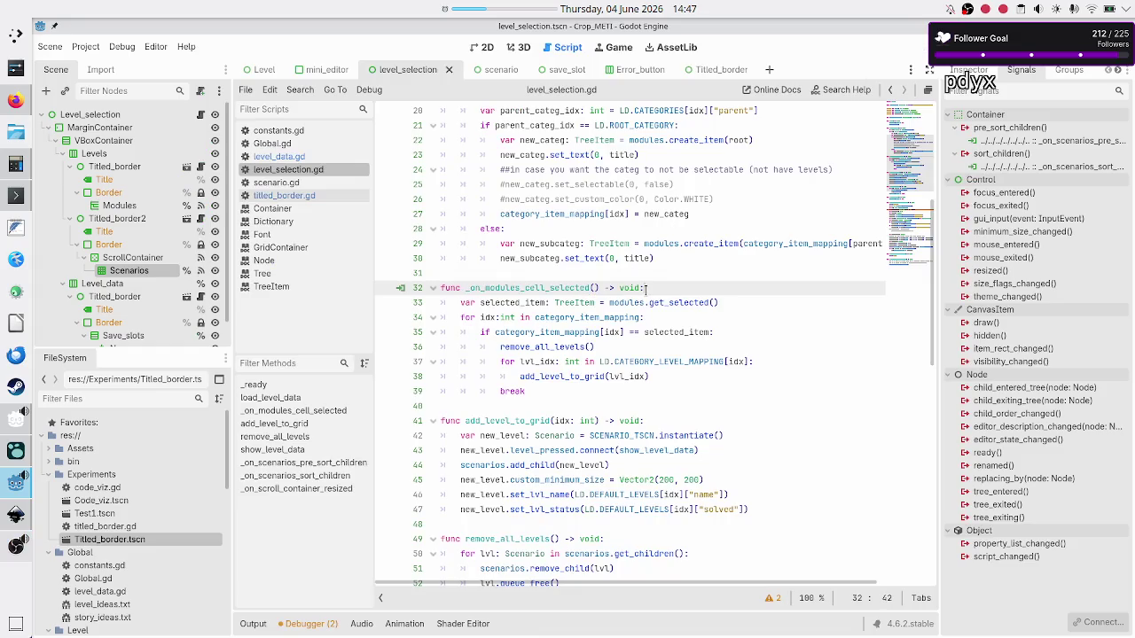
Step: Open the scenario scene in 2D, select the Name node, and view scenario.gd
{"action": "left_click", "coordinate": [480, 46]}
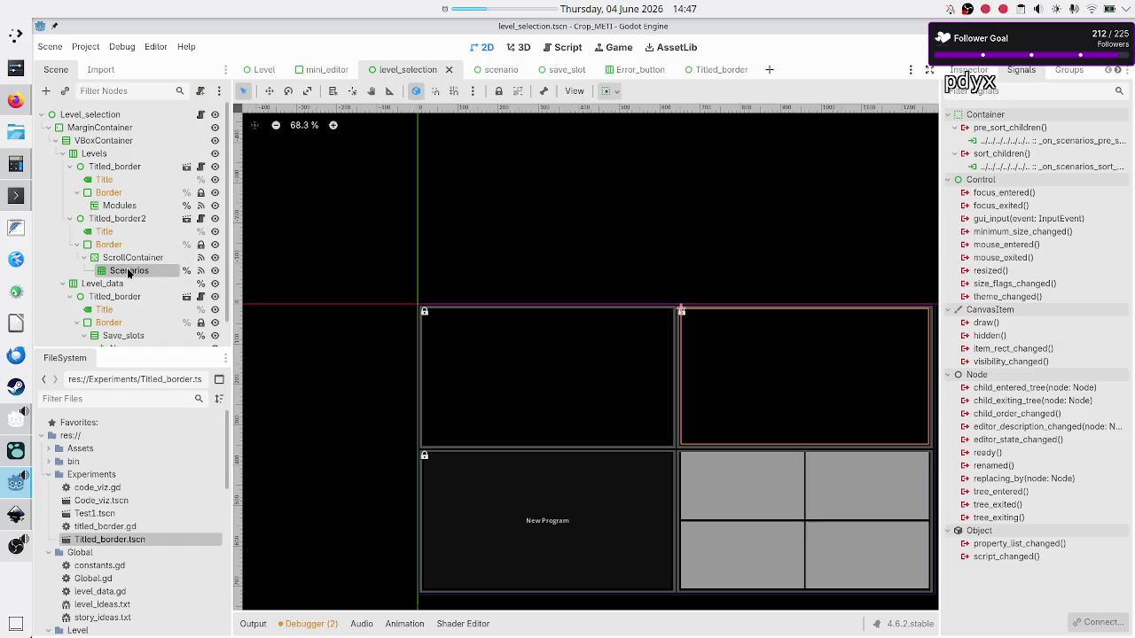
{"action": "left_click", "coordinate": [503, 70]}
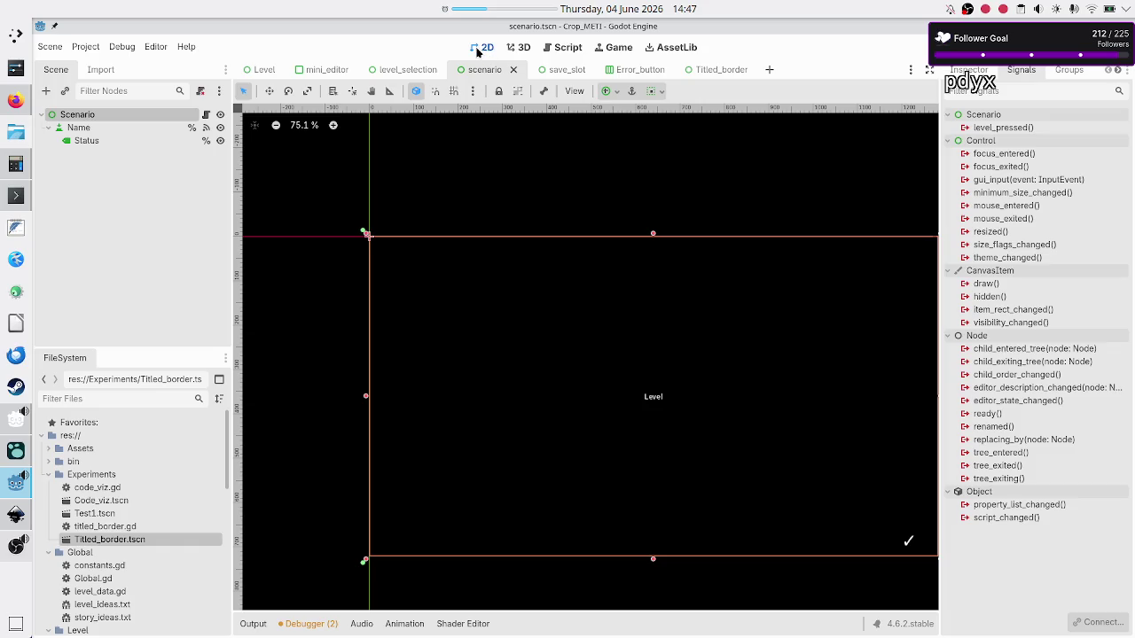
{"action": "left_click", "coordinate": [98, 129]}
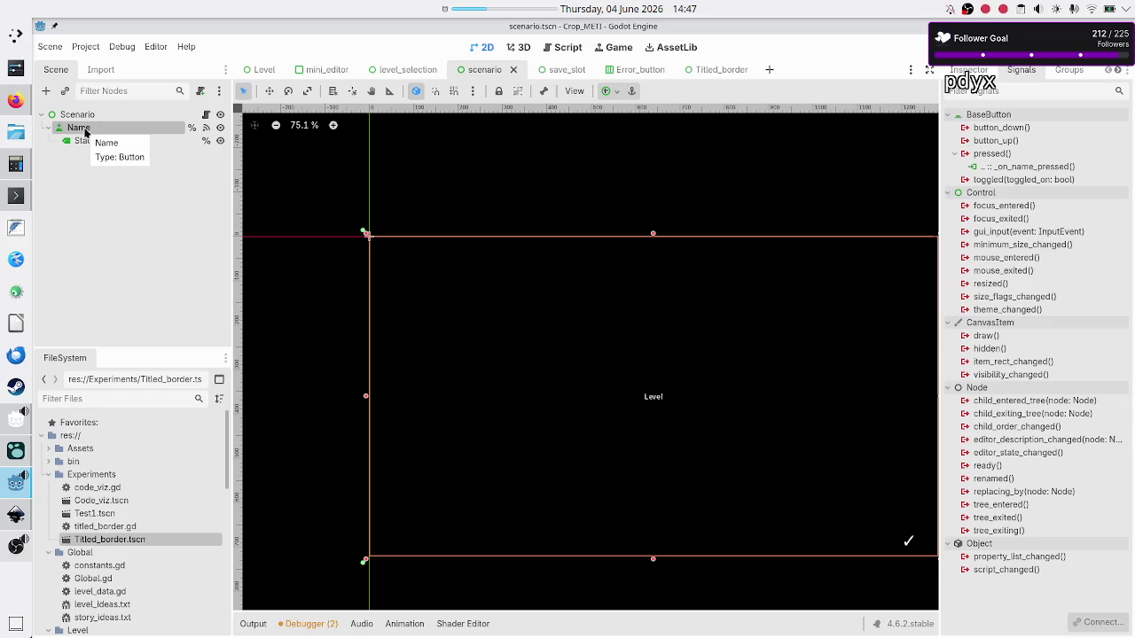
{"action": "left_click", "coordinate": [204, 115]}
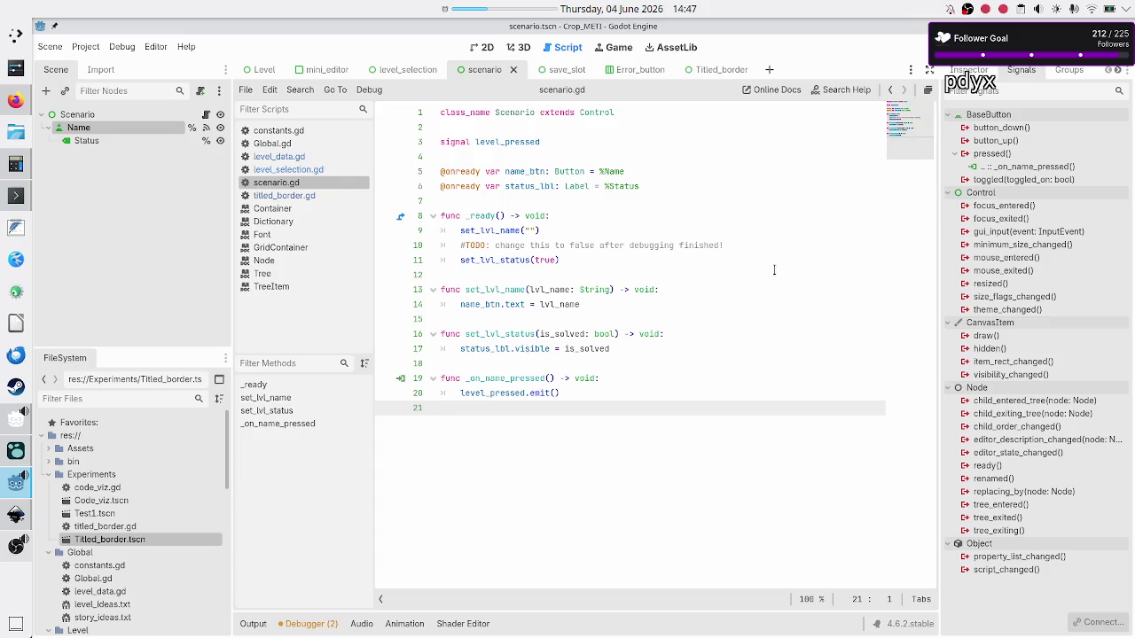
Step: In scenario.gd, trace the level_pressed signal between its line 3 declaration and its line 20 emit
{"action": "double_click", "coordinate": [508, 394]}
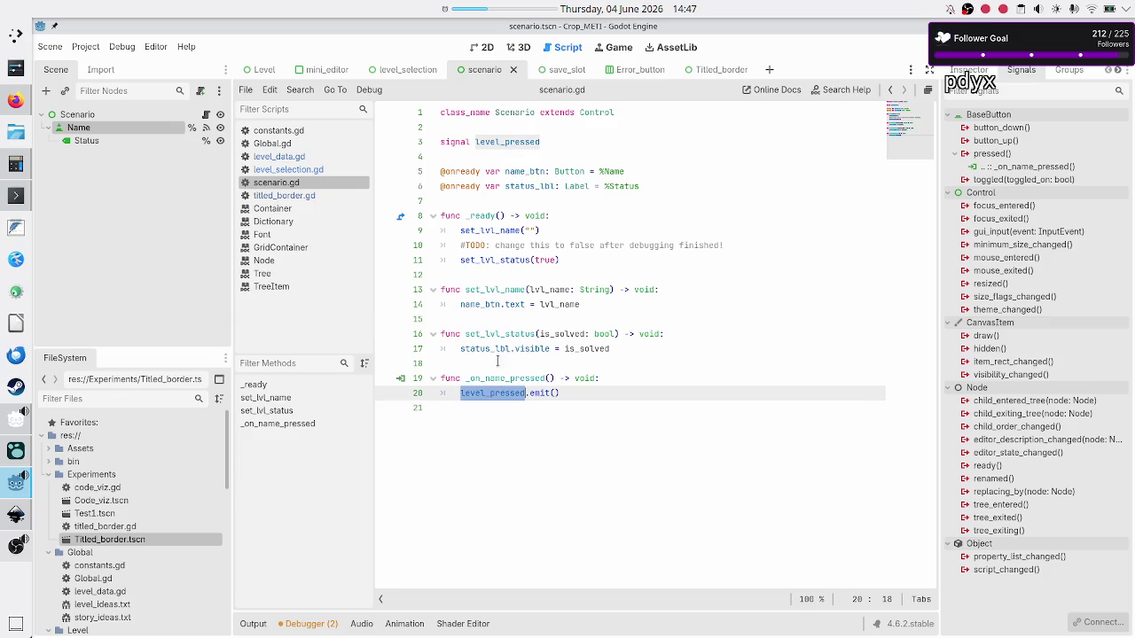
{"action": "double_click", "coordinate": [507, 142]}
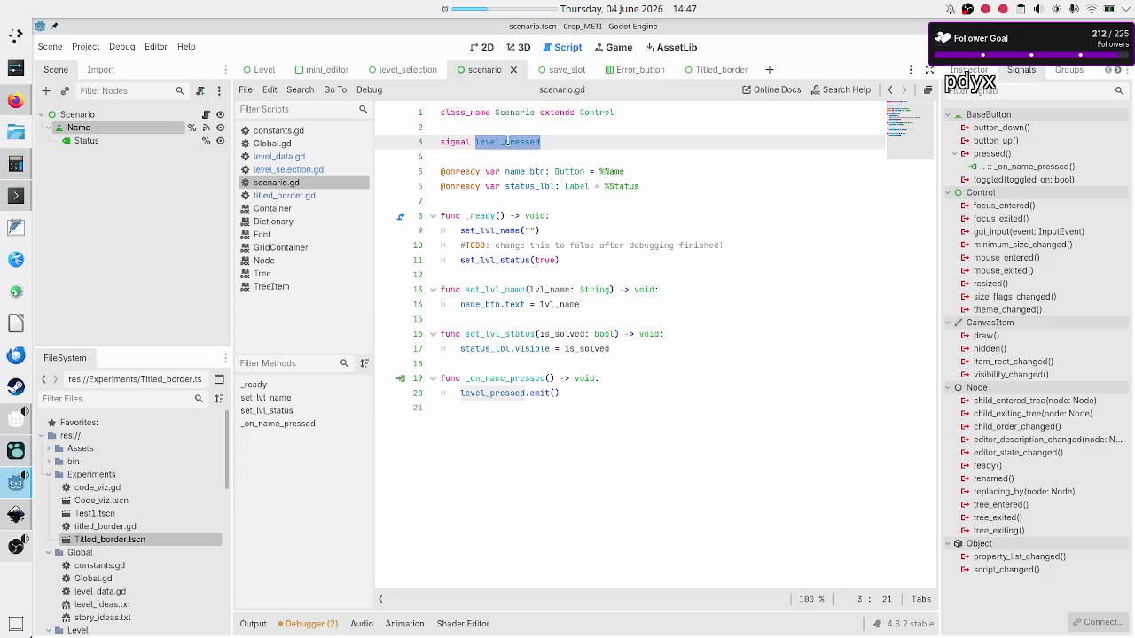
{"action": "double_click", "coordinate": [522, 393]}
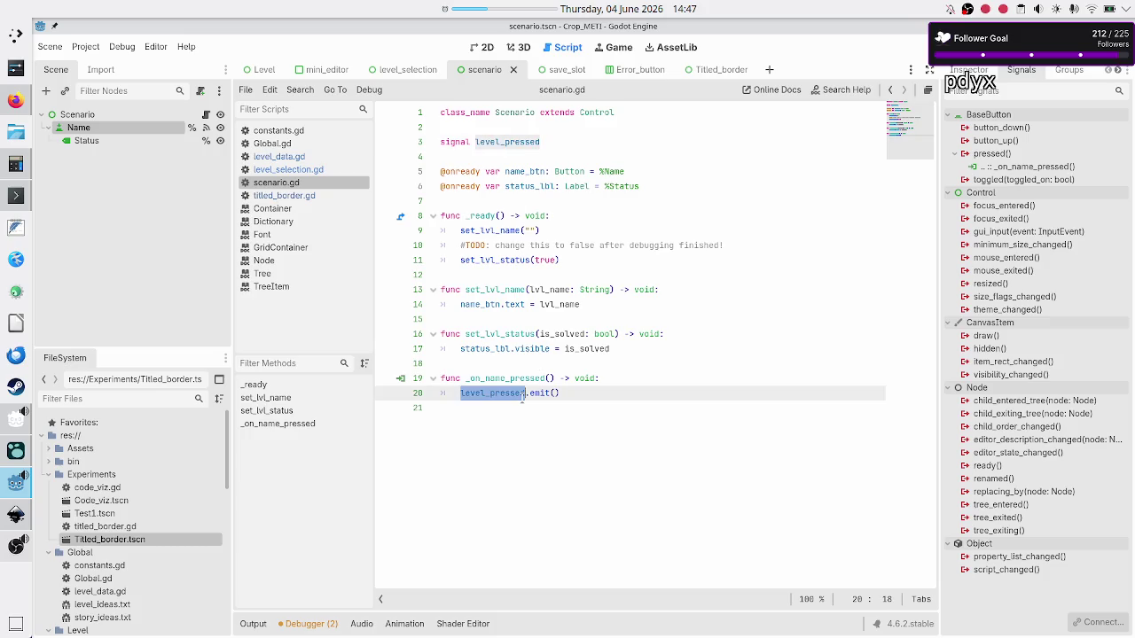
{"action": "left_click", "coordinate": [503, 142]}
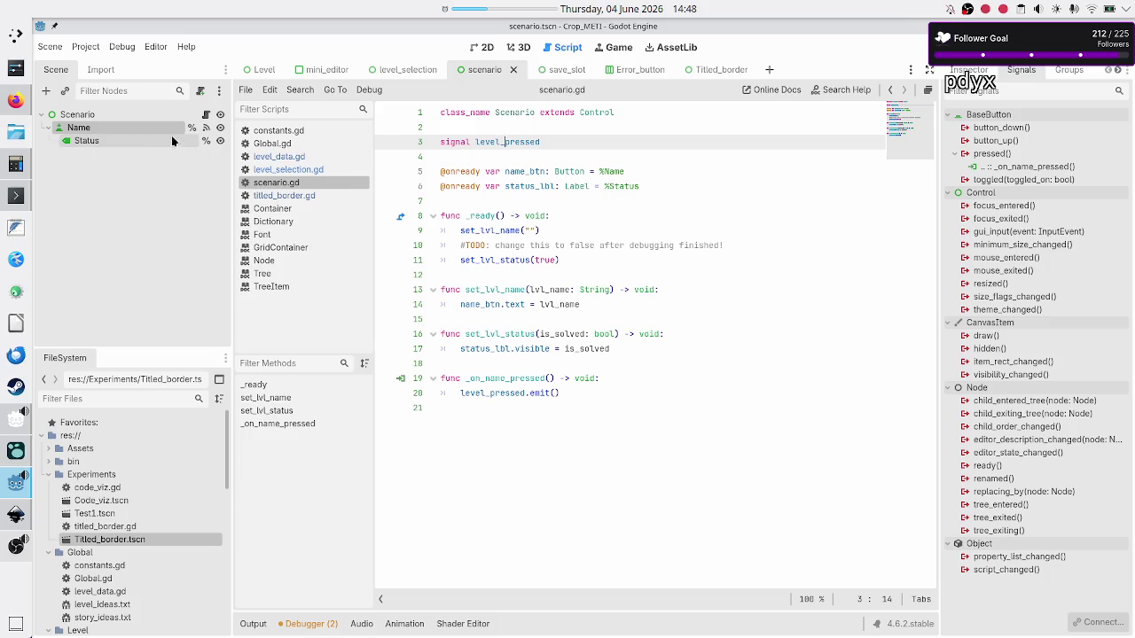
Step: Open level_selection.gd from the level_selection scene and start a text search
{"action": "left_click", "coordinate": [404, 71]}
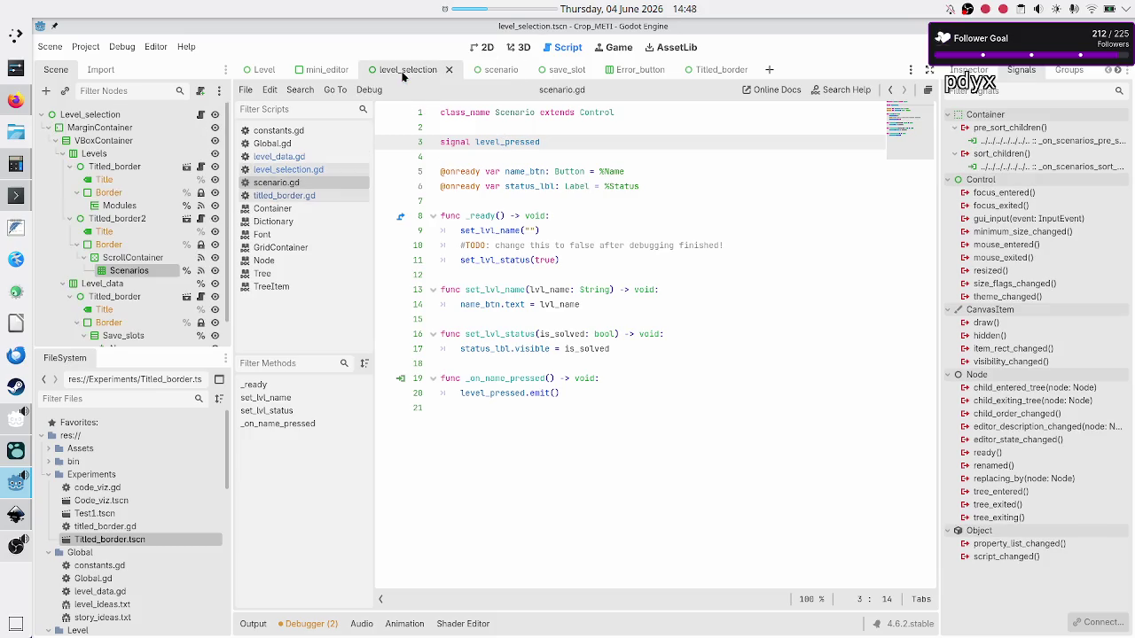
{"action": "left_click", "coordinate": [304, 171]}
{"action": "scroll", "coordinate": [553, 282], "scroll_direction": "up", "scroll_amount": 5}
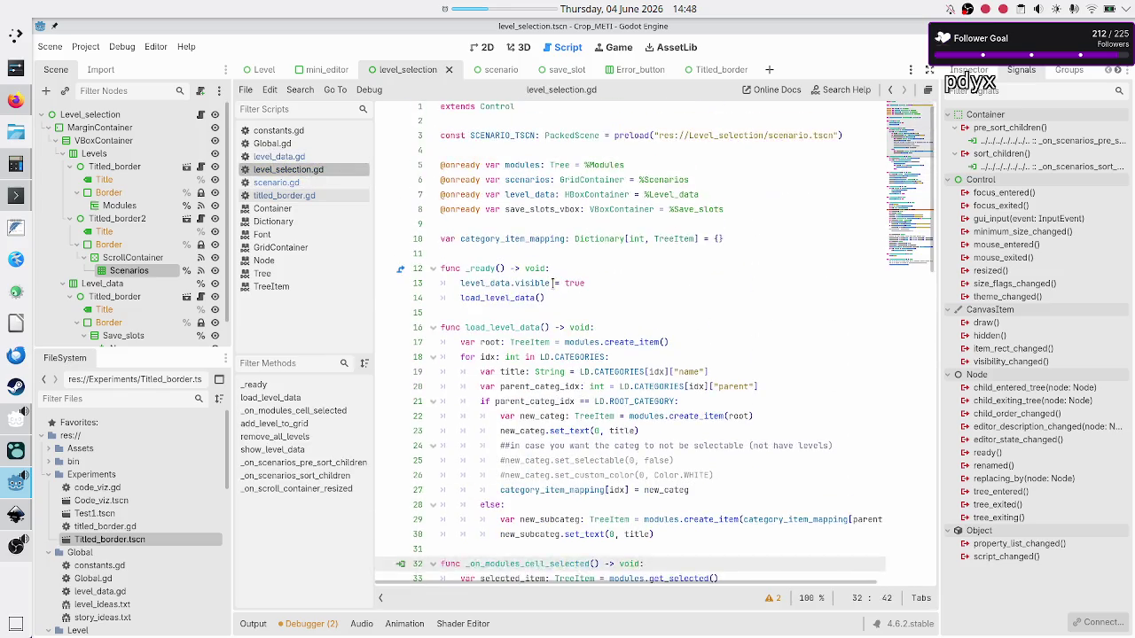
{"action": "scroll", "coordinate": [552, 282], "scroll_direction": "down", "scroll_amount": 2}
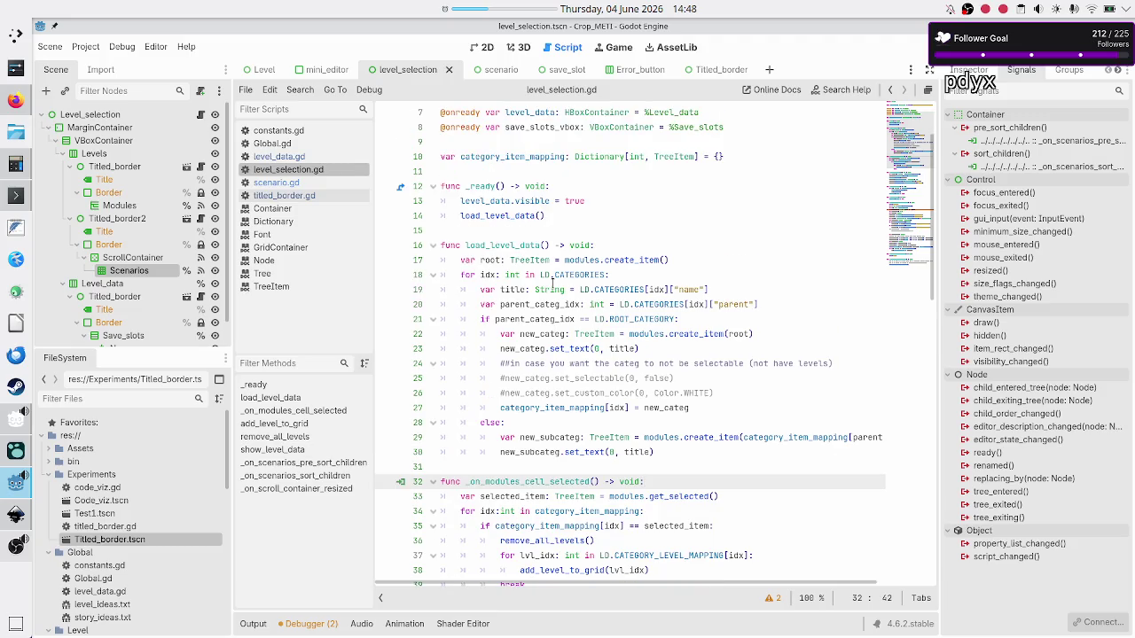
{"action": "scroll", "coordinate": [552, 282], "scroll_direction": "down", "scroll_amount": 2}
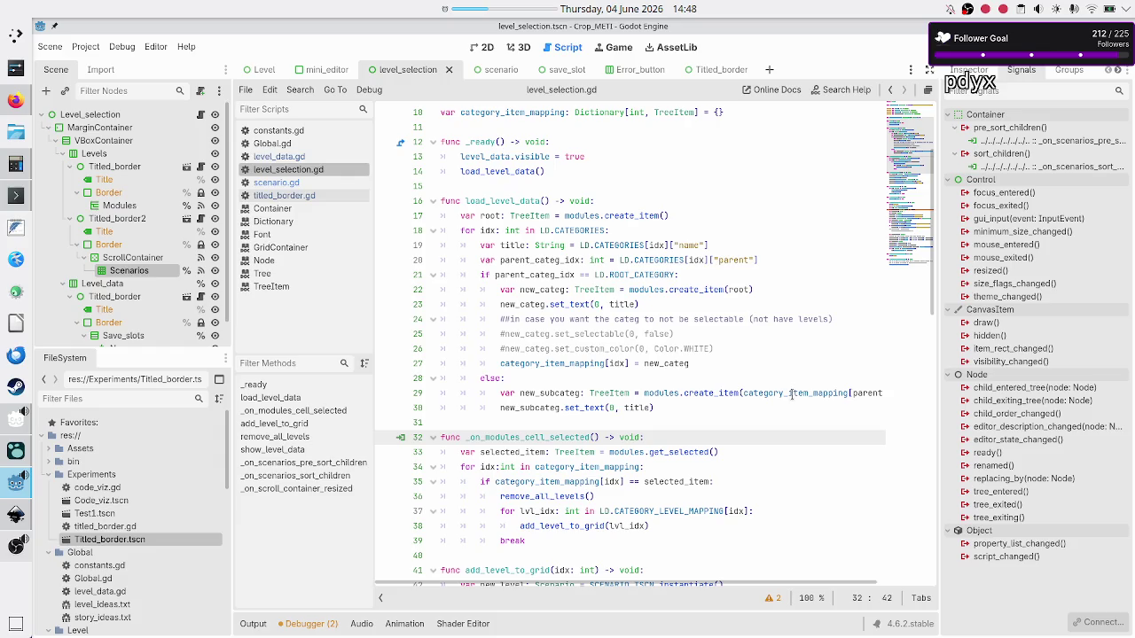
{"action": "left_click", "coordinate": [724, 320]}
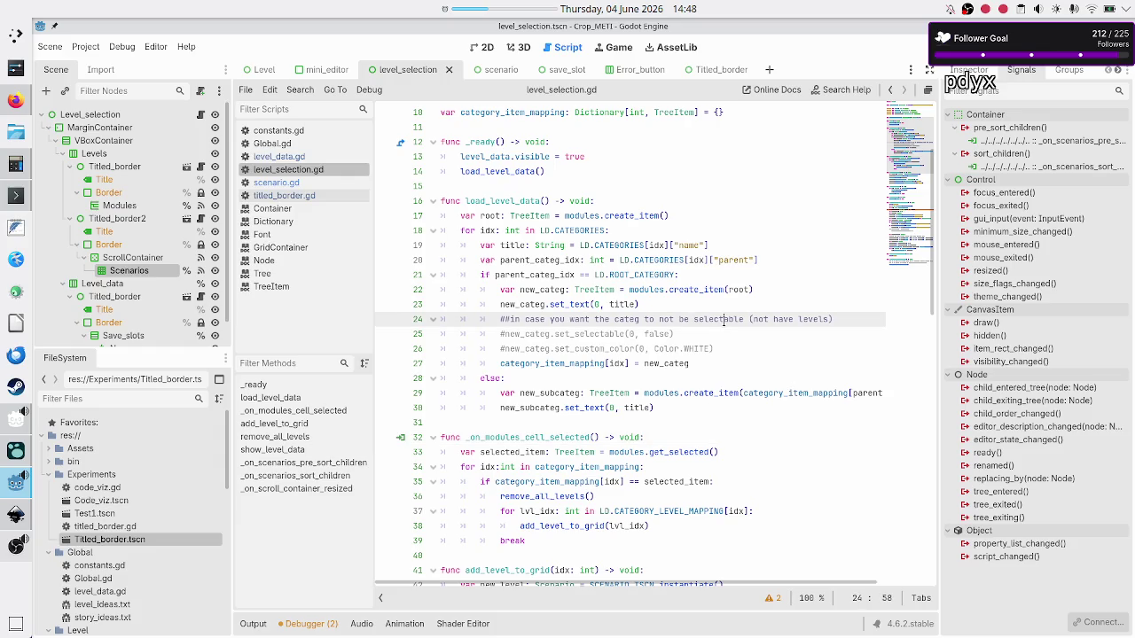
{"action": "key", "text": "ctrl+f"}
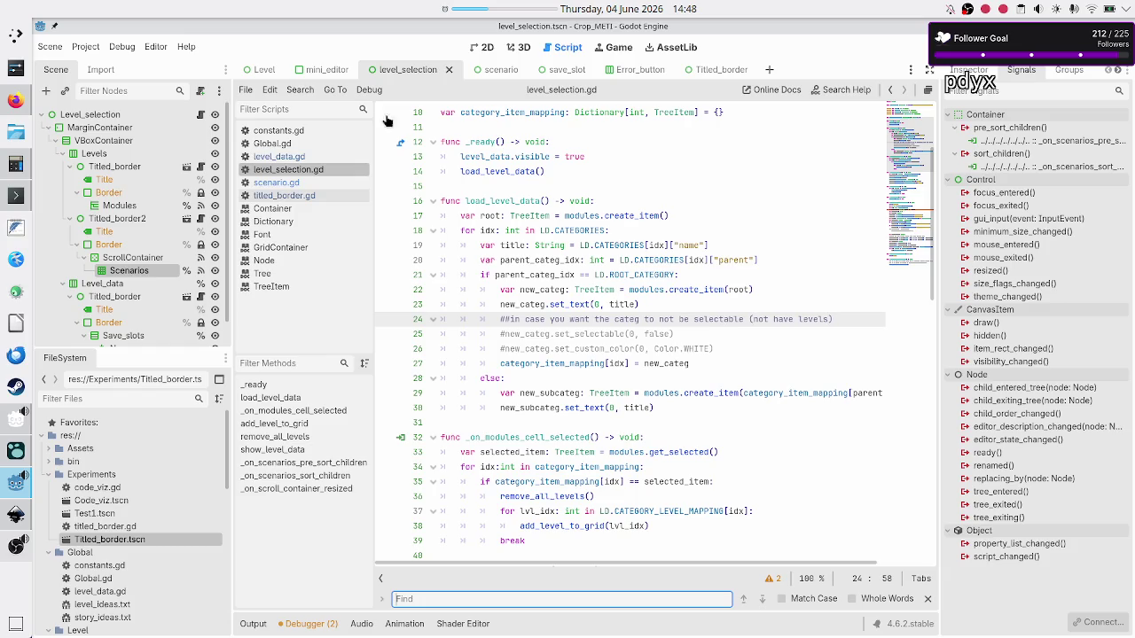
Step: Open the scenario scene's scenario.gd, then return to level_selection.gd
{"action": "left_click", "coordinate": [497, 73]}
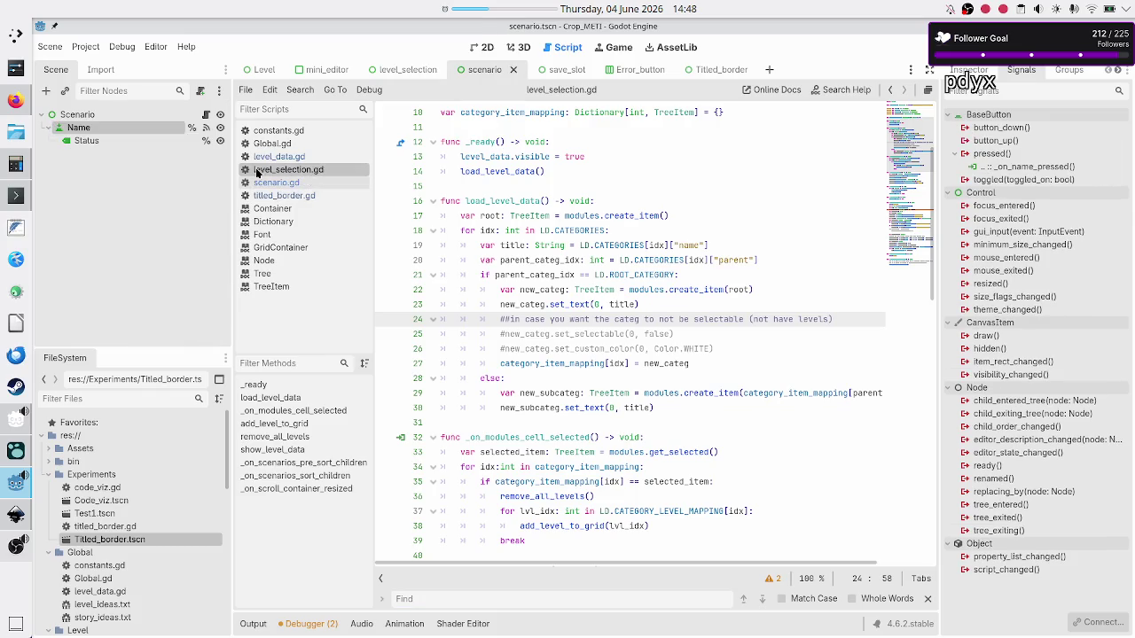
{"action": "left_click", "coordinate": [206, 116]}
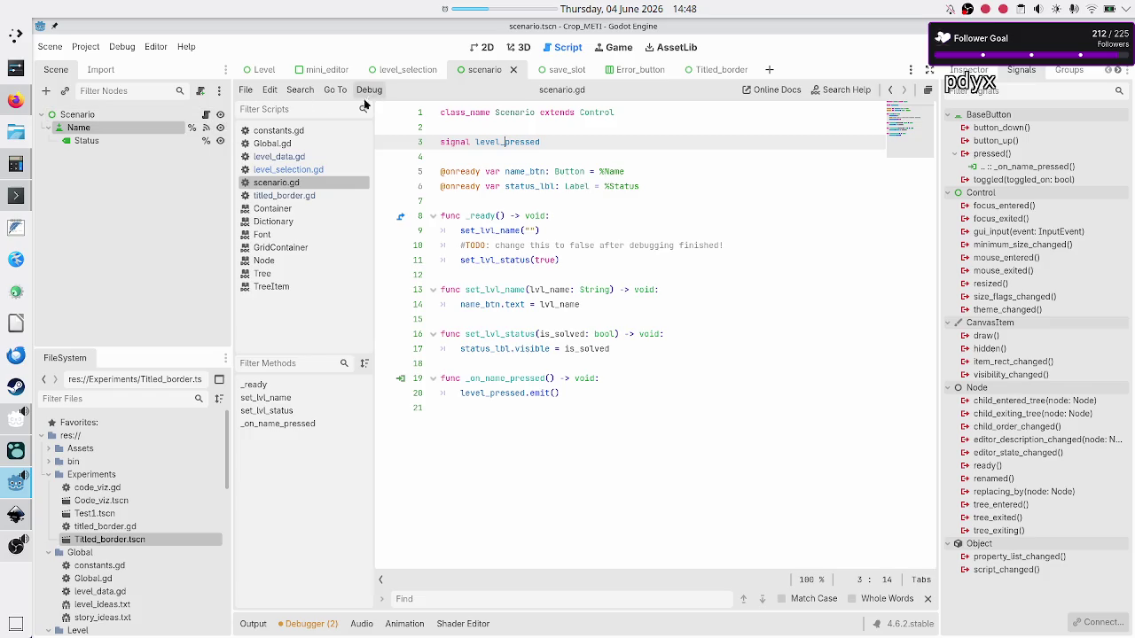
{"action": "left_click", "coordinate": [285, 170]}
Step: Search level_selection.gd for 'level_press' and inspect the show_level_data connection on line 43
{"action": "left_click", "coordinate": [569, 230]}
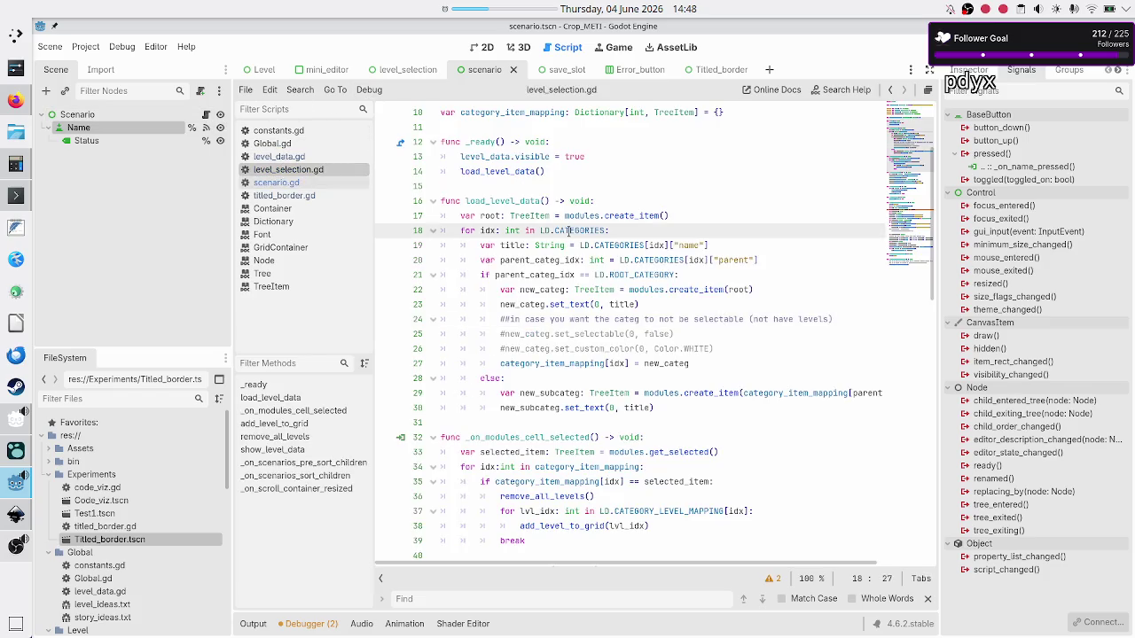
{"action": "key", "text": "ctrl+f"}
{"action": "type", "text": "level_"}
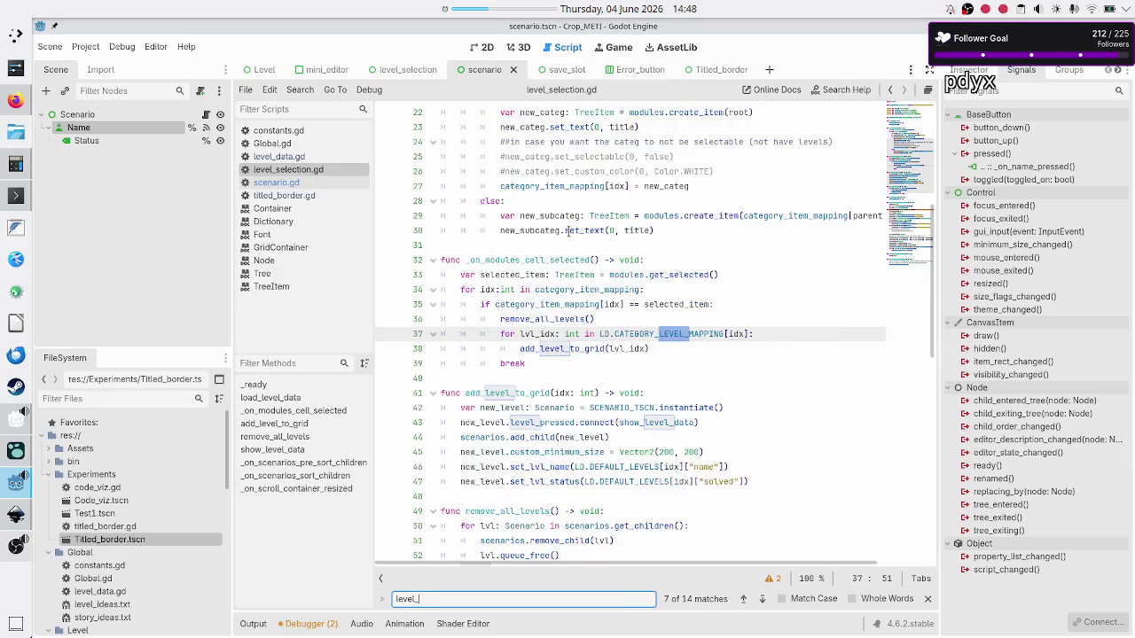
{"action": "type", "text": "press"}
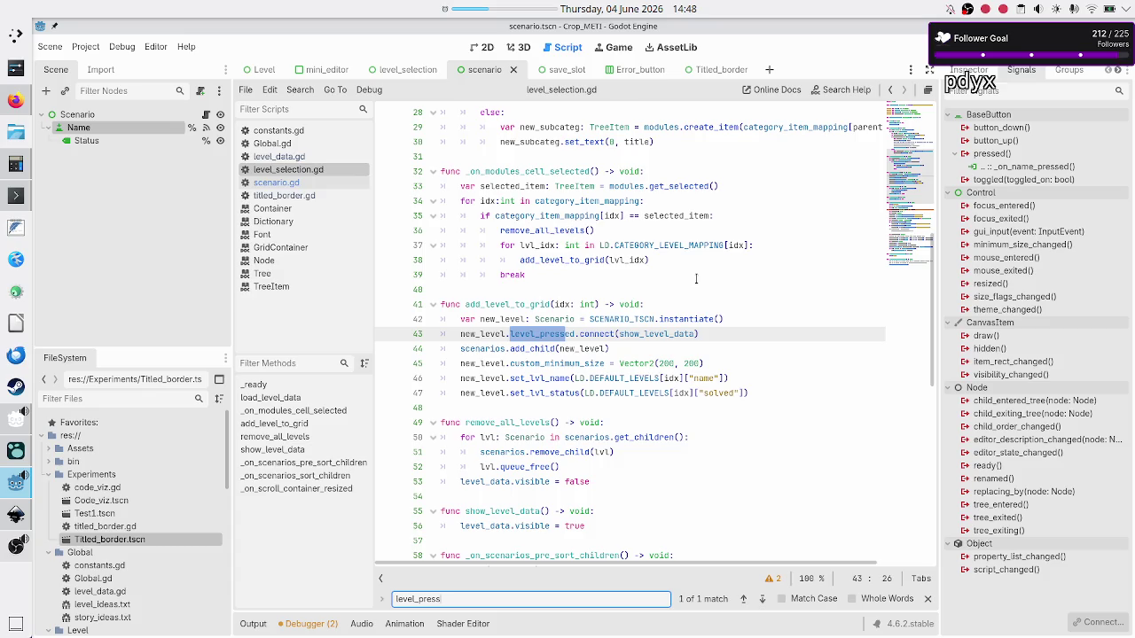
{"action": "double_click", "coordinate": [659, 336]}
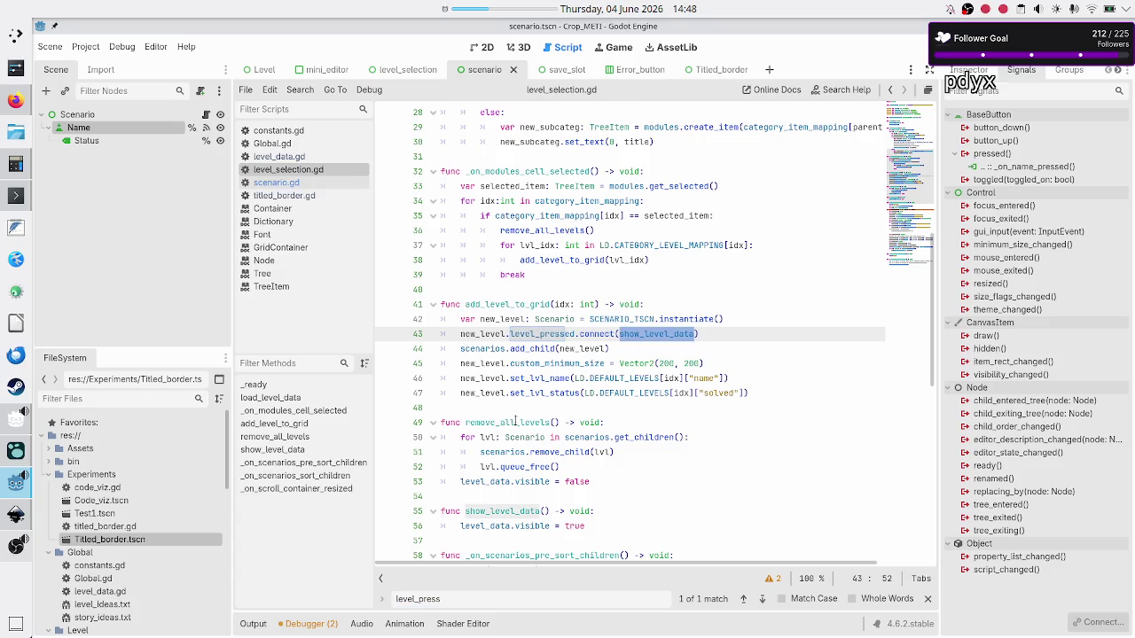
{"action": "scroll", "coordinate": [580, 440], "scroll_direction": "down", "scroll_amount": 1}
{"action": "scroll", "coordinate": [580, 440], "scroll_direction": "down", "scroll_amount": 5}
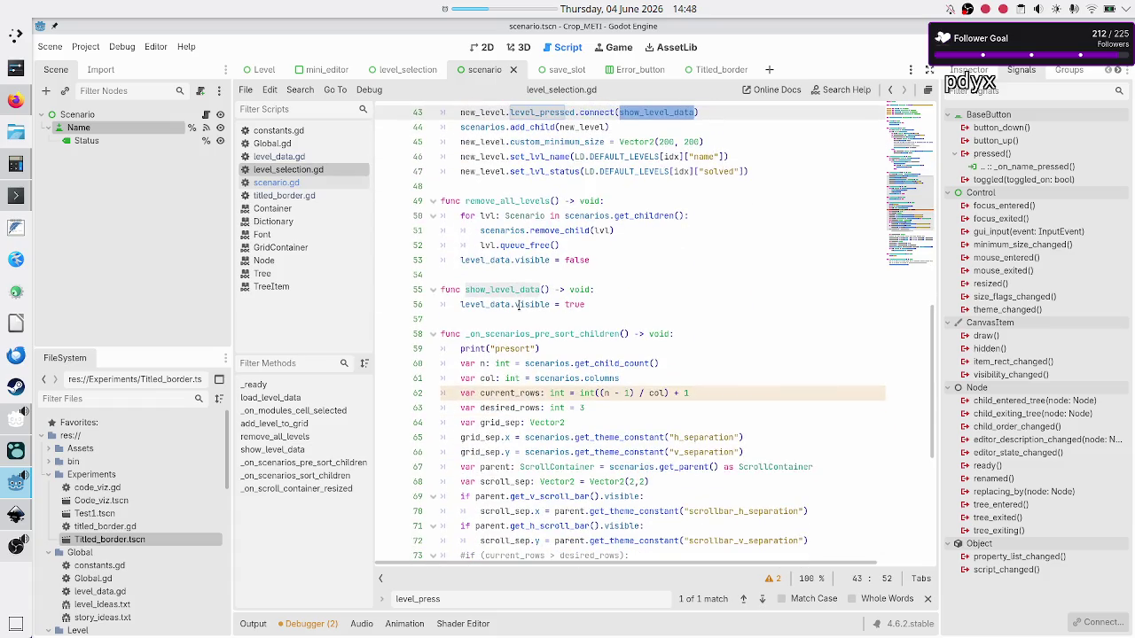
{"action": "left_click", "coordinate": [630, 309]}
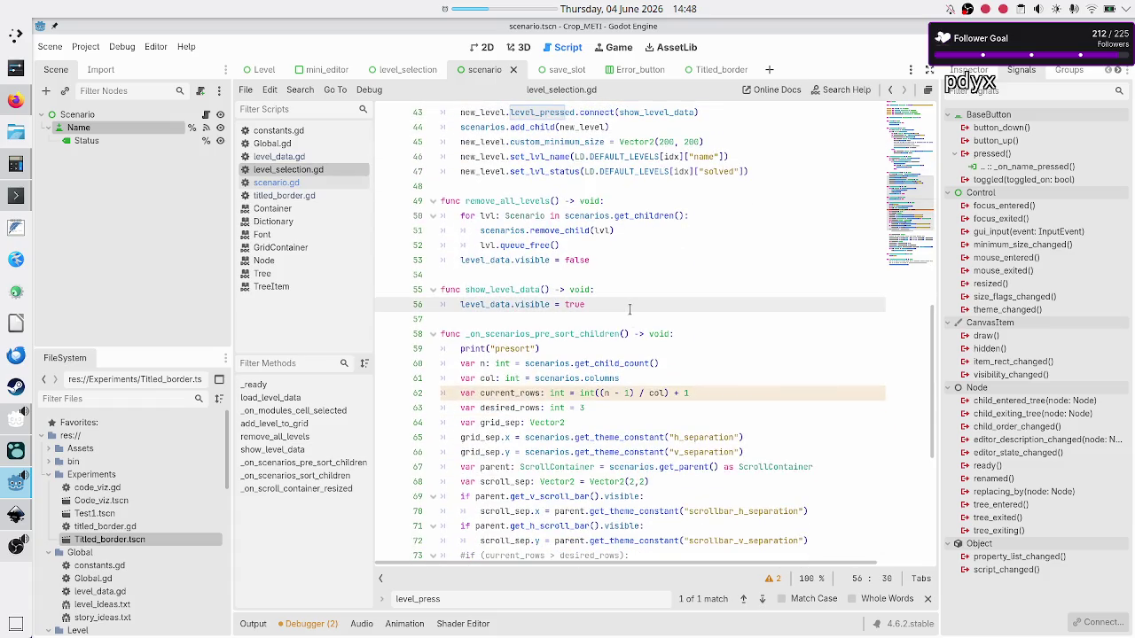
Step: Clear the search text and close the Find bar
{"action": "triple_click", "coordinate": [451, 599]}
{"action": "key", "text": "BackSpace"}
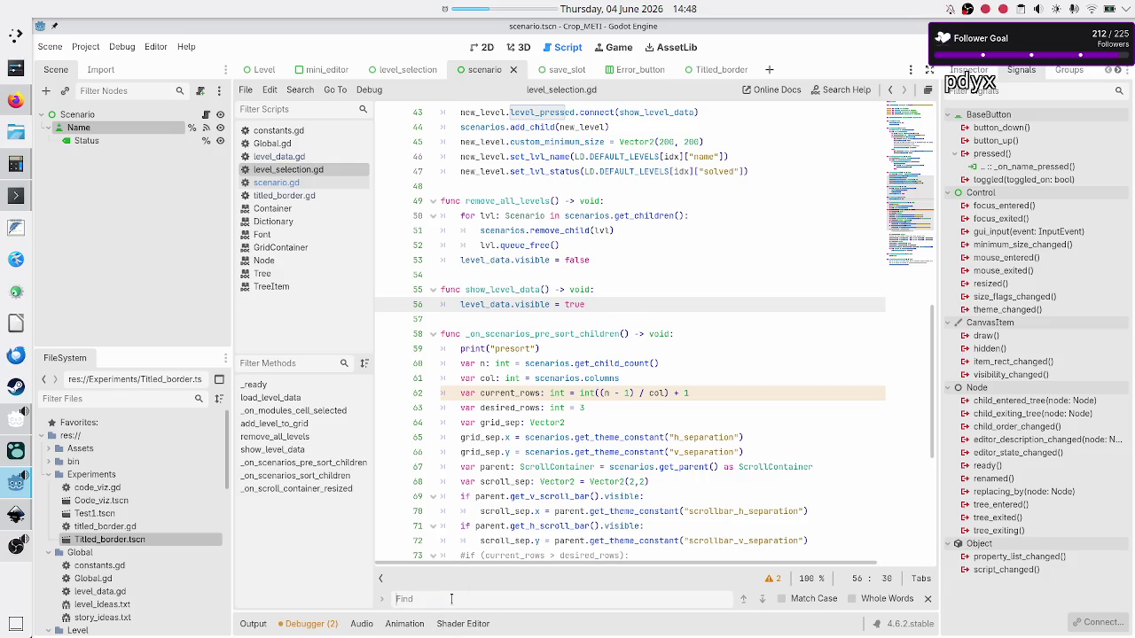
{"action": "key", "text": "Escape"}
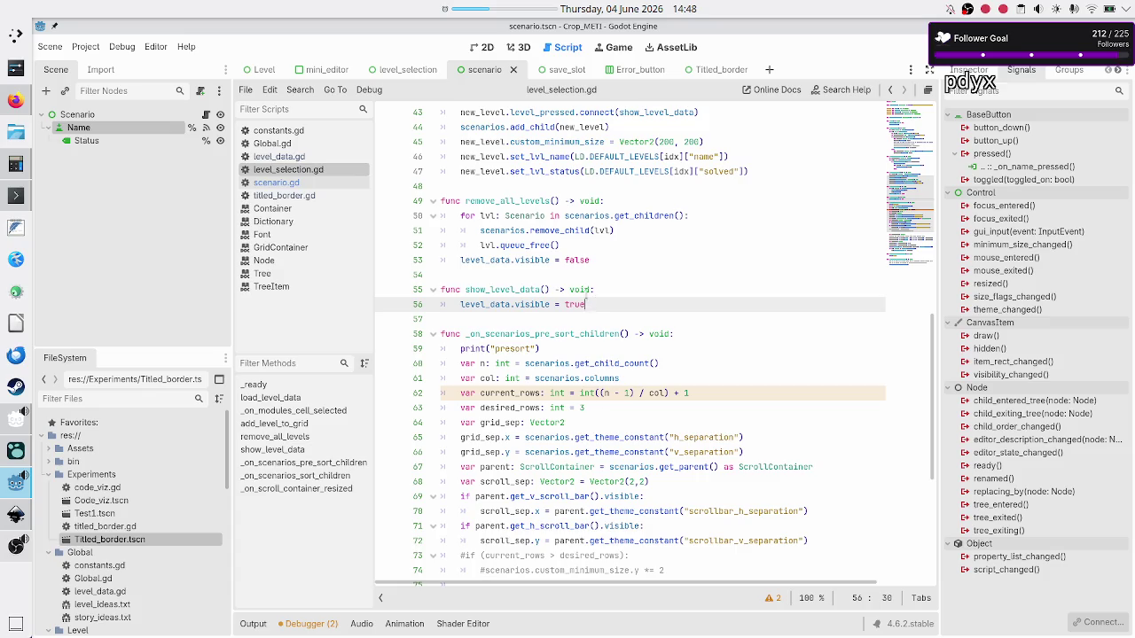
Step: Trace the uses of show_level_data, DEFAULT_LEVELS and add_level_to_grid's idx parameter
{"action": "left_click", "coordinate": [601, 290]}
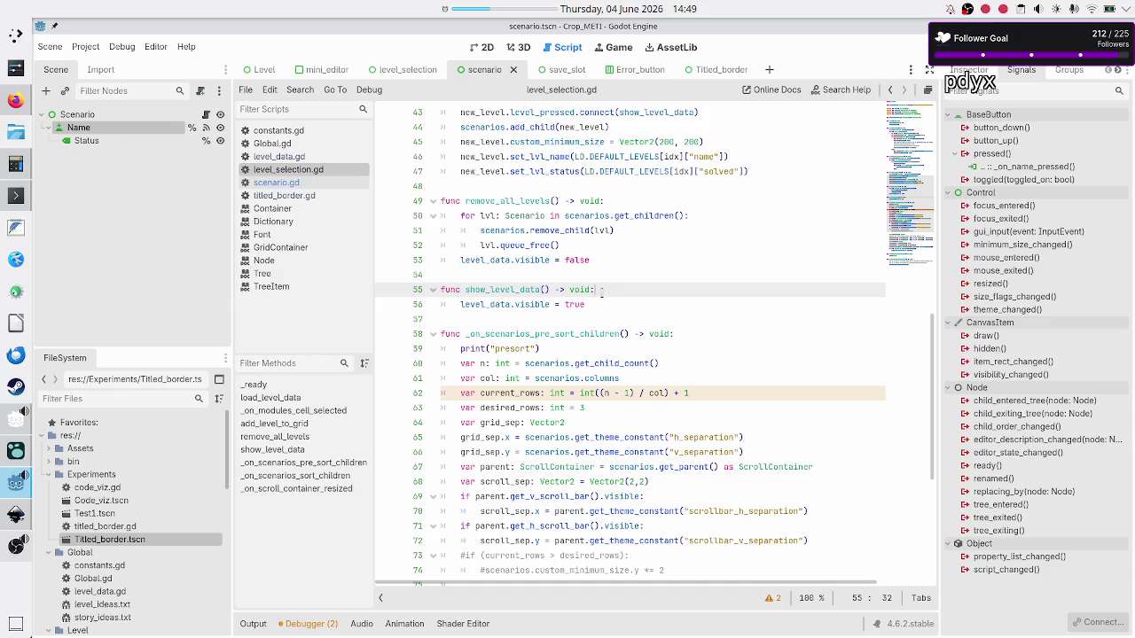
{"action": "scroll", "coordinate": [609, 247], "scroll_direction": "up", "scroll_amount": 4}
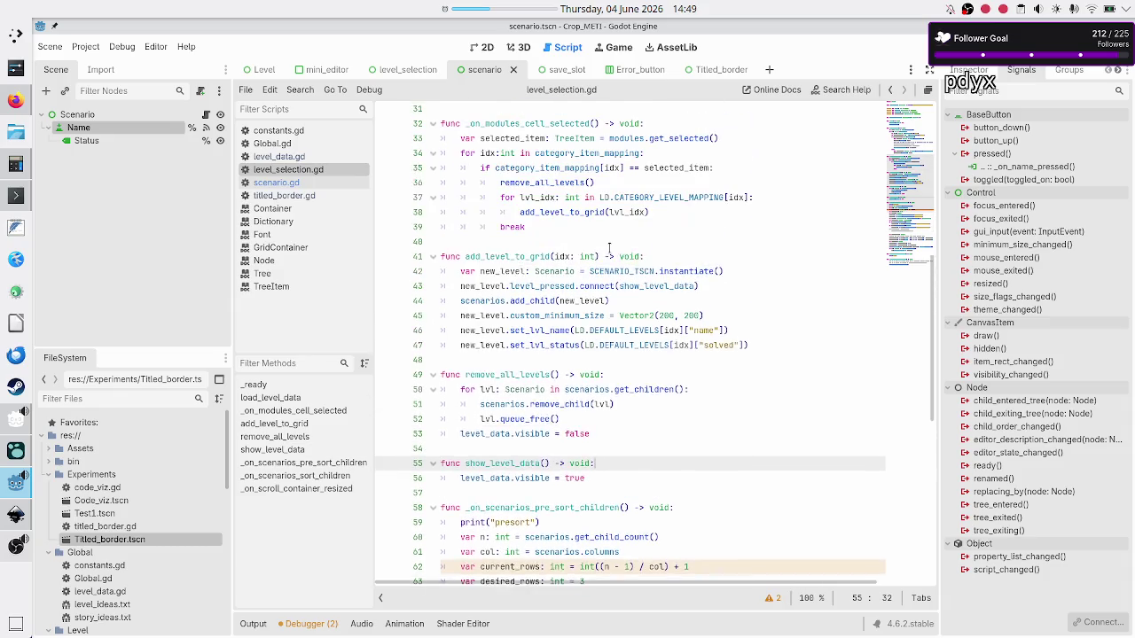
{"action": "double_click", "coordinate": [494, 467]}
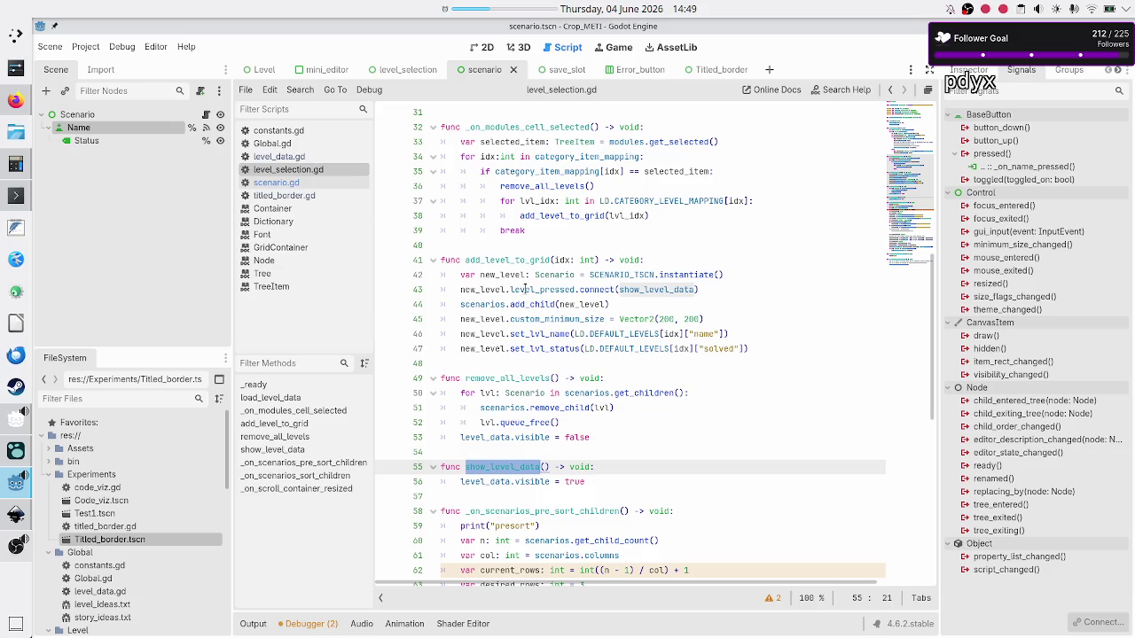
{"action": "mouse_move", "coordinate": [610, 274]}
{"action": "mouse_move", "coordinate": [572, 303]}
{"action": "double_click", "coordinate": [563, 260]}
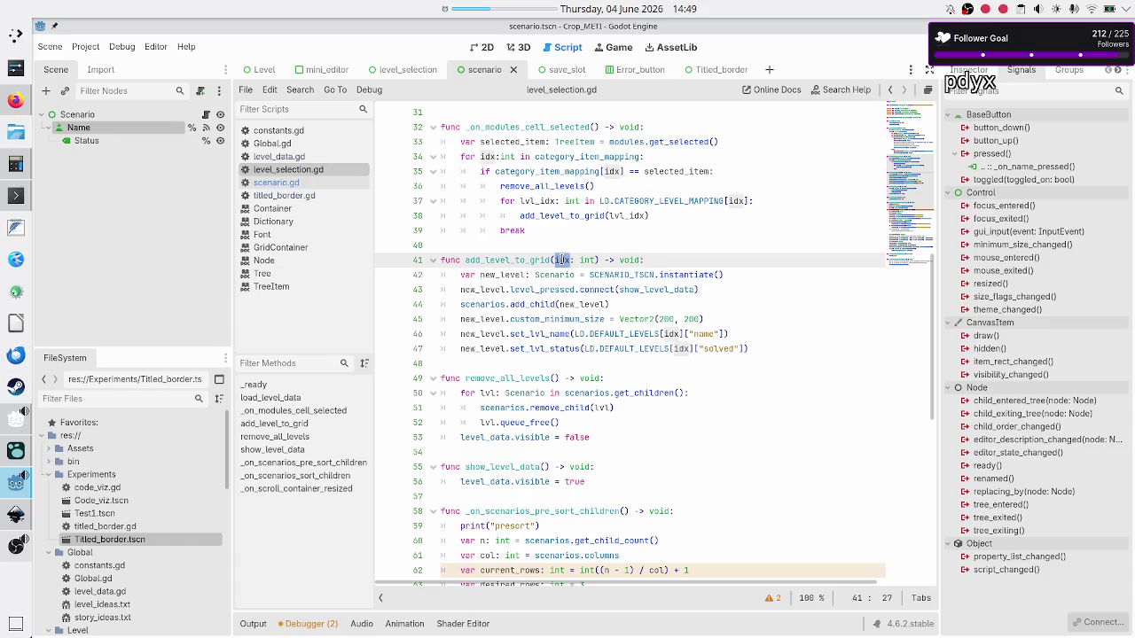
{"action": "mouse_move", "coordinate": [565, 215]}
{"action": "double_click", "coordinate": [628, 335]}
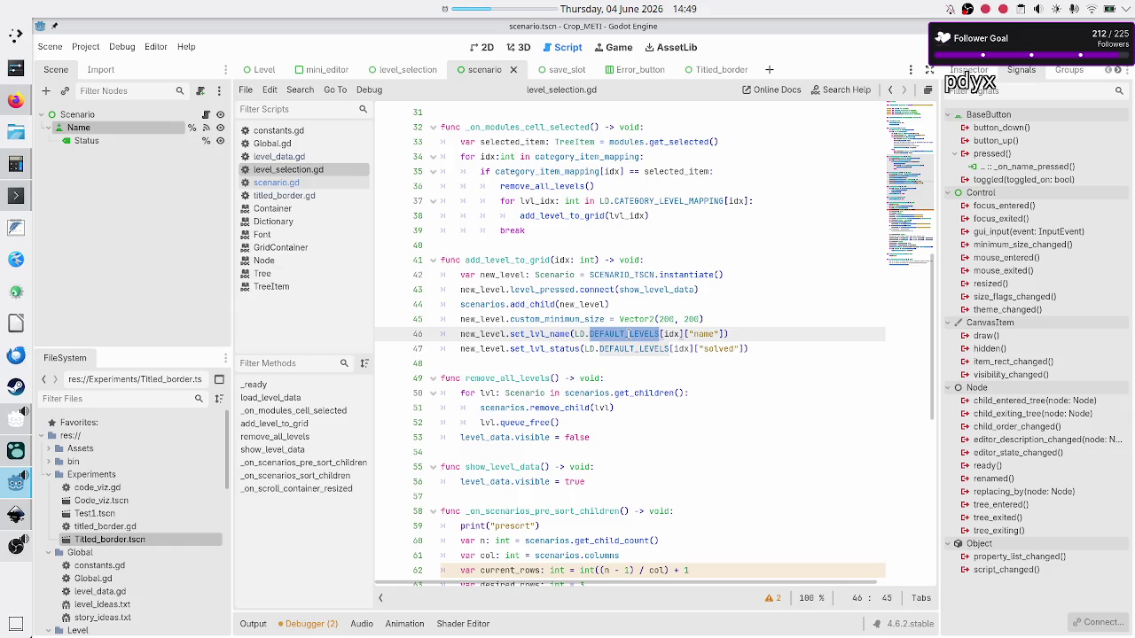
{"action": "left_click", "coordinate": [569, 260]}
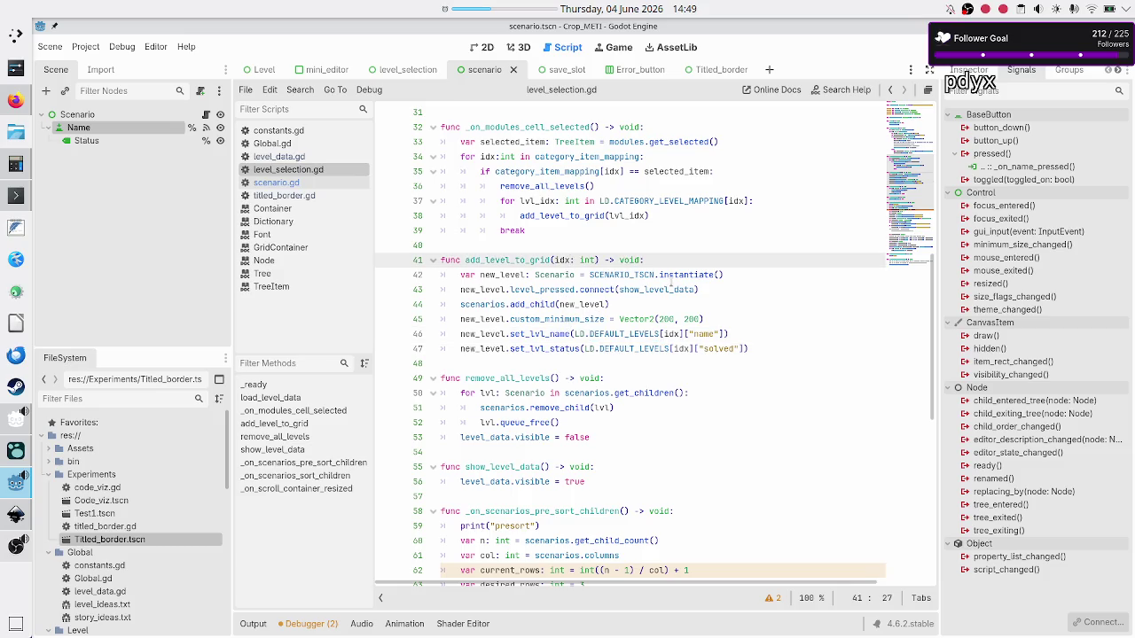
{"action": "left_click", "coordinate": [669, 290]}
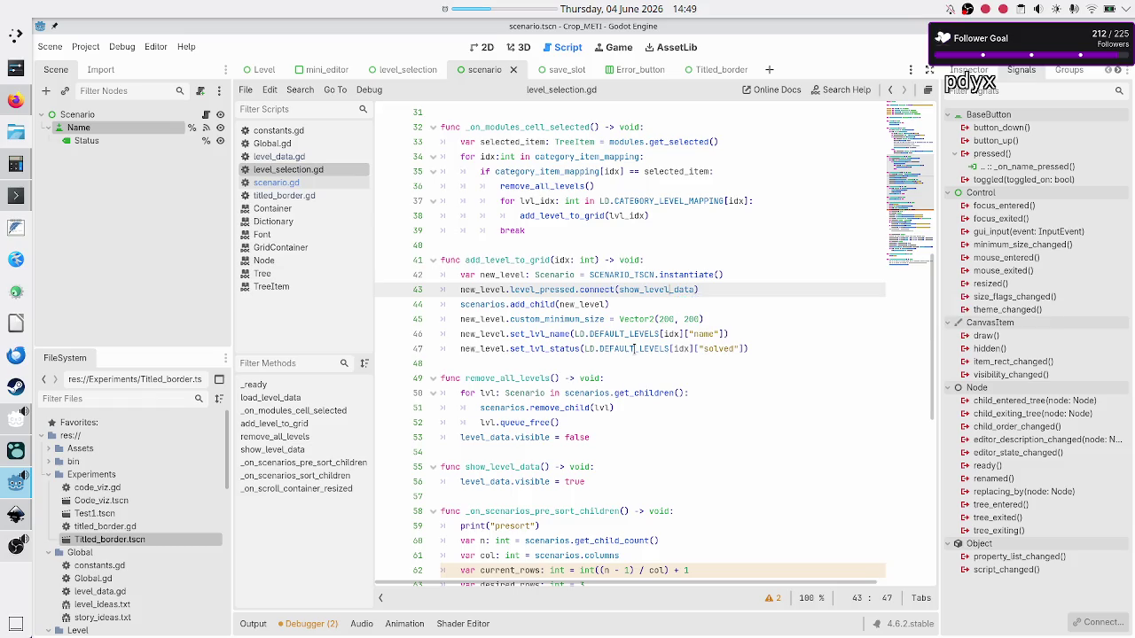
{"action": "double_click", "coordinate": [558, 260]}
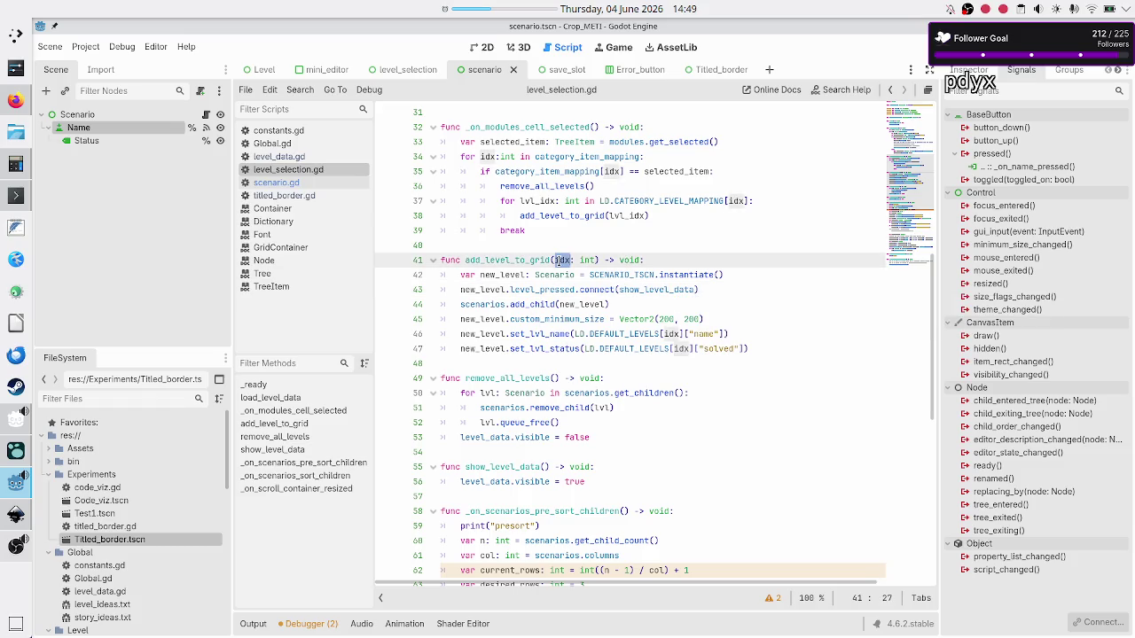
Step: Add the parameter 'idx: int' to show_level_data on line 55
{"action": "left_click", "coordinate": [544, 467]}
{"action": "type", "text": "idx: "}
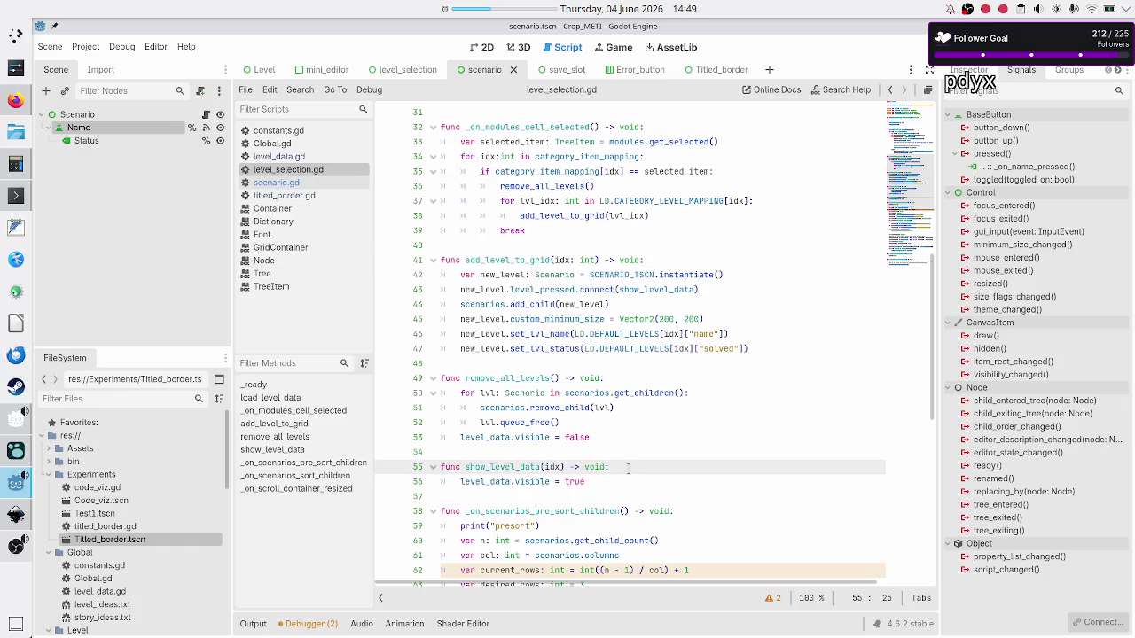
{"action": "type", "text": "int"}
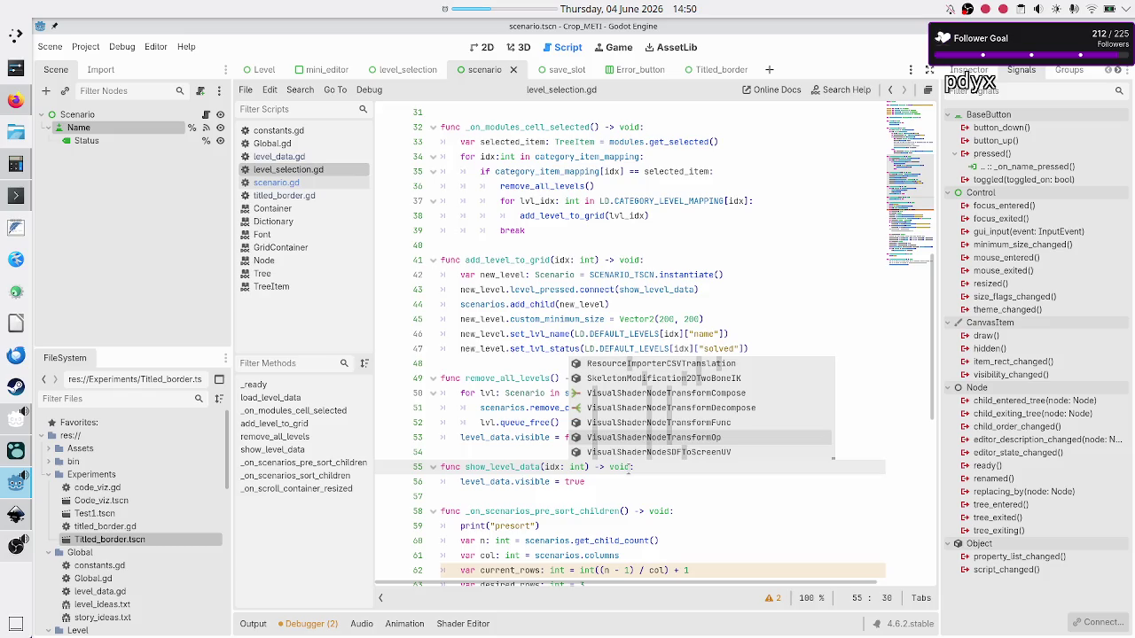
{"action": "key", "text": "Escape"}
{"action": "key", "text": "Up"}
{"action": "key", "text": "Up"}
{"action": "key", "text": "Up"}
{"action": "key", "text": "Up"}
{"action": "key", "text": "Up"}
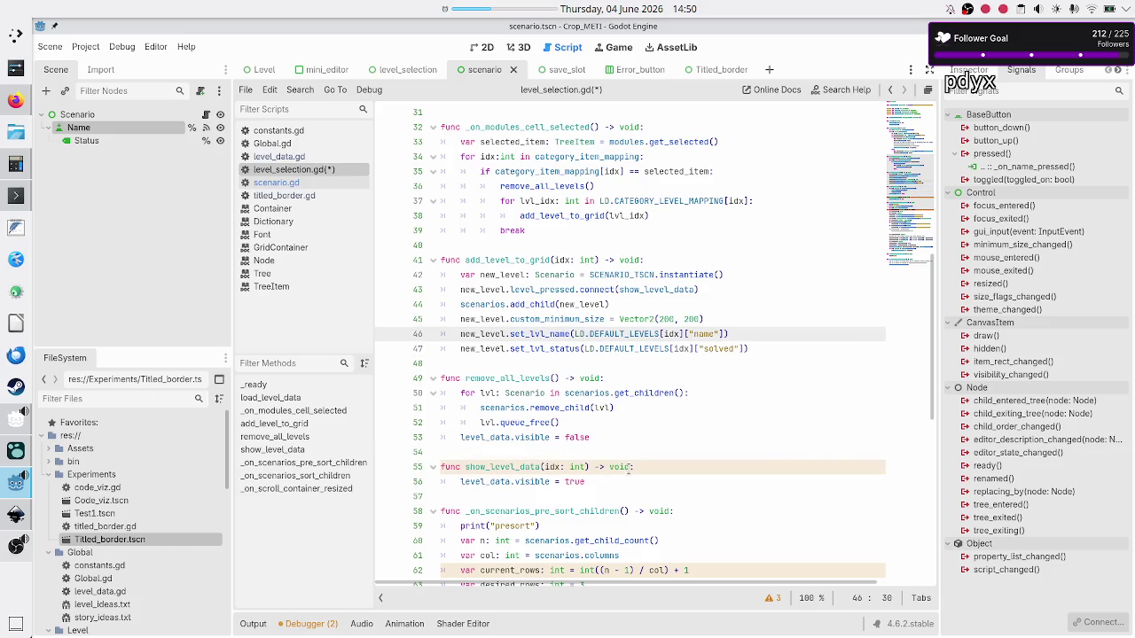
{"action": "key", "text": "Up"}
{"action": "key", "text": "Up"}
{"action": "key", "text": "Up"}
Step: Change line 43's callable to show_level_data.bind(idx)
{"action": "key", "text": "ctrl+Right"}
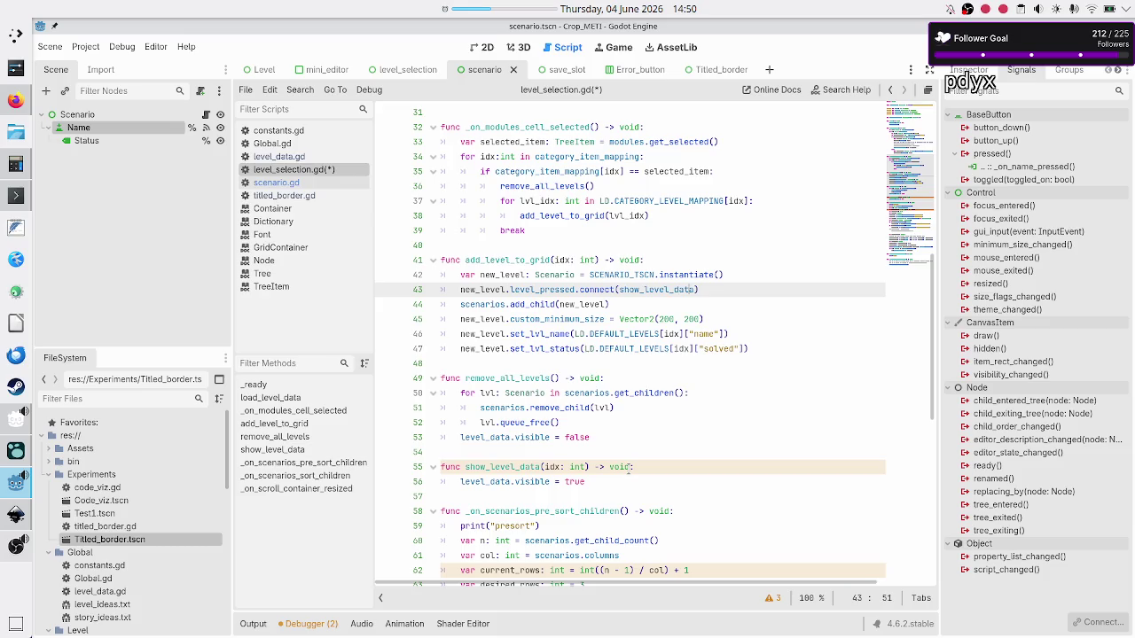
{"action": "type", "text": ","}
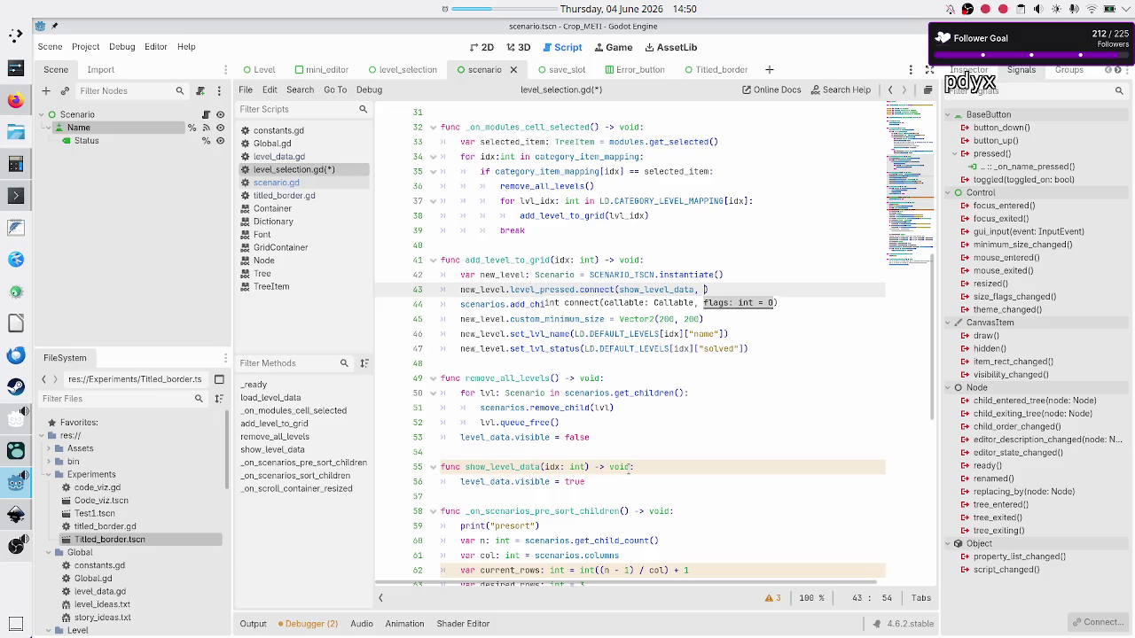
{"action": "key", "text": "BackSpace"}
{"action": "key", "text": "BackSpace"}
{"action": "key", "text": "ctrl+Left"}
{"action": "key", "text": "ctrl+Left"}
{"action": "key", "text": "ctrl+Left"}
{"action": "key", "text": "Right"}
{"action": "key", "text": "Right"}
{"action": "key", "text": "Right"}
{"action": "type", "text": "."}
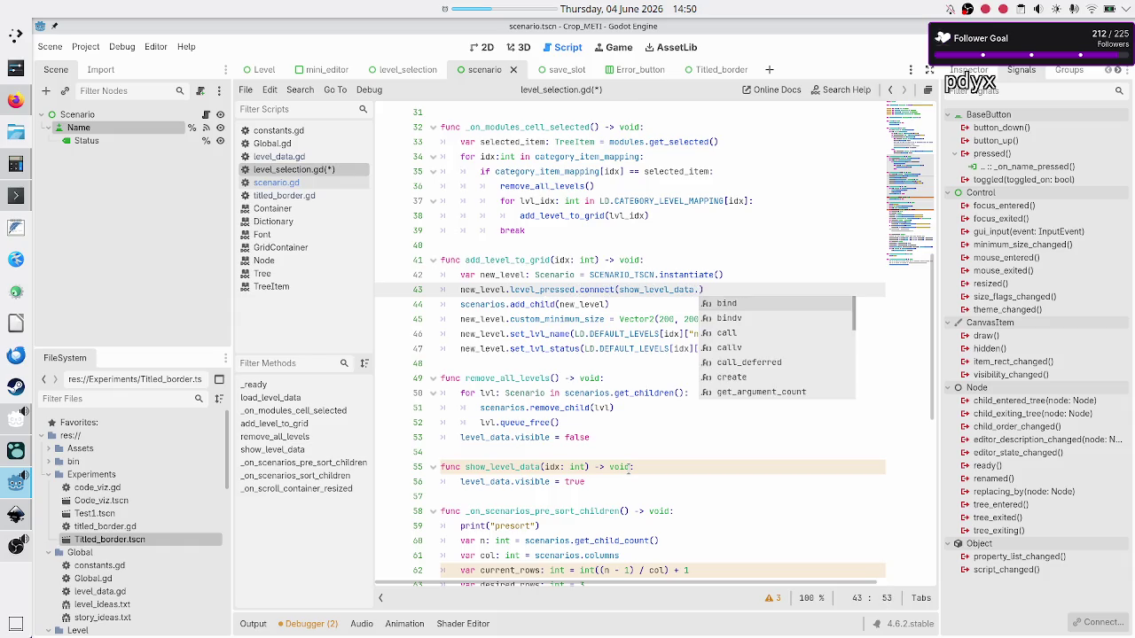
{"action": "key", "text": "Return"}
{"action": "type", "text": "("}
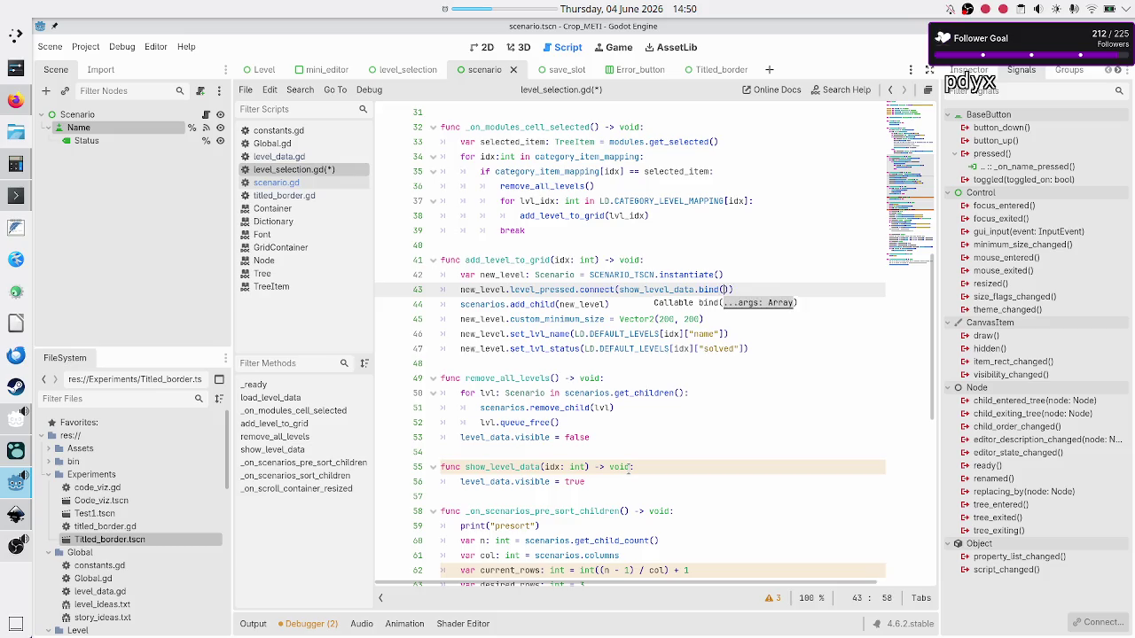
{"action": "type", "text": "idx"}
{"action": "key", "text": "Escape"}
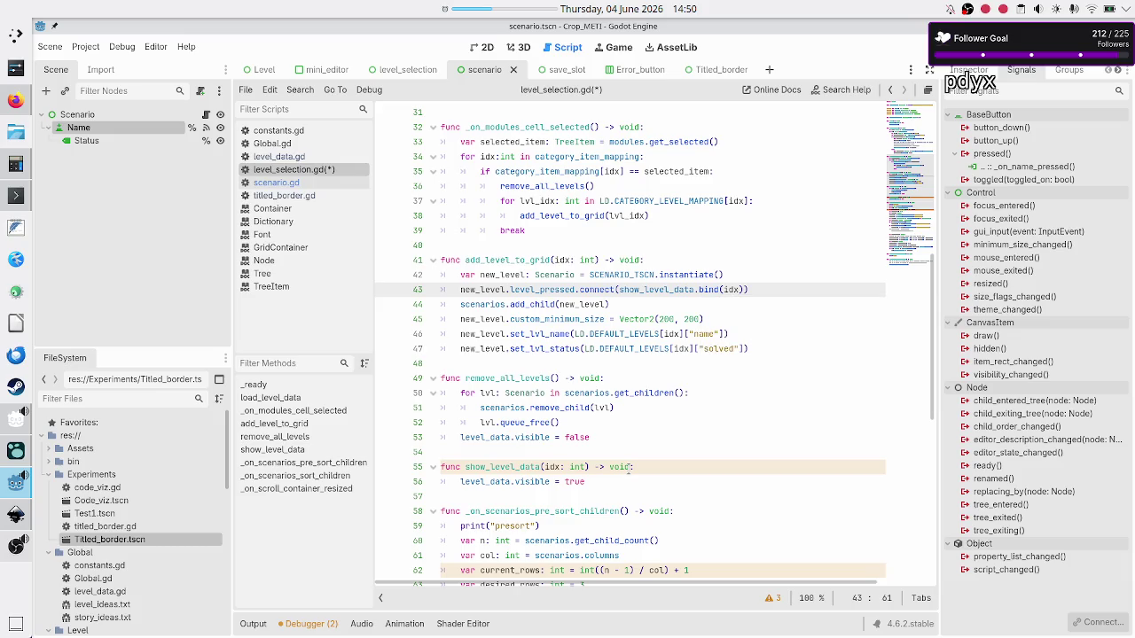
Step: Add print(idx) as the first line of show_level_data and run the project
{"action": "key", "text": "Down"}
{"action": "key", "text": "Down"}
{"action": "key", "text": "Down"}
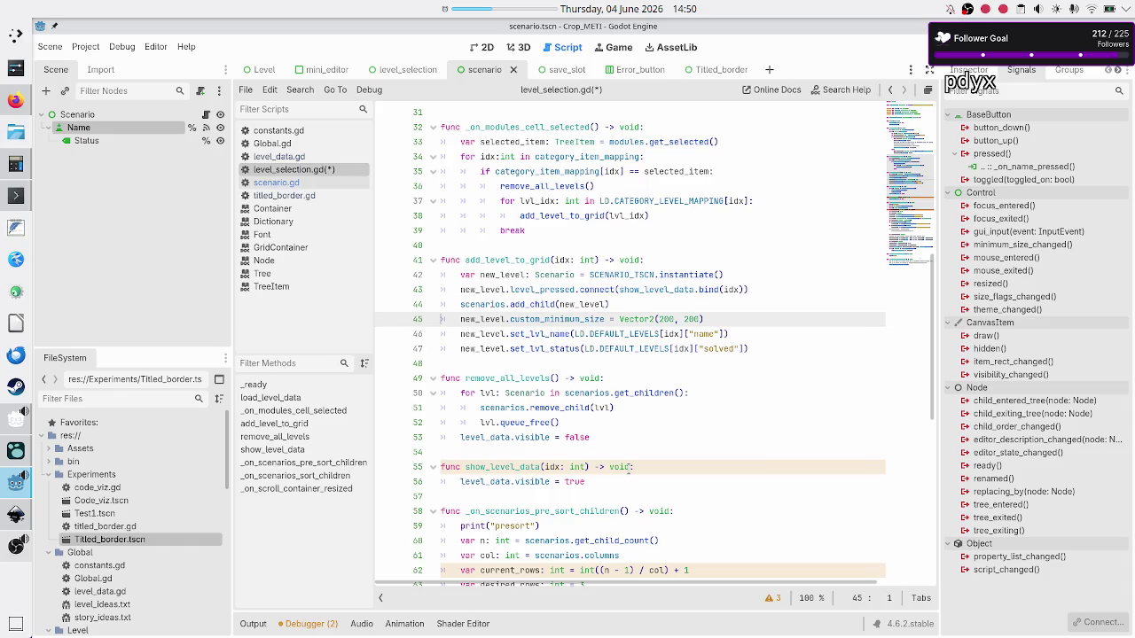
{"action": "left_click", "coordinate": [629, 470]}
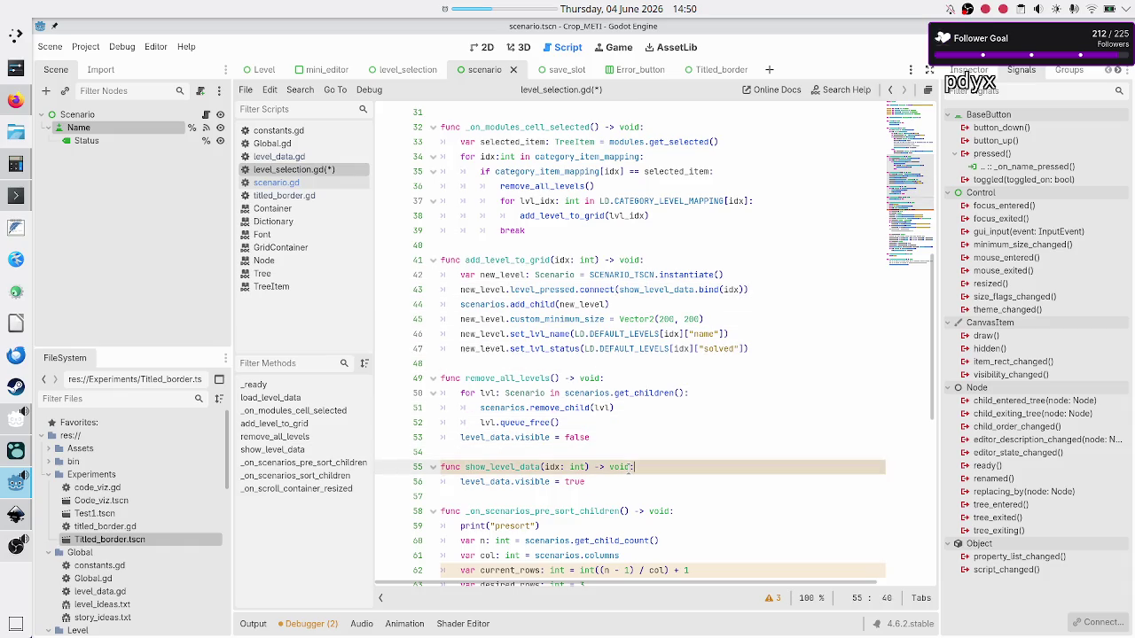
{"action": "key", "text": "Return"}
{"action": "type", "text": "print(i"}
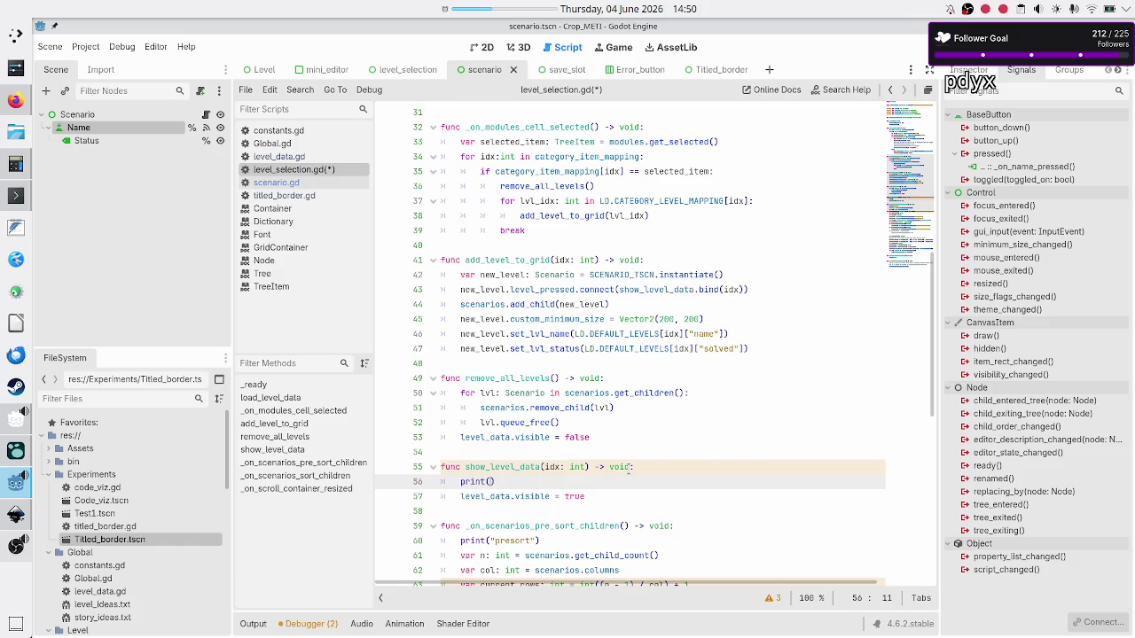
{"action": "type", "text": "dx"}
{"action": "key", "text": "Escape"}
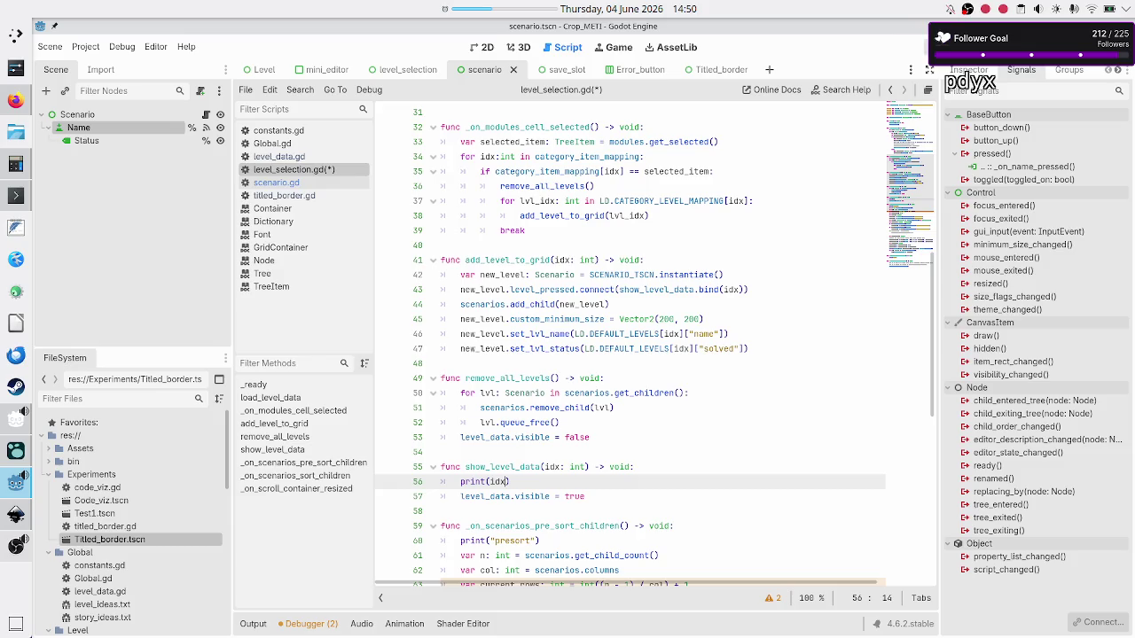
{"action": "left_click", "coordinate": [927, 47]}
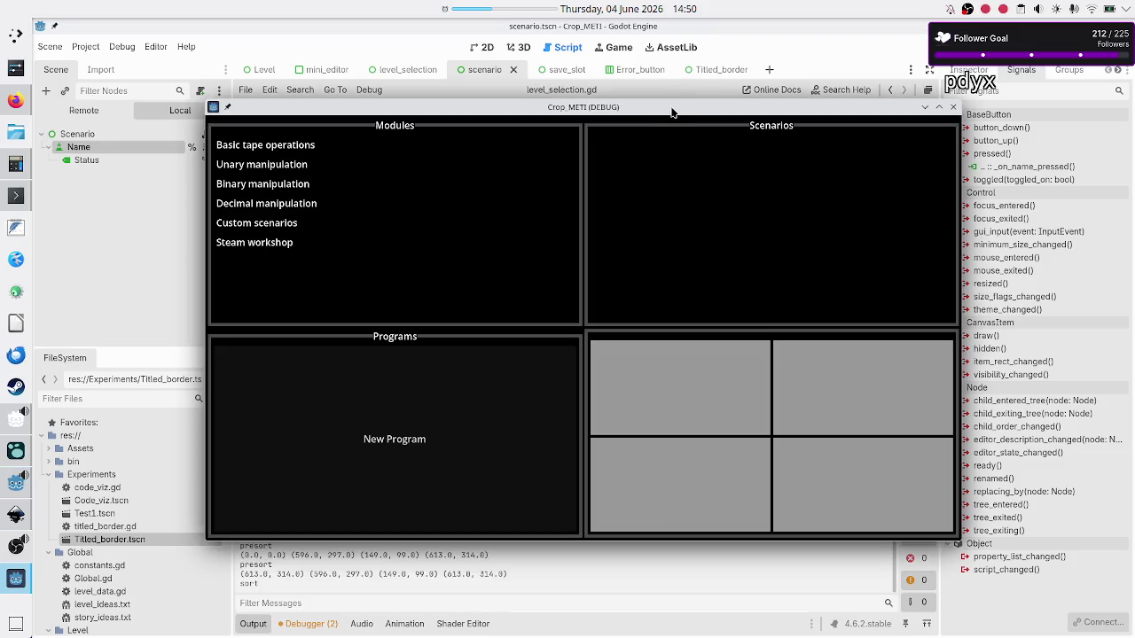
Step: In Basic tape operations, pick Tutorial then Normal to log 0 and 1, then close the game
{"action": "left_click", "coordinate": [295, 149]}
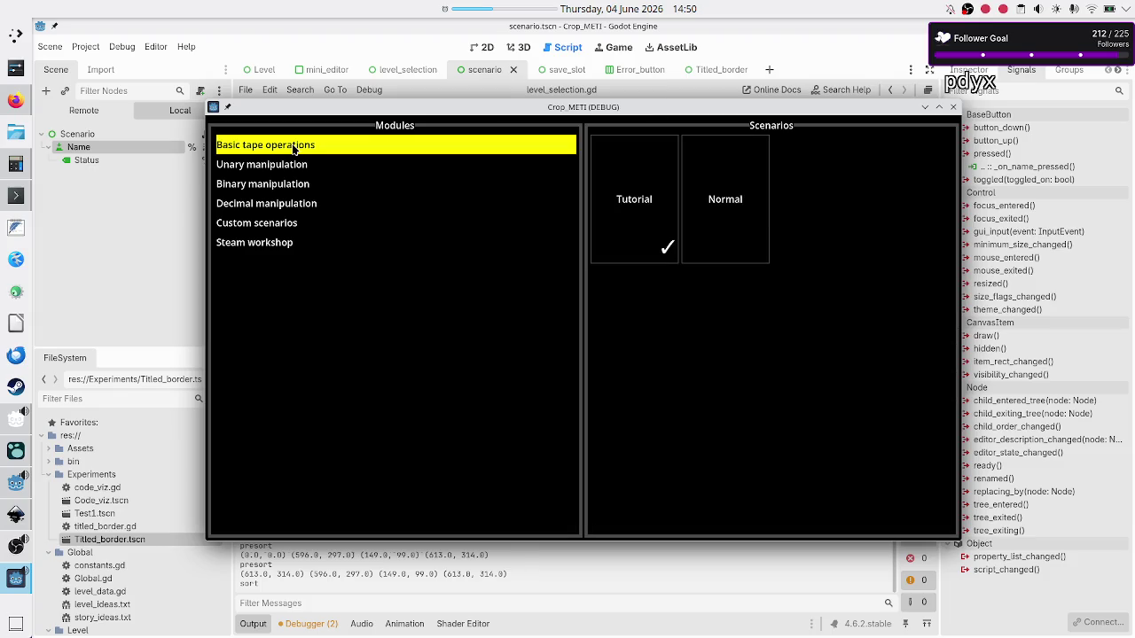
{"action": "left_click", "coordinate": [651, 205]}
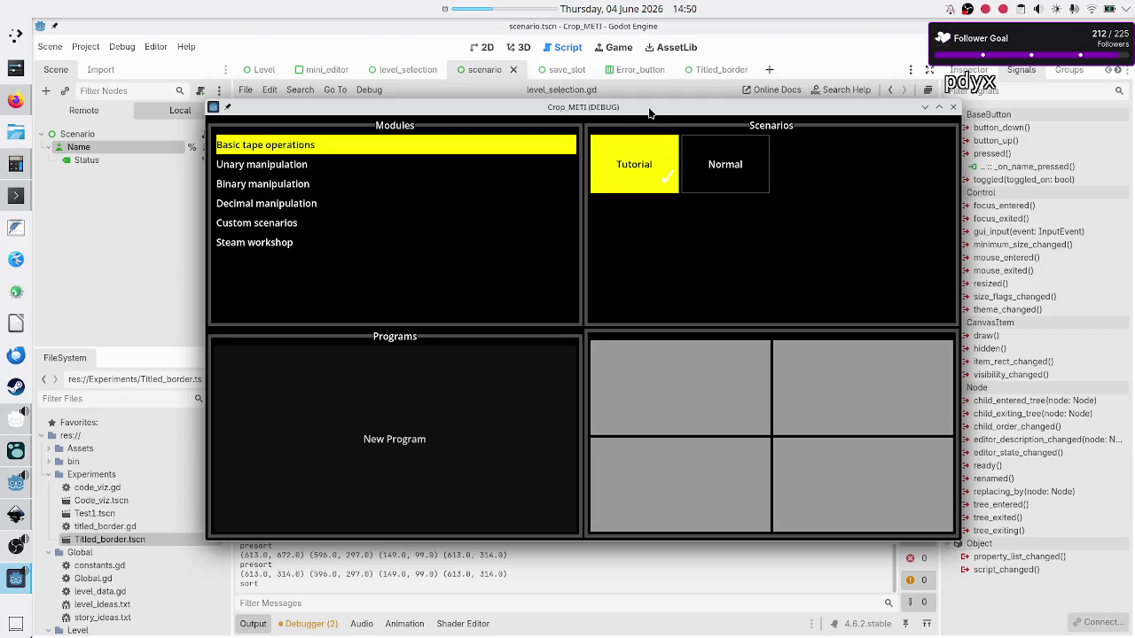
{"action": "mouse_move", "coordinate": [649, 112]}
{"action": "left_mouse_down"}
{"action": "mouse_move", "coordinate": [776, 117]}
{"action": "mouse_move", "coordinate": [765, 118]}
{"action": "left_mouse_up"}
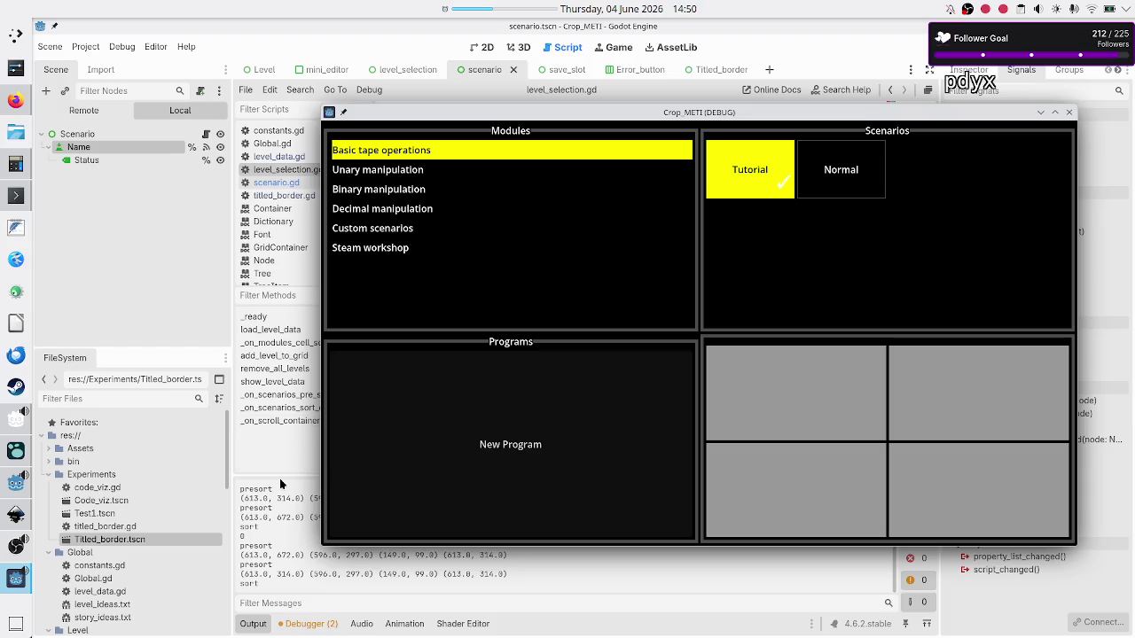
{"action": "left_click", "coordinate": [849, 180]}
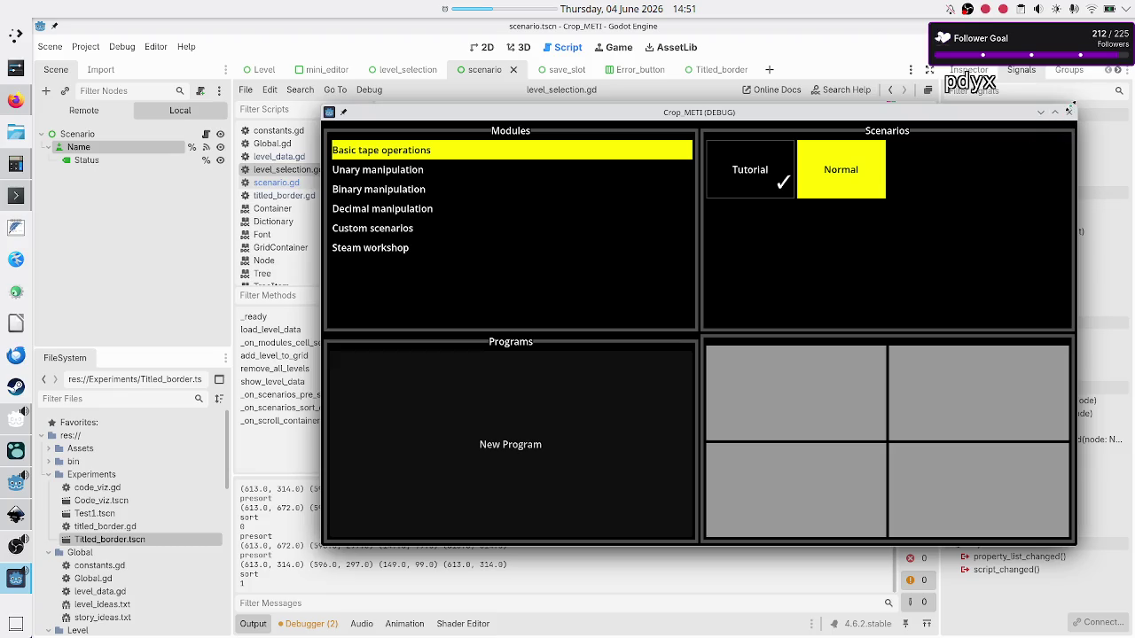
{"action": "left_click", "coordinate": [1069, 112]}
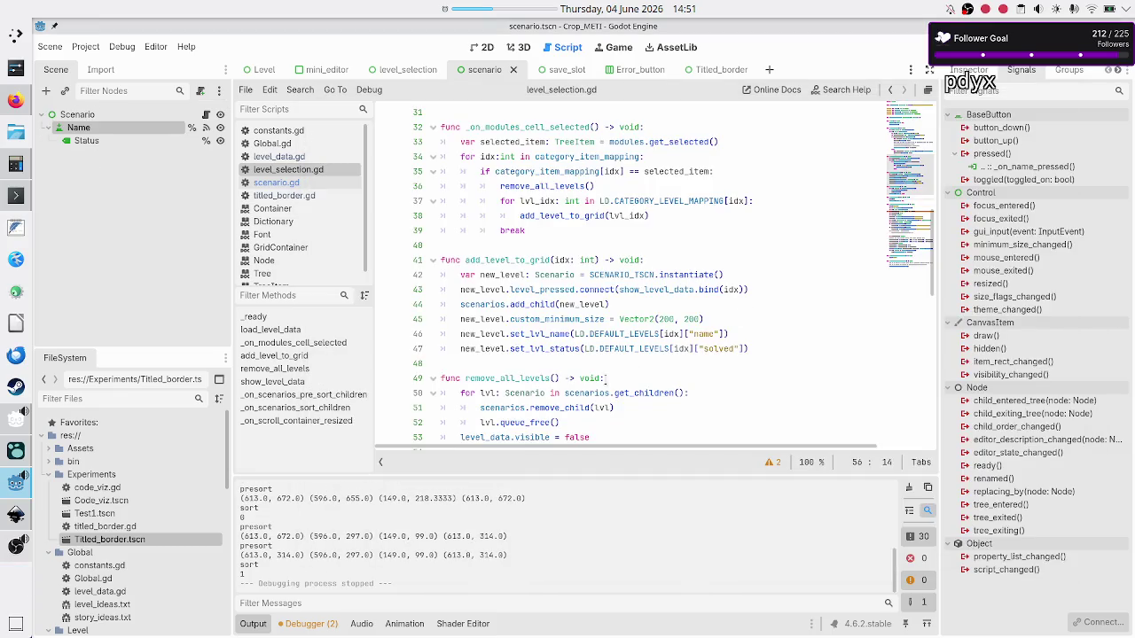
{"action": "scroll", "coordinate": [618, 390], "scroll_direction": "down", "scroll_amount": 5}
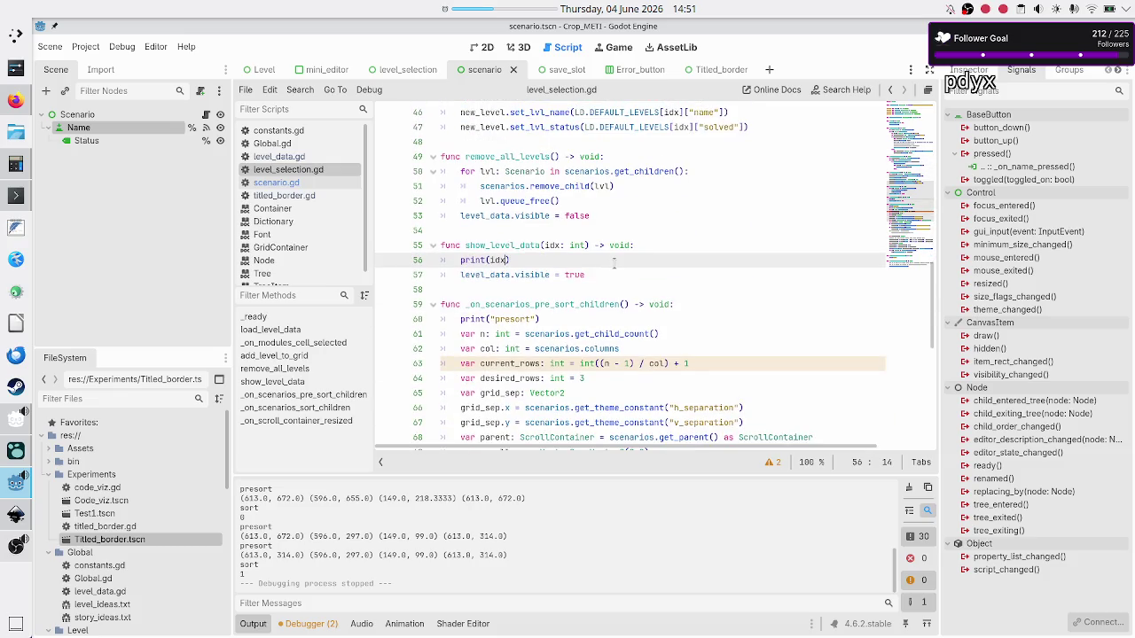
{"action": "key", "text": "Delete"}
{"action": "key", "text": "BackSpace"}
{"action": "key", "text": "BackSpace"}
{"action": "key", "text": "BackSpace"}
{"action": "key", "text": "BackSpace"}
{"action": "key", "text": "Down"}
{"action": "key", "text": "Return"}
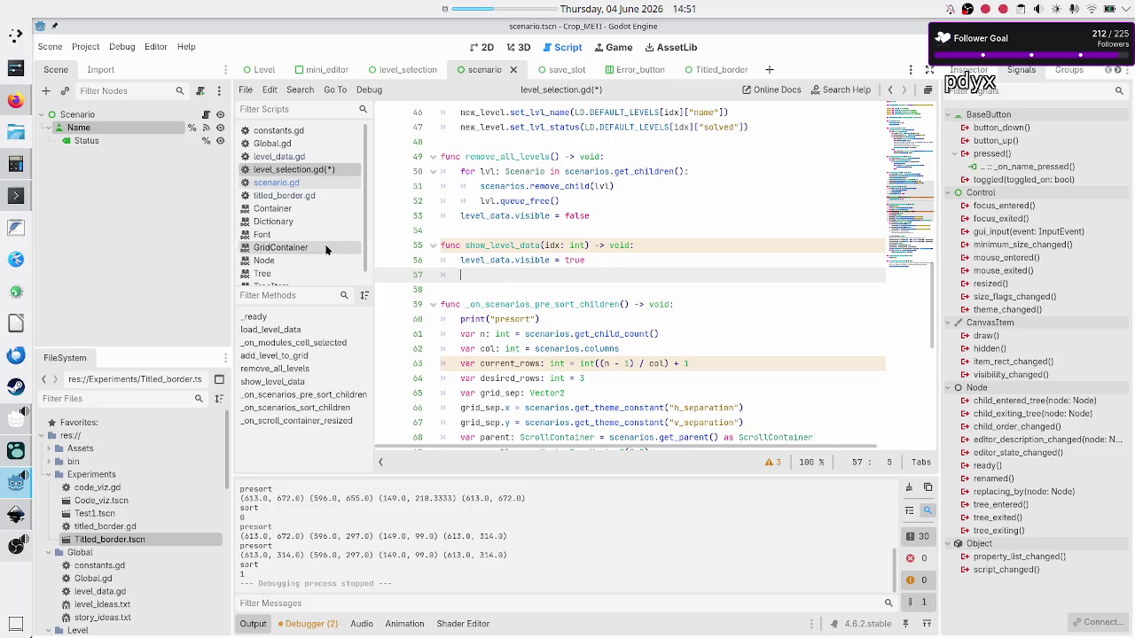
{"action": "left_click", "coordinate": [301, 156]}
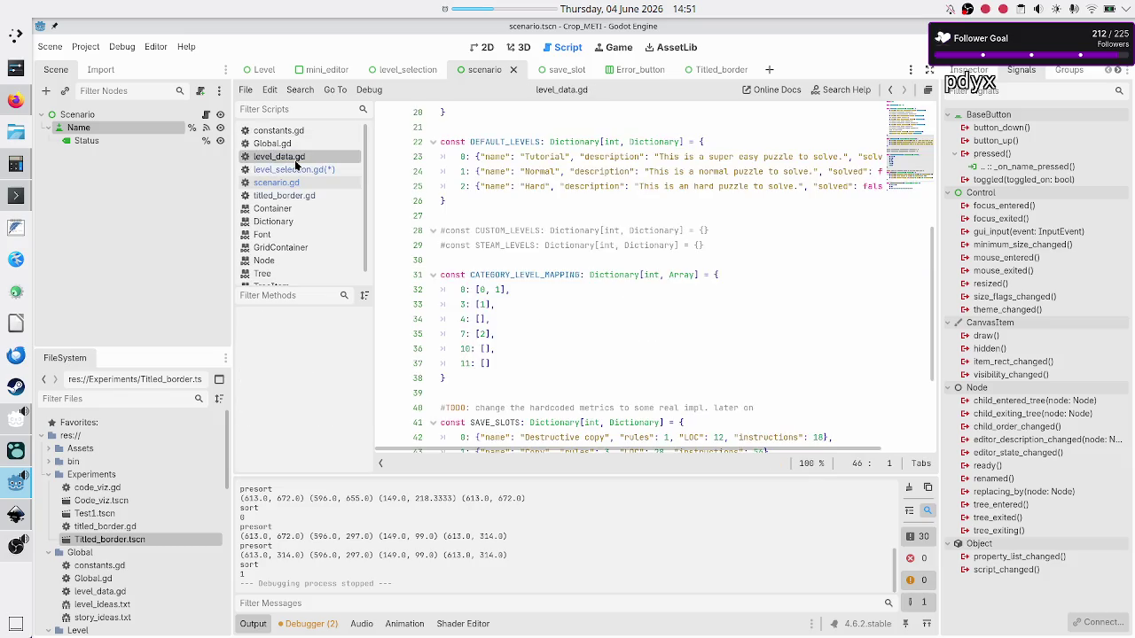
{"action": "scroll", "coordinate": [512, 320], "scroll_direction": "down", "scroll_amount": 3}
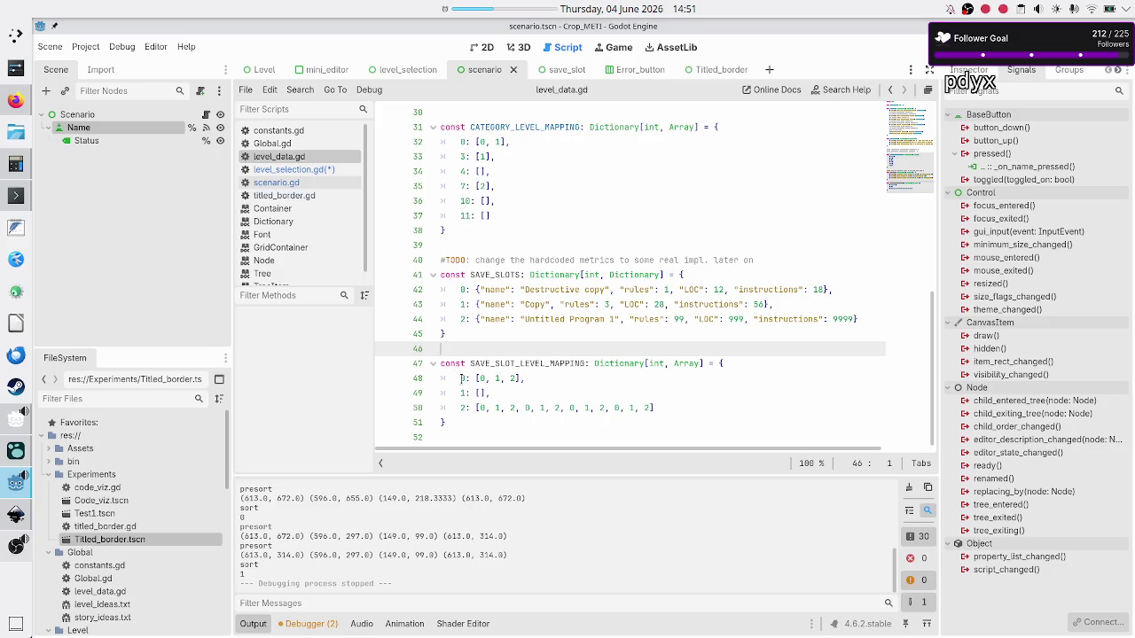
{"action": "double_click", "coordinate": [522, 363]}
{"action": "left_click", "coordinate": [460, 377]}
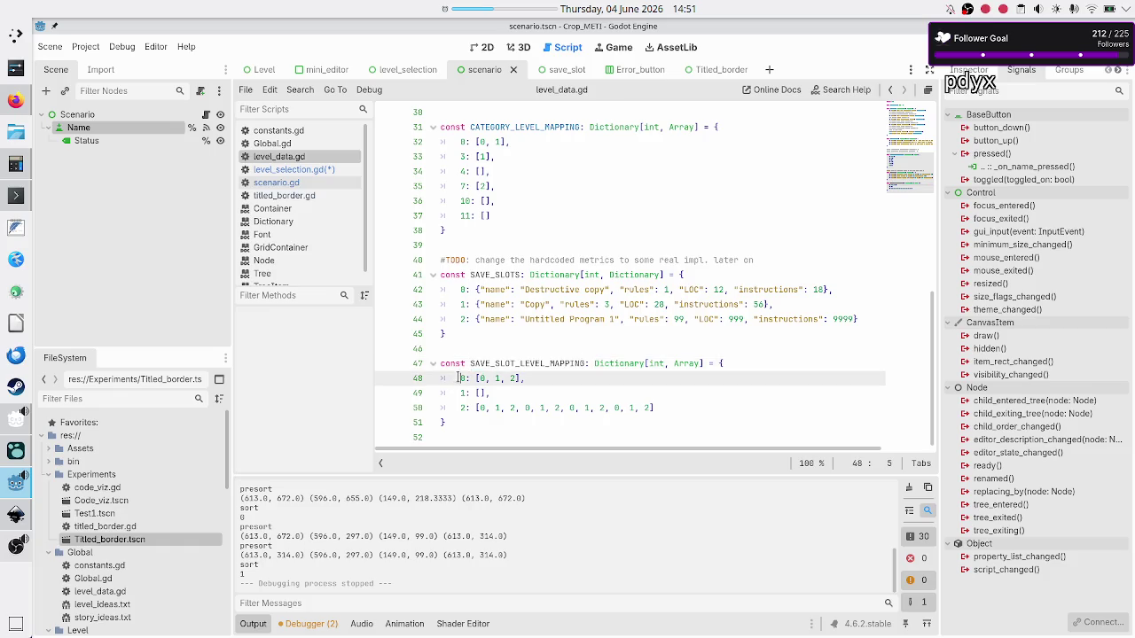
{"action": "double_click", "coordinate": [462, 377]}
{"action": "left_click", "coordinate": [325, 168]}
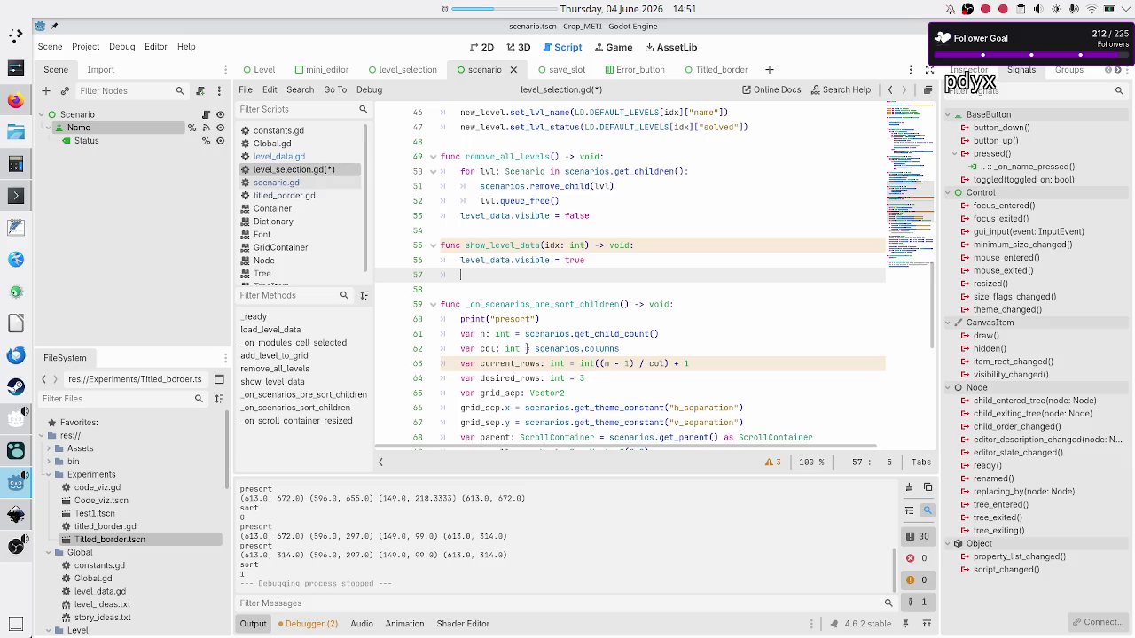
Step: Type 'var save_slots: Array[int] = LD.SAVE_SLOT_LEVEL_MAPPING[idx]' on line 57
{"action": "type", "text": "var "}
{"action": "type", "text": "save_slot"}
{"action": "type", "text": "s: Array"}
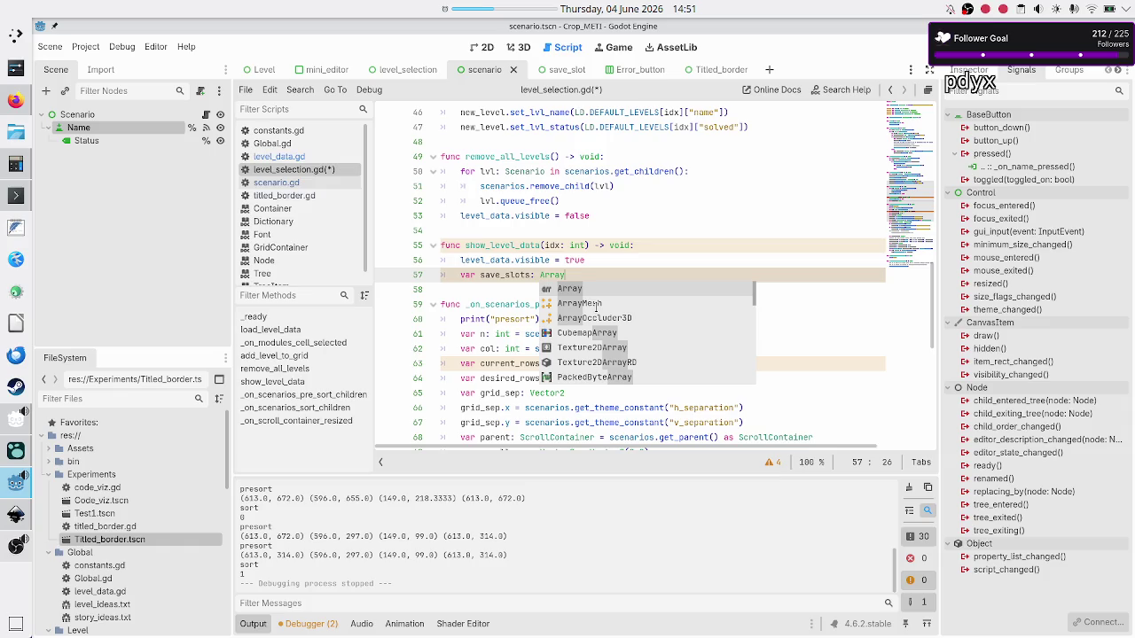
{"action": "type", "text": "[int] = "}
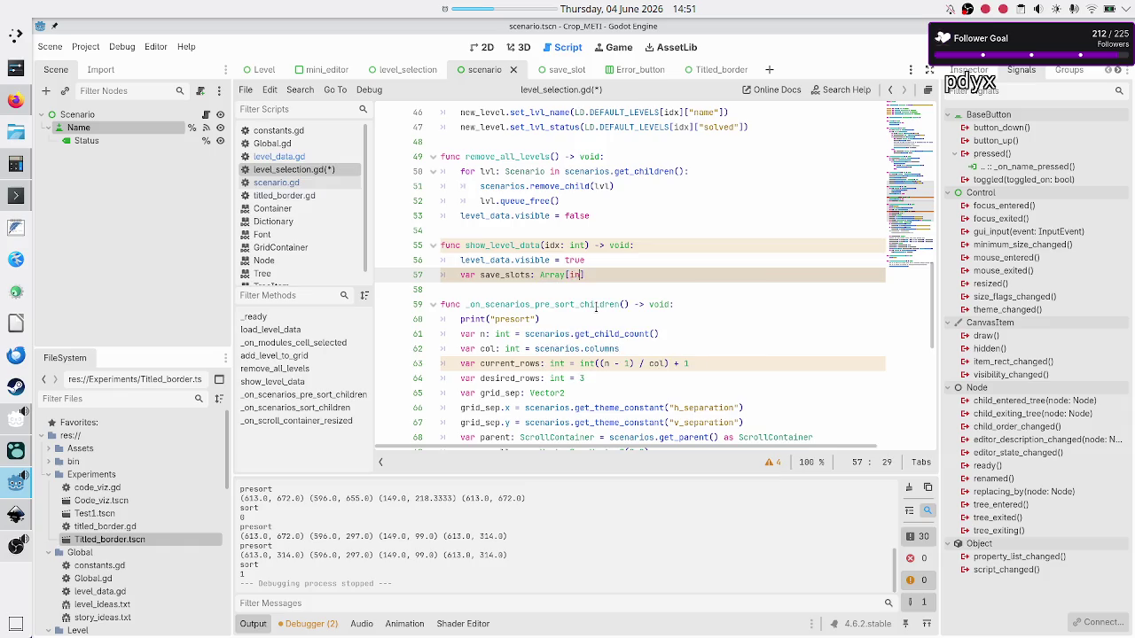
{"action": "type", "text": "LD"}
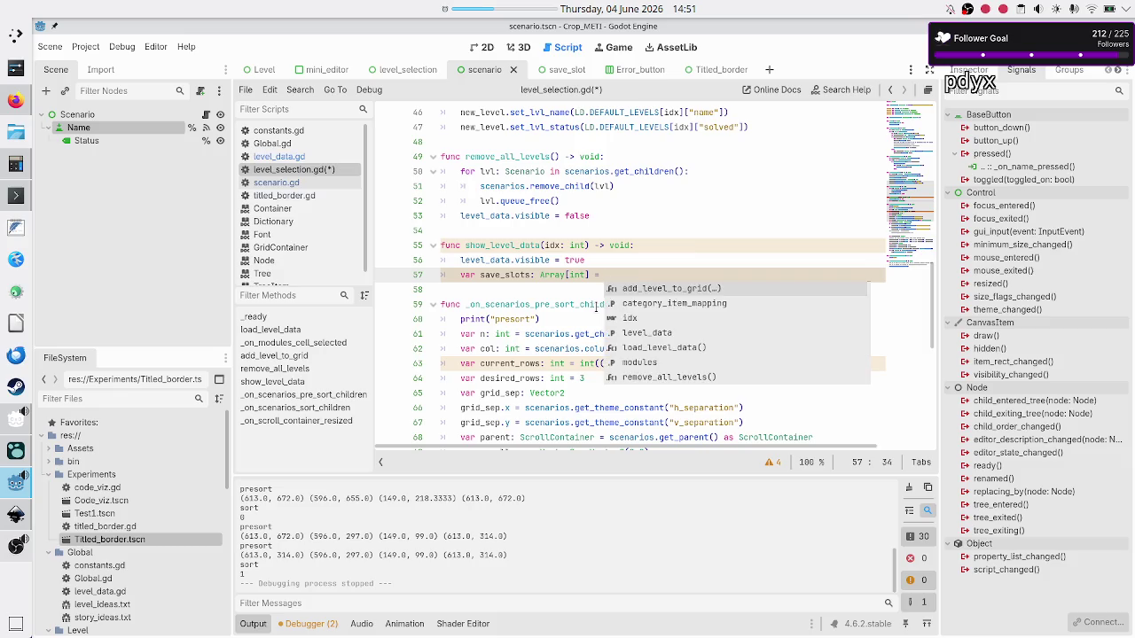
{"action": "type", "text": "."}
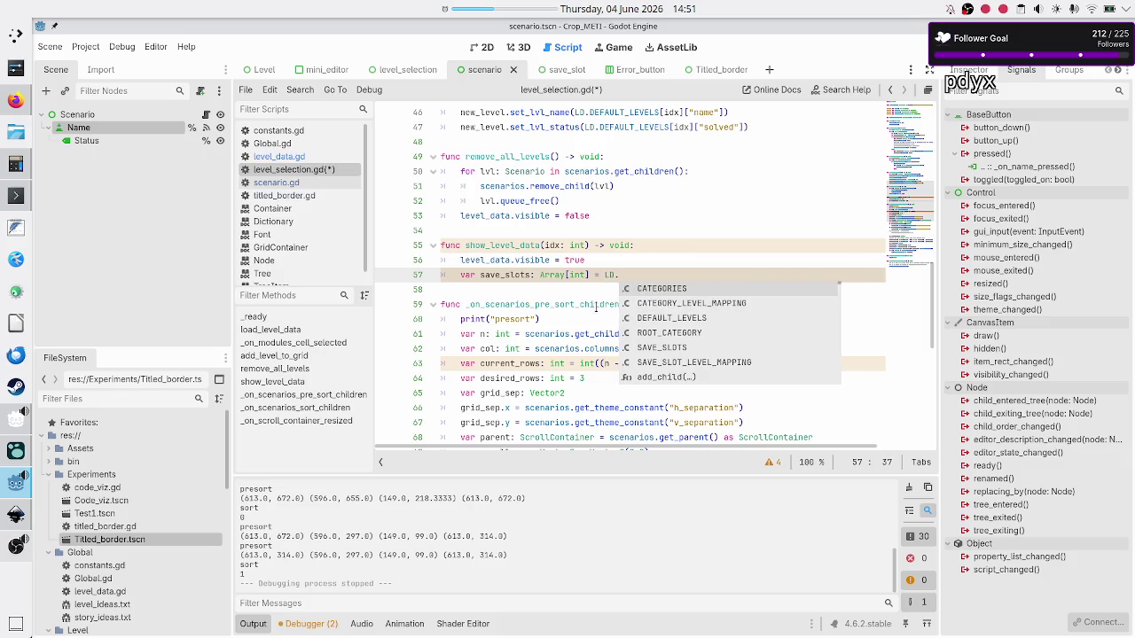
{"action": "type", "text": "SAve"}
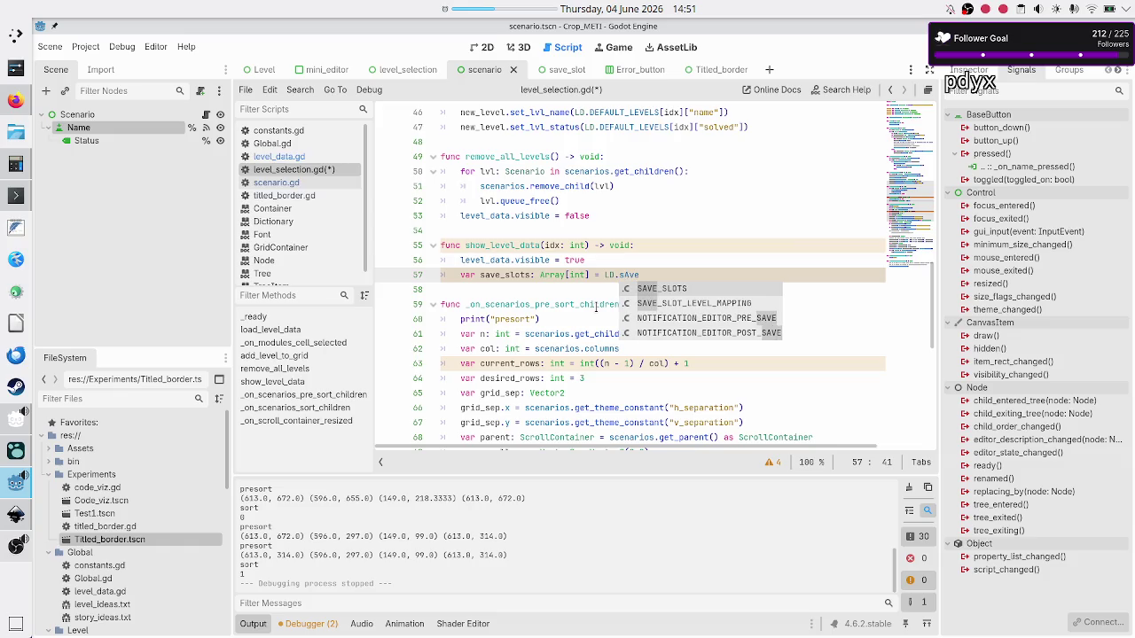
{"action": "key", "text": "Down"}
{"action": "key", "text": "Return"}
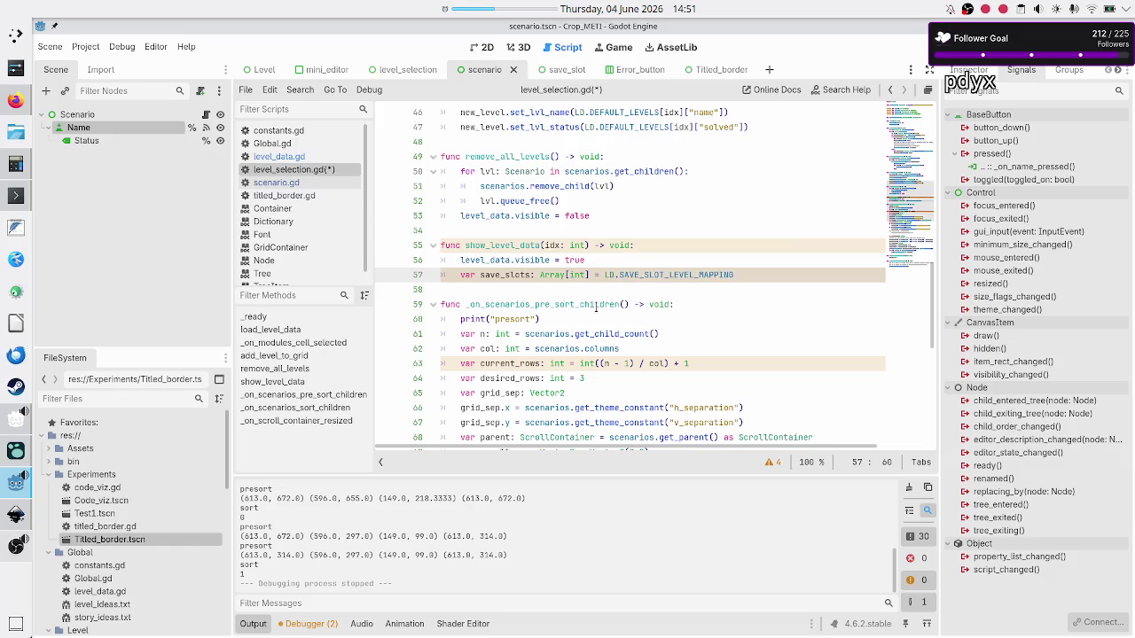
{"action": "type", "text": "[]"}
{"action": "type", "text": "idx]"}
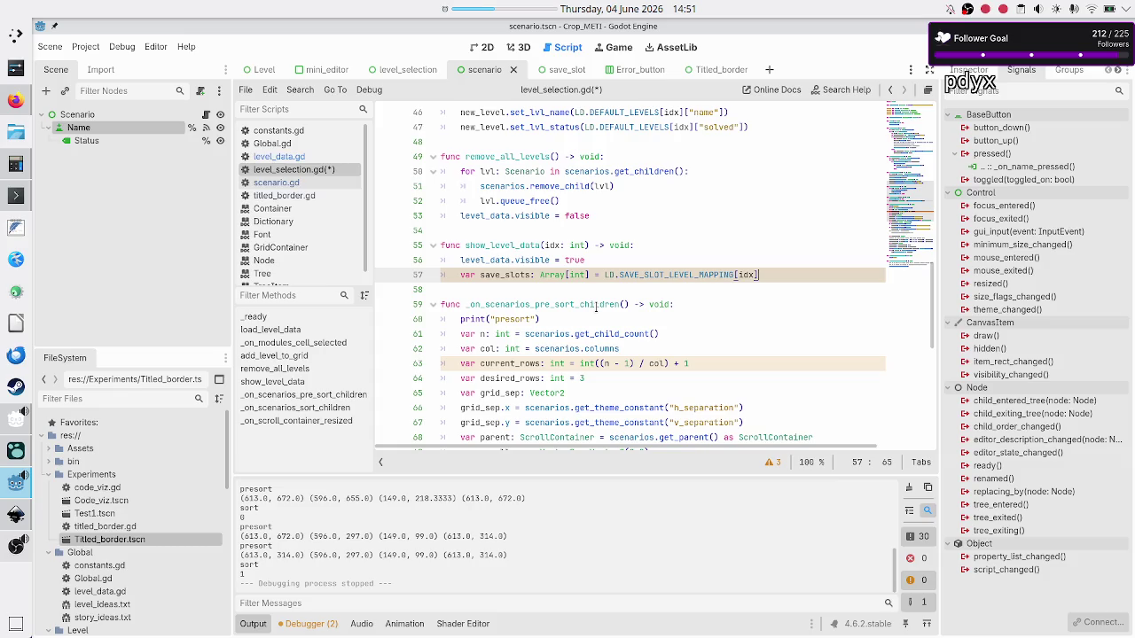
Step: Check entry 0's indices 0, 1, 2 and the SAVE_SLOTS constant in level_data.gd, then return
{"action": "left_click", "coordinate": [308, 156]}
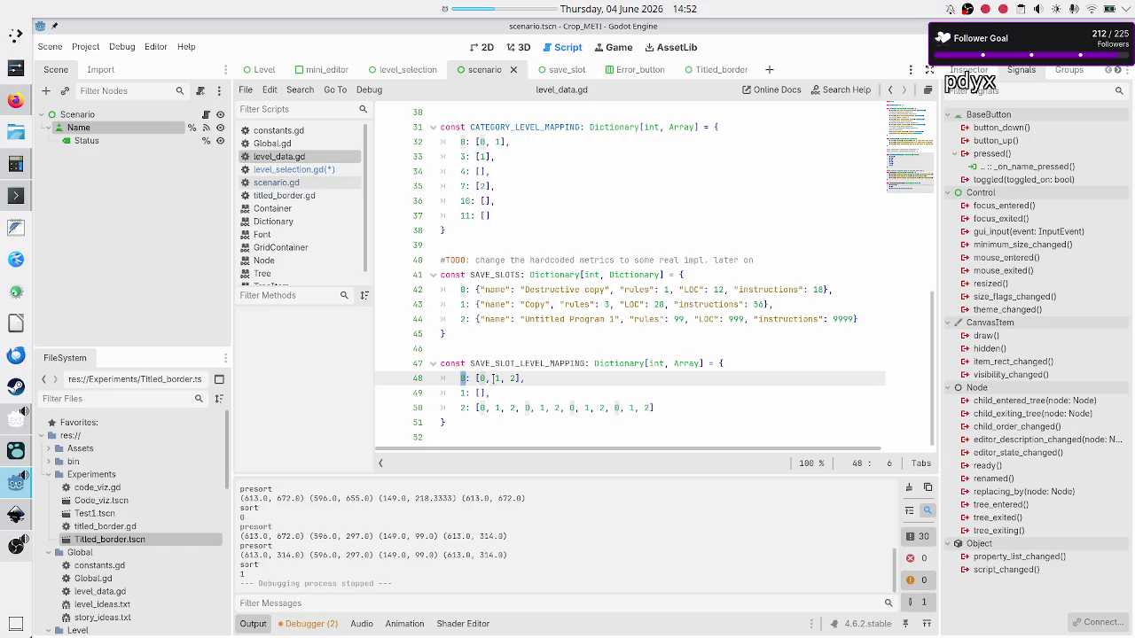
{"action": "left_click", "coordinate": [517, 379]}
{"action": "left_click_drag", "start_coordinate": [518, 379], "coordinate": [480, 378]}
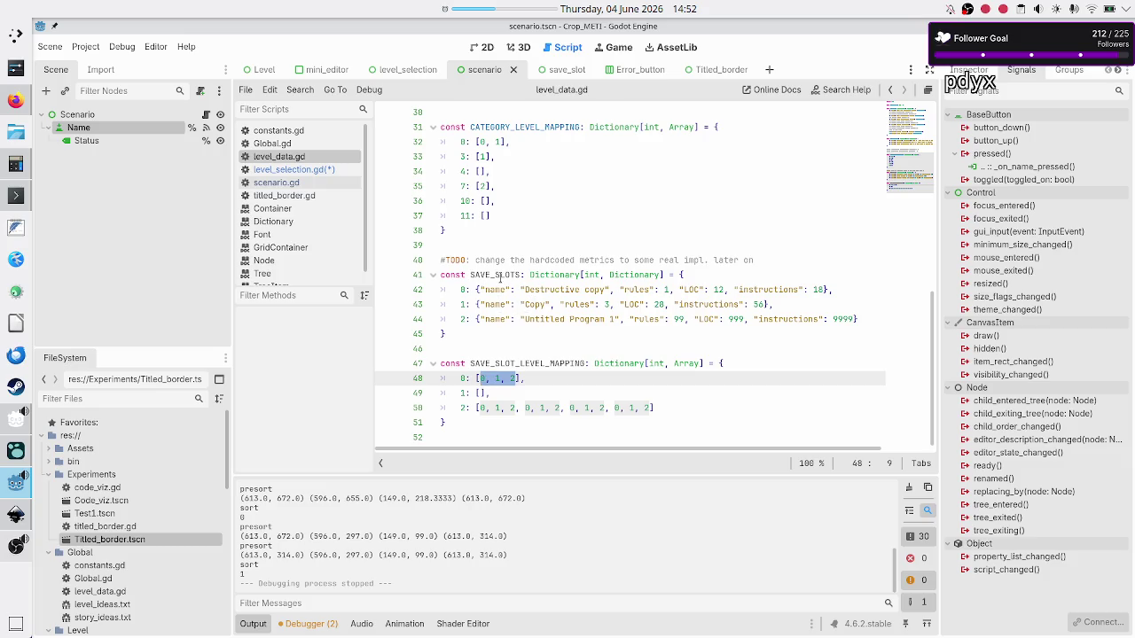
{"action": "double_click", "coordinate": [500, 277]}
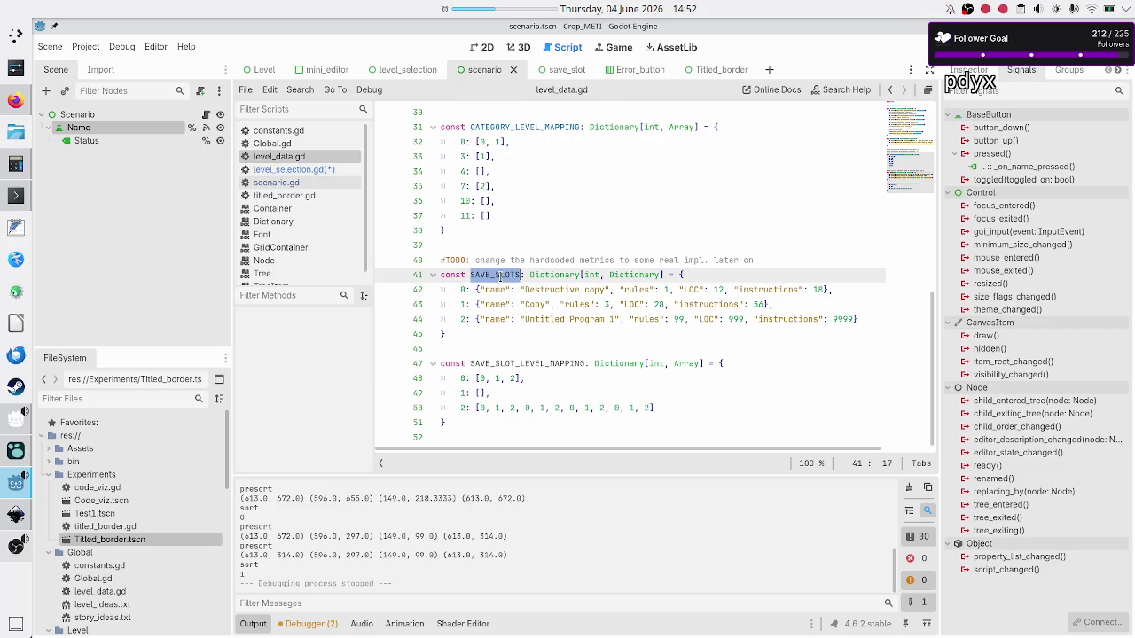
{"action": "left_click", "coordinate": [289, 169]}
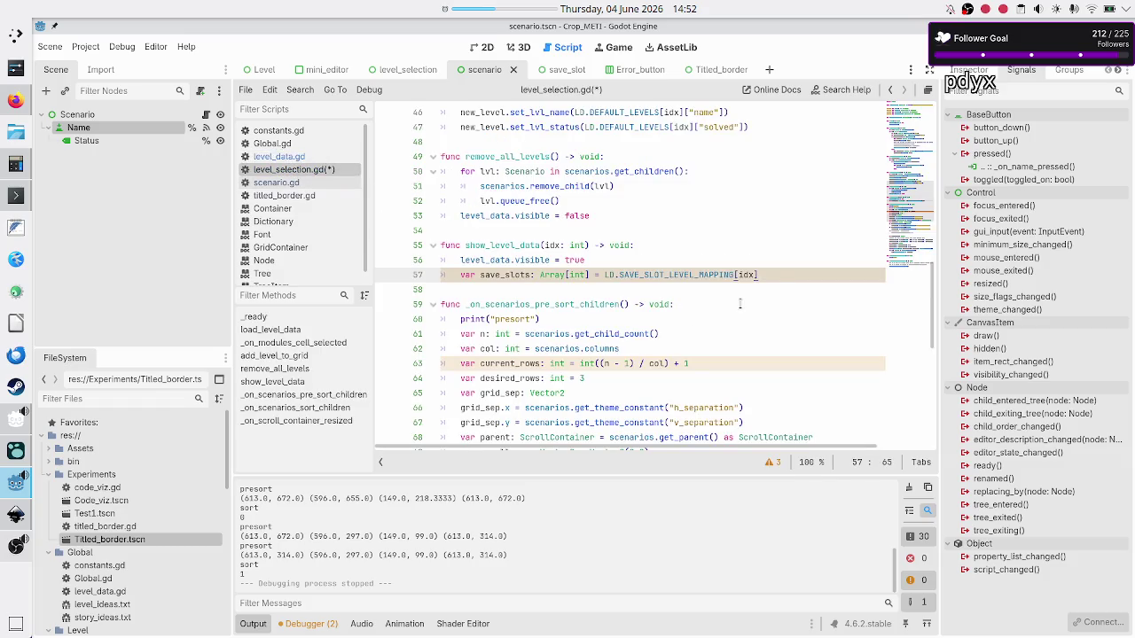
Step: Start a for save_slot_idx loop and rename save_slots to save_slot_idxs
{"action": "key", "text": "Return"}
{"action": "type", "text": "for "}
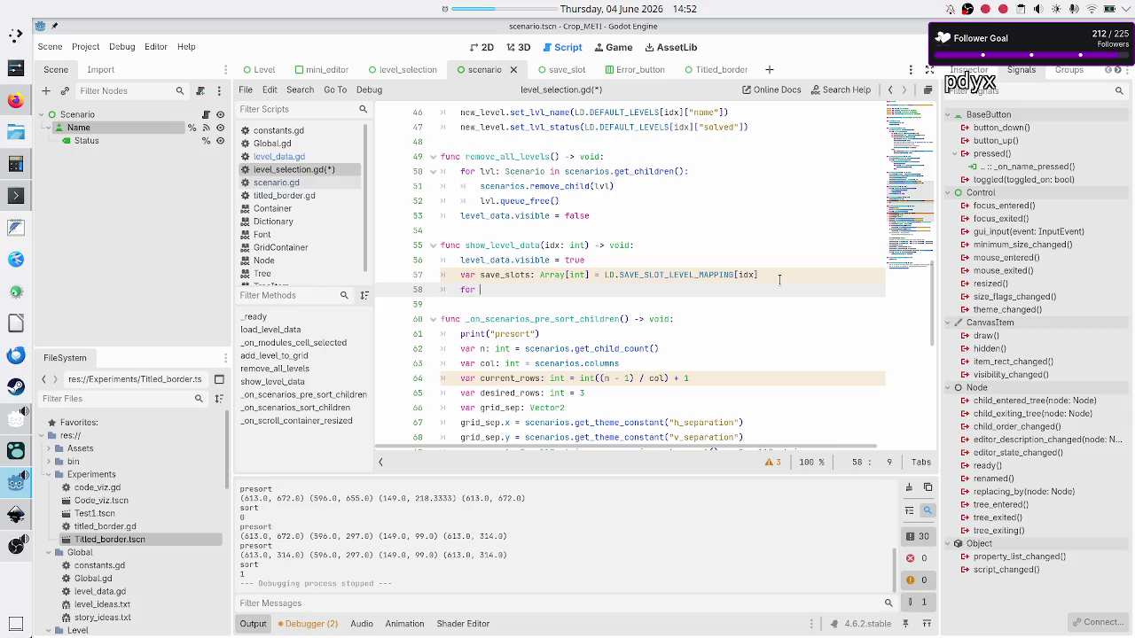
{"action": "type", "text": "save"}
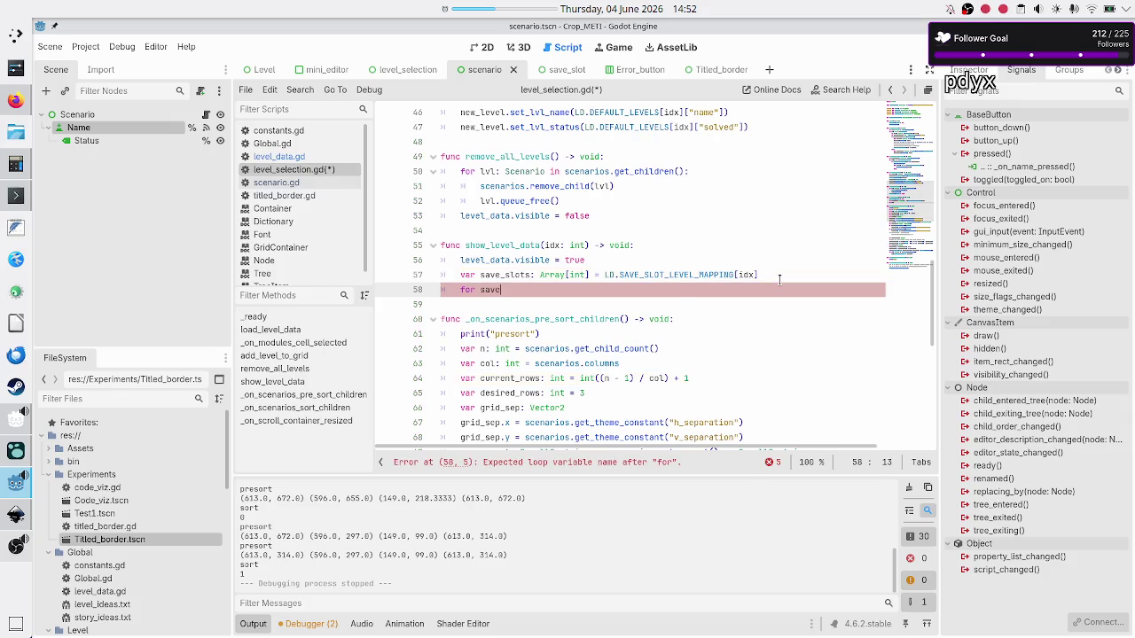
{"action": "type", "text": "_slot_idx"}
{"action": "key", "text": "Up"}
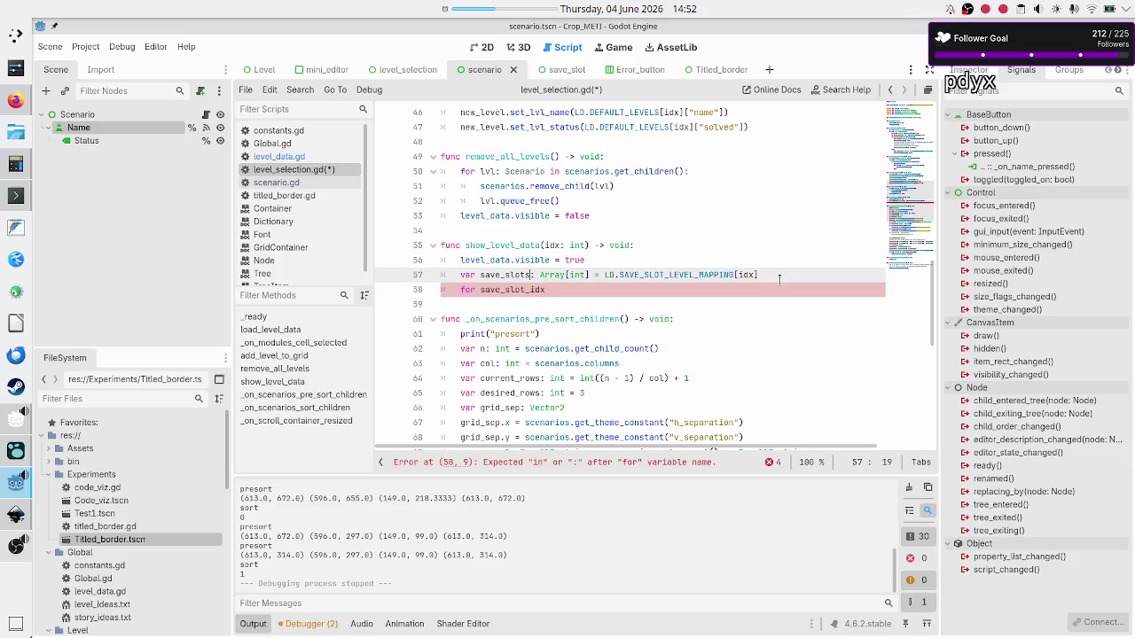
{"action": "key", "text": "BackSpace"}
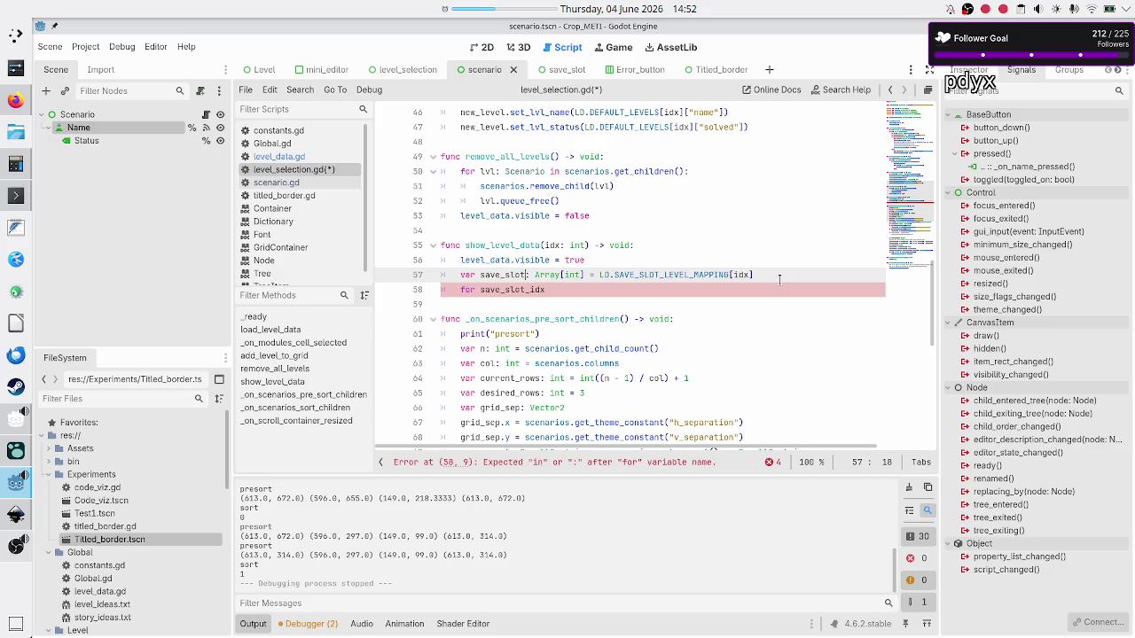
{"action": "type", "text": ")"}
{"action": "key", "text": "BackSpace"}
{"action": "type", "text": "_idx"}
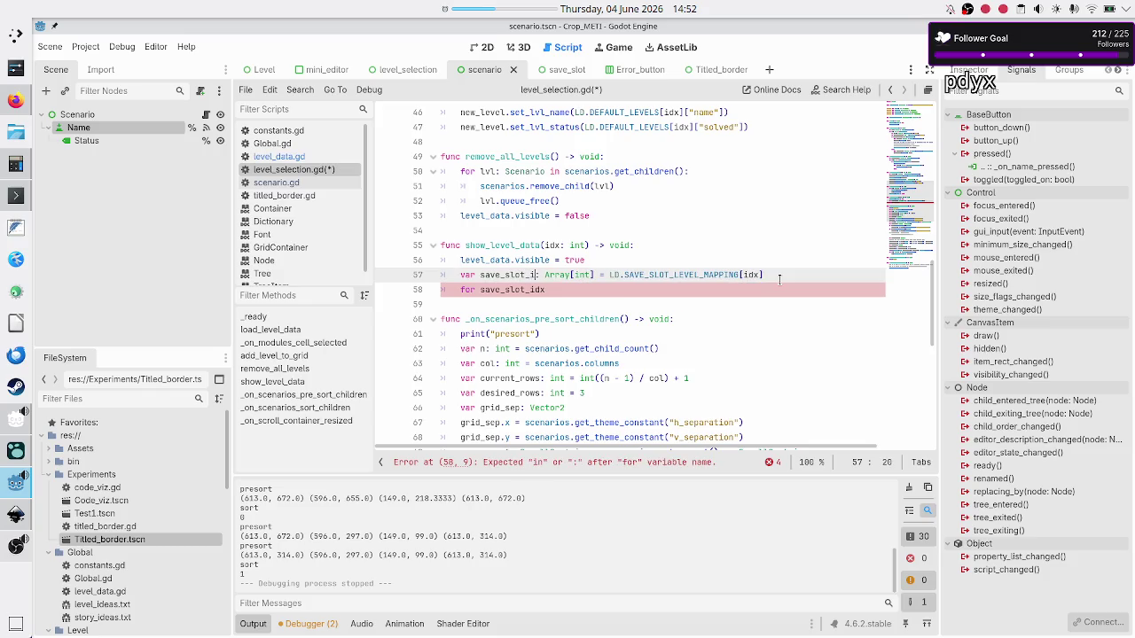
{"action": "type", "text": "s"}
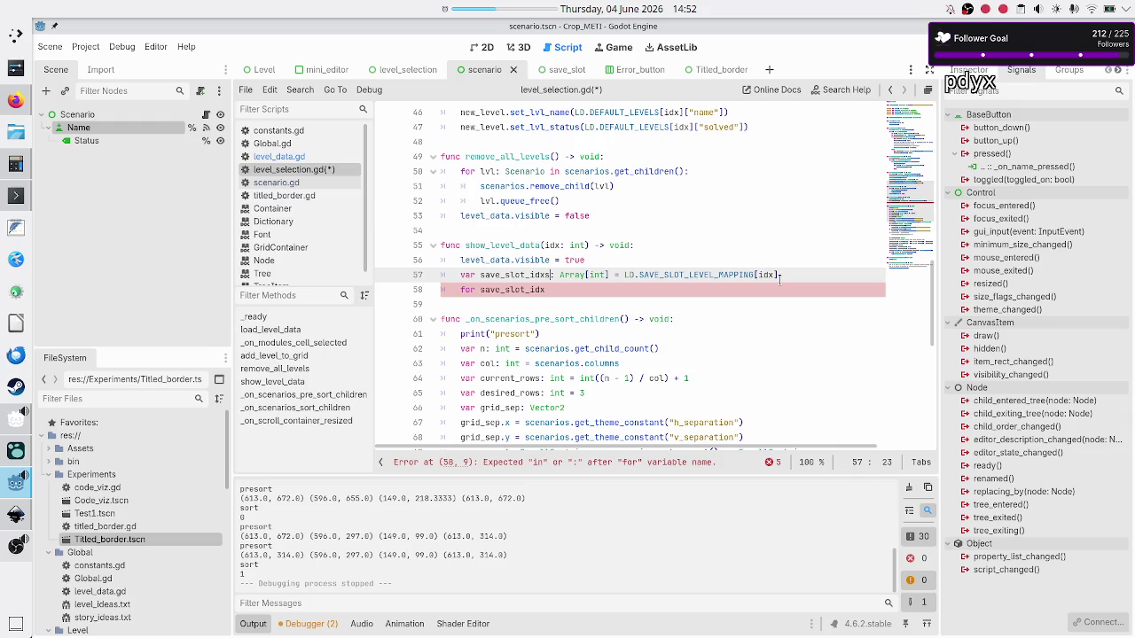
Step: Finish 'for save_slot_idx: int in save_slot_idxs:' and declare 'var save_slot_data: Dictionary' inside it
{"action": "key", "text": "Down"}
{"action": "type", "text": "s"}
{"action": "key", "text": "BackSpace"}
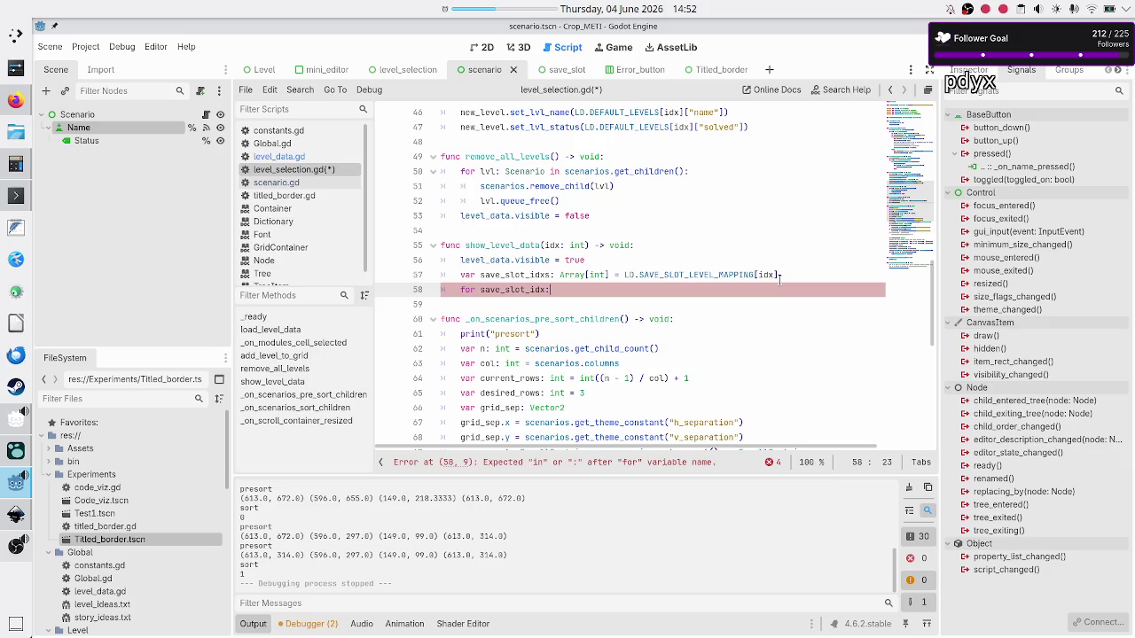
{"action": "type", "text": " i"}
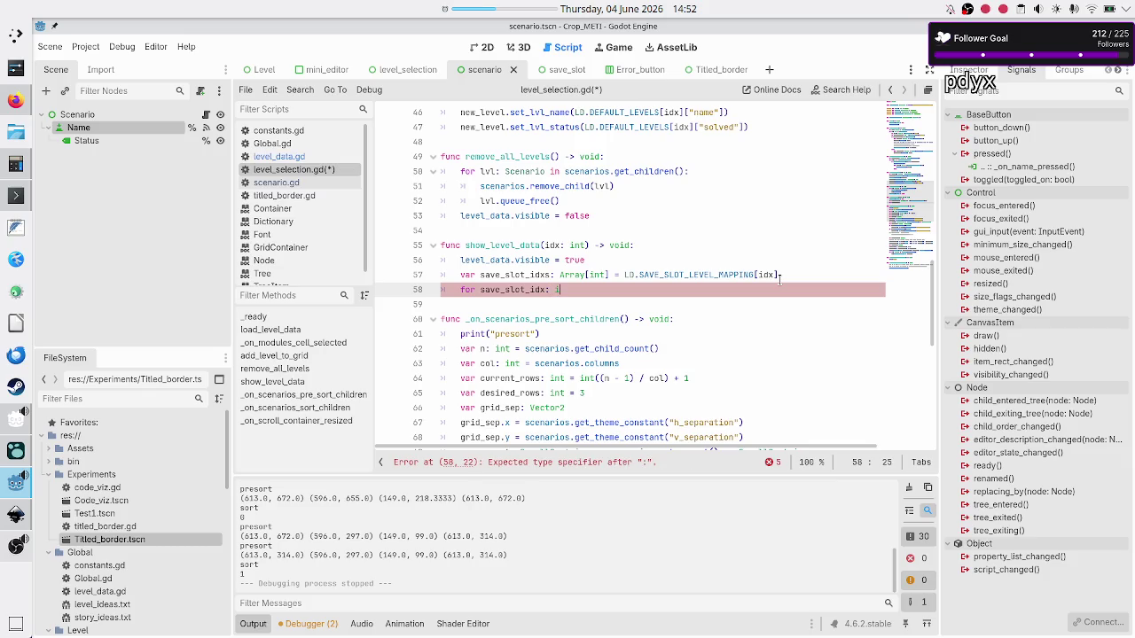
{"action": "type", "text": "nt in sa"}
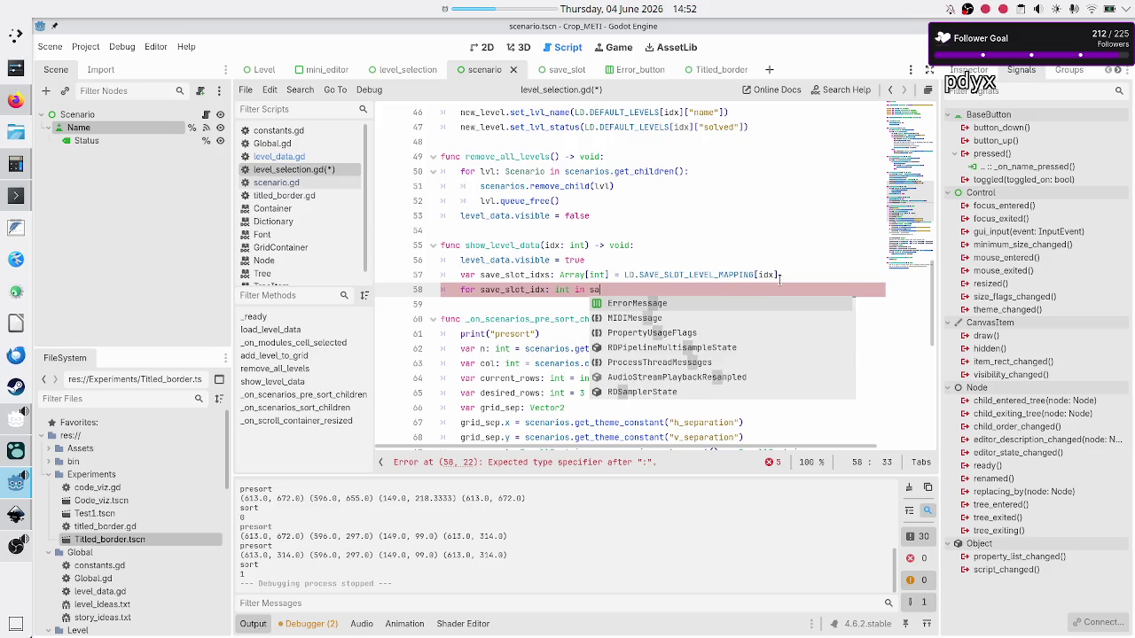
{"action": "type", "text": "ve_slot_idxs:"}
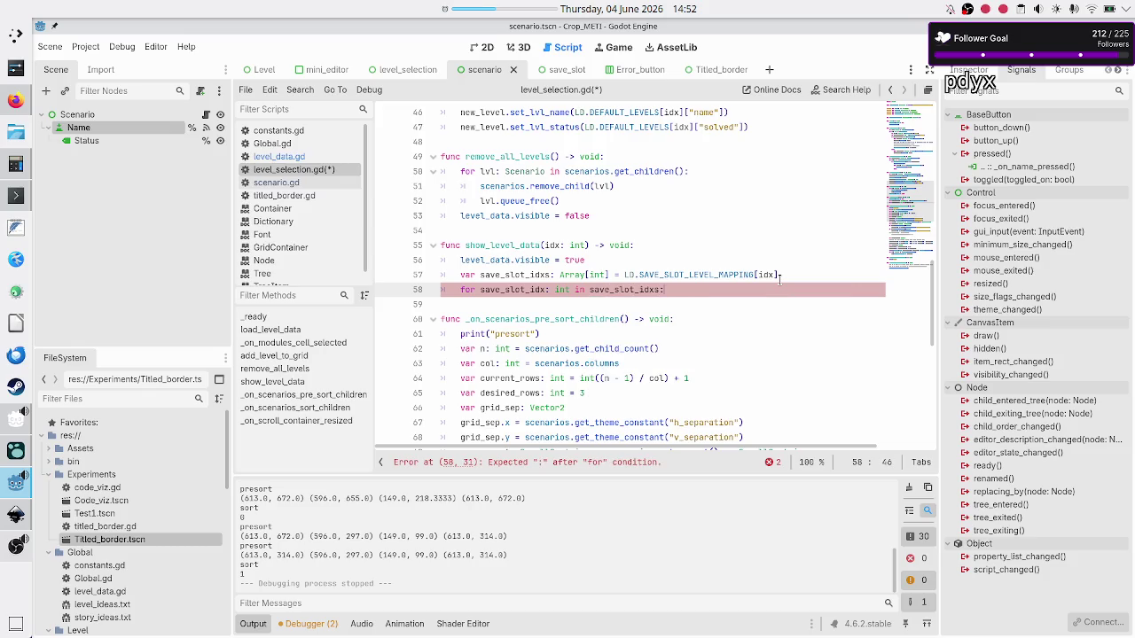
{"action": "key", "text": "Return"}
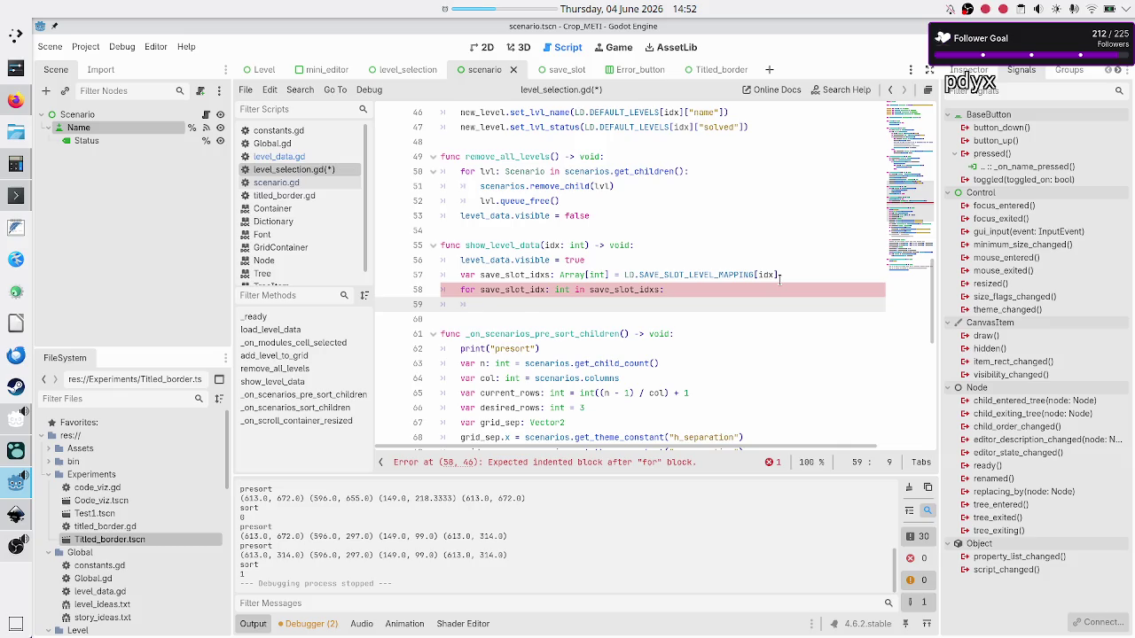
{"action": "type", "text": "var "}
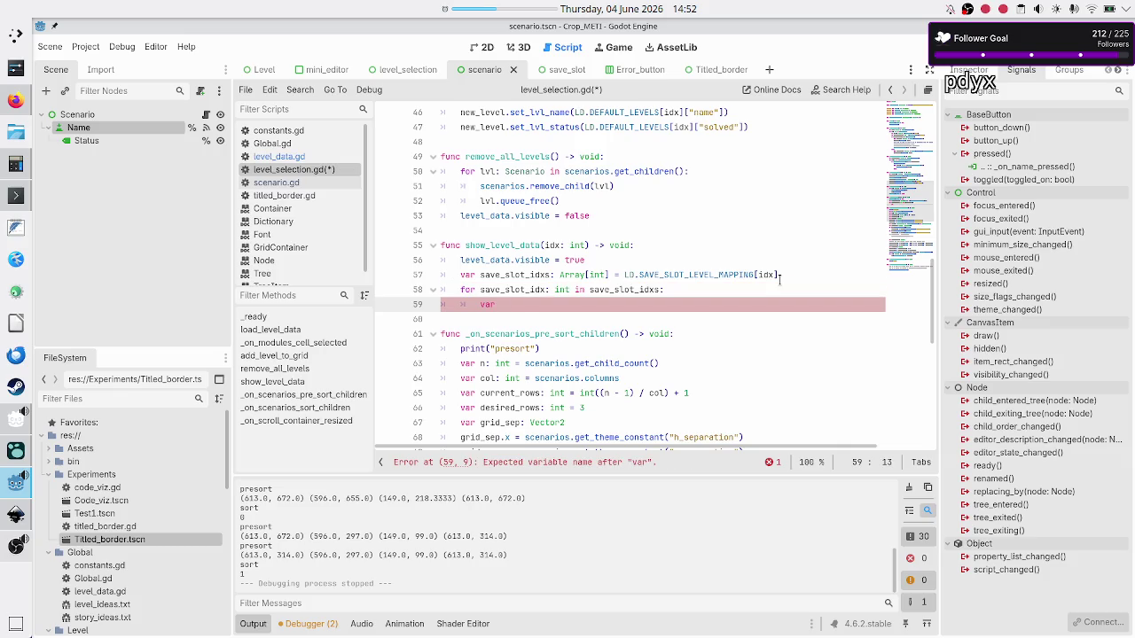
{"action": "type", "text": "save_sl"}
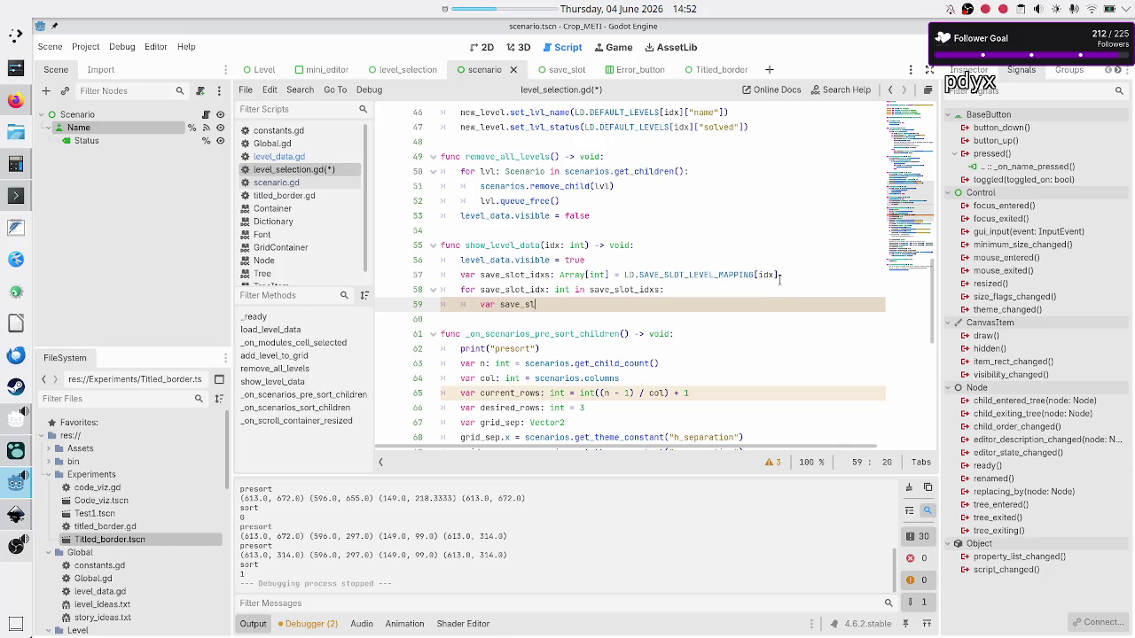
{"action": "type", "text": "ot_data: "}
{"action": "type", "text": "Dictionary"}
Step: Examine slot 0's Destructive name and rules value 1 in level_data.gd, then return to level_selection.gd
{"action": "left_click", "coordinate": [279, 156]}
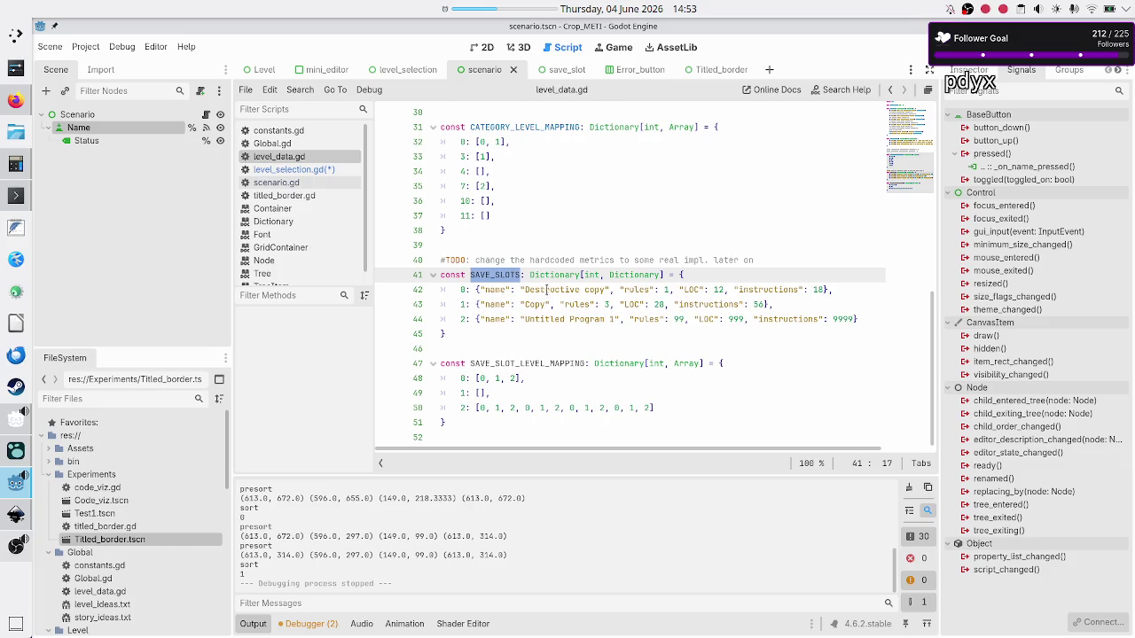
{"action": "double_click", "coordinate": [554, 289]}
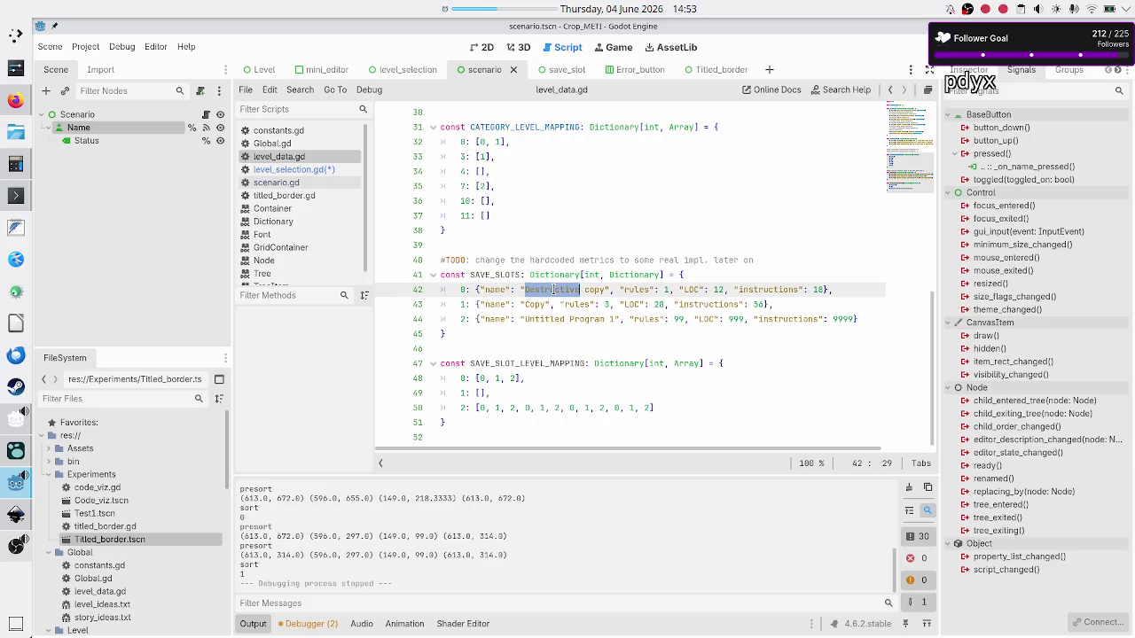
{"action": "left_click", "coordinate": [665, 290]}
{"action": "double_click", "coordinate": [665, 290]}
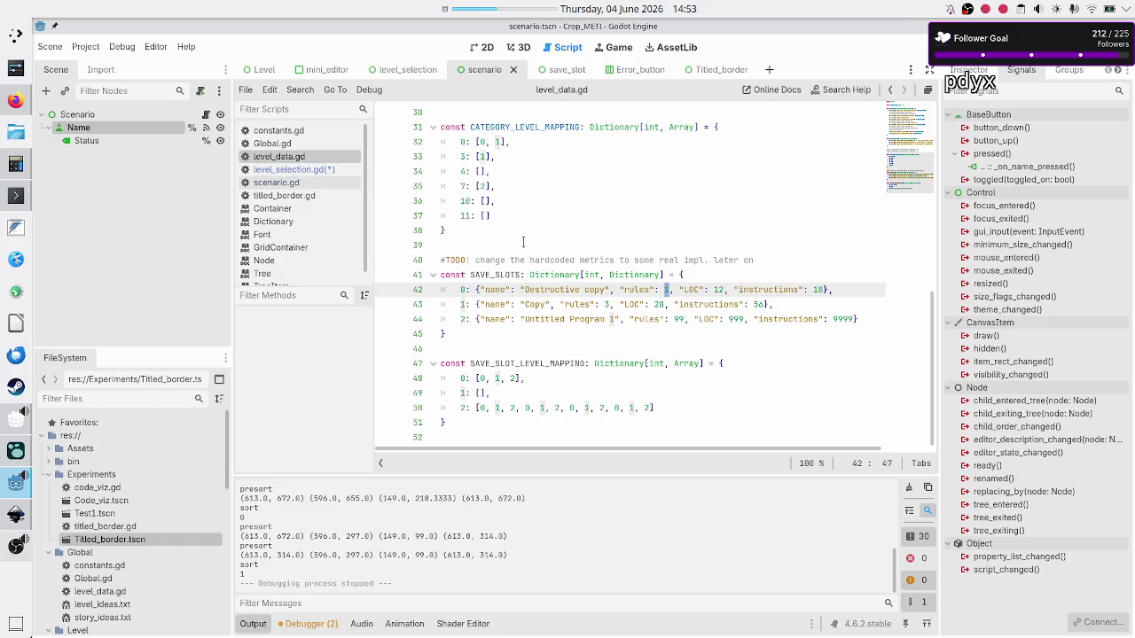
{"action": "left_click", "coordinate": [693, 289]}
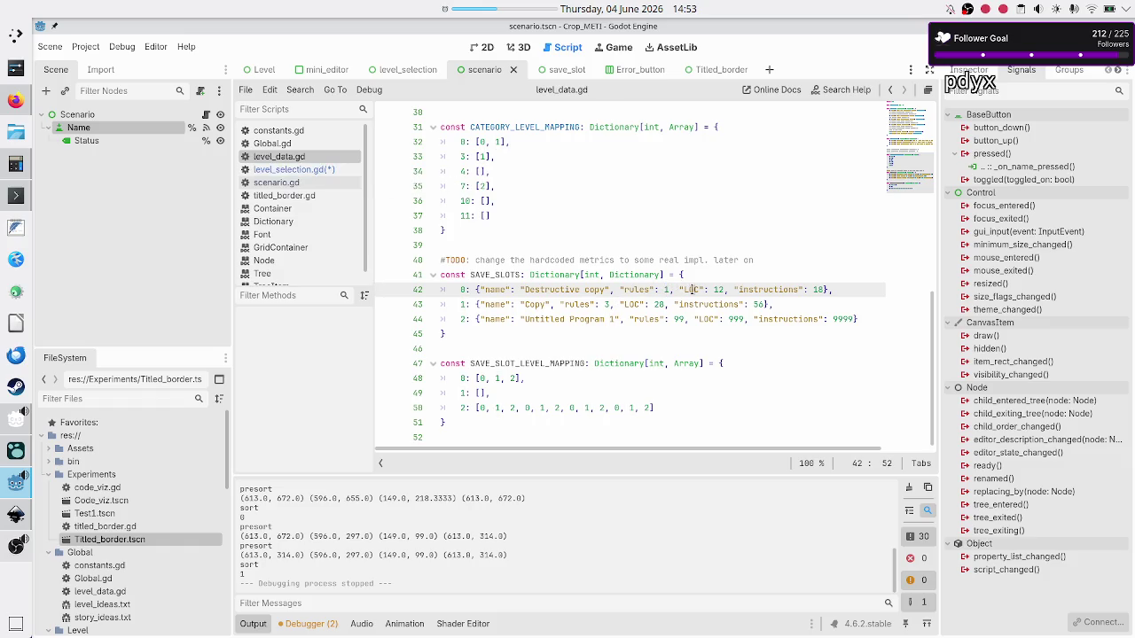
{"action": "key", "text": "Left"}
{"action": "key", "text": "Left"}
{"action": "key", "text": "Left"}
{"action": "key", "text": "shift+Right"}
{"action": "key", "text": "Left"}
{"action": "key", "text": "shift+Right"}
{"action": "key", "text": "Left"}
{"action": "left_click", "coordinate": [321, 176]}
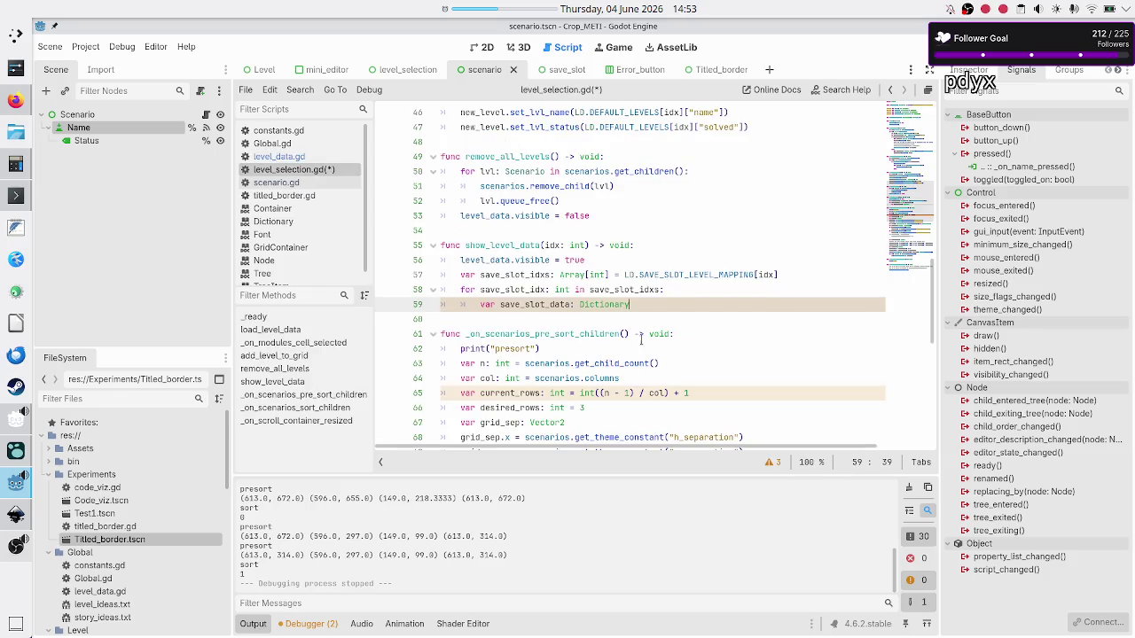
Step: Add the comment '#TODO: value is of mixed type (string, int)' inside the loop
{"action": "left_click", "coordinate": [692, 296]}
{"action": "key", "text": "Return"}
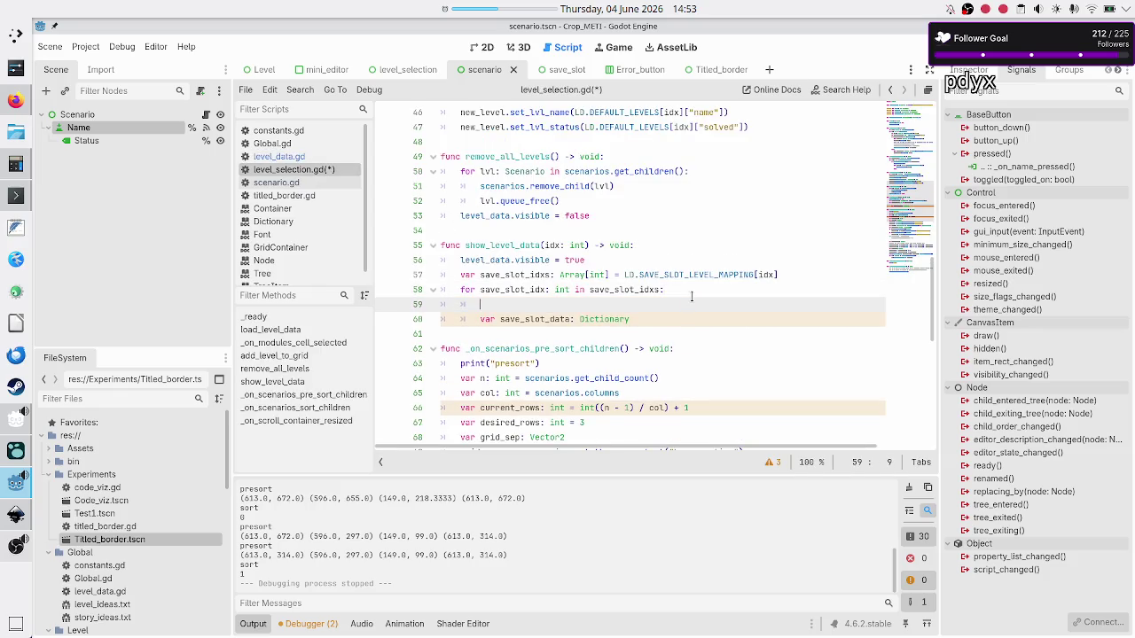
{"action": "type", "text": "#TODO: "}
{"action": "type", "text": "value "}
{"action": "type", "text": "is of typ"}
{"action": "key", "text": "BackSpace"}
{"action": "key", "text": "BackSpace"}
{"action": "key", "text": "BackSpace"}
{"action": "type", "text": "mixed t"}
{"action": "type", "text": "ype "}
{"action": "type", "text": "(string, int"}
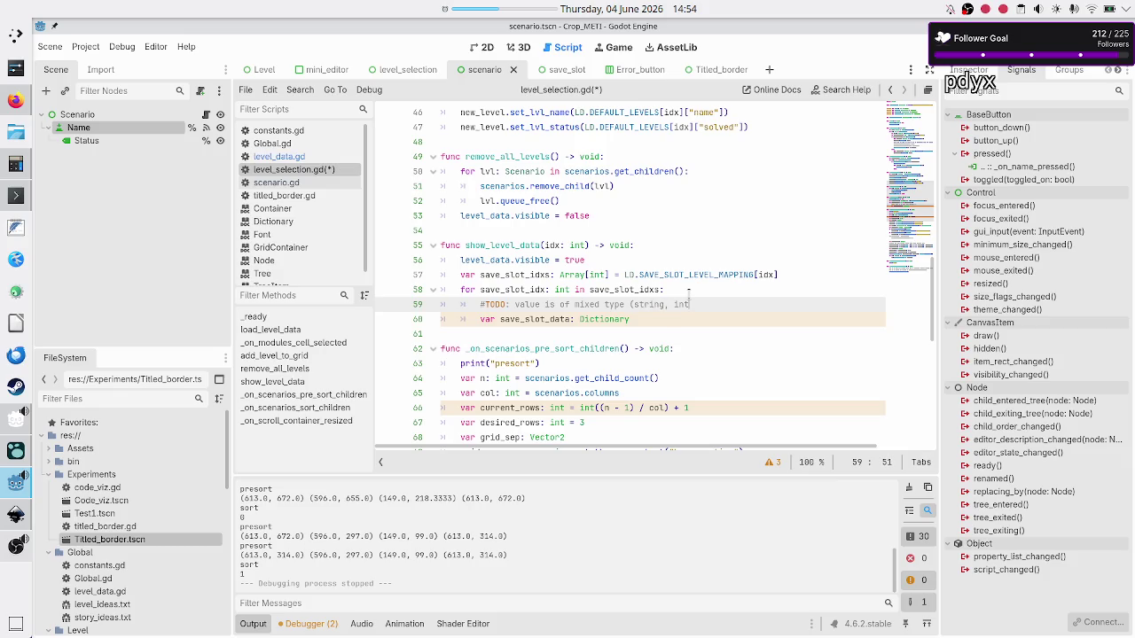
{"action": "type", "text": ")"}
Step: Assign save_slot_data = LD.SAVE_SLOTS[save_slot_idx]
{"action": "key", "text": "Down"}
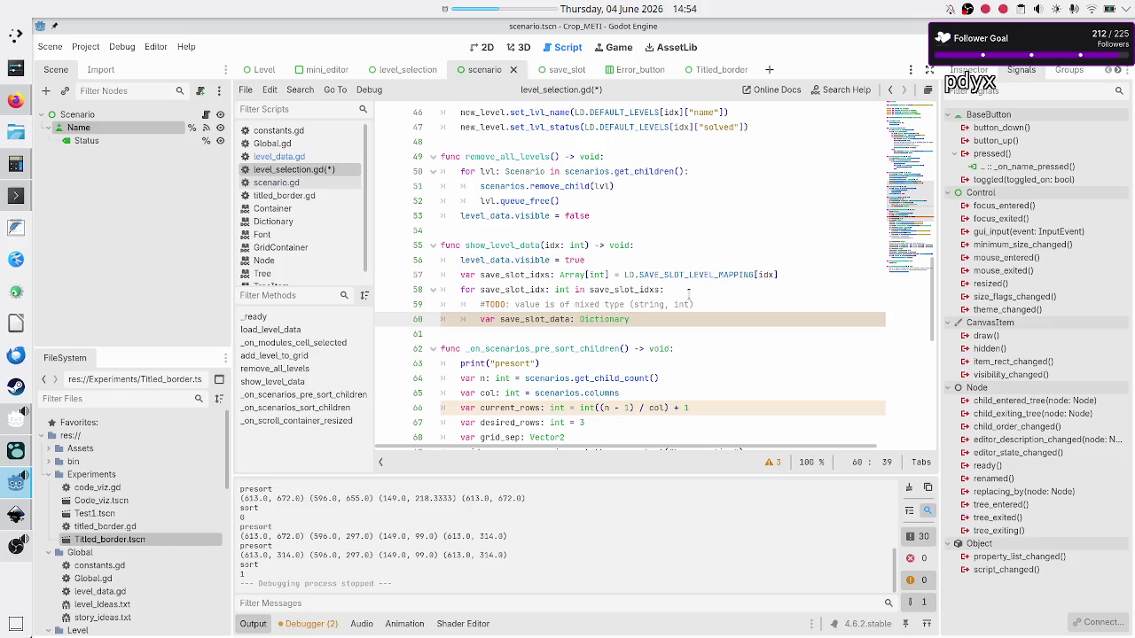
{"action": "type", "text": " = "}
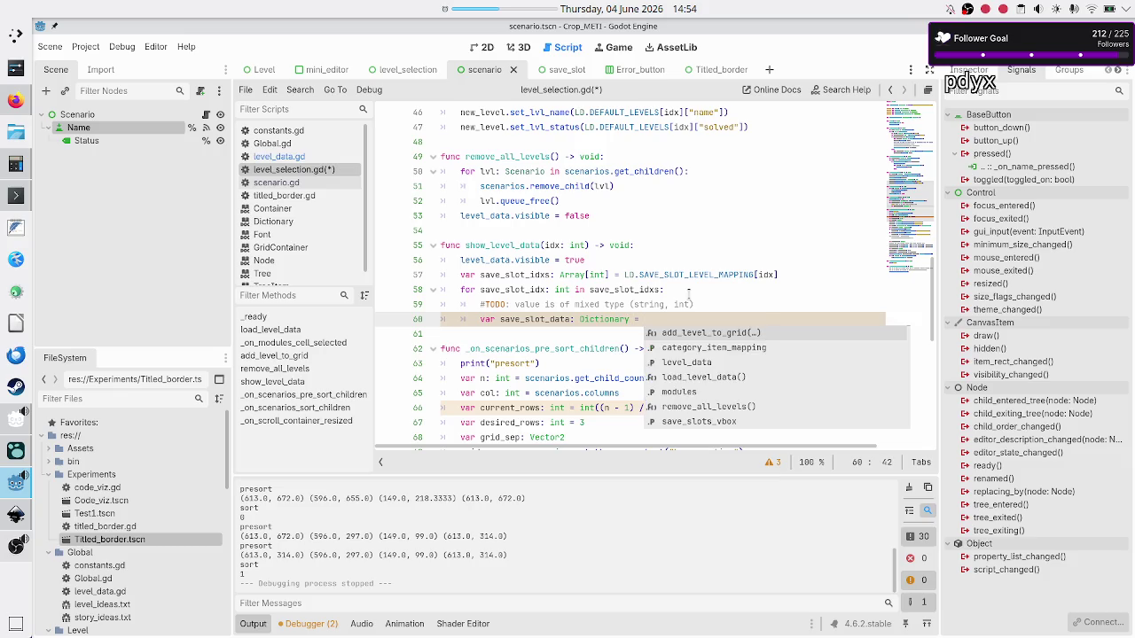
{"action": "type", "text": "LD"}
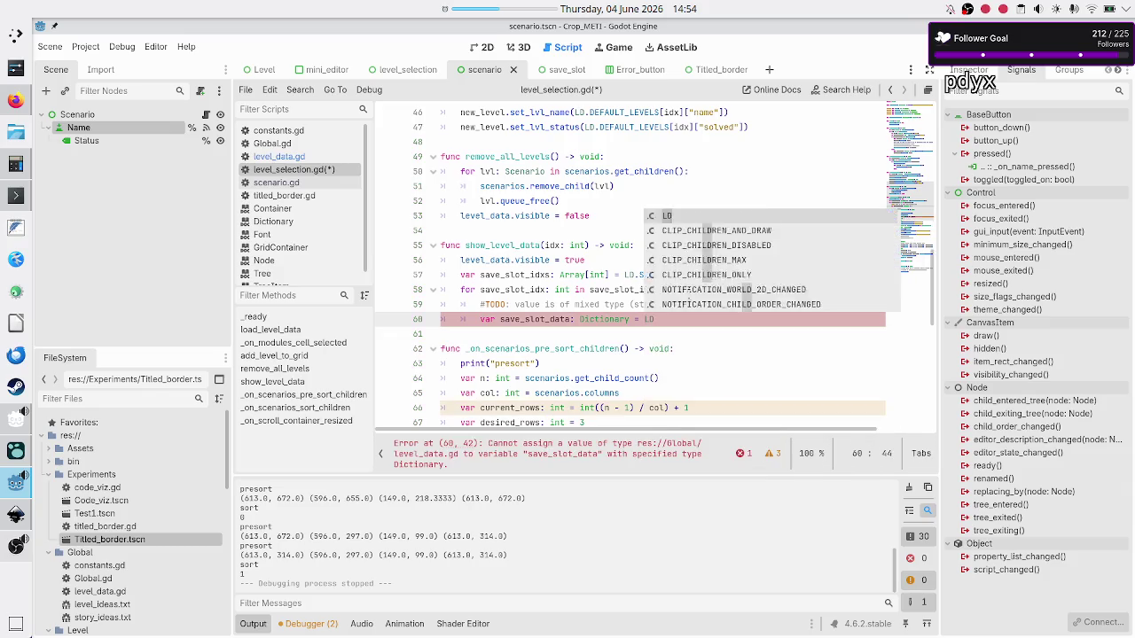
{"action": "type", "text": ".sa"}
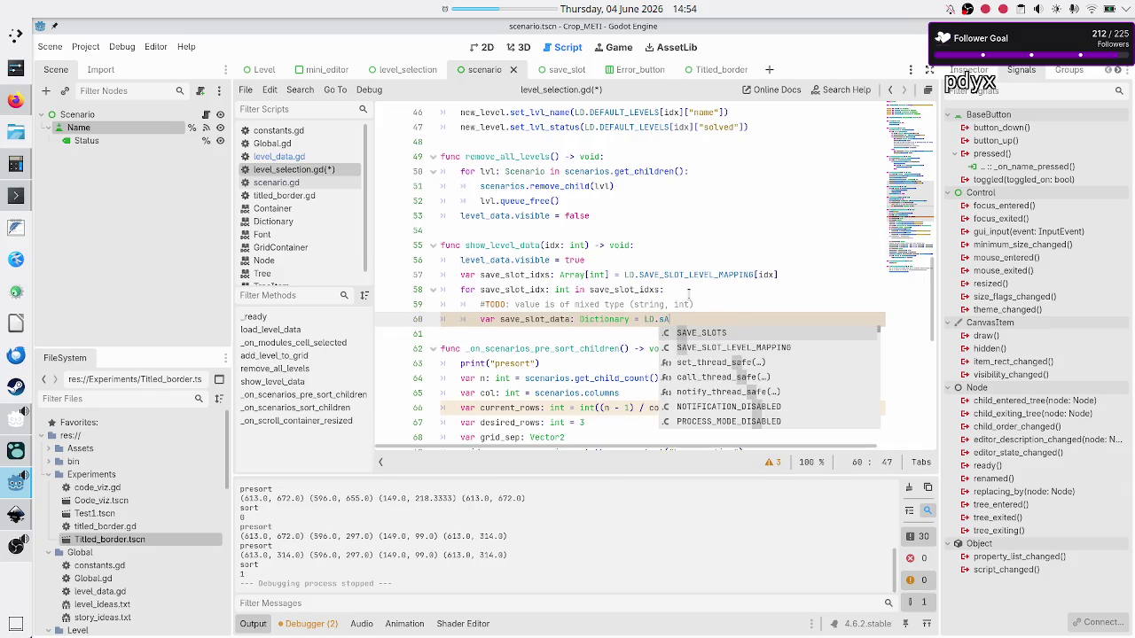
{"action": "key", "text": "Return"}
{"action": "type", "text": "["}
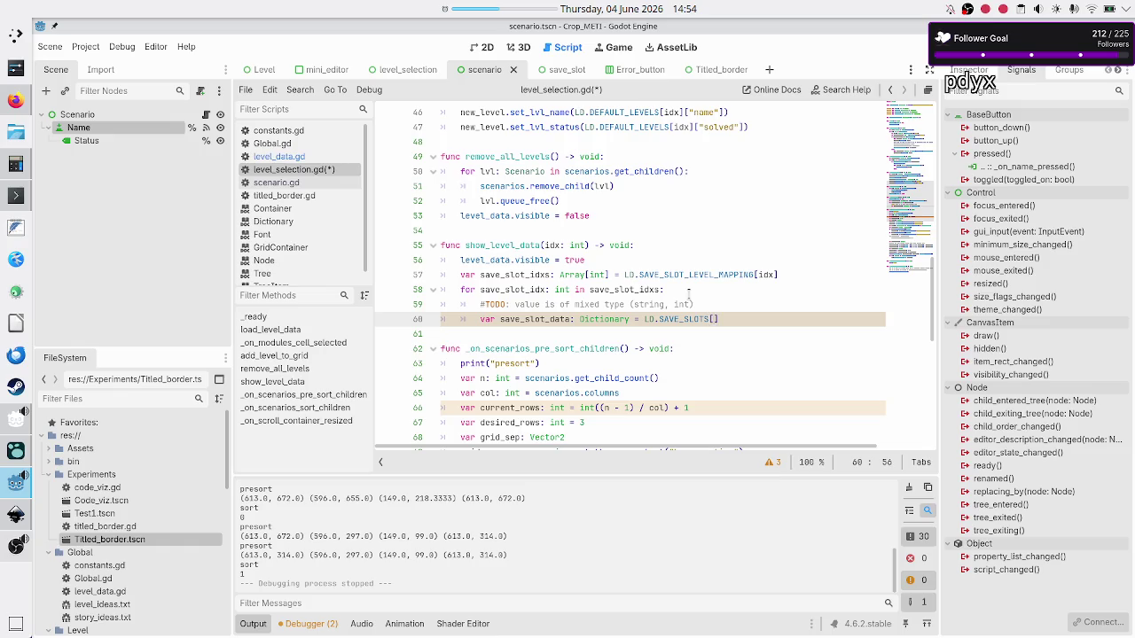
{"action": "type", "text": "save"}
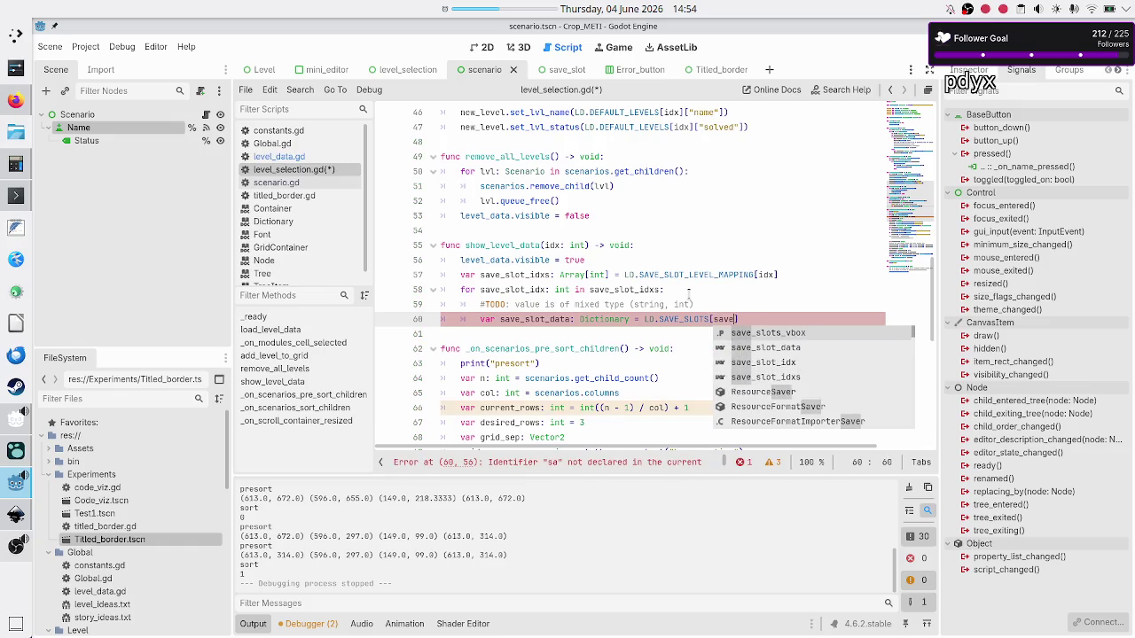
{"action": "key", "text": "Down"}
{"action": "key", "text": "Down"}
{"action": "key", "text": "Return"}
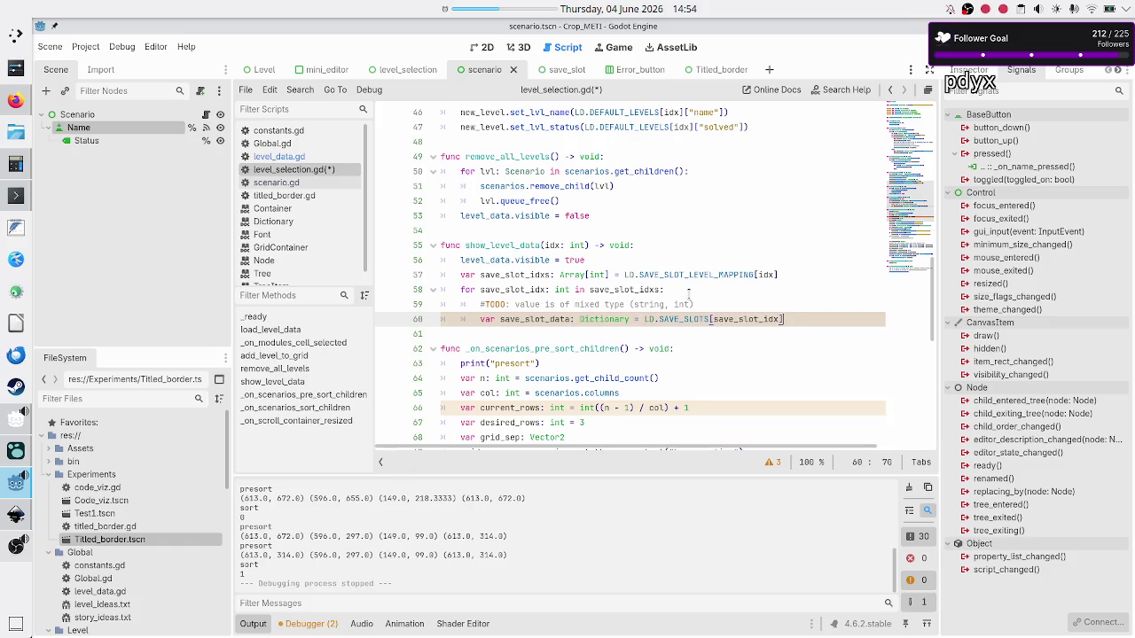
Step: Inspect slot 0's entry and name field in level_data.gd
{"action": "left_click", "coordinate": [297, 156]}
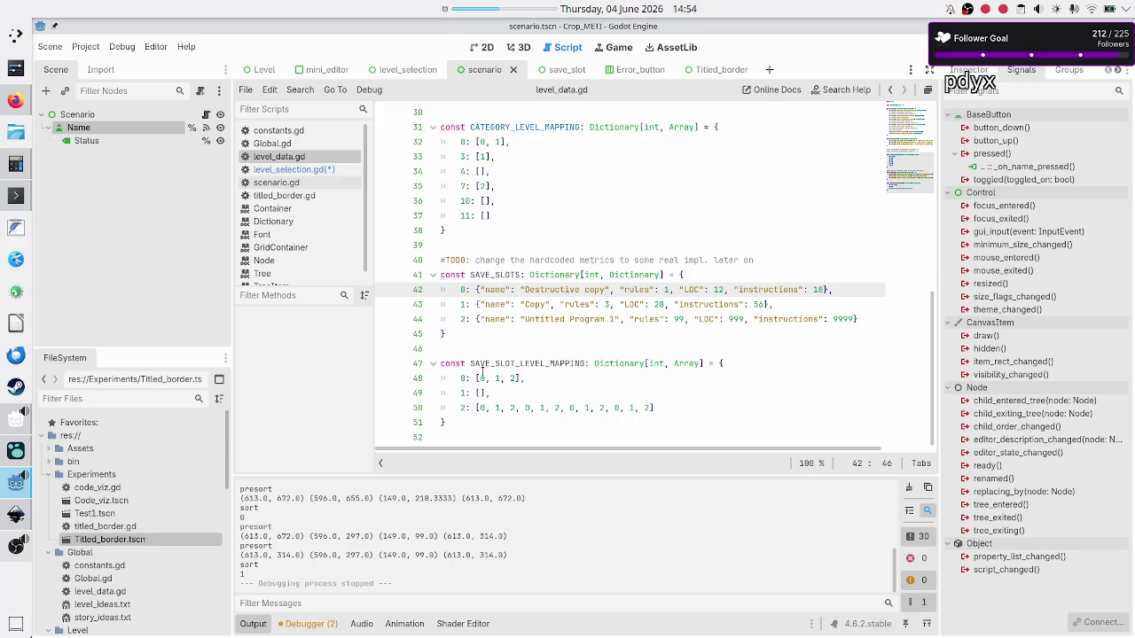
{"action": "left_click_drag", "start_coordinate": [469, 378], "coordinate": [457, 377]}
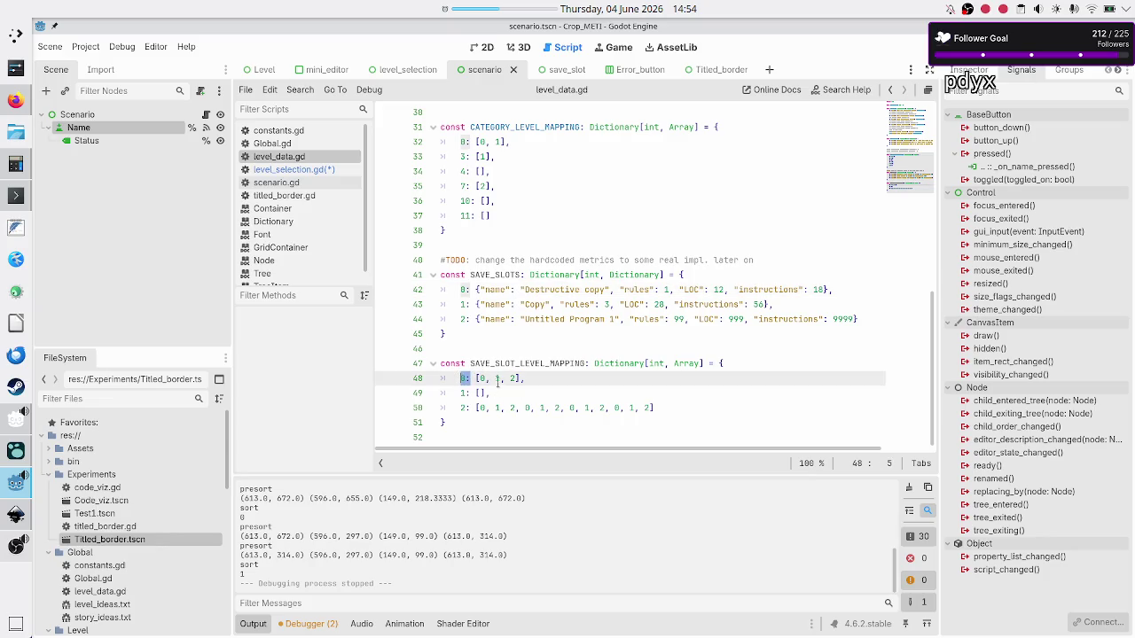
{"action": "left_click", "coordinate": [479, 378]}
{"action": "left_click", "coordinate": [460, 290]}
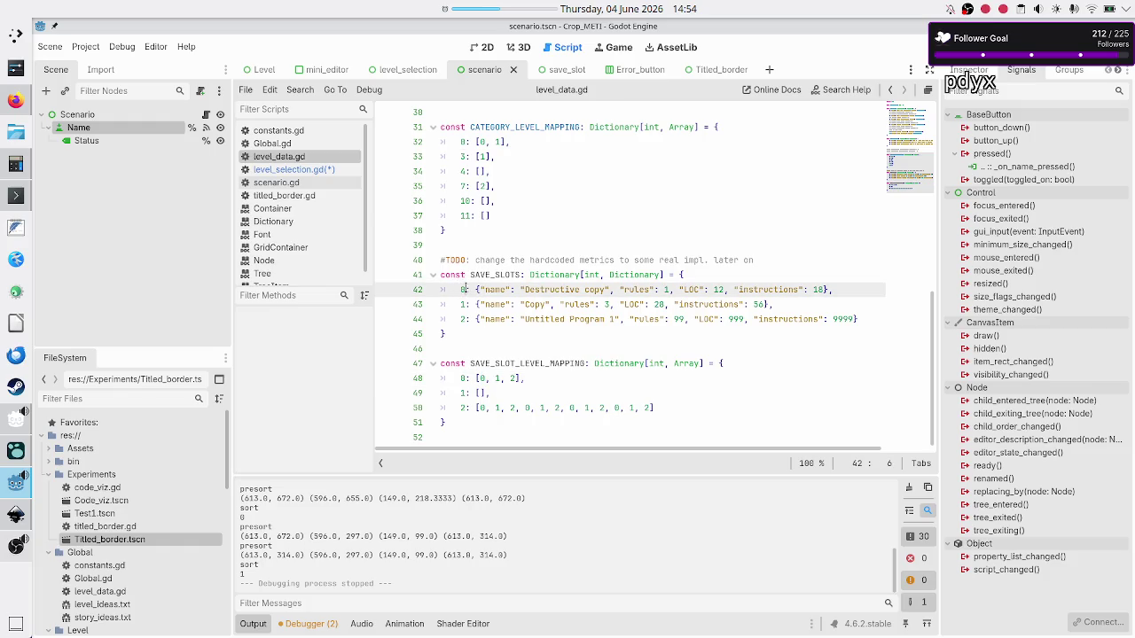
{"action": "mouse_move", "coordinate": [486, 289]}
{"action": "left_mouse_down"}
{"action": "mouse_move", "coordinate": [612, 289]}
{"action": "mouse_move", "coordinate": [461, 289]}
{"action": "mouse_move", "coordinate": [720, 289]}
{"action": "left_mouse_up"}
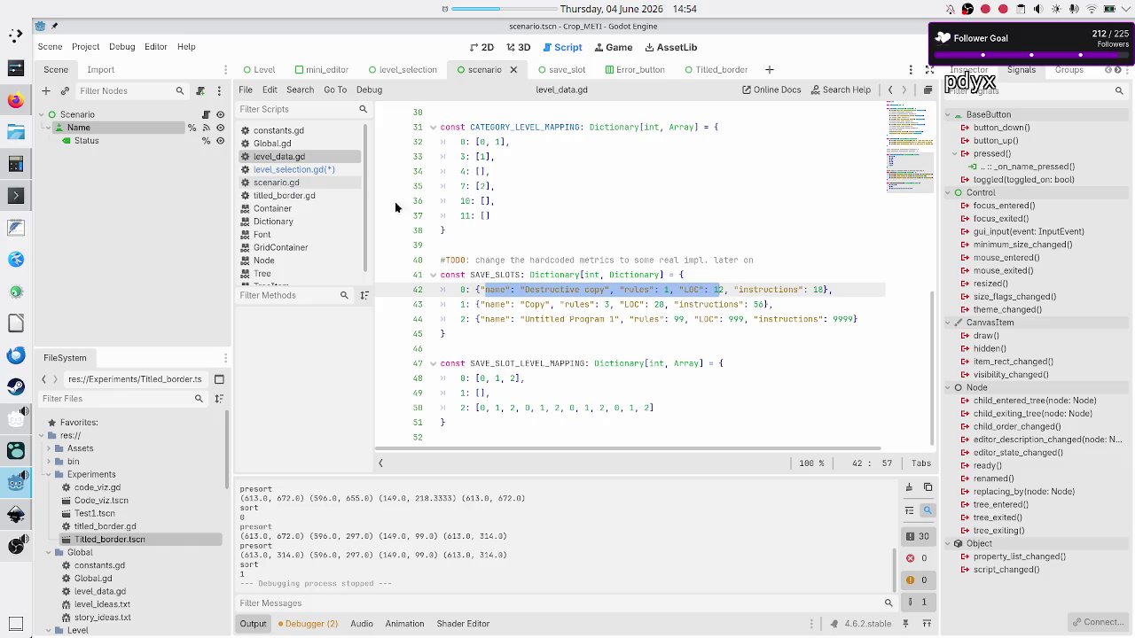
Step: In level_selection.gd, add an indented line after the lookup on line 60 and save
{"action": "left_click", "coordinate": [317, 170]}
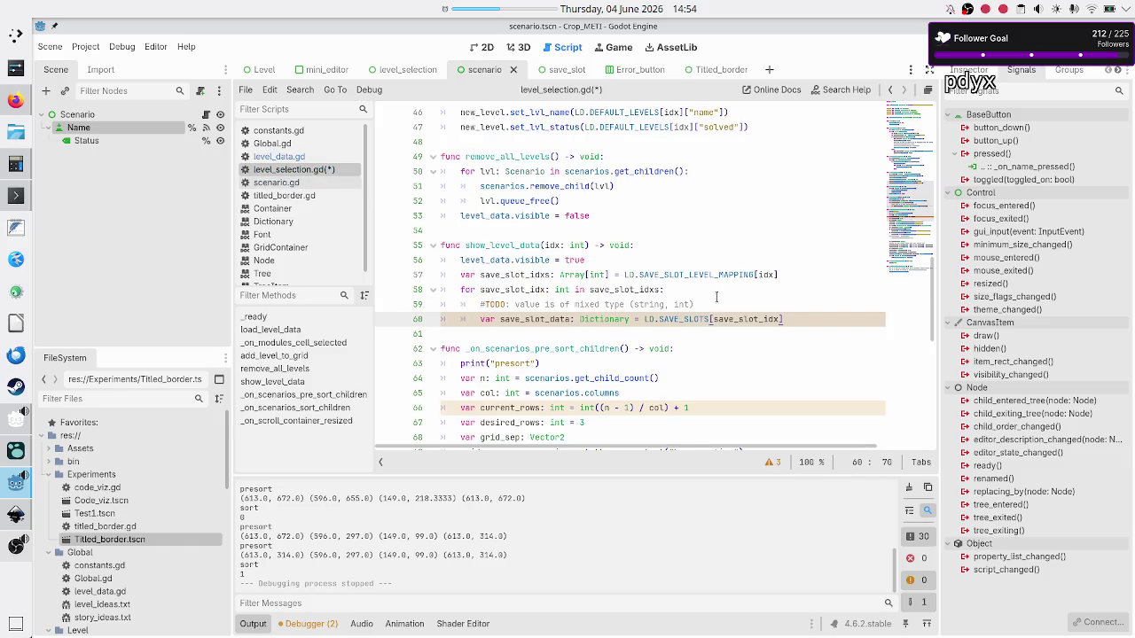
{"action": "key", "text": "Up"}
{"action": "key", "text": "Down"}
{"action": "key", "text": "Down"}
{"action": "key", "text": "Up"}
{"action": "key", "text": "Return"}
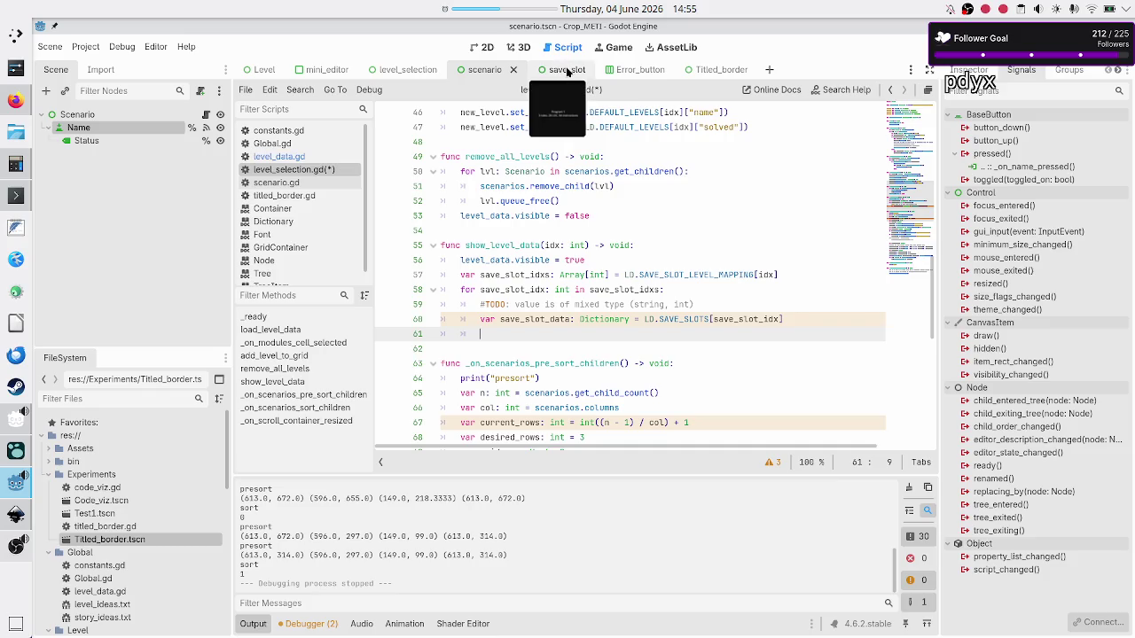
{"action": "key", "text": "ctrl+s"}
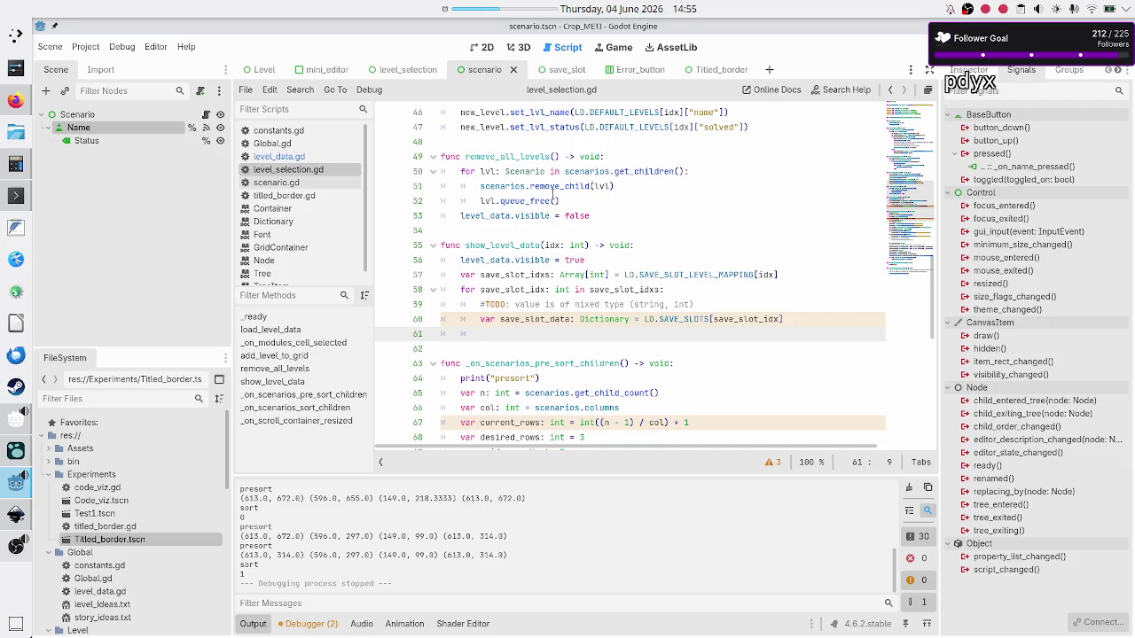
Step: Show the save_slot scene on the 2D canvas with the Output panel hidden
{"action": "left_click", "coordinate": [563, 71]}
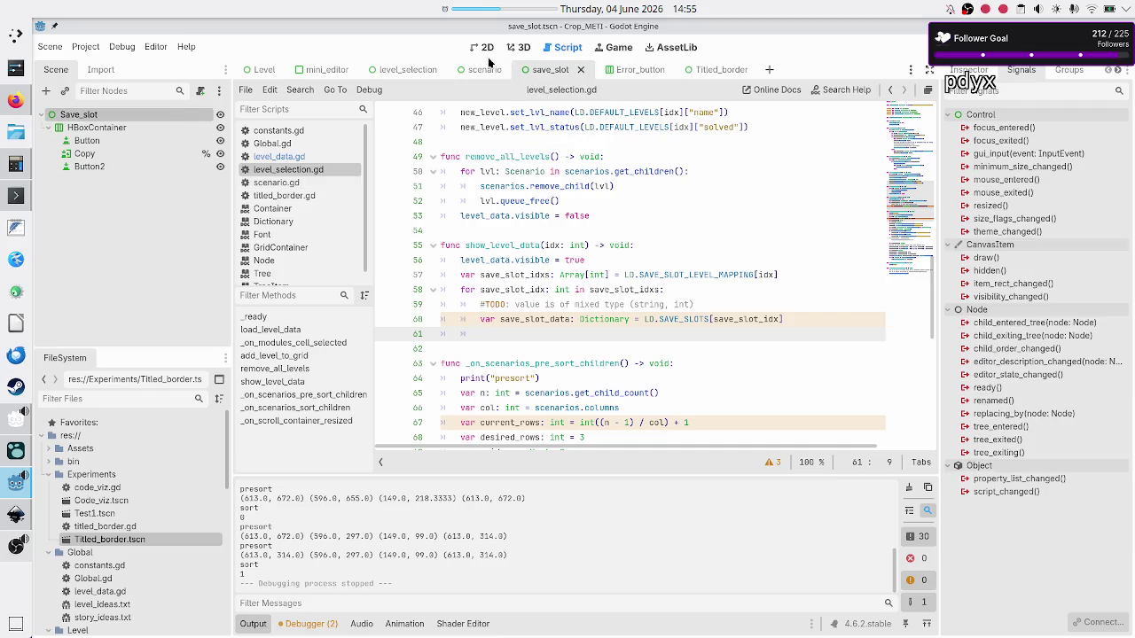
{"action": "left_click", "coordinate": [483, 51]}
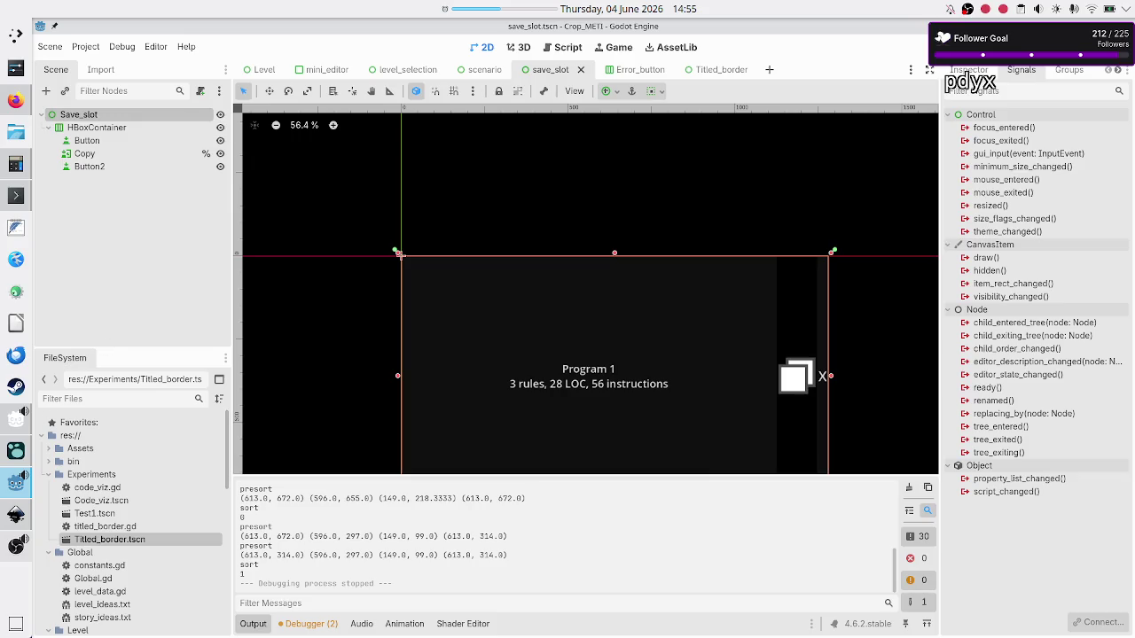
{"action": "left_click", "coordinate": [253, 625]}
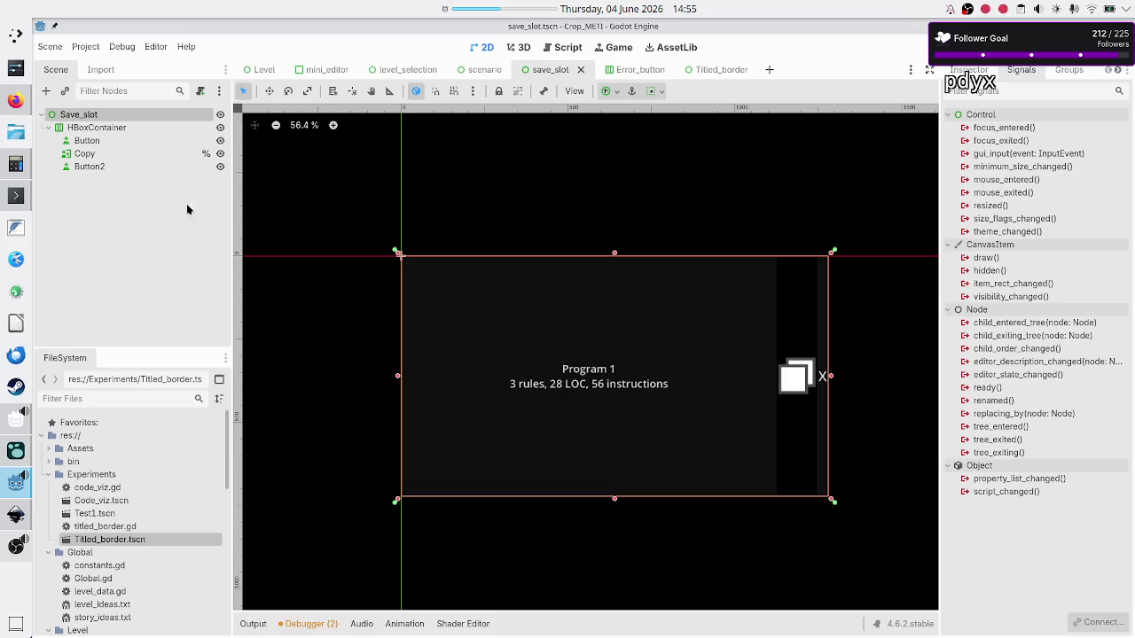
Step: Attach a new save_slot.gd script to the Save_slot root and delete its _process function
{"action": "right_click", "coordinate": [123, 114]}
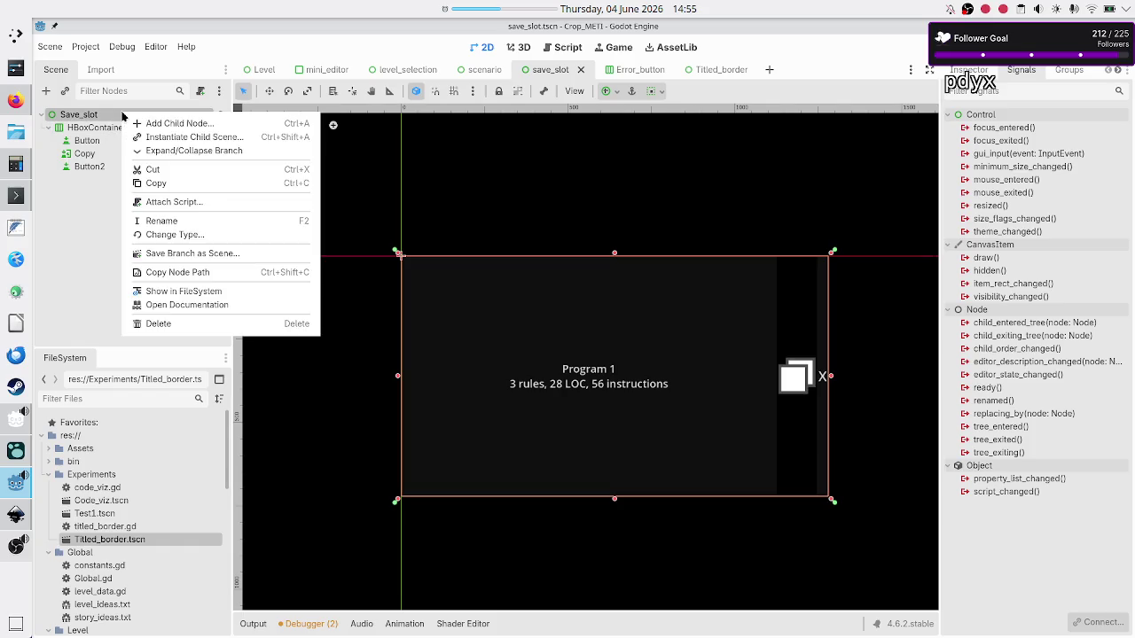
{"action": "left_click", "coordinate": [190, 203]}
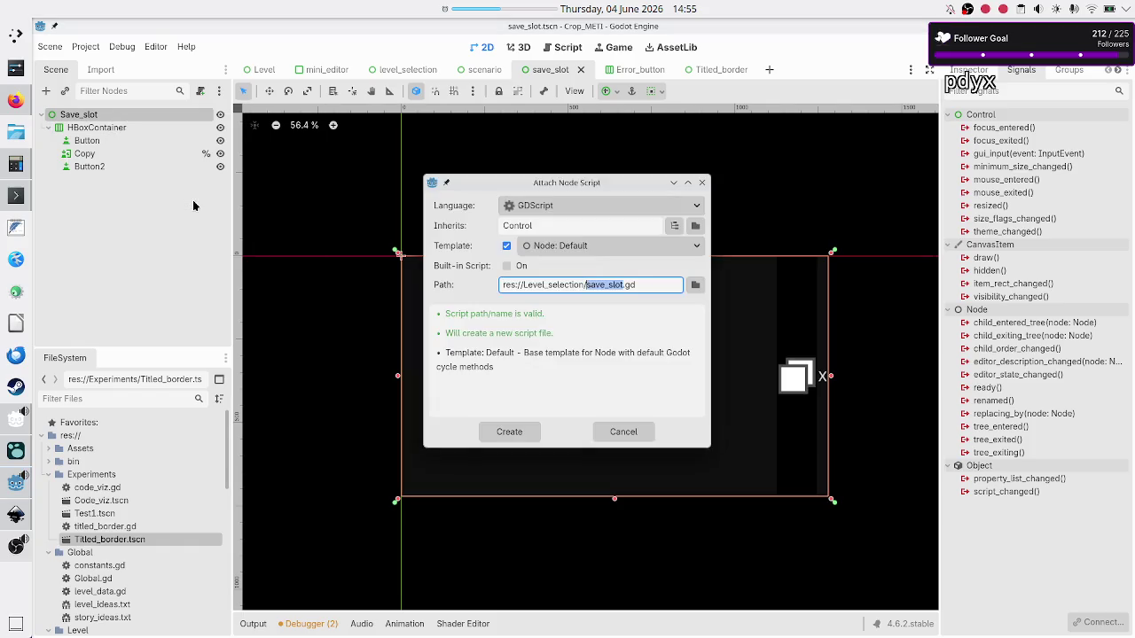
{"action": "left_click", "coordinate": [524, 434]}
{"action": "left_click", "coordinate": [532, 211]}
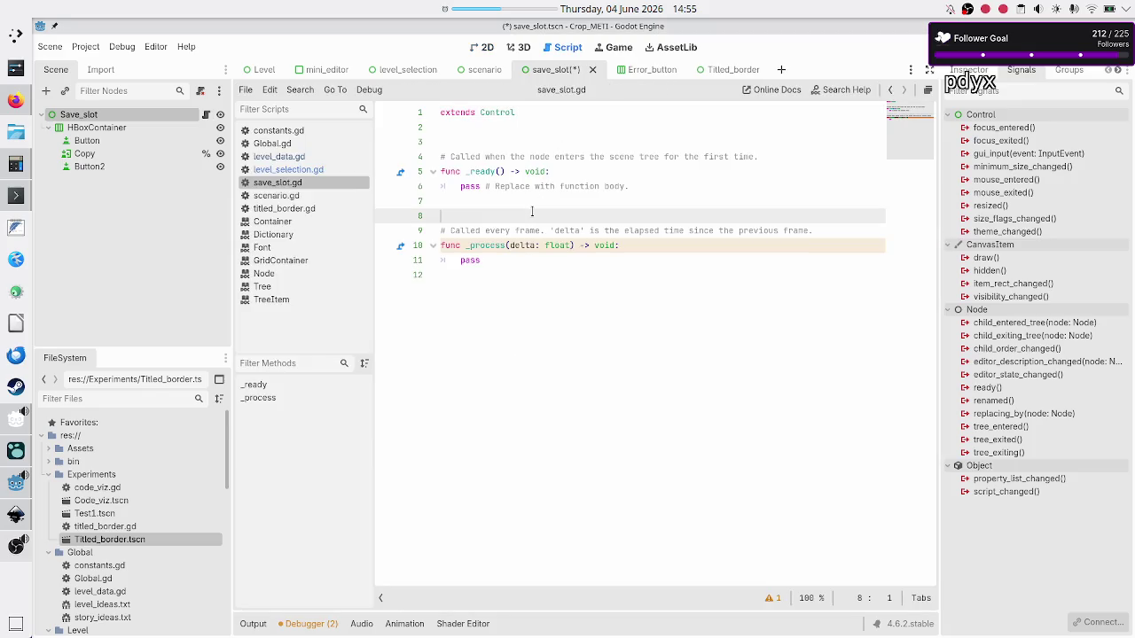
{"action": "key", "text": "shift+Down"}
{"action": "key", "text": "shift+Down"}
{"action": "key", "text": "shift+Down"}
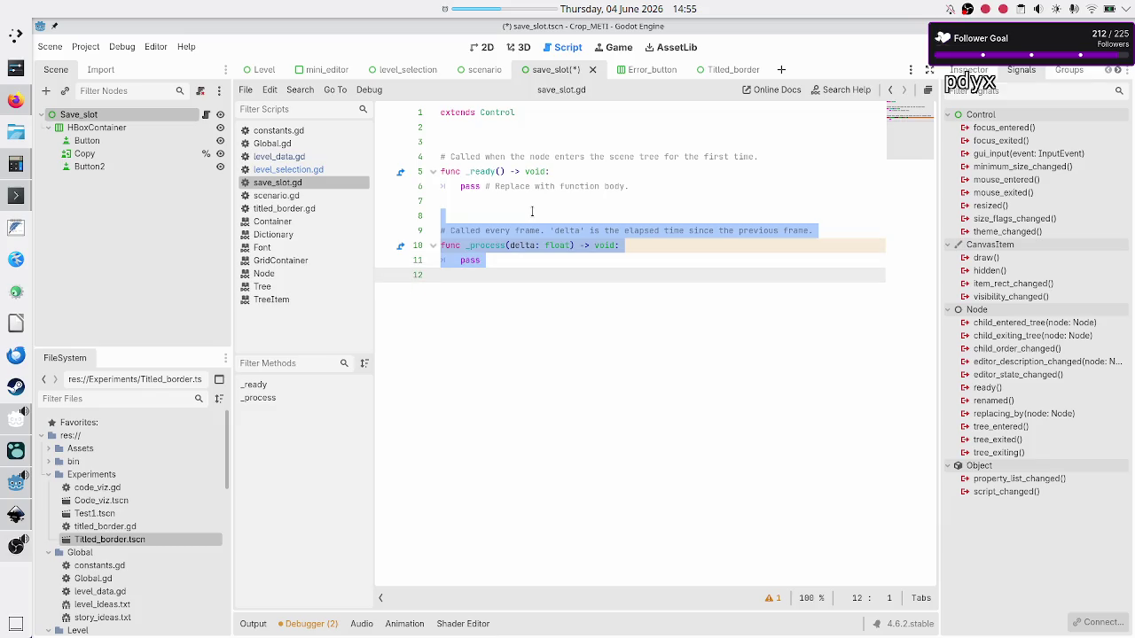
{"action": "key", "text": "BackSpace"}
{"action": "key", "text": "BackSpace"}
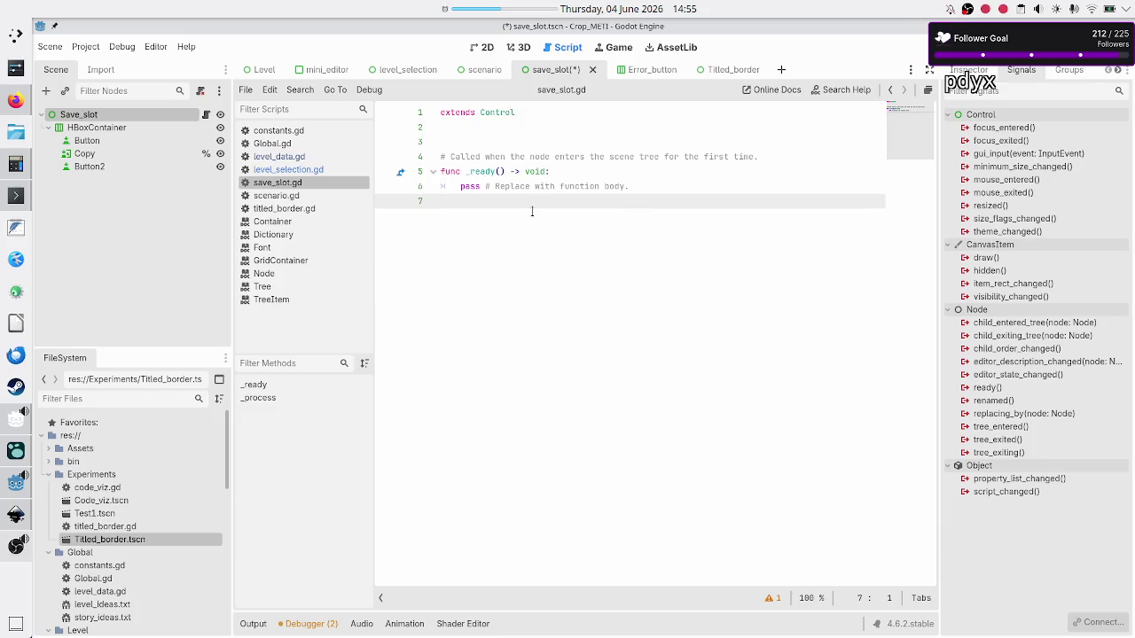
Step: Remove the template comment and add class_name SaveSlot above extends Control
{"action": "key", "text": "Up"}
{"action": "key", "text": "Up"}
{"action": "key", "text": "Up"}
{"action": "key", "text": "shift+Down"}
{"action": "key", "text": "shift+Down"}
{"action": "key", "text": "shift+Down"}
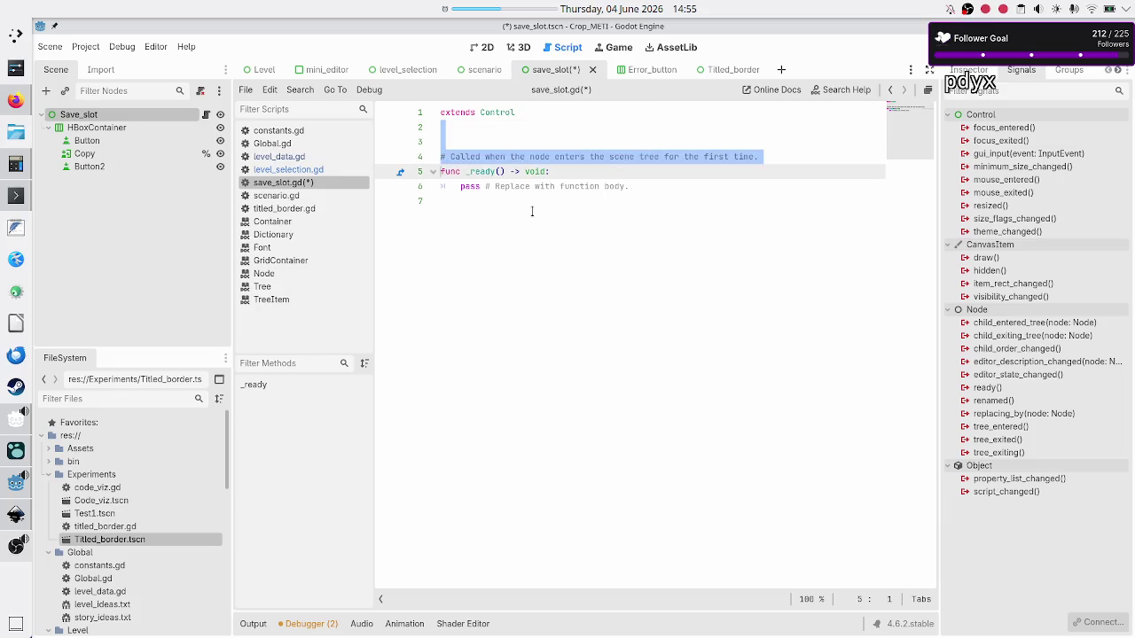
{"action": "key", "text": "shift+Left"}
{"action": "key", "text": "BackSpace"}
{"action": "key", "text": "Up"}
{"action": "type", "text": "c"}
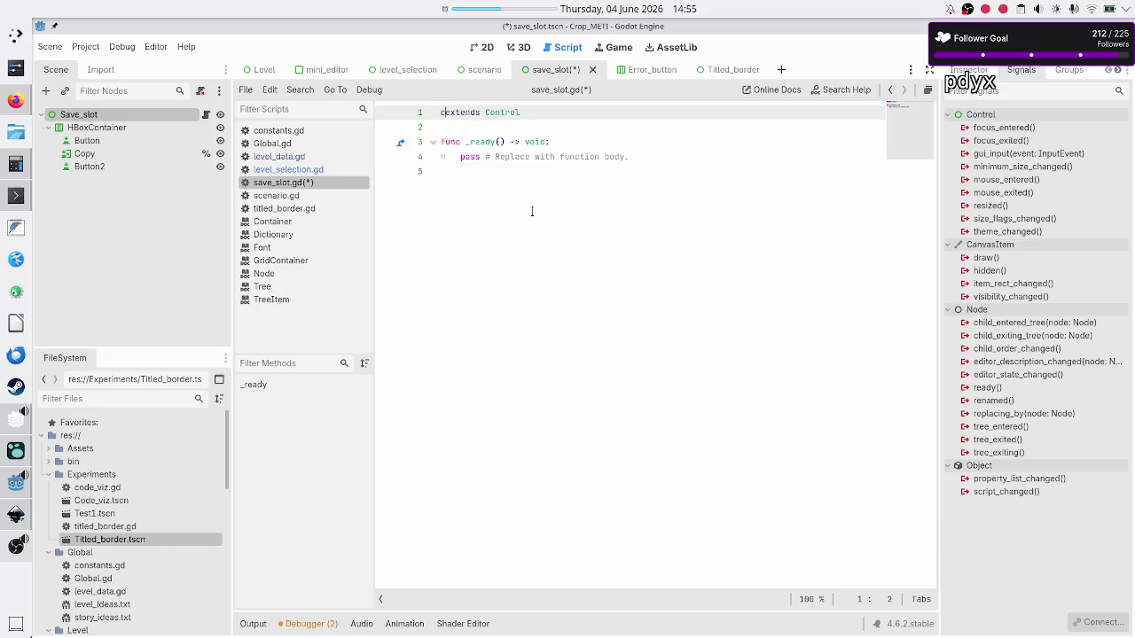
{"action": "type", "text": "lass_name "}
{"action": "type", "text": "SaveSlot"}
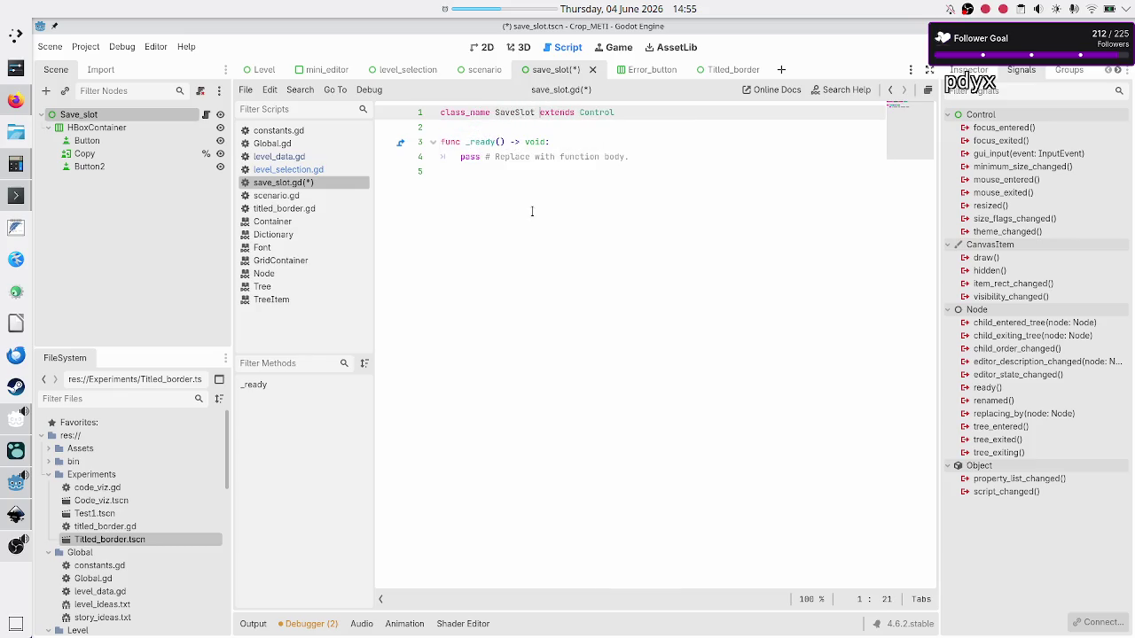
{"action": "key", "text": "Down"}
{"action": "key", "text": "Down"}
{"action": "key", "text": "Down"}
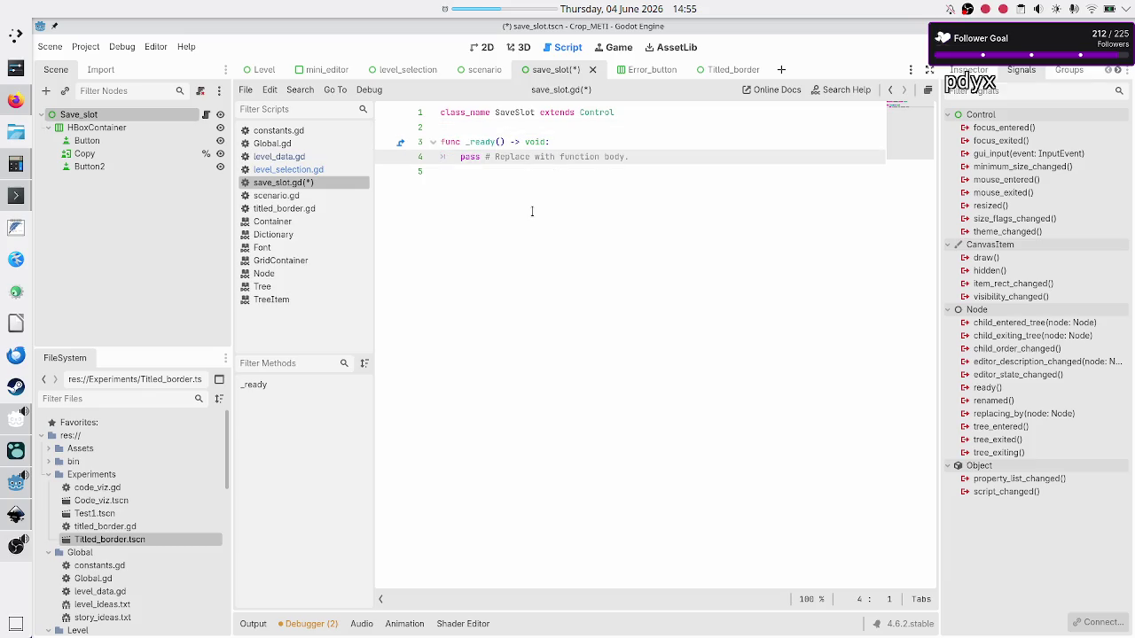
Step: Replace the placeholder line inside _ready with pass
{"action": "key", "text": "Down"}
{"action": "key", "text": "Up"}
{"action": "key", "text": "shift+End"}
{"action": "key", "text": "BackSpace"}
{"action": "key", "text": "Tab"}
{"action": "type", "text": "pass"}
{"action": "key", "text": "Up"}
Step: Add set_title(new_title: String) -> void: with a pass body, then begin func set_metrics
{"action": "key", "text": "Down"}
{"action": "key", "text": "Down"}
{"action": "key", "text": "Return"}
{"action": "type", "text": "func "}
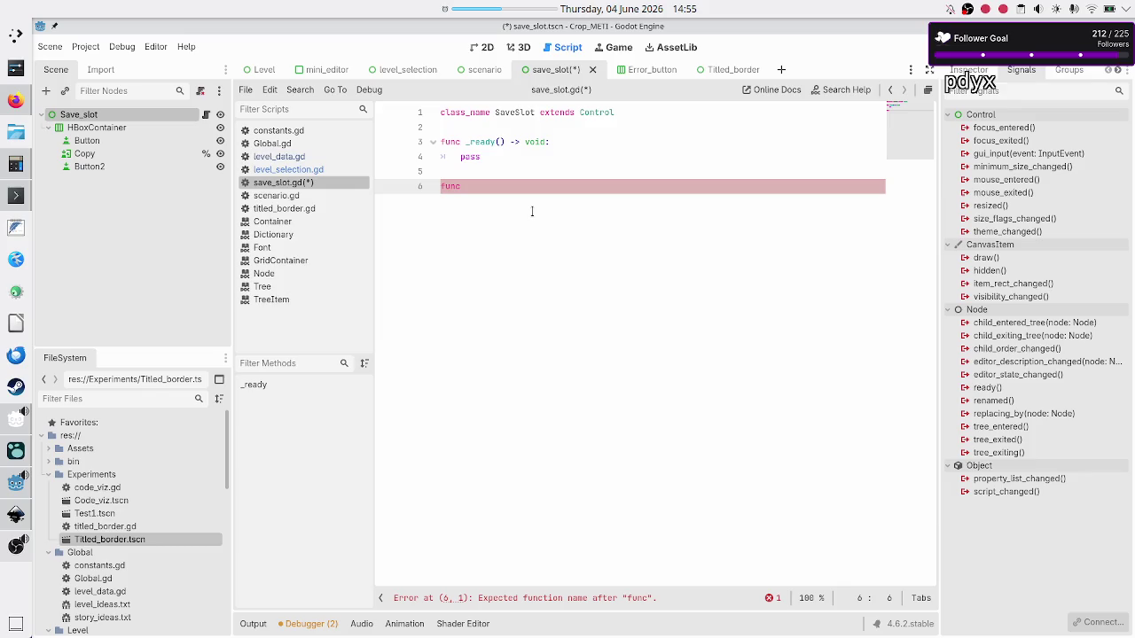
{"action": "type", "text": "set_"}
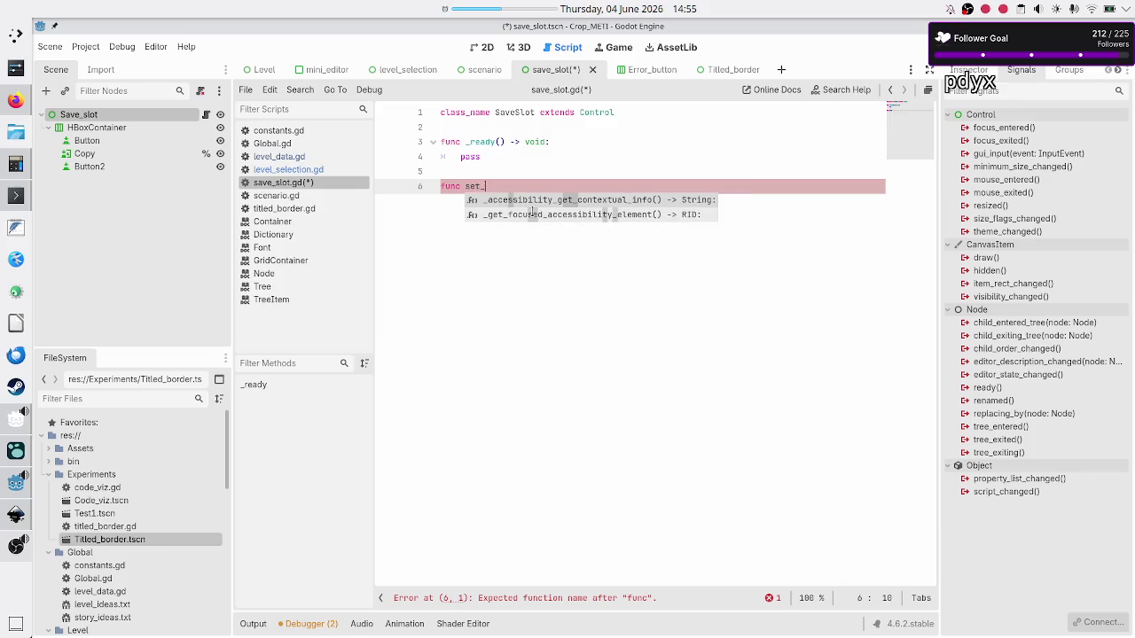
{"action": "type", "text": "ti"}
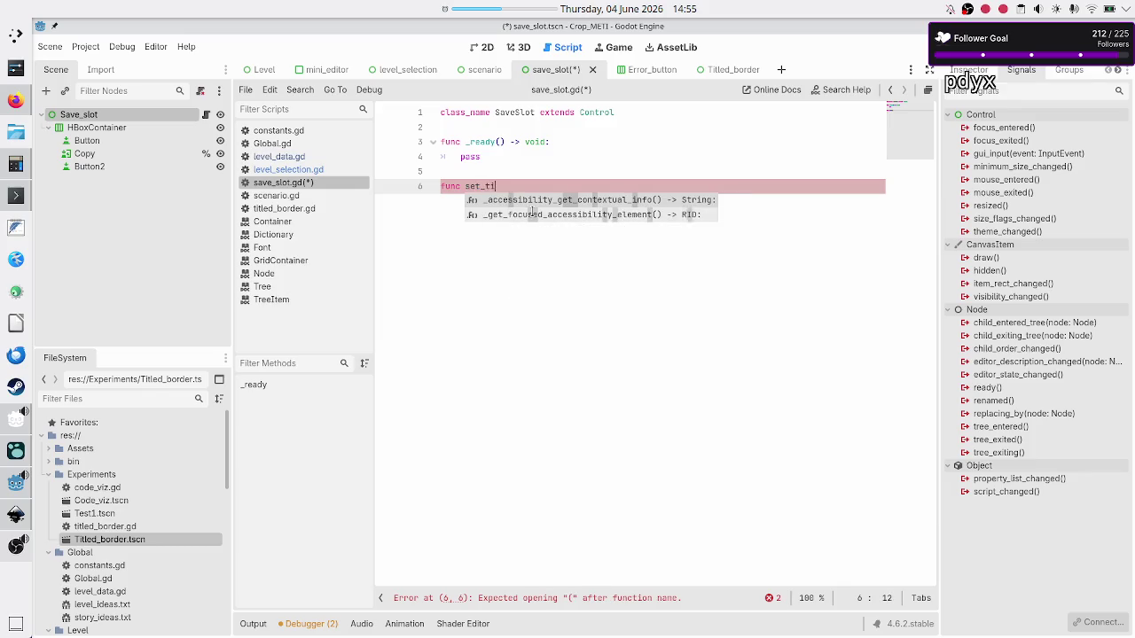
{"action": "type", "text": "tle(new_title:"}
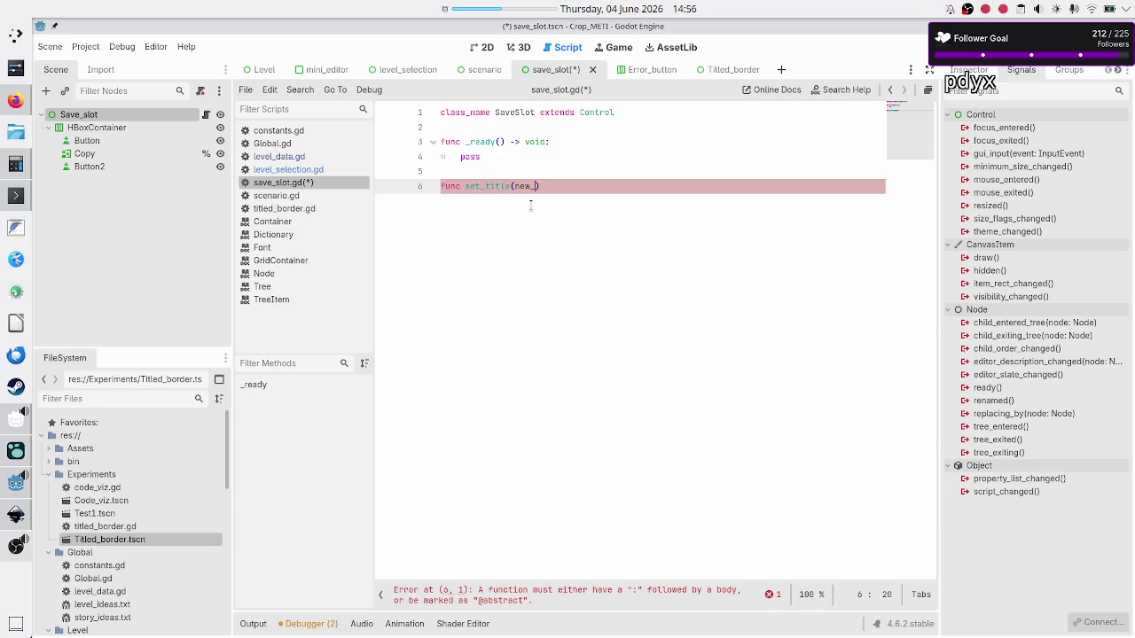
{"action": "type", "text": " String) -"}
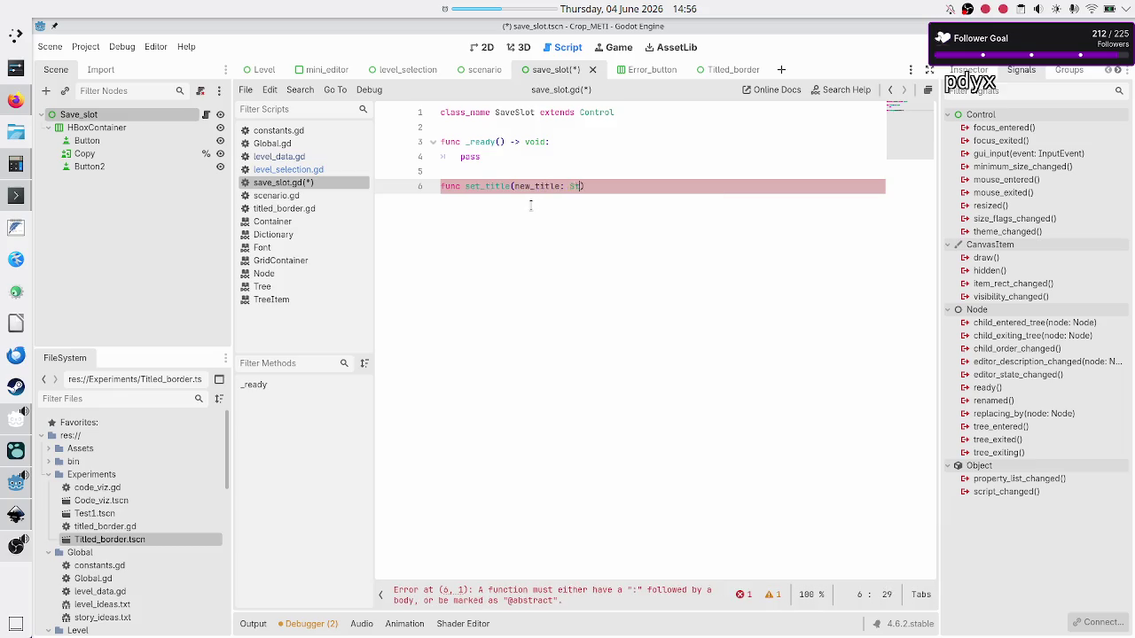
{"action": "type", "text": "> void:"}
{"action": "key", "text": "Return"}
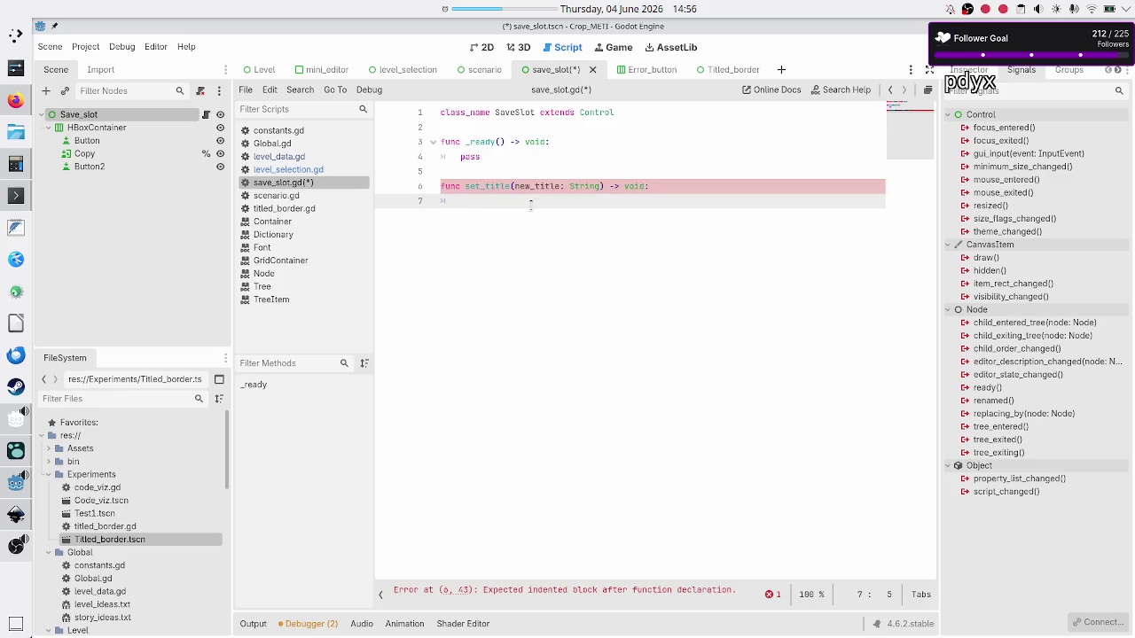
{"action": "type", "text": "pass"}
{"action": "key", "text": "Return"}
{"action": "key", "text": "Return"}
{"action": "type", "text": "func "}
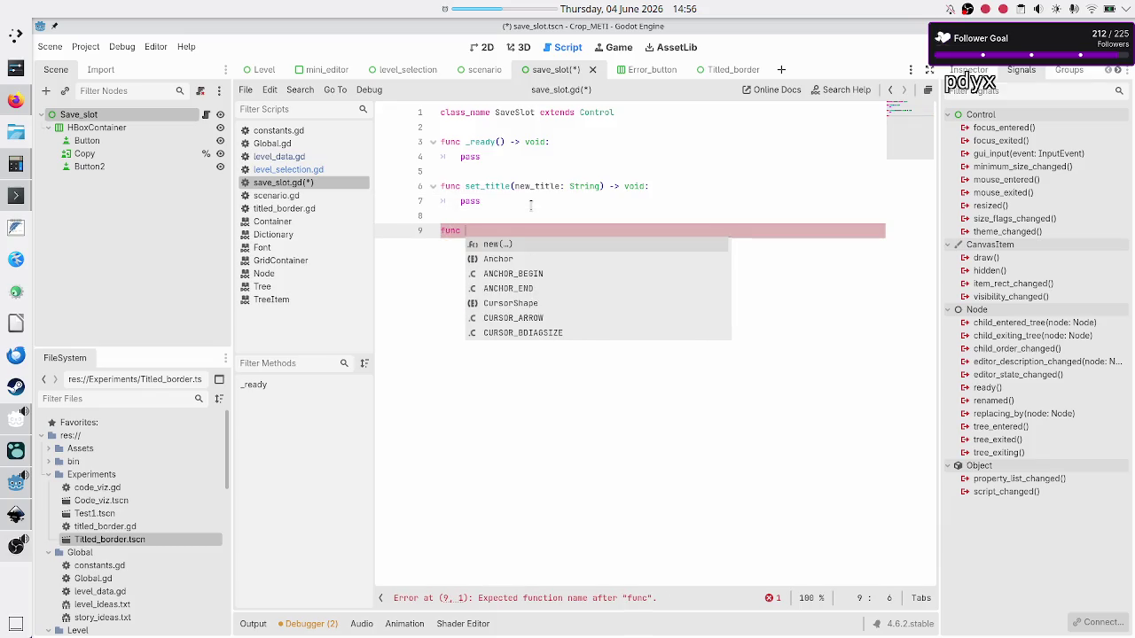
{"action": "type", "text": "set_metrics"}
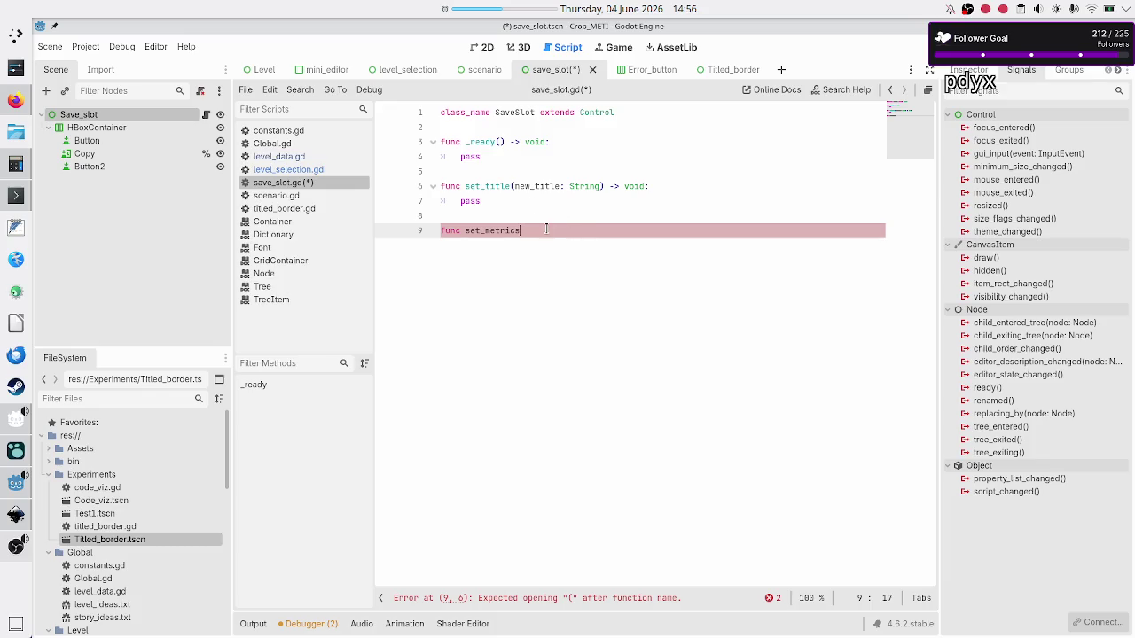
Step: Check the save_slot_data variable in level_selection.gd, then select the drafted lines in save_slot.gd
{"action": "key", "text": "alt+Tab"}
{"action": "key", "text": "alt+Tab"}
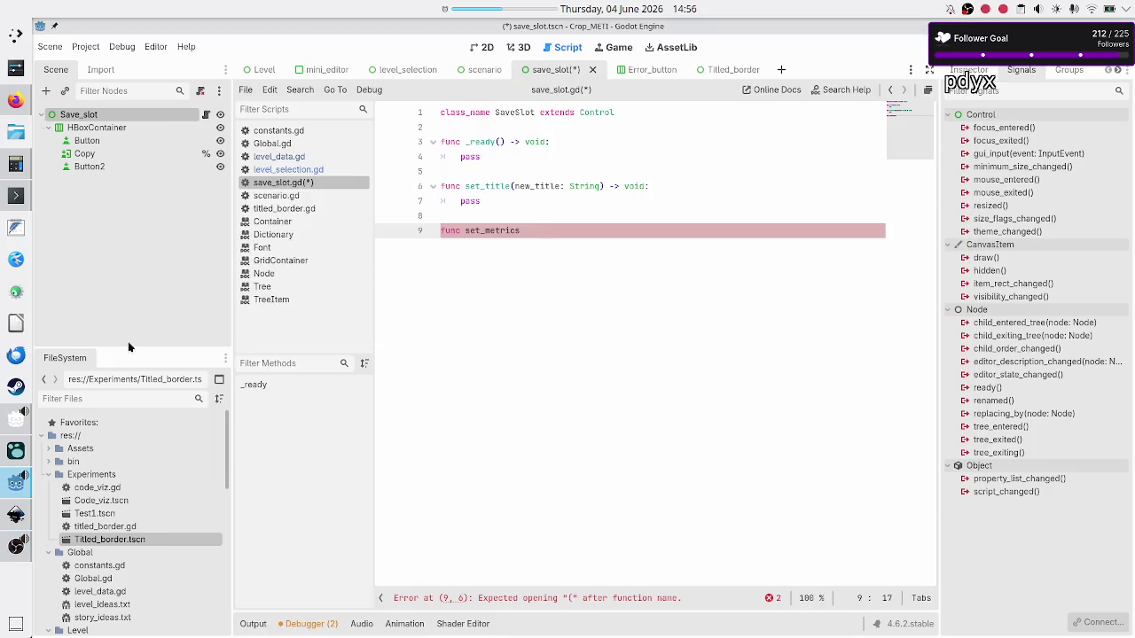
{"action": "left_click", "coordinate": [288, 170]}
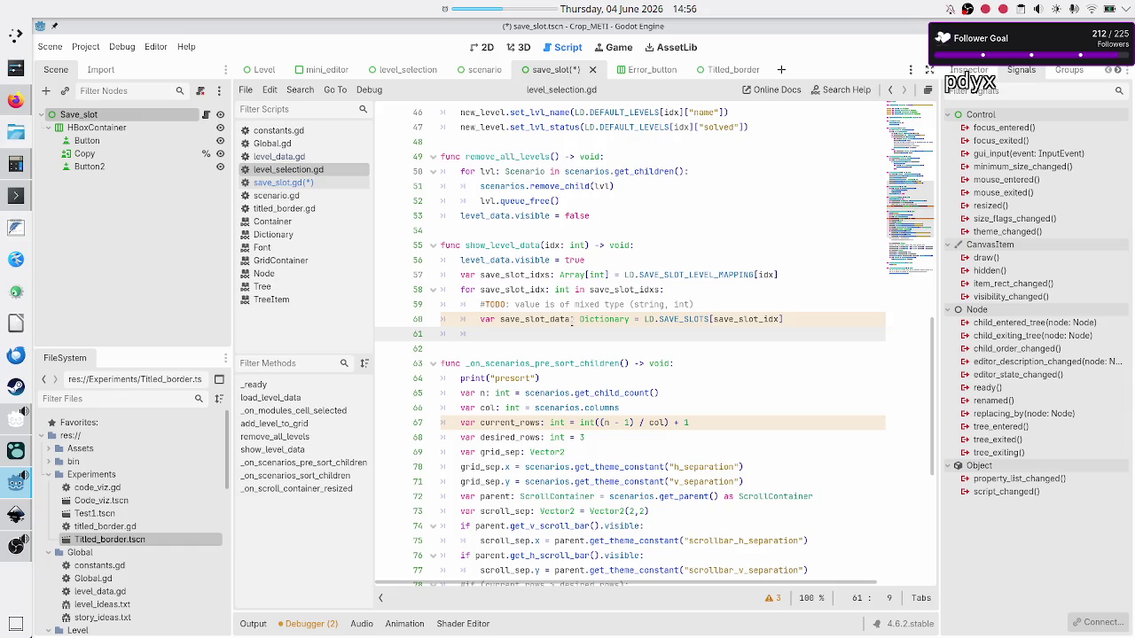
{"action": "left_click_drag", "start_coordinate": [573, 321], "coordinate": [495, 321]}
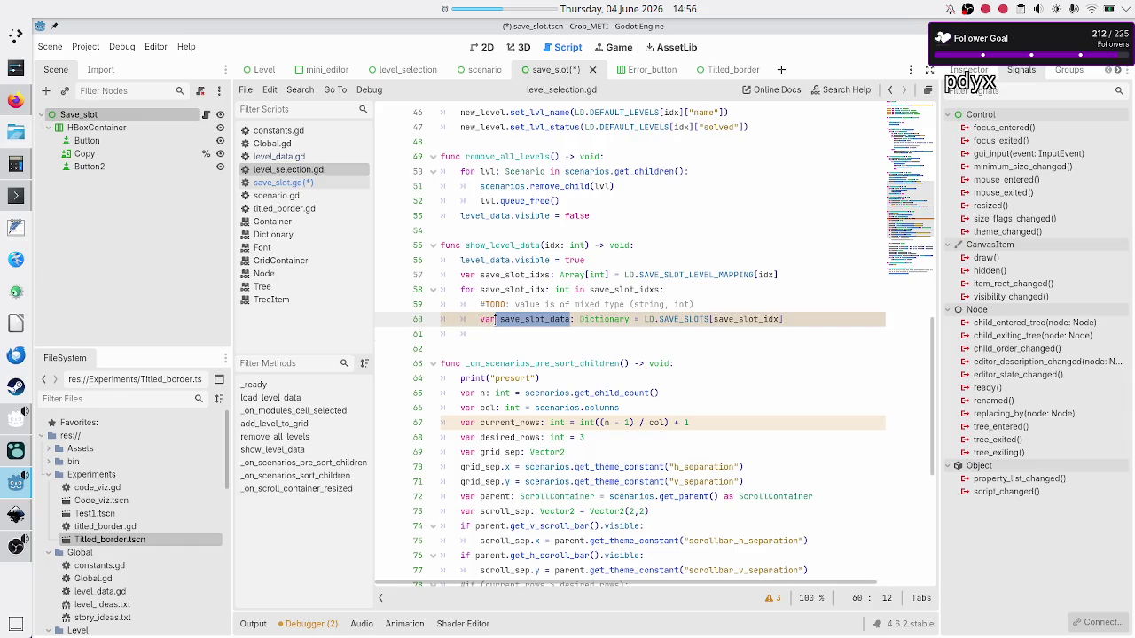
{"action": "left_click", "coordinate": [296, 182]}
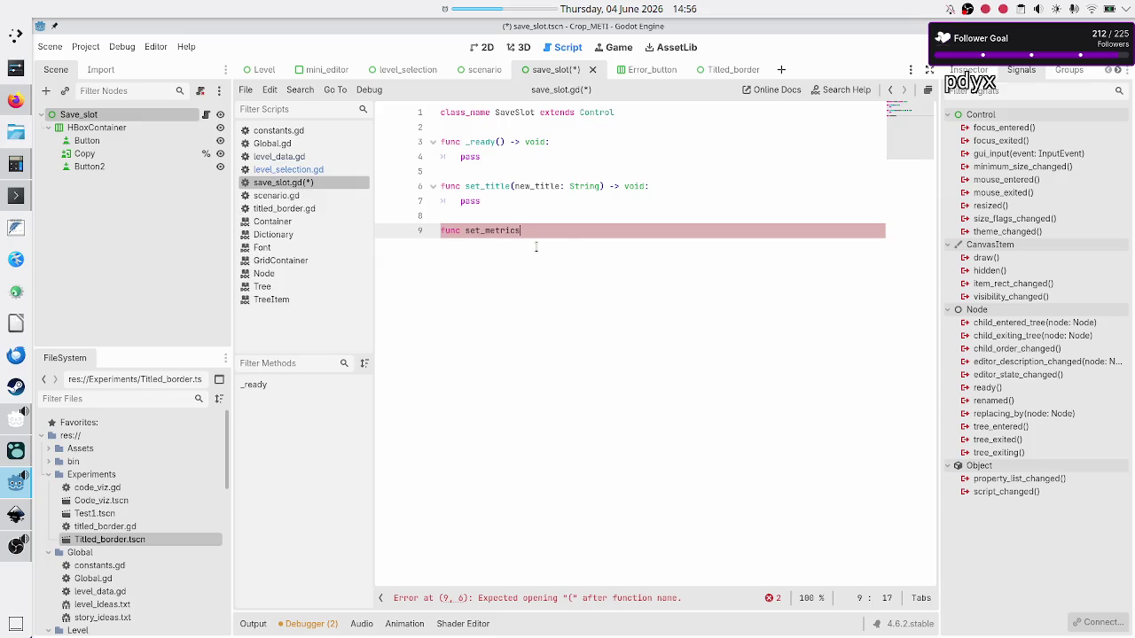
{"action": "key", "text": "shift+Up"}
{"action": "key", "text": "shift+Up"}
{"action": "key", "text": "shift+Up"}
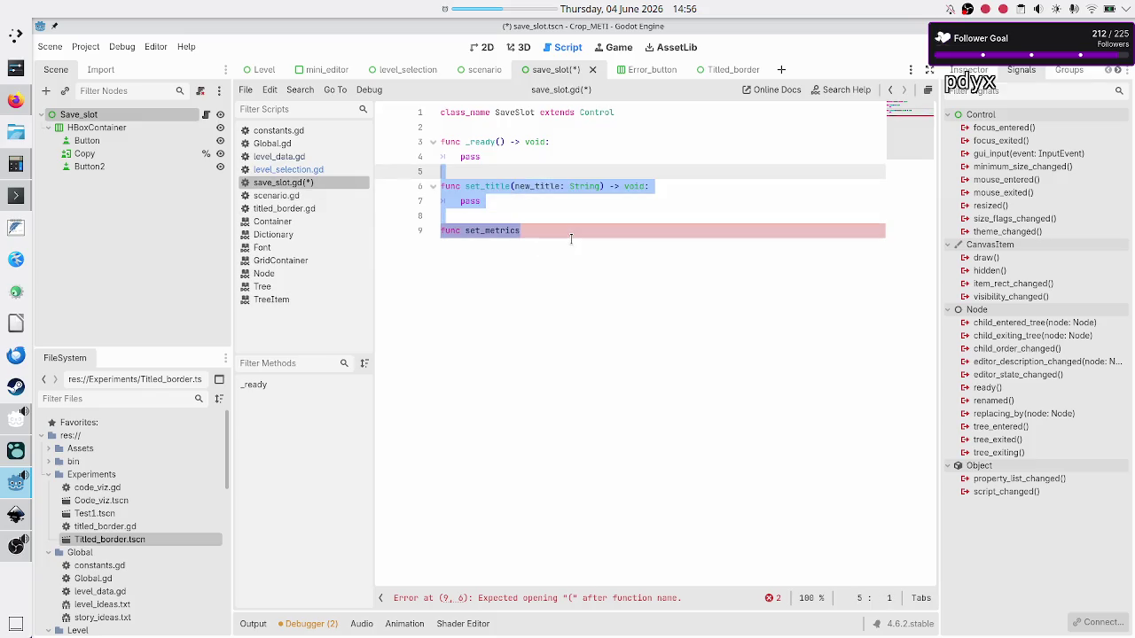
Step: Replace the drafted setters with func update(save_data: Dictionary)
{"action": "key", "text": "BackSpace"}
{"action": "key", "text": "Return"}
{"action": "type", "text": "func "}
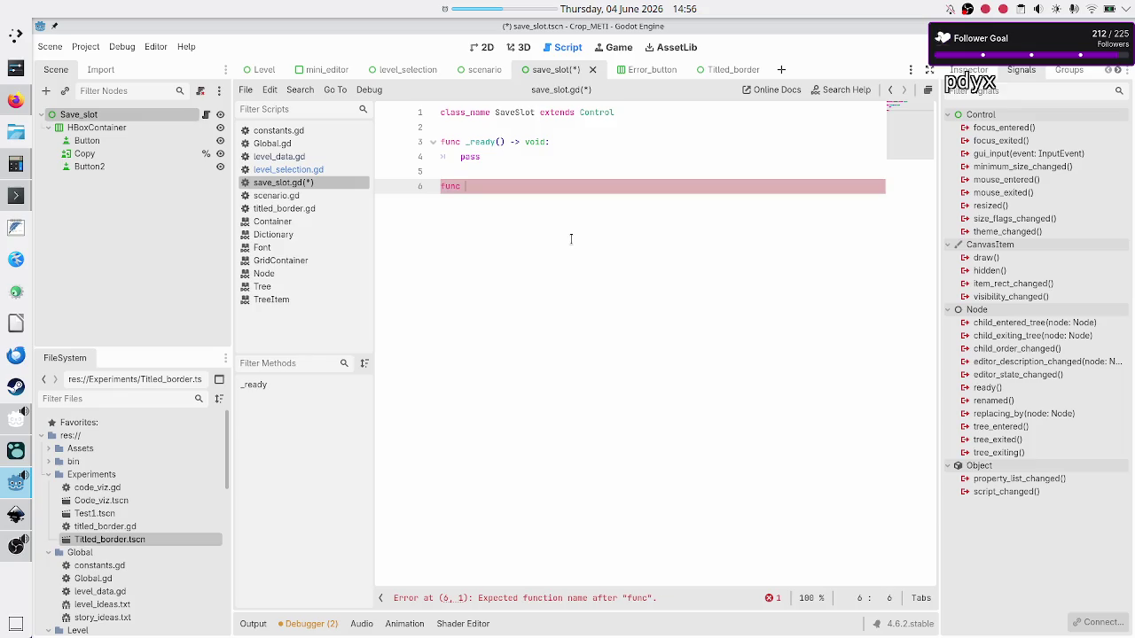
{"action": "type", "text": "u"}
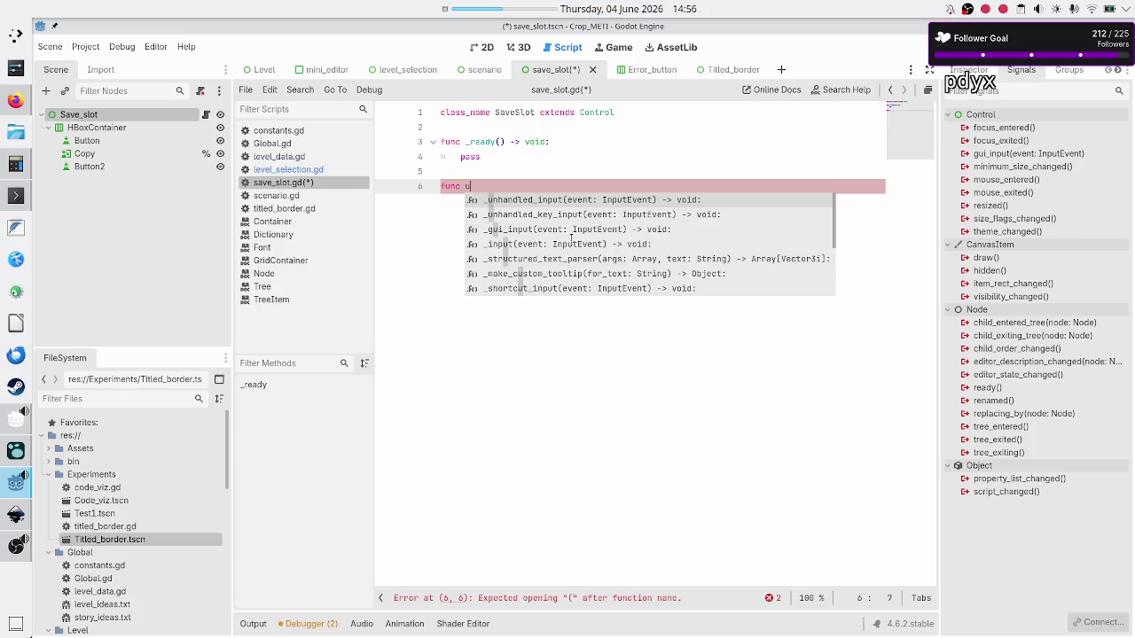
{"action": "type", "text": "pdate("}
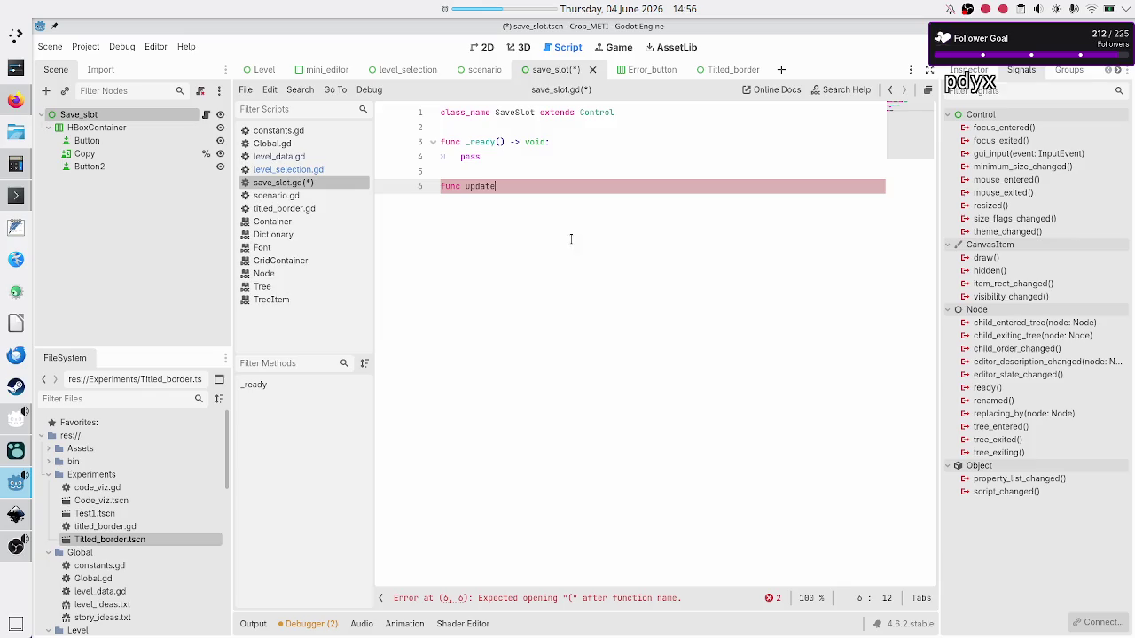
{"action": "type", "text": "sav"}
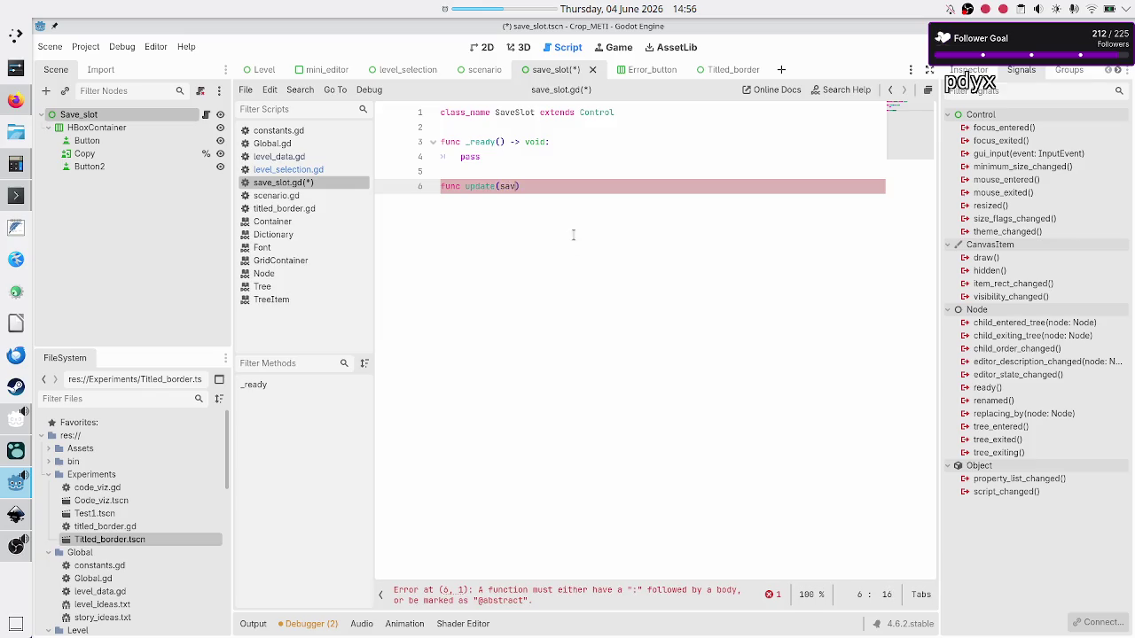
{"action": "type", "text": "e_data"}
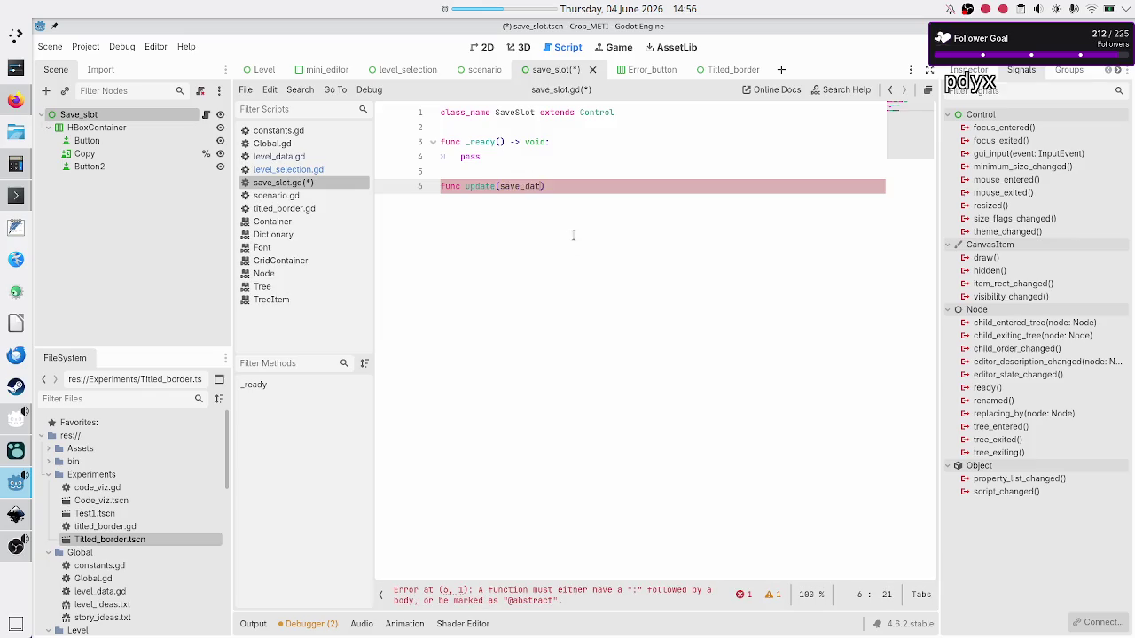
{"action": "type", "text": ":"}
{"action": "type", "text": " Diction"}
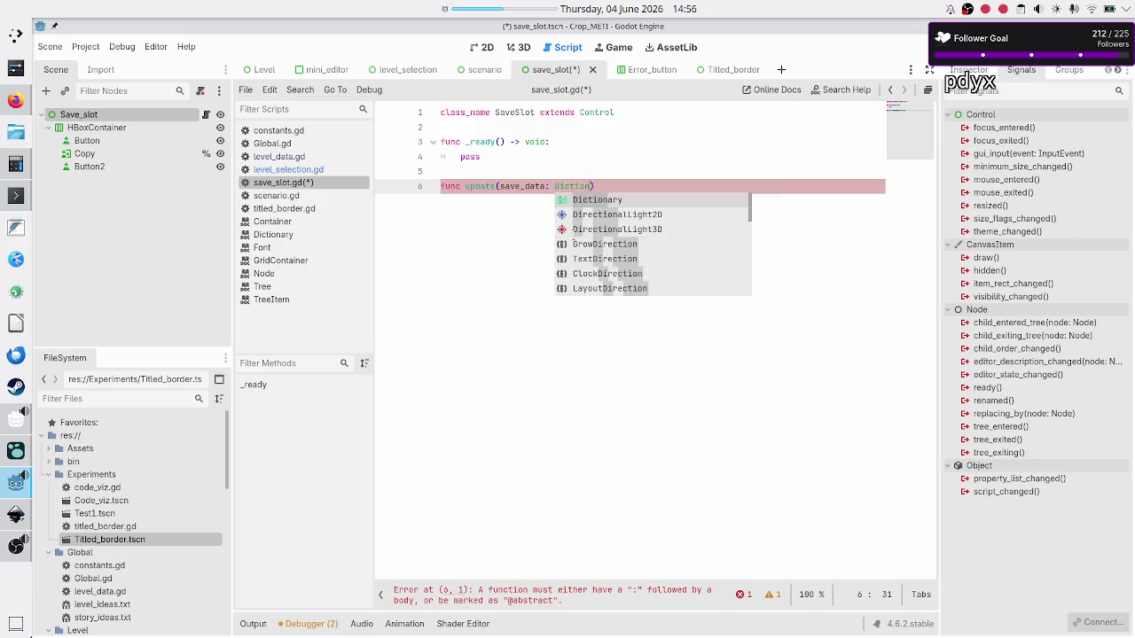
{"action": "key", "text": "Return"}
{"action": "type", "text": ")"}
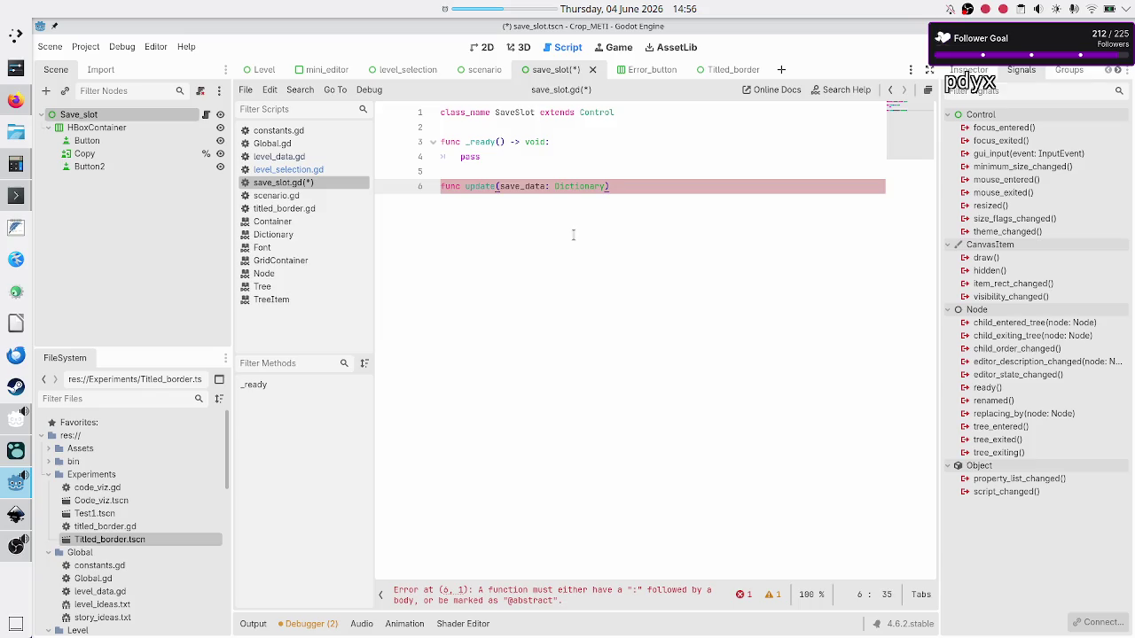
Step: Add a TODO comment above update noting the mixed value type (string, int)
{"action": "key", "text": "Home"}
{"action": "key", "text": "Return"}
{"action": "key", "text": "Up"}
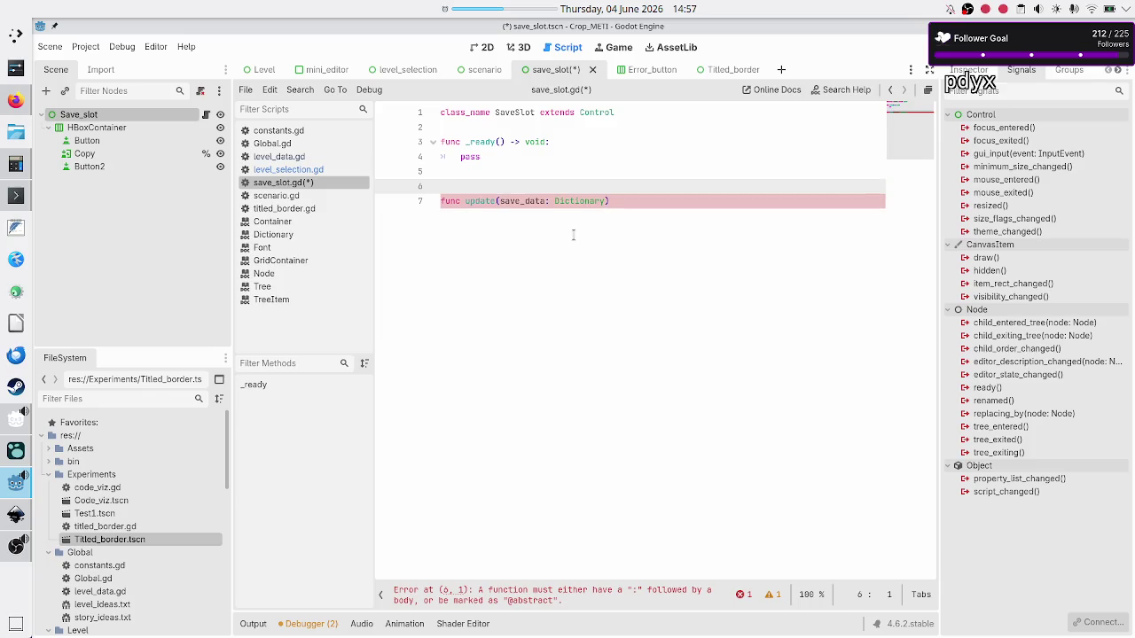
{"action": "type", "text": "#TD"}
{"action": "type", "text": "DO: mixed t"}
{"action": "type", "text": "ype"}
{"action": "key", "text": "BackSpace"}
{"action": "key", "text": "BackSpace"}
{"action": "key", "text": "BackSpace"}
{"action": "key", "text": "BackSpace"}
{"action": "type", "text": "value t"}
{"action": "type", "text": "ype("}
{"action": "key", "text": "BackSpace"}
{"action": "type", "text": "(strin"}
{"action": "type", "text": "g, int)"}
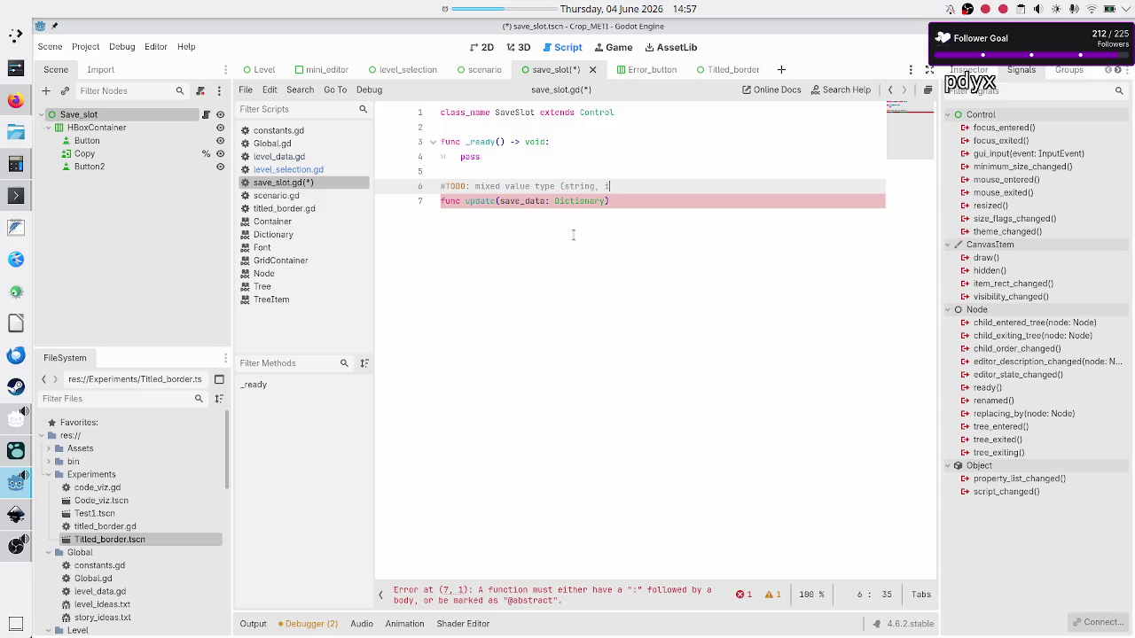
Step: Finish update with -> void: and a pass body, then save the script
{"action": "key", "text": "Down"}
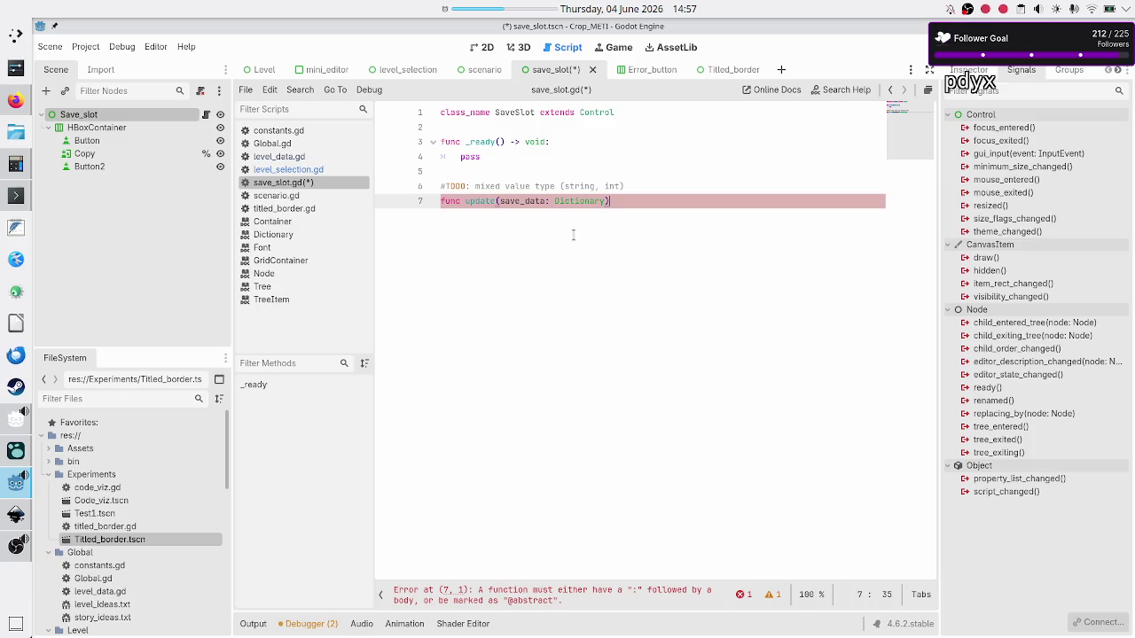
{"action": "type", "text": "-> void:"}
{"action": "key", "text": "Return"}
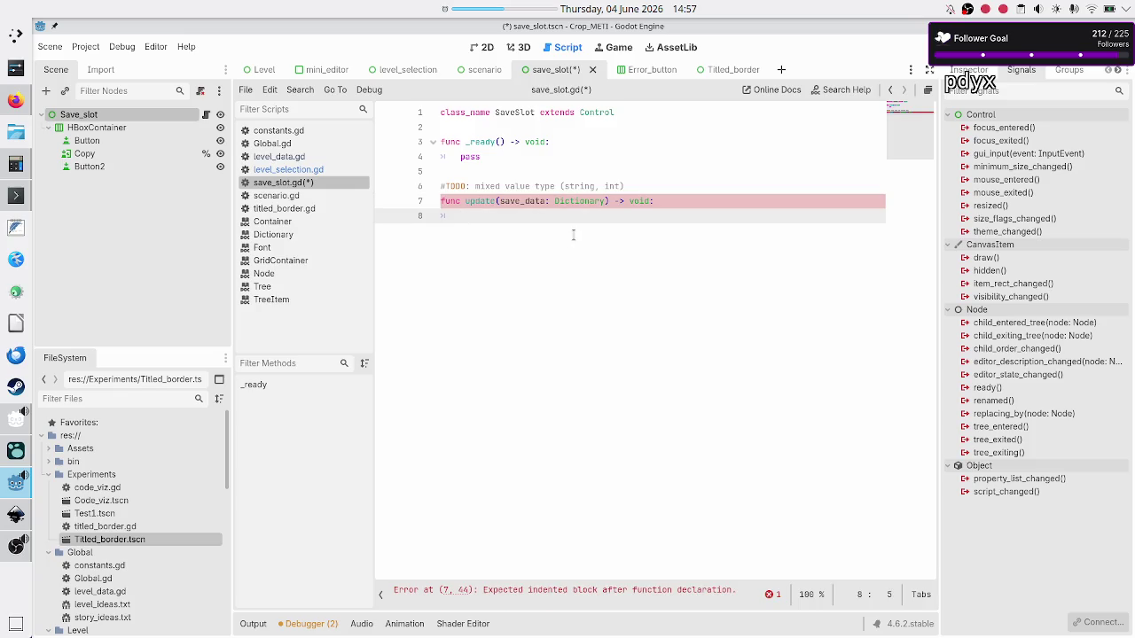
{"action": "type", "text": "pass"}
{"action": "key", "text": "Return"}
{"action": "key", "text": "BackSpace"}
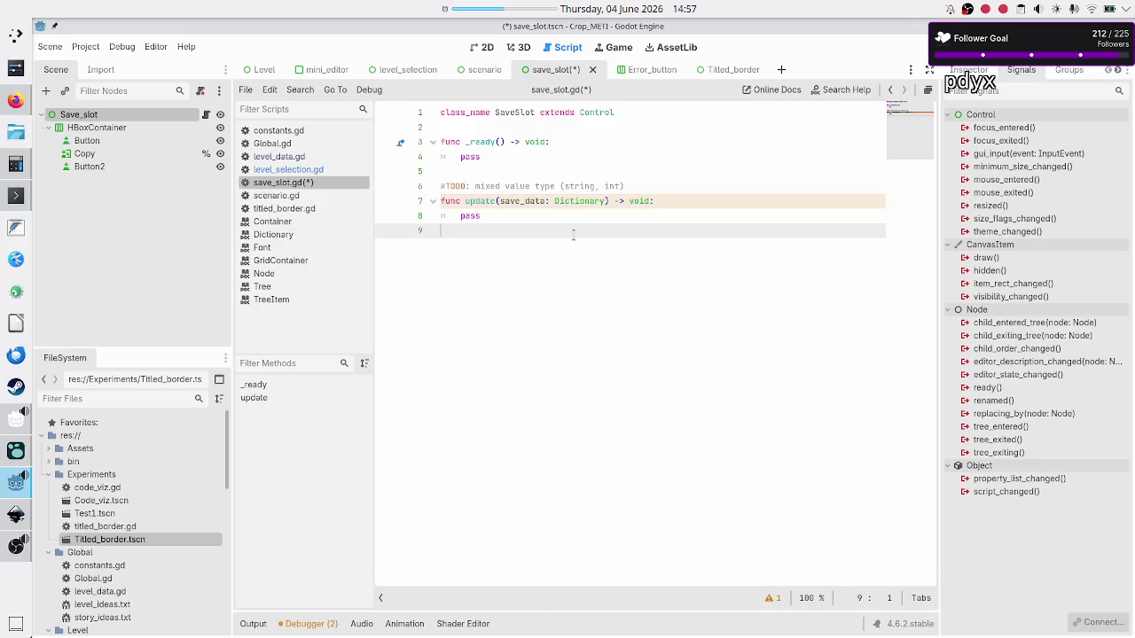
{"action": "key", "text": "ctrl+s"}
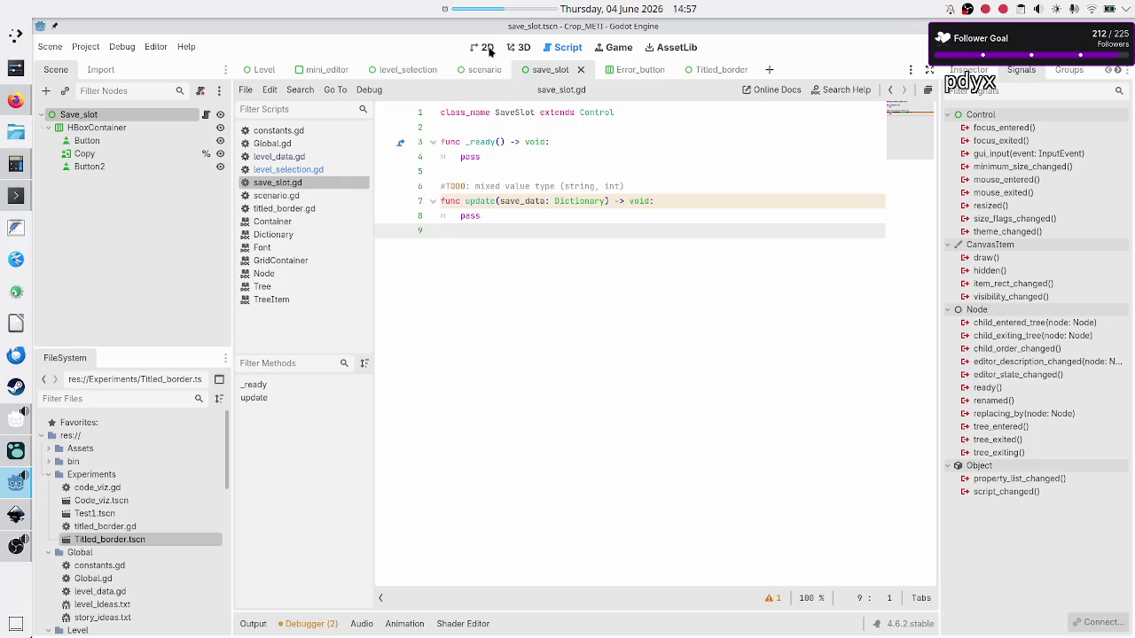
Step: Select the Button on the save_slot 2D canvas and focus its Text field in the Inspector
{"action": "left_click", "coordinate": [483, 47]}
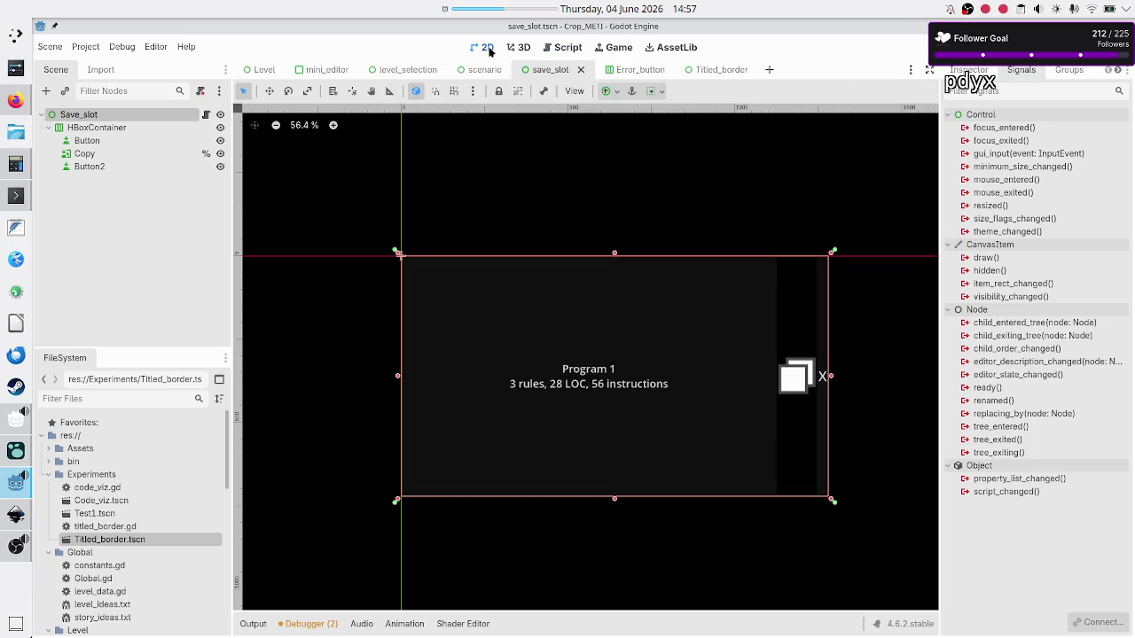
{"action": "left_click", "coordinate": [119, 142]}
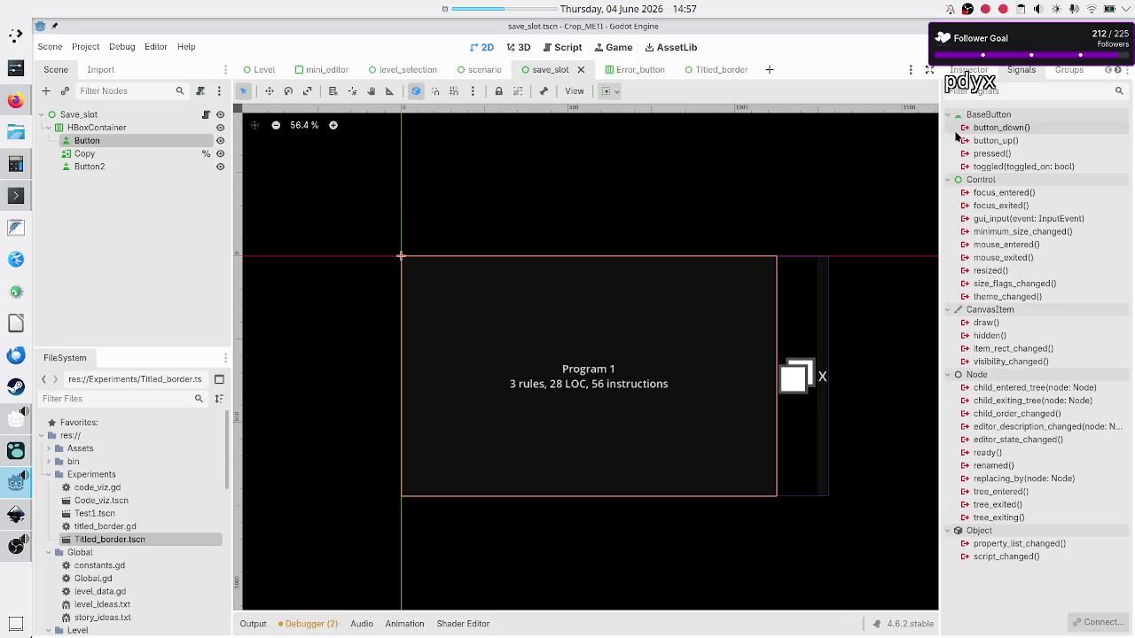
{"action": "left_click", "coordinate": [970, 69]}
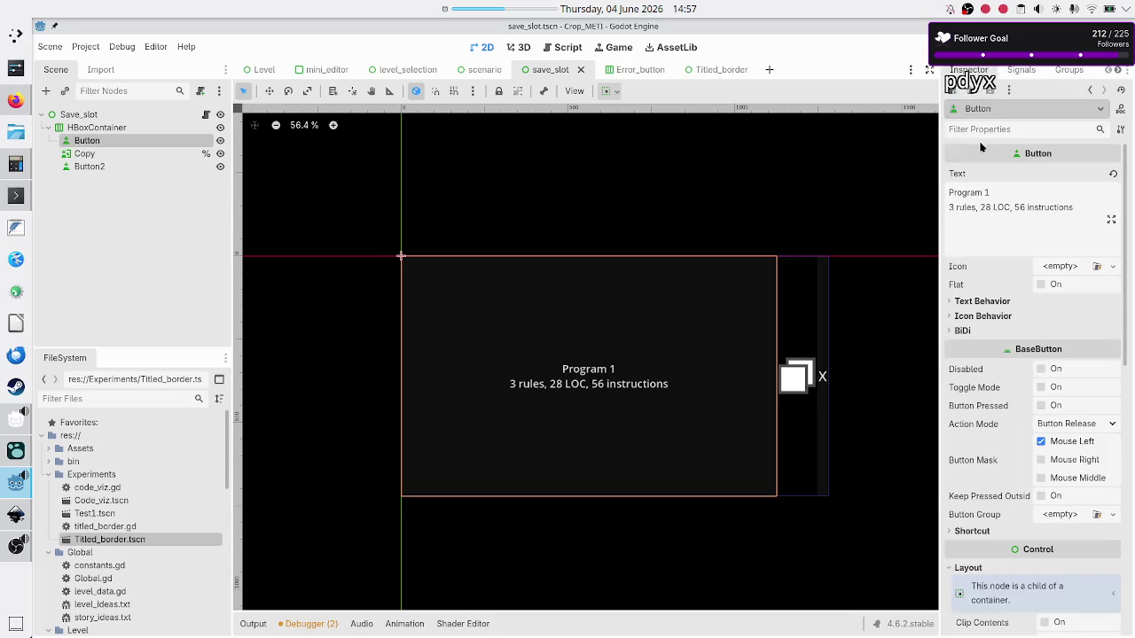
{"action": "left_click", "coordinate": [1015, 197]}
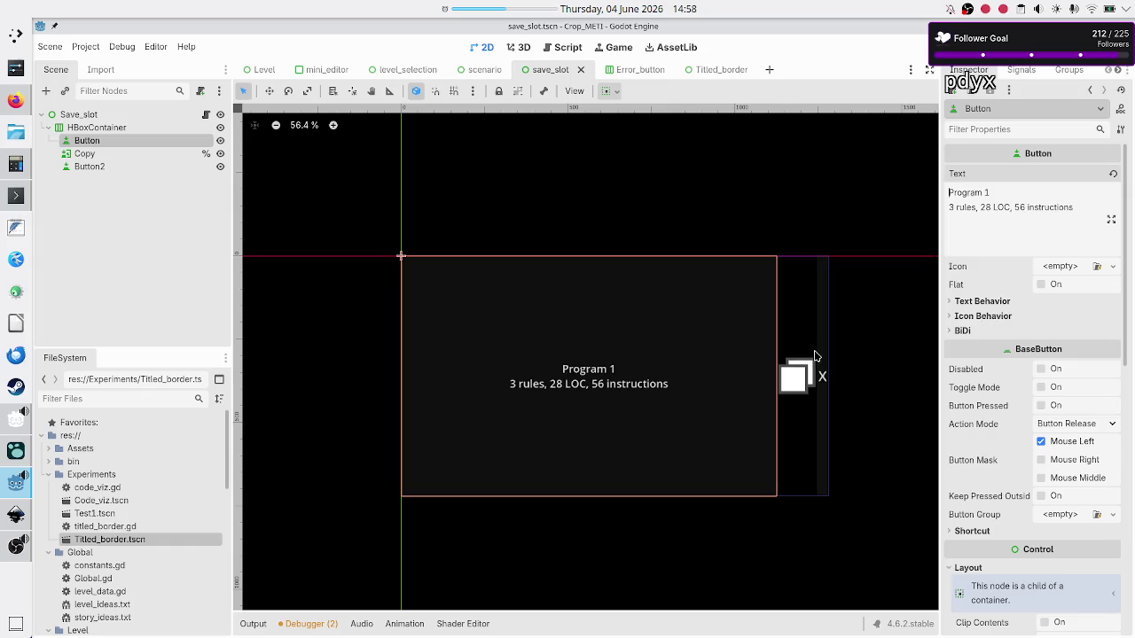
Step: Delete the metrics line, then all remaining text, from the Button's Text field
{"action": "key", "text": "BackSpace"}
{"action": "key", "text": "BackSpace"}
{"action": "key", "text": "BackSpace"}
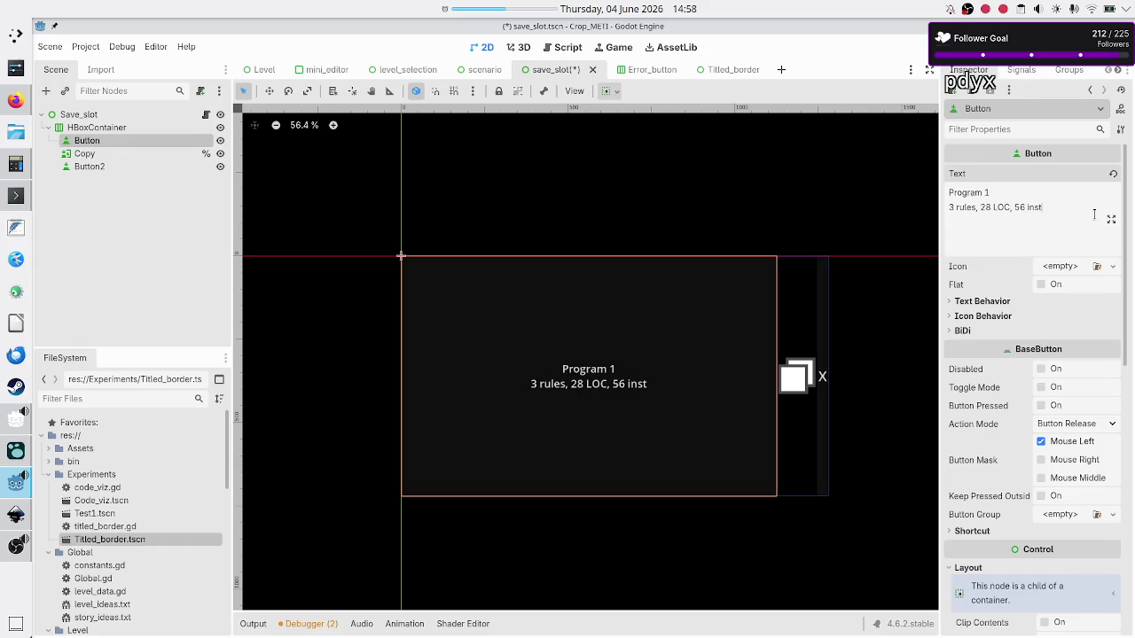
{"action": "key", "text": "ctrl+z"}
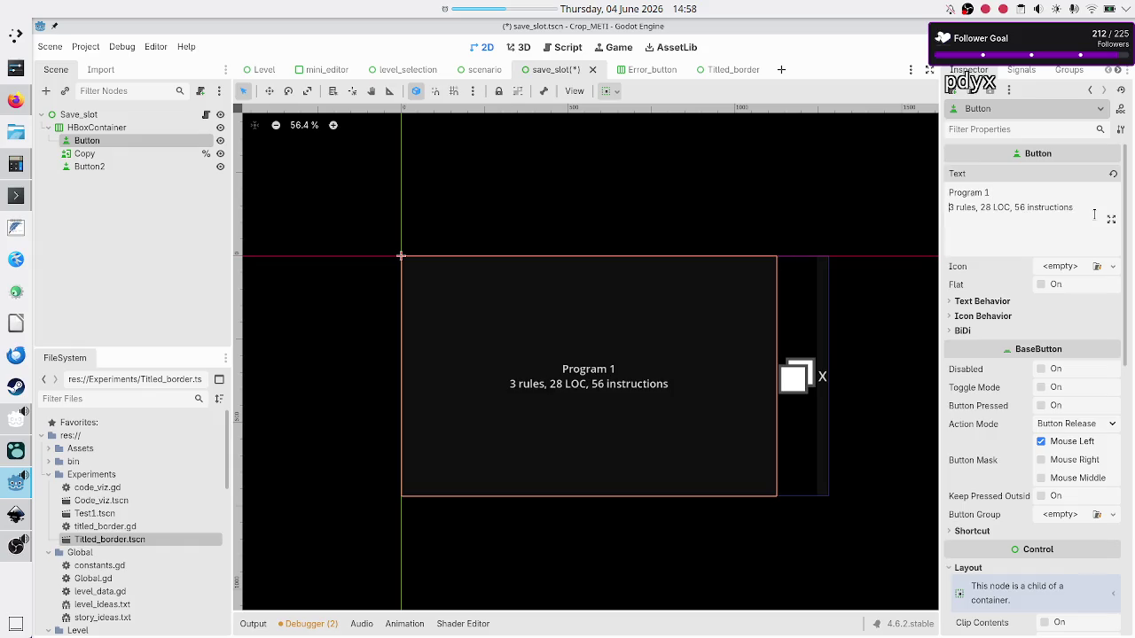
{"action": "key", "text": "shift+End"}
{"action": "key", "text": "BackSpace"}
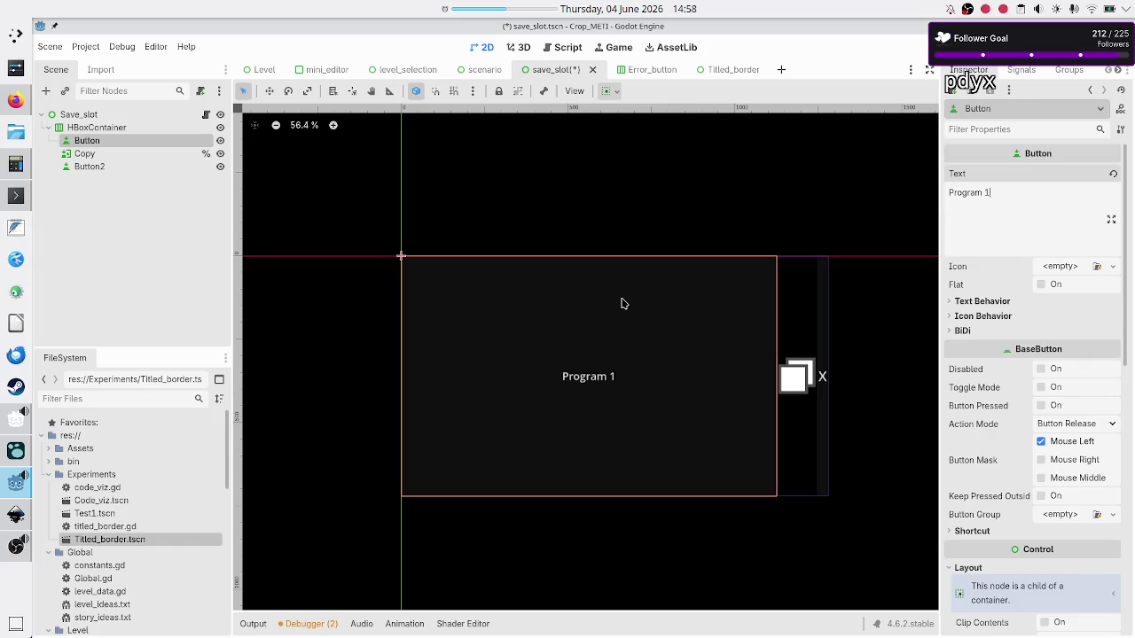
{"action": "left_click", "coordinate": [89, 155]}
{"action": "left_click", "coordinate": [88, 141]}
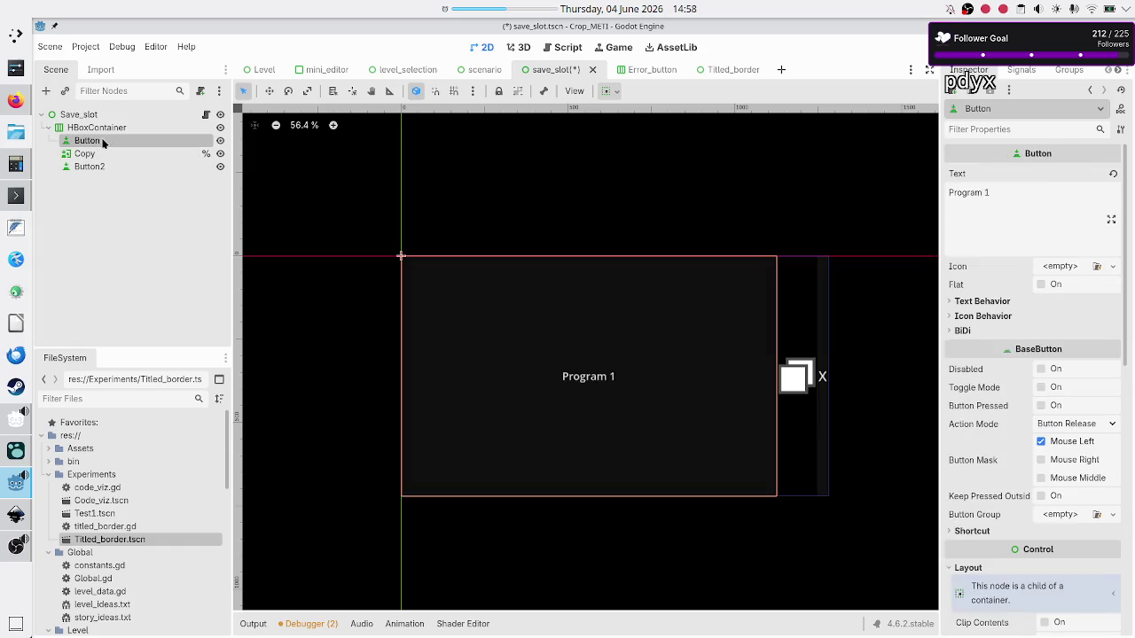
{"action": "left_click", "coordinate": [993, 213]}
{"action": "key", "text": "BackSpace"}
{"action": "key", "text": "ctrl+a"}
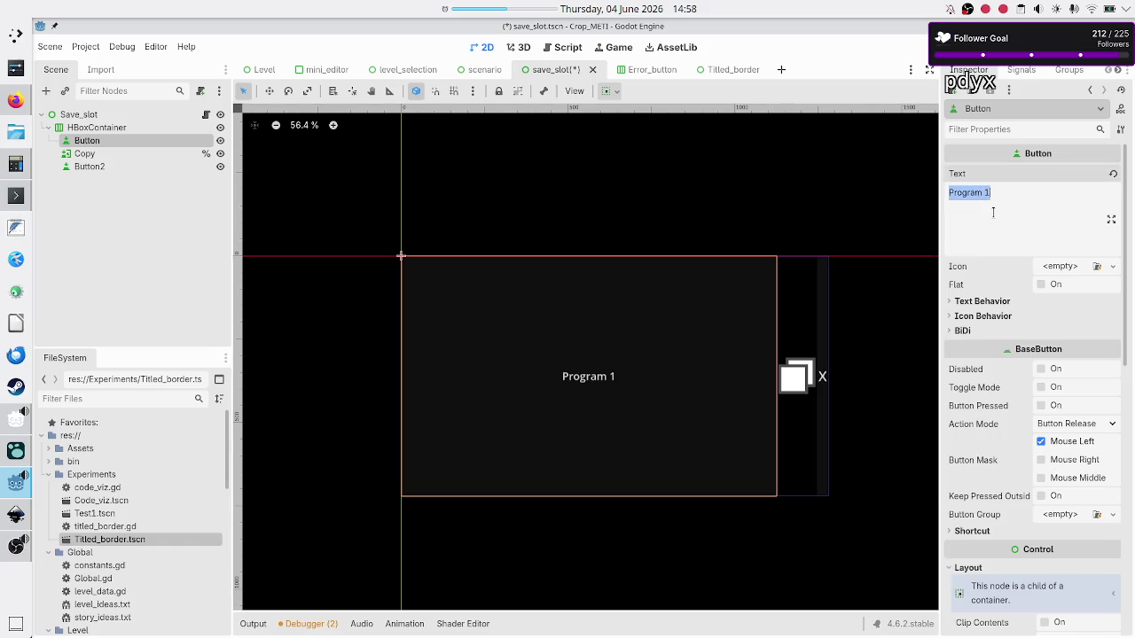
{"action": "key", "text": "BackSpace"}
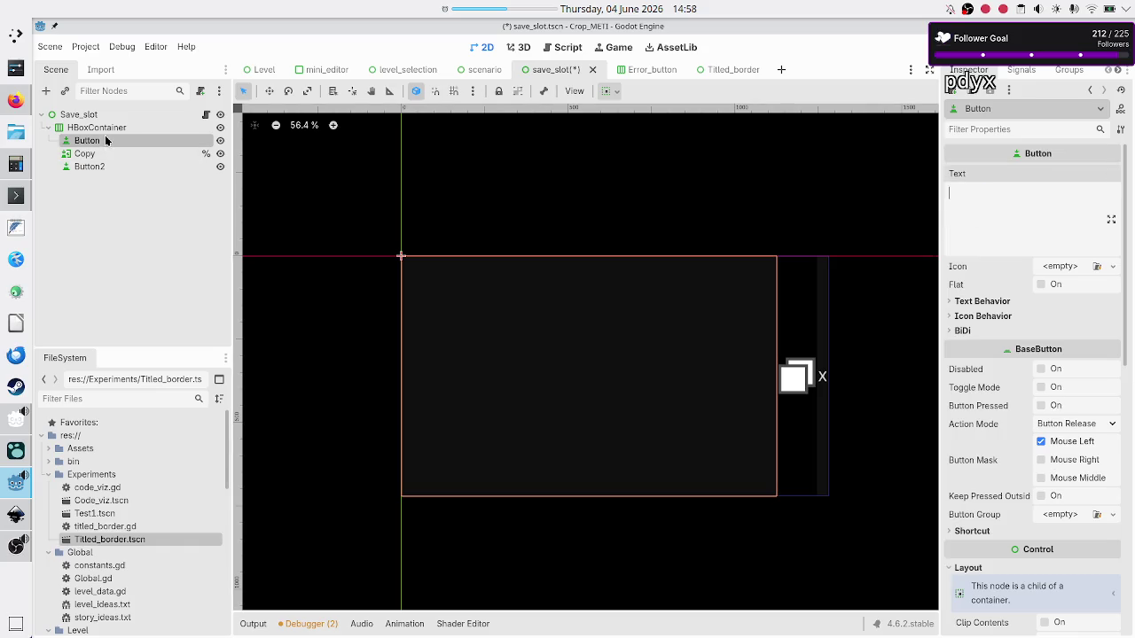
Step: Add a child Label under Button and rename it Title
{"action": "left_click", "coordinate": [48, 92]}
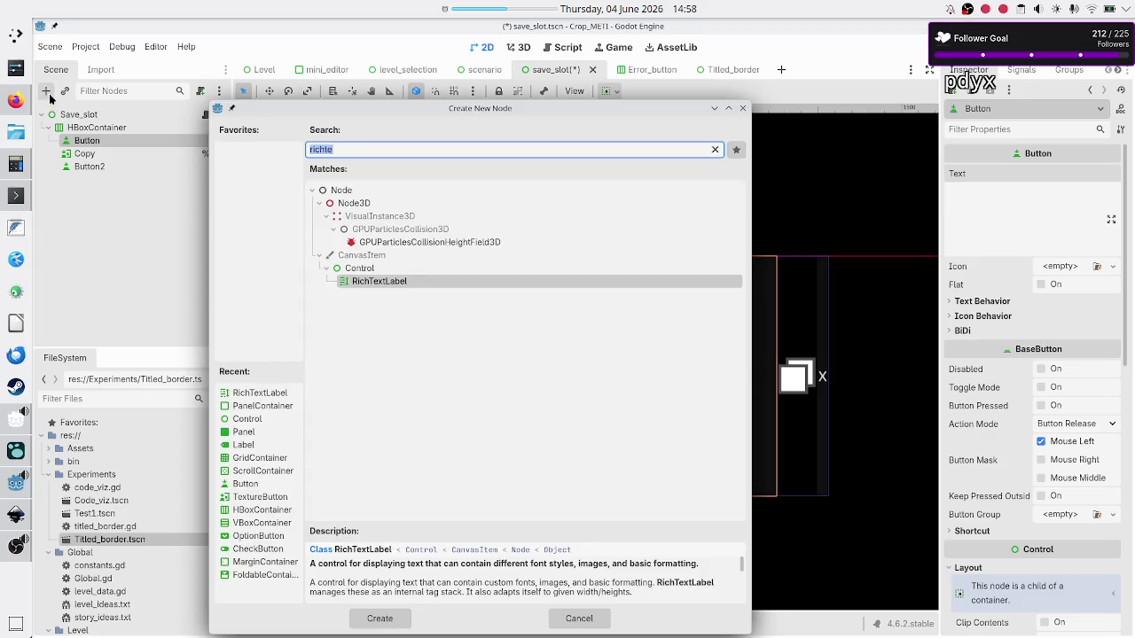
{"action": "type", "text": "label"}
{"action": "key", "text": "Return"}
{"action": "type", "text": "Title"}
{"action": "key", "text": "Return"}
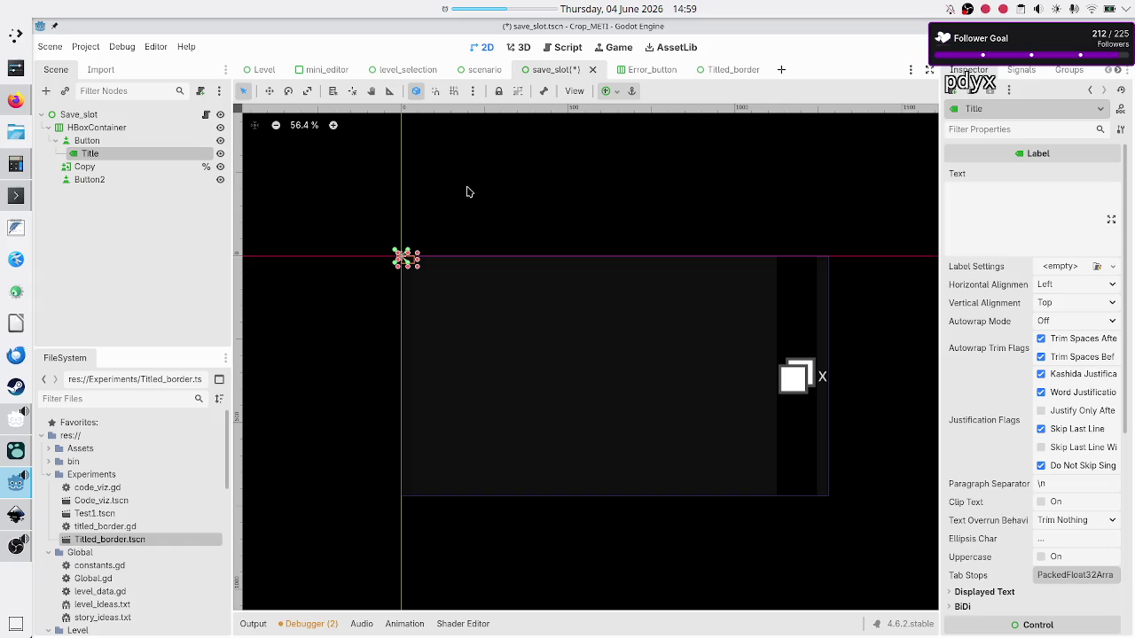
{"action": "left_click", "coordinate": [100, 142]}
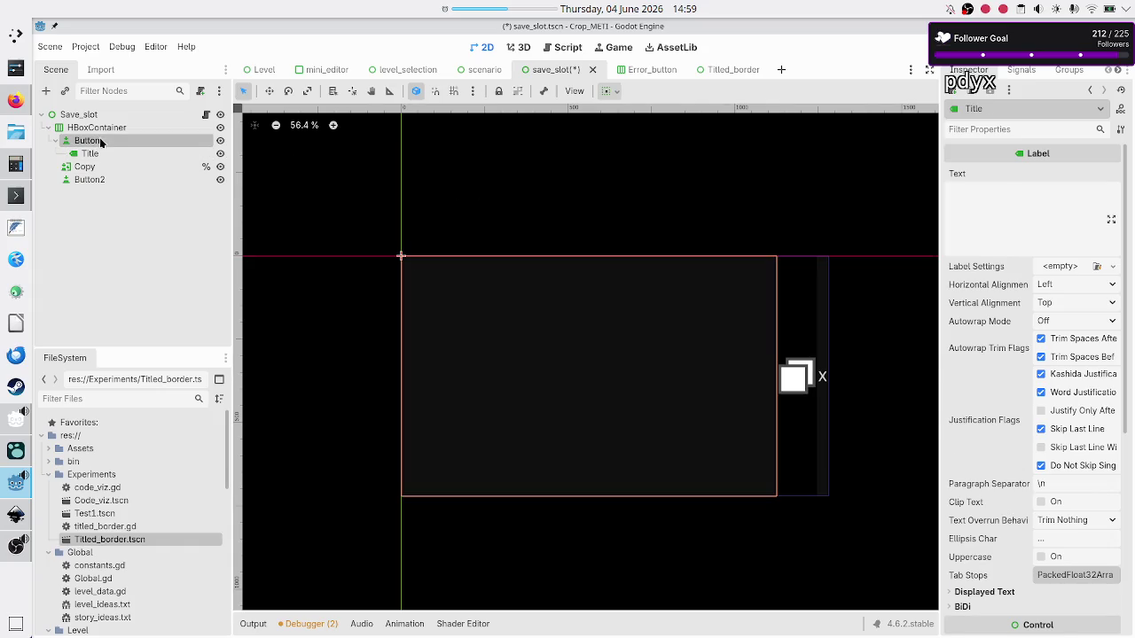
{"action": "left_click", "coordinate": [47, 91]}
Step: Create a VBoxContainer under Button and move Title into it
{"action": "type", "text": "vbox"}
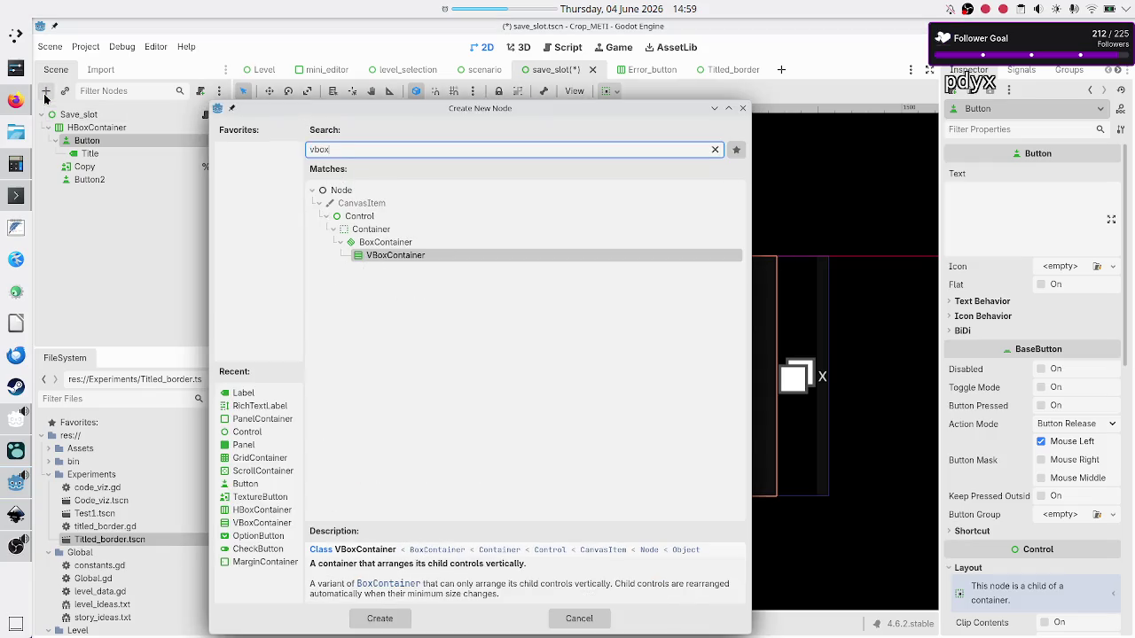
{"action": "key", "text": "Return"}
{"action": "left_click_drag", "start_coordinate": [102, 157], "coordinate": [120, 173]}
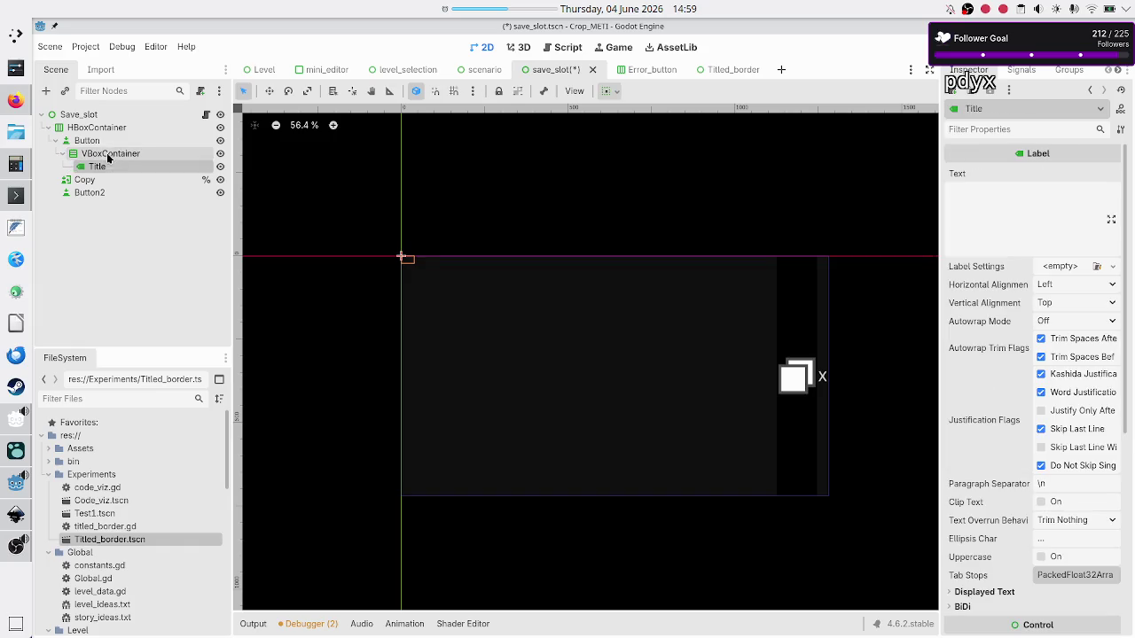
{"action": "left_click", "coordinate": [103, 146]}
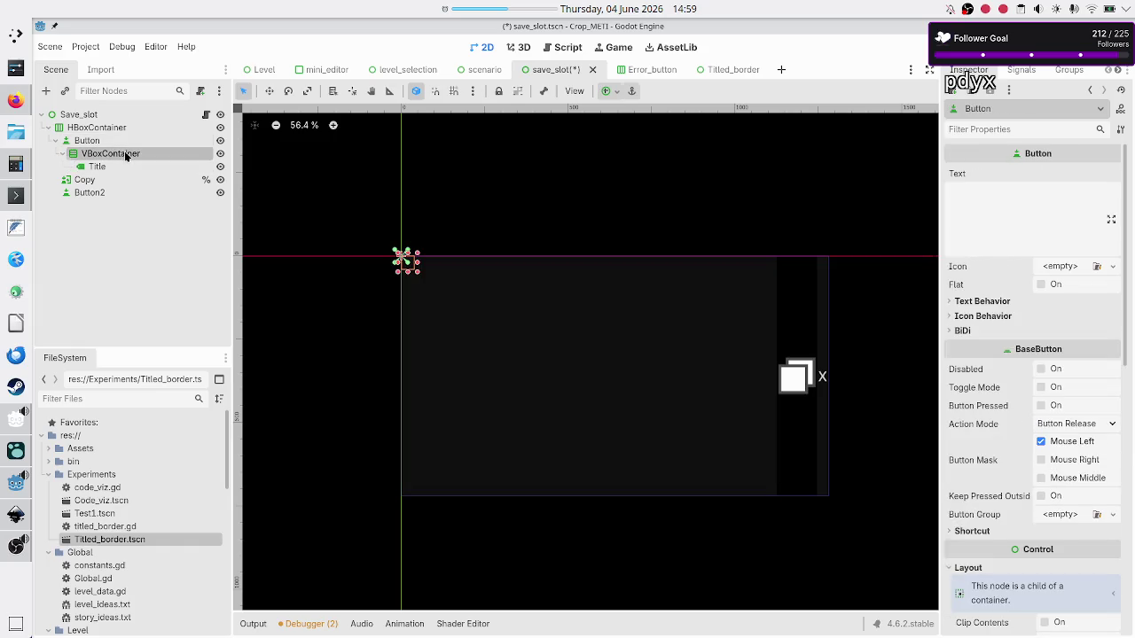
{"action": "left_click", "coordinate": [124, 154]}
Step: Apply the Full Rect anchor preset so the VBoxContainer fills the whole button
{"action": "left_click", "coordinate": [616, 94]}
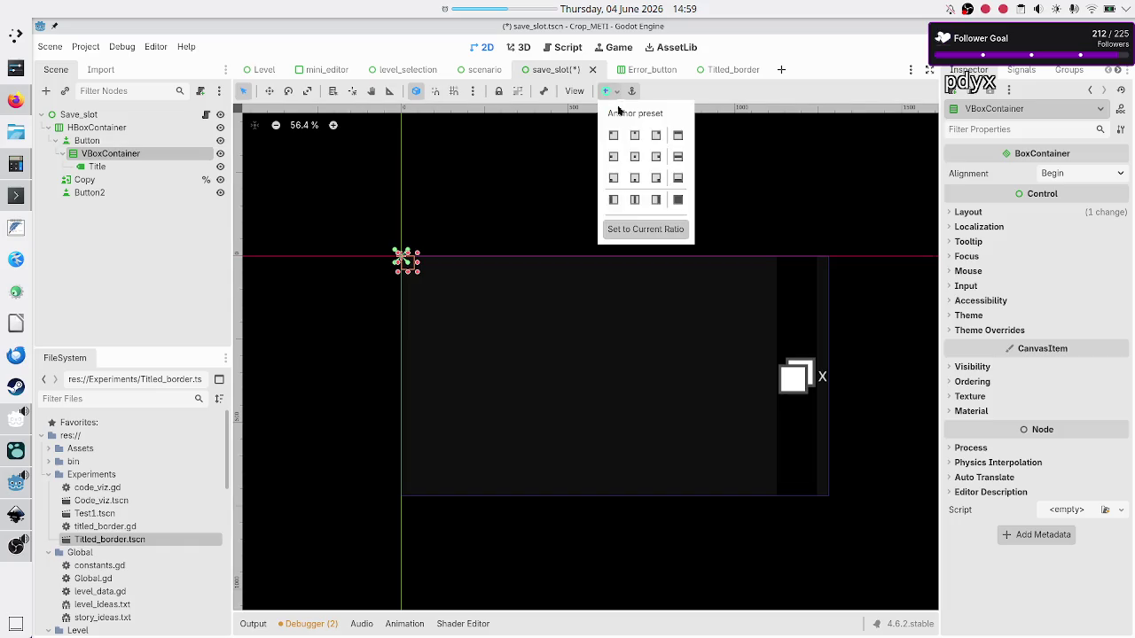
{"action": "left_click", "coordinate": [677, 200]}
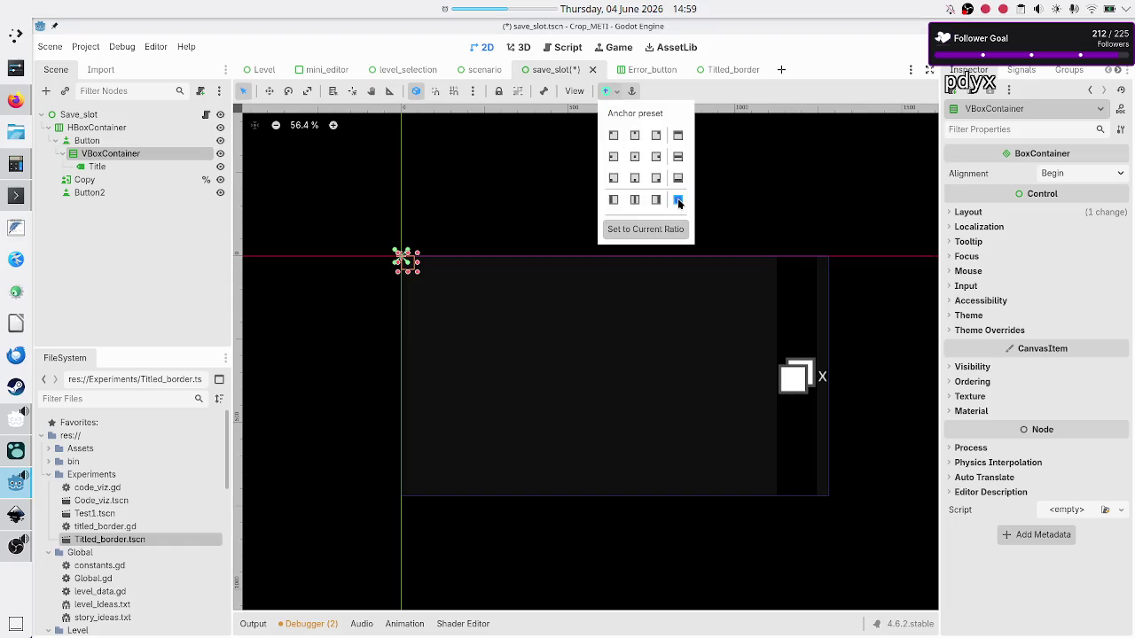
{"action": "left_click", "coordinate": [115, 166]}
{"action": "left_click", "coordinate": [115, 166]}
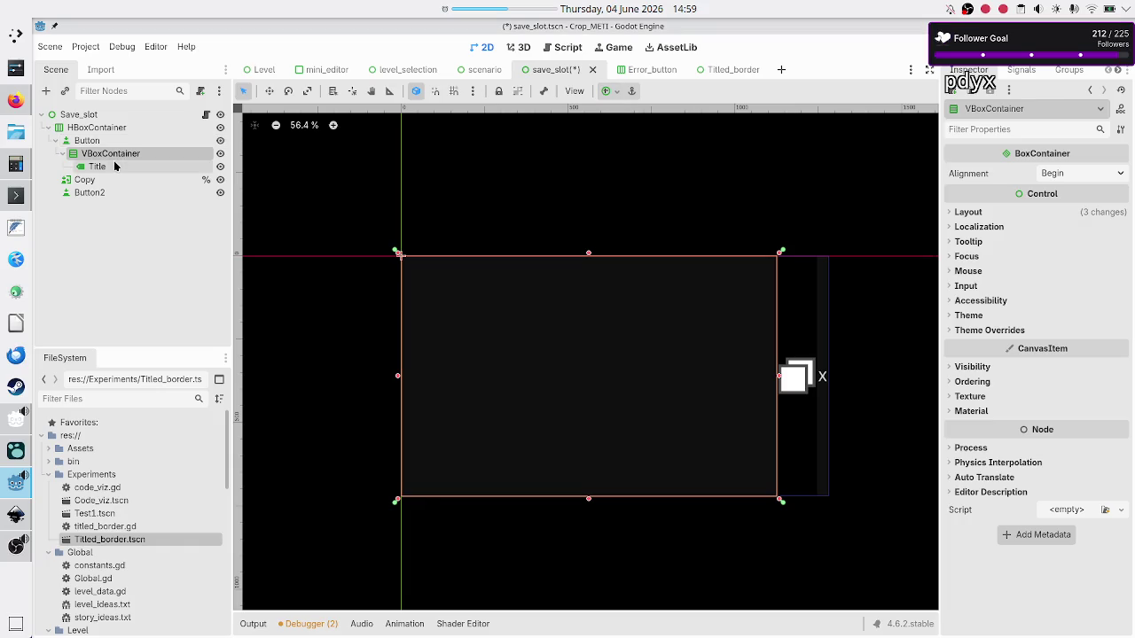
{"action": "left_click", "coordinate": [117, 155]}
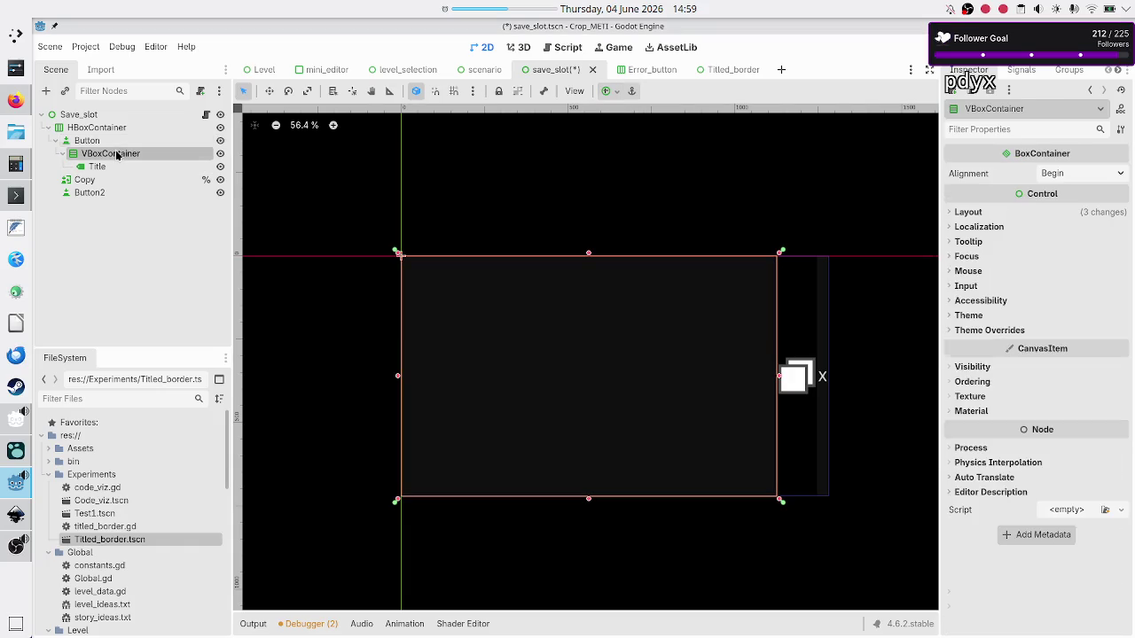
{"action": "left_click", "coordinate": [47, 90]}
Step: Add a second Label to the VBoxContainer and rename it Metrics
{"action": "type", "text": "label"}
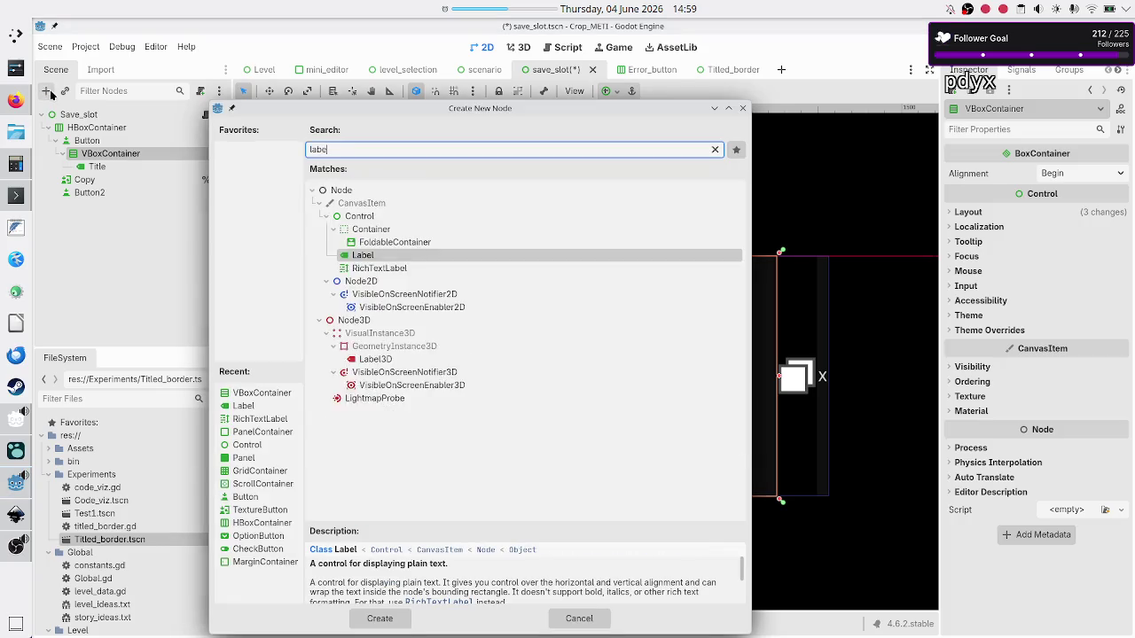
{"action": "key", "text": "Return"}
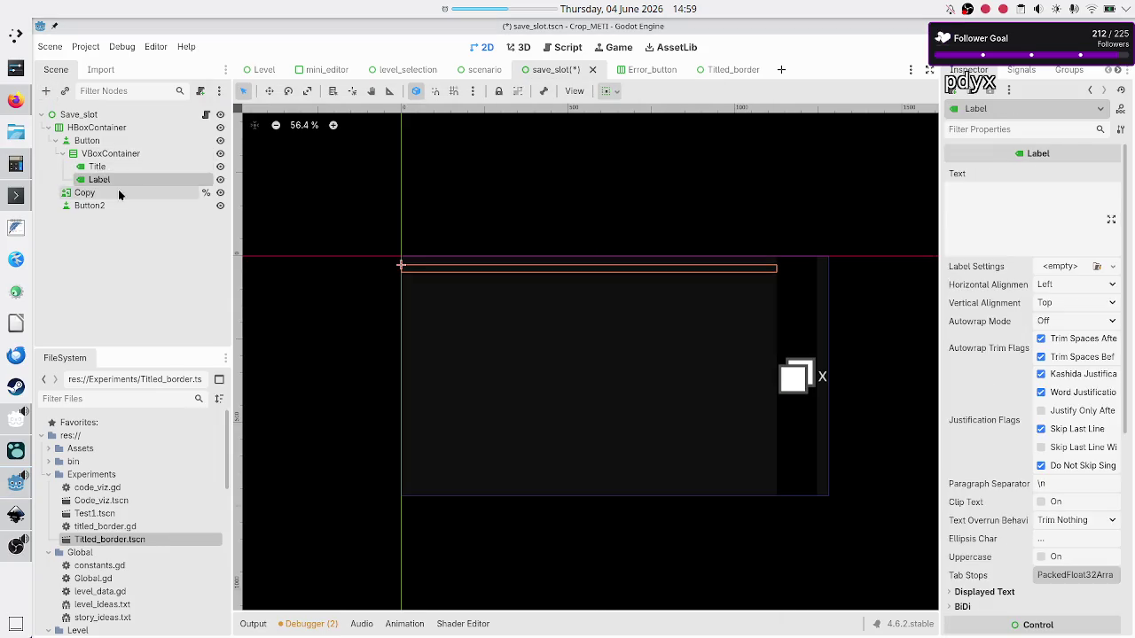
{"action": "left_click", "coordinate": [110, 167]}
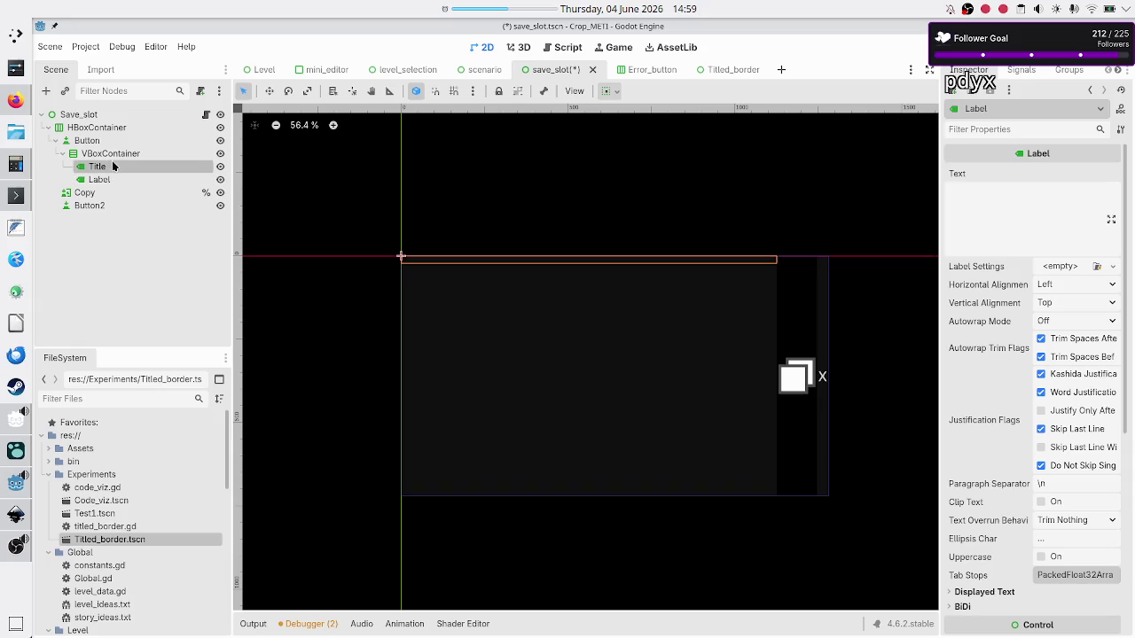
{"action": "left_click", "coordinate": [113, 177]}
{"action": "left_click", "coordinate": [112, 177]}
{"action": "type", "text": "rics"}
{"action": "key", "text": "Return"}
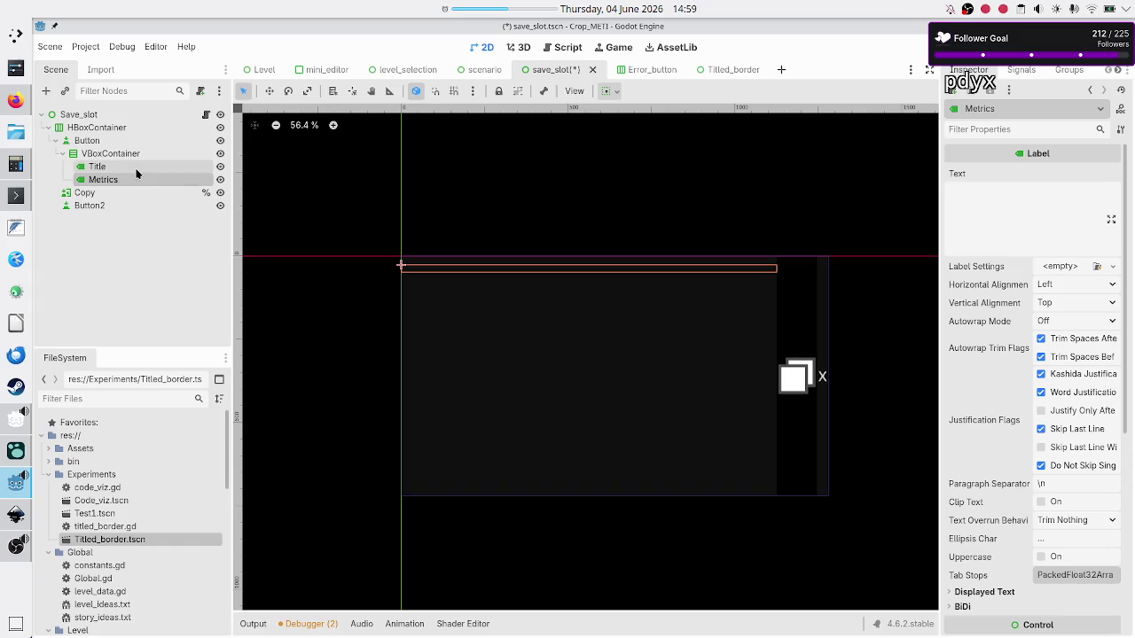
Step: Turn on Vertical Expand and Fill under Container Sizing for both Title and Metrics
{"action": "left_click", "coordinate": [137, 167], "text": "ctrl"}
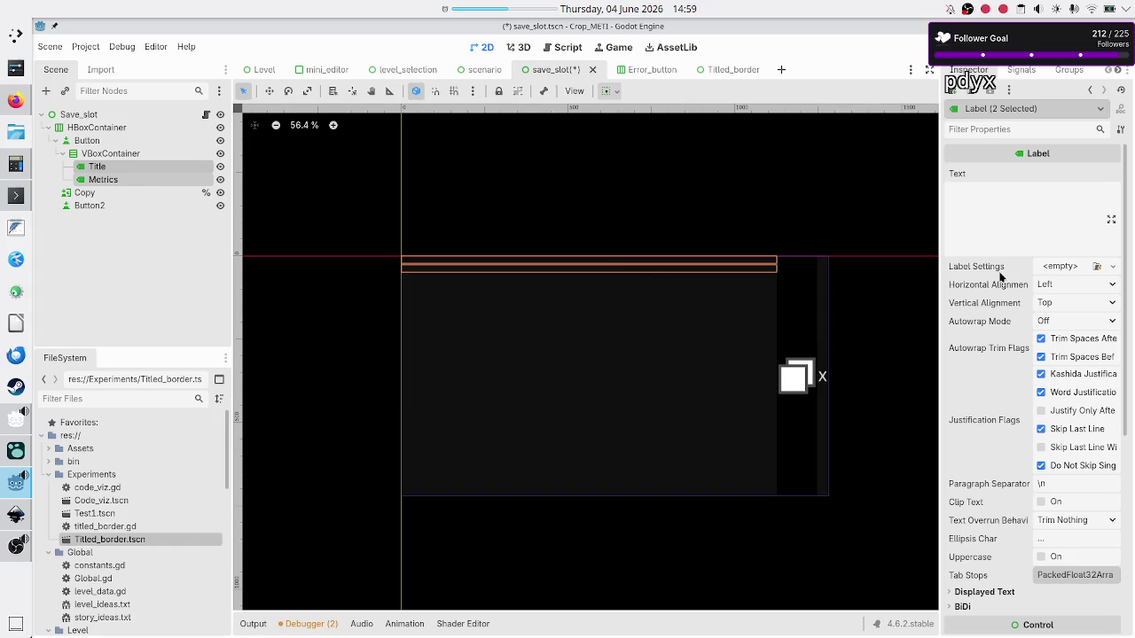
{"action": "scroll", "coordinate": [989, 382], "scroll_direction": "down", "scroll_amount": 5}
{"action": "left_click", "coordinate": [968, 306]}
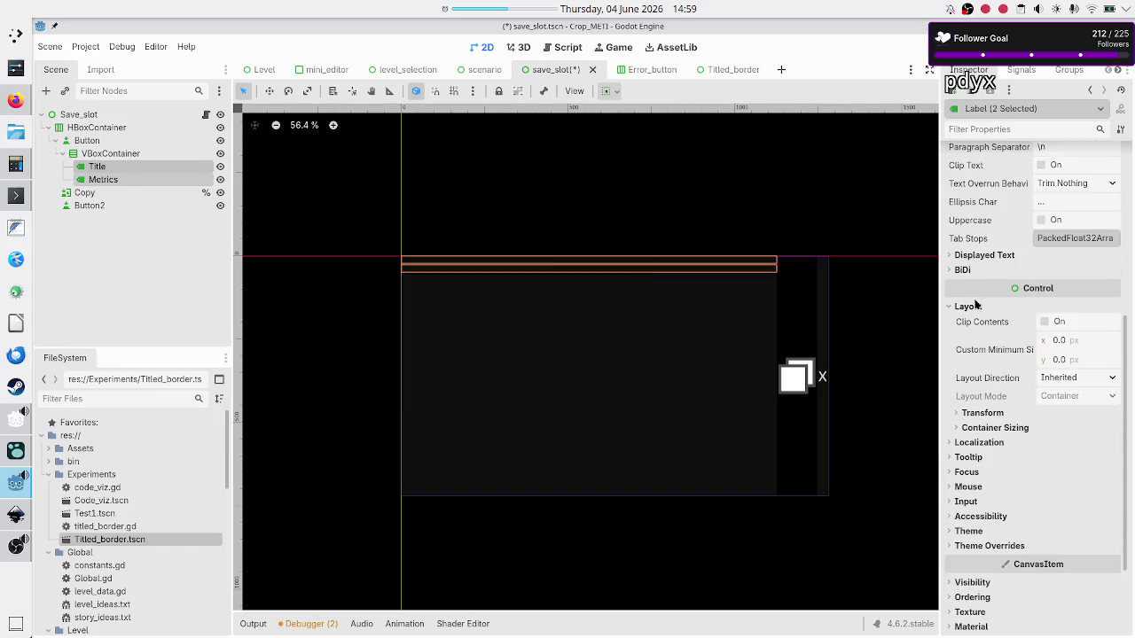
{"action": "left_click", "coordinate": [1013, 429]}
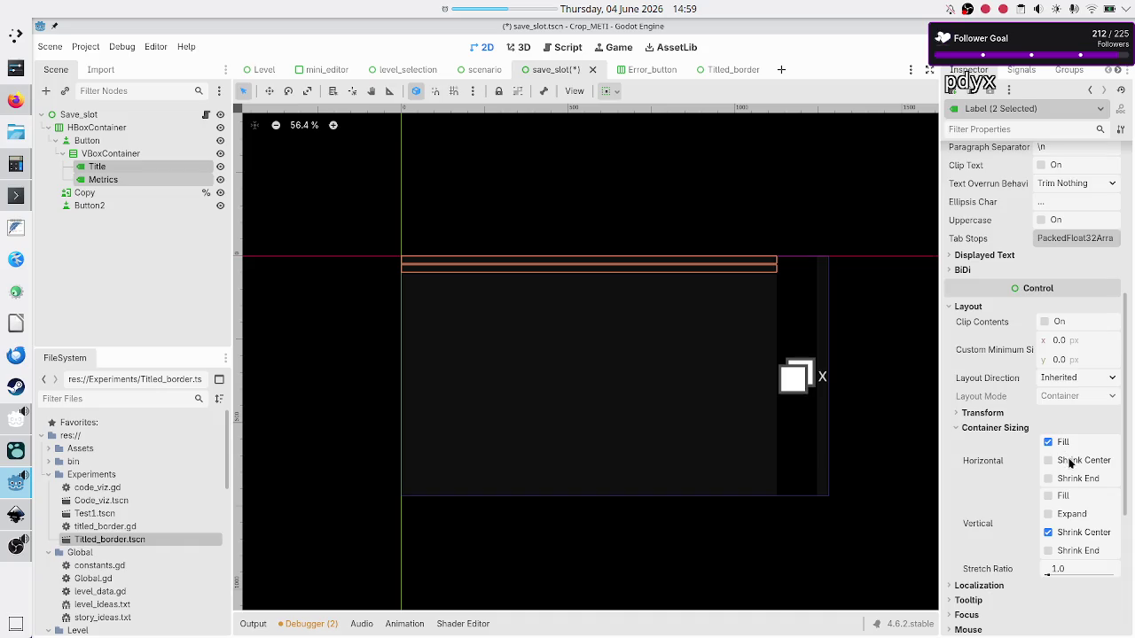
{"action": "left_click", "coordinate": [1064, 514]}
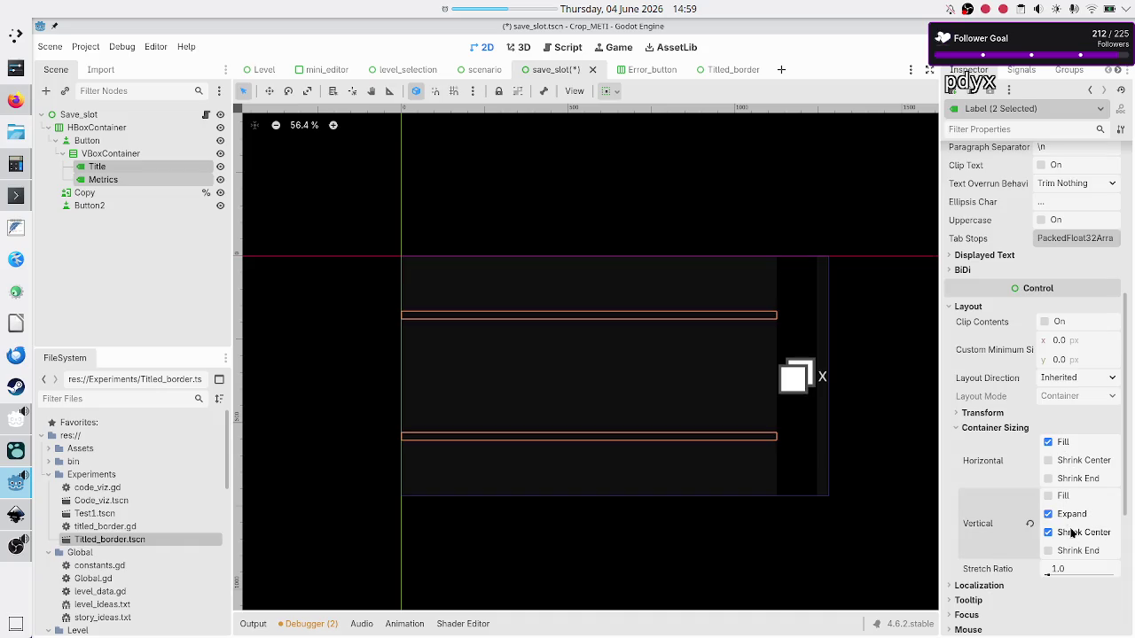
{"action": "left_click", "coordinate": [1060, 504]}
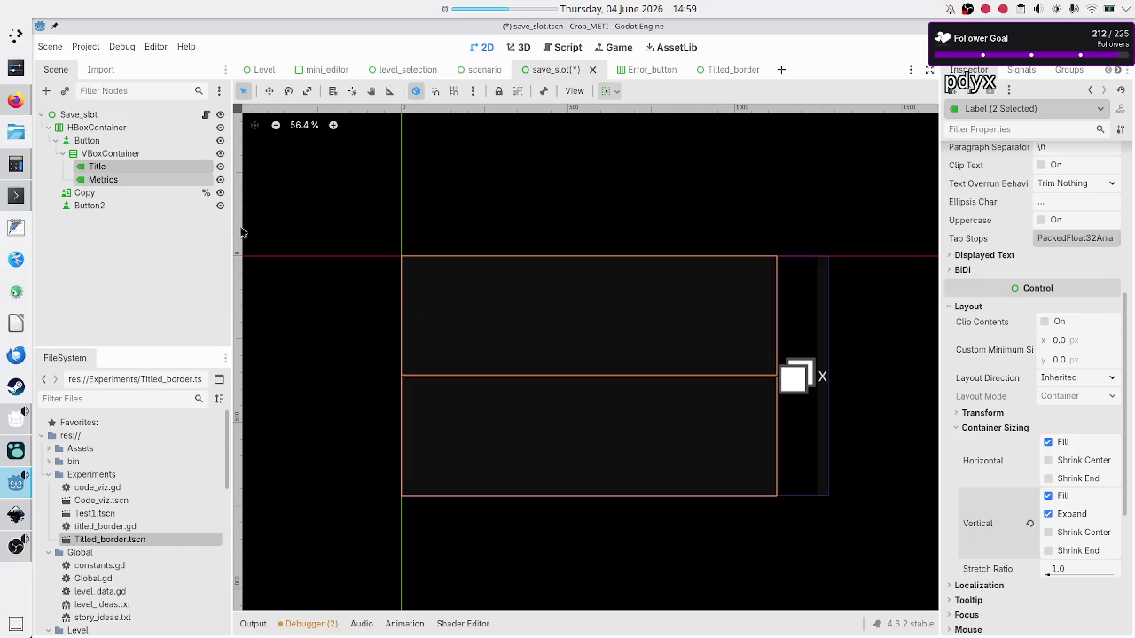
{"action": "left_click", "coordinate": [102, 258]}
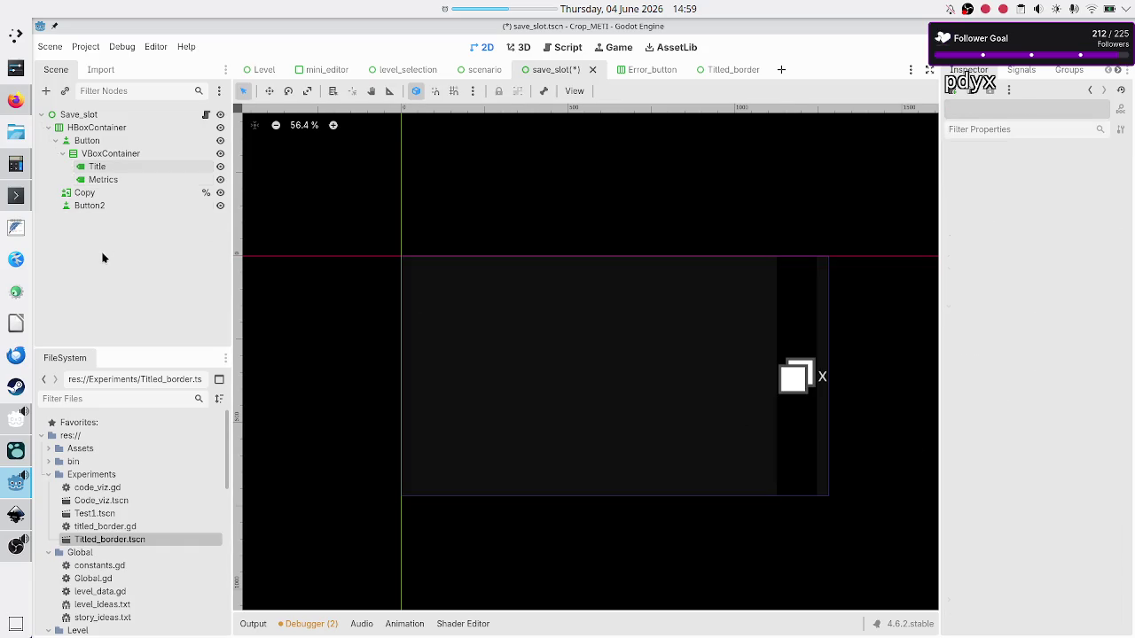
{"action": "left_click", "coordinate": [112, 167]}
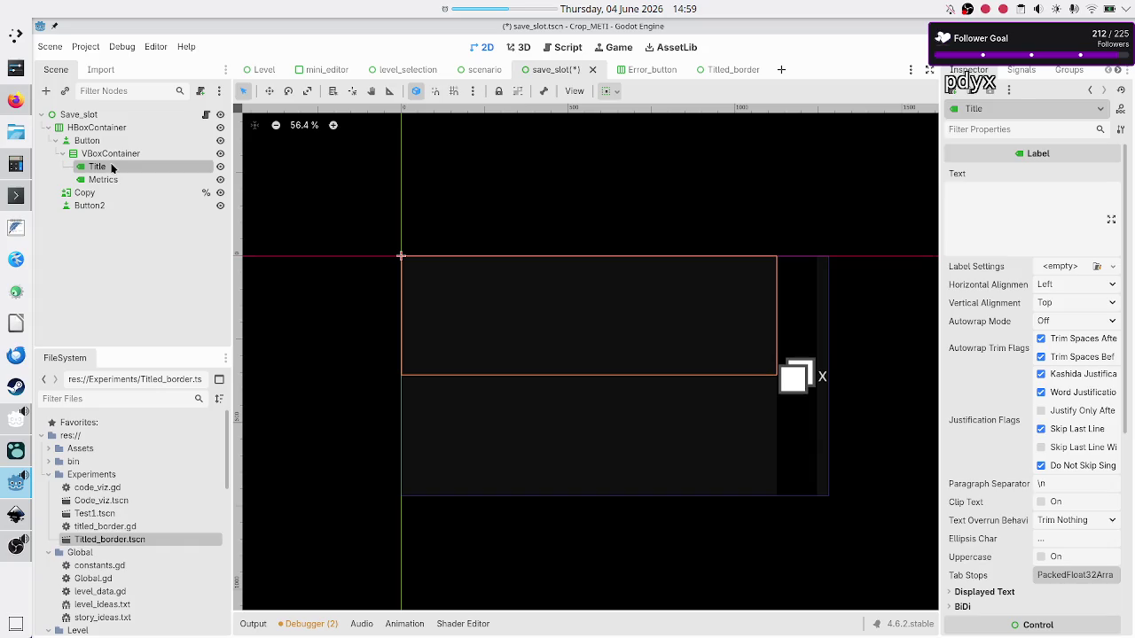
{"action": "left_click", "coordinate": [117, 180]}
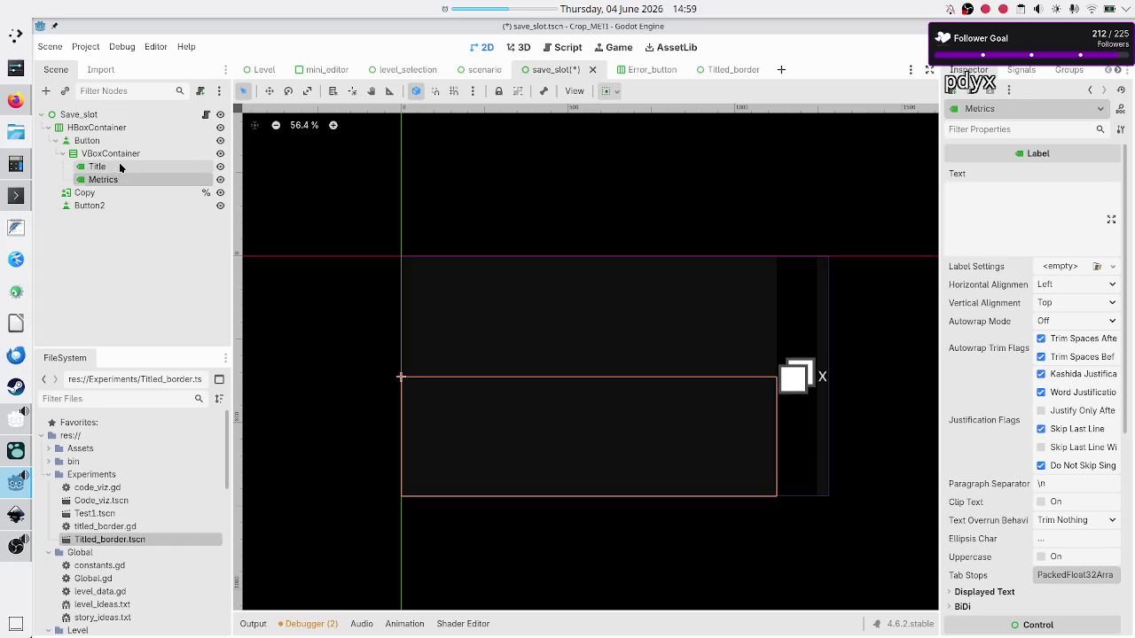
{"action": "left_click", "coordinate": [120, 167]}
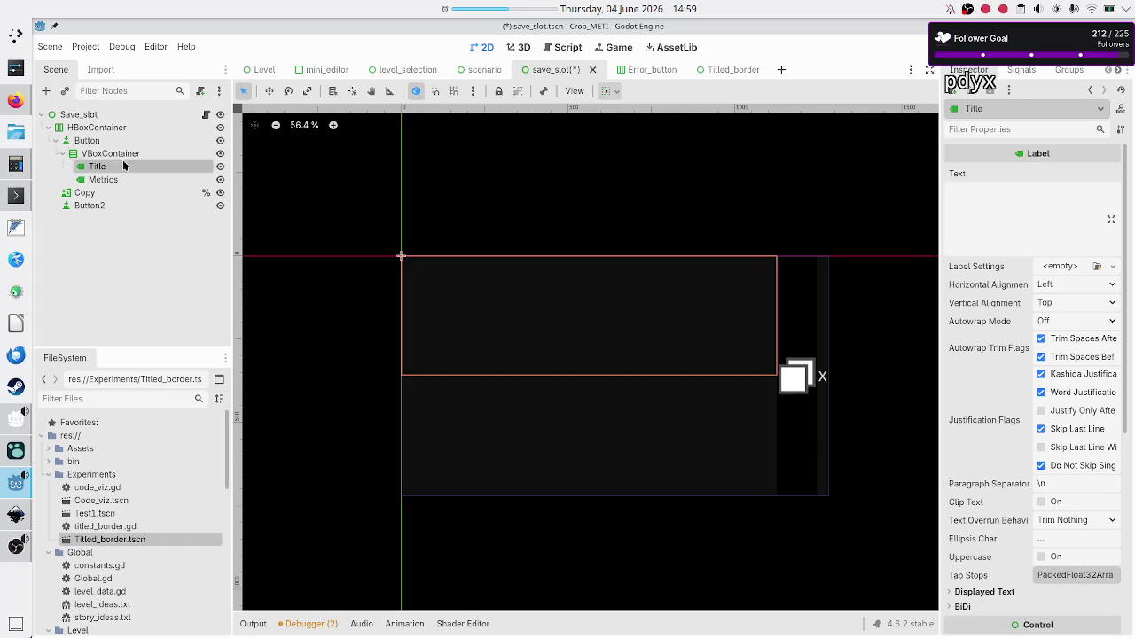
{"action": "right_click", "coordinate": [117, 165]}
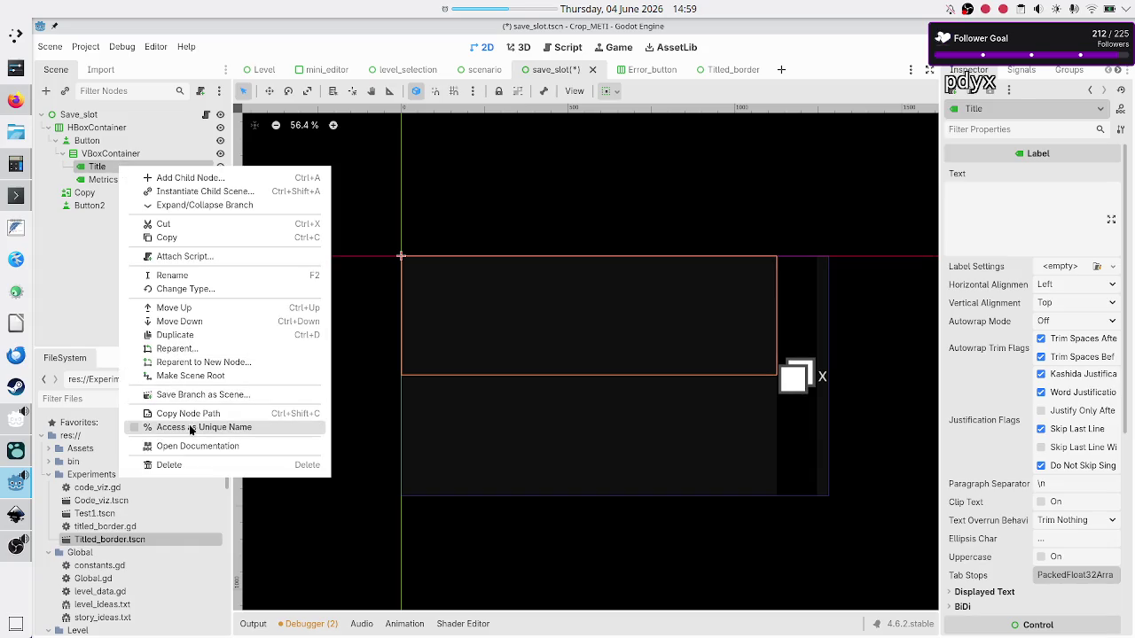
Step: Turn on Access as Unique Name for the Title label, then for the Metrics label
{"action": "left_click", "coordinate": [191, 430]}
{"action": "left_click", "coordinate": [134, 179]}
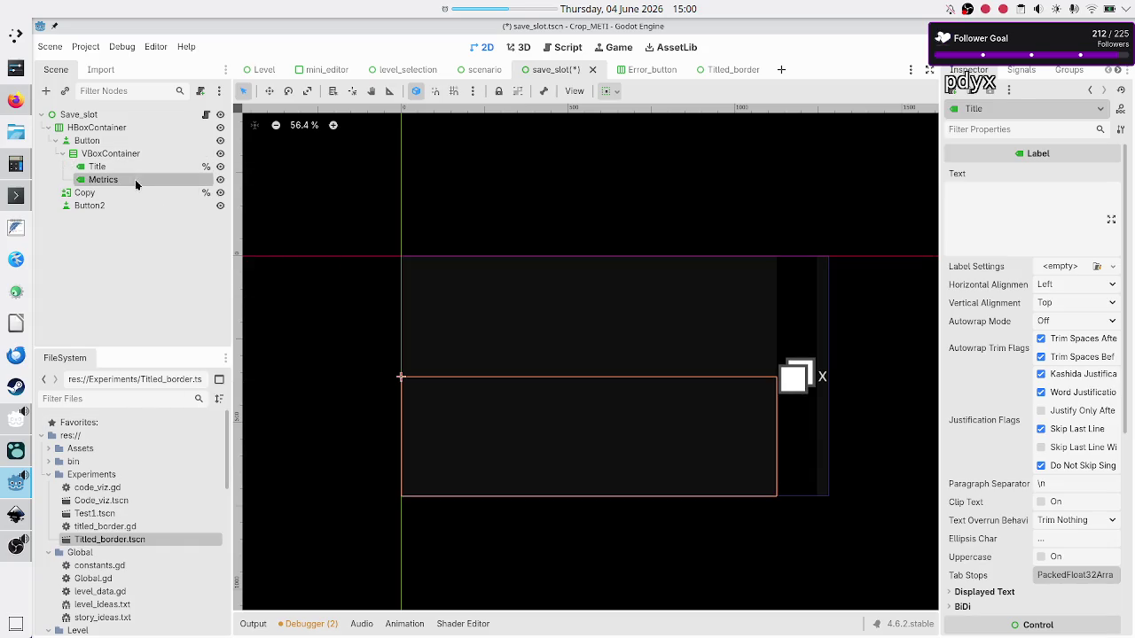
{"action": "right_click", "coordinate": [136, 181]}
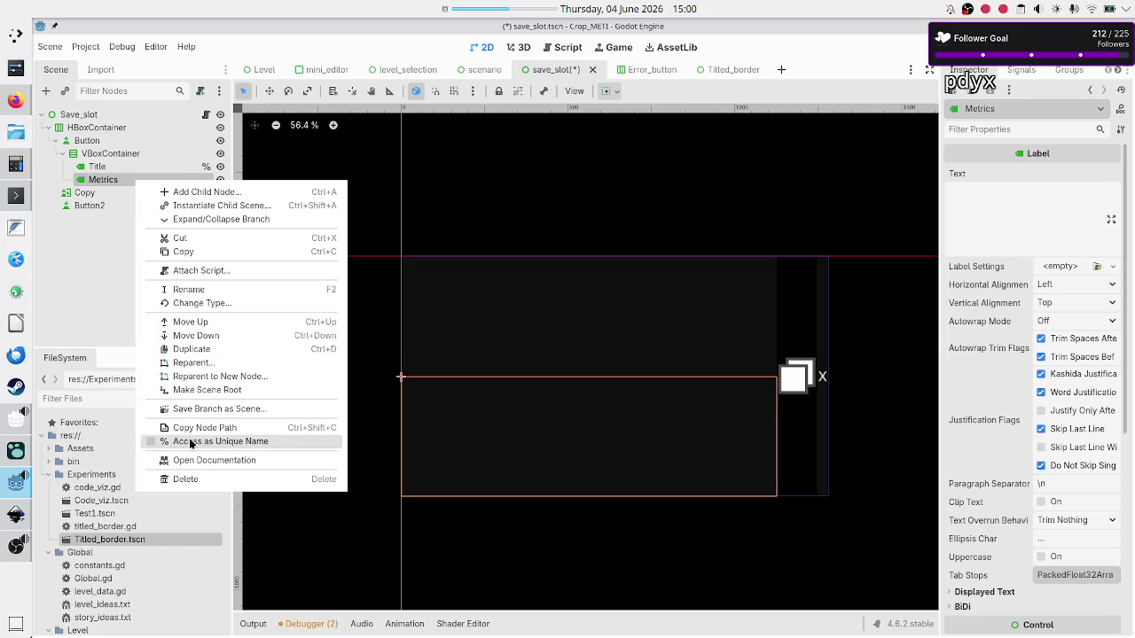
{"action": "left_click", "coordinate": [190, 442]}
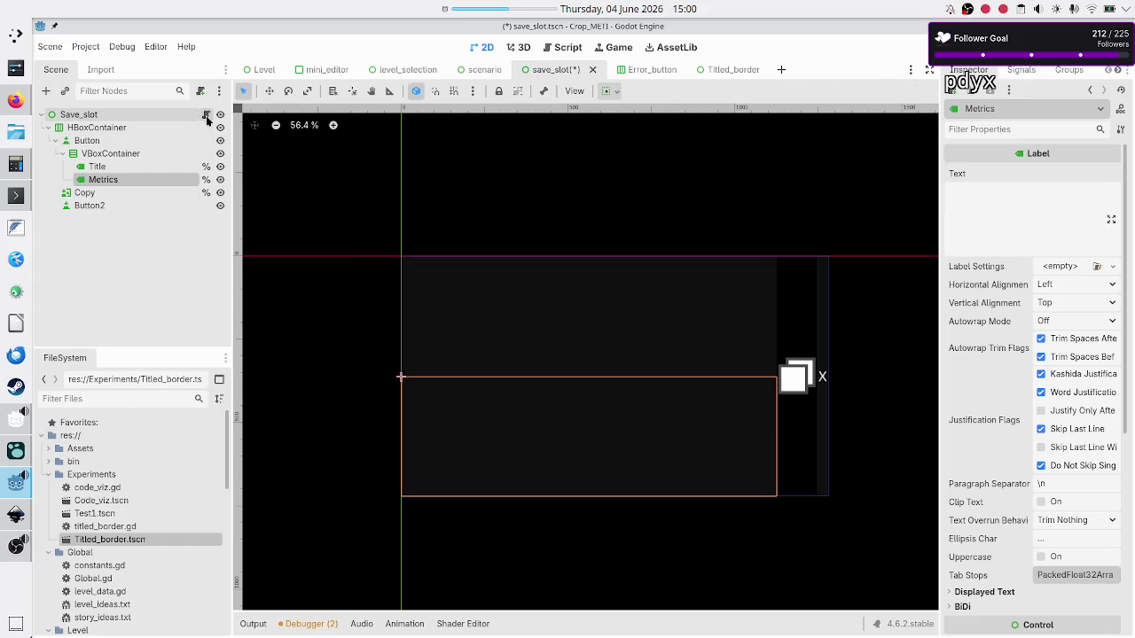
Step: Open save_slot.gd and insert a blank line below the class declaration
{"action": "left_click", "coordinate": [206, 115]}
{"action": "left_click", "coordinate": [497, 124]}
{"action": "key", "text": "Return"}
{"action": "key", "text": "Return"}
{"action": "left_click", "coordinate": [497, 125]}
{"action": "key", "text": "Down"}
{"action": "type", "text": "@onre"}
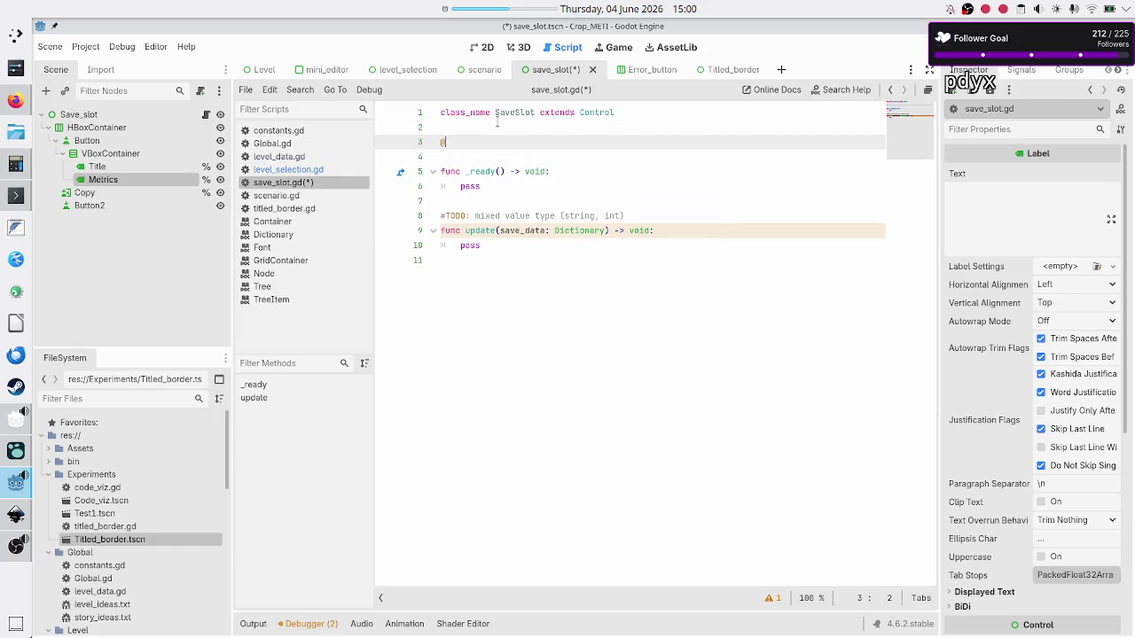
{"action": "key", "text": "Return"}
{"action": "type", "text": "var"}
{"action": "type", "text": " title_lbl"}
{"action": "type", "text": ": Label "}
{"action": "type", "text": "= %Tit"}
{"action": "key", "text": "Return"}
{"action": "key", "text": "Return"}
{"action": "type", "text": "@onready var metrics_"}
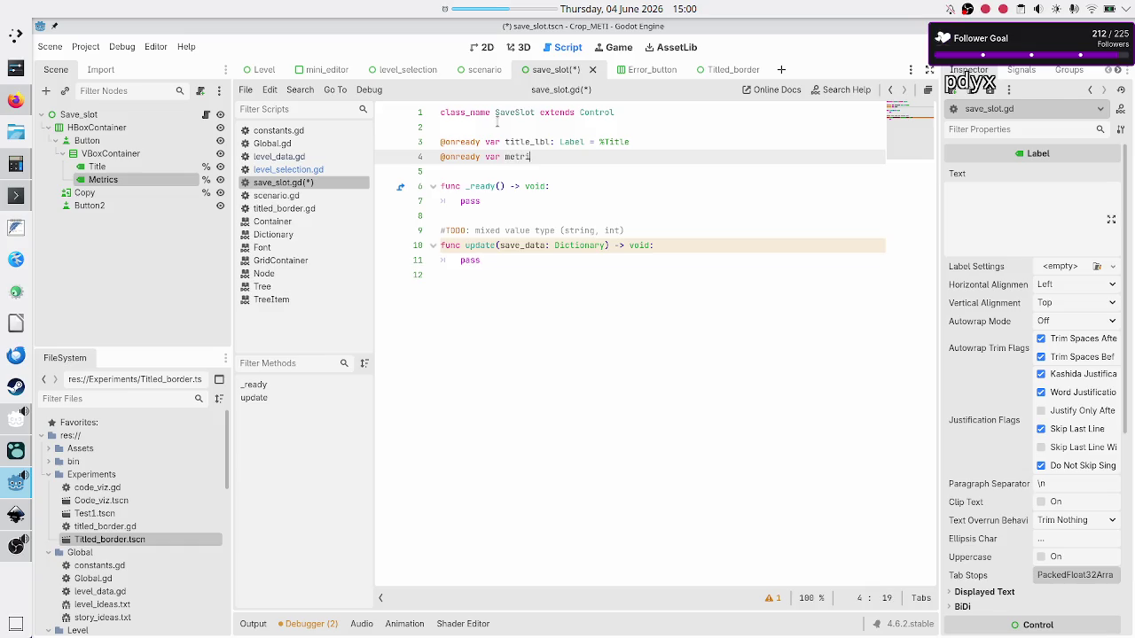
{"action": "type", "text": "lbl:"}
{"action": "type", "text": " Label "}
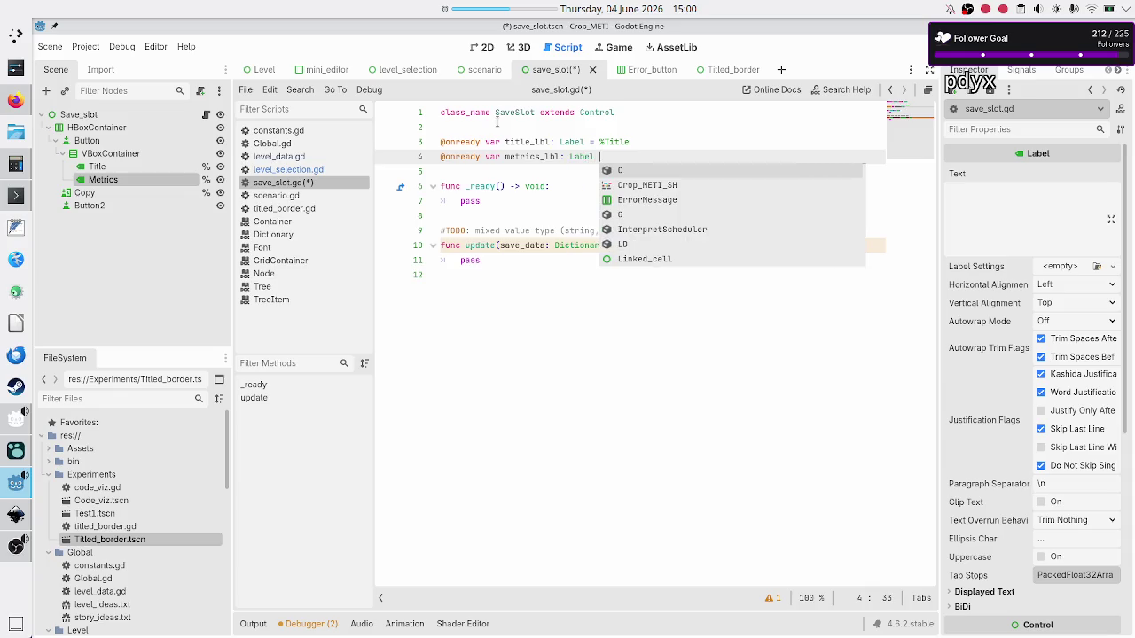
{"action": "type", "text": "= %M"}
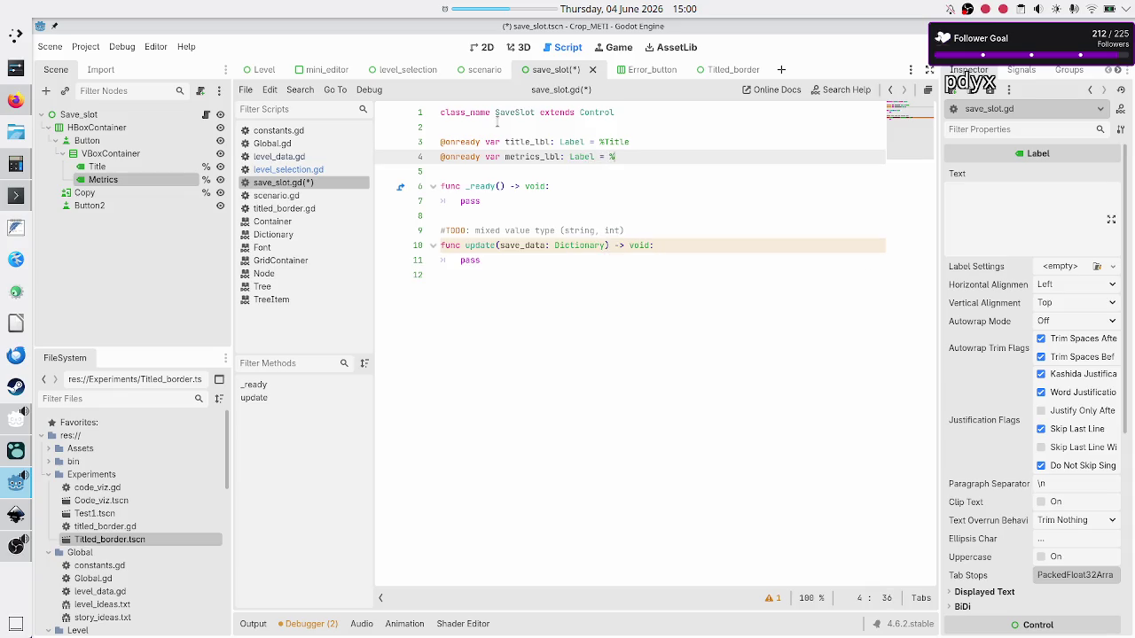
{"action": "key", "text": "Return"}
Step: Replace the pass in update() with a title_lbl.text assignment
{"action": "key", "text": "Down"}
{"action": "key", "text": "Down"}
{"action": "key", "text": "Down"}
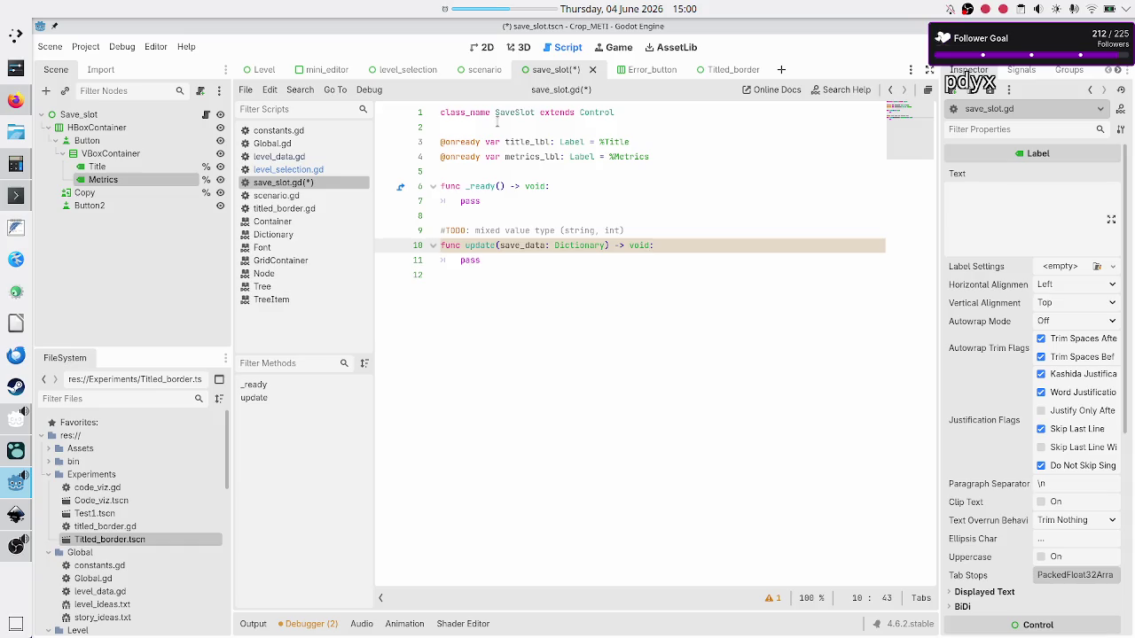
{"action": "key", "text": "Down"}
{"action": "key", "text": "BackSpace"}
{"action": "key", "text": "BackSpace"}
{"action": "key", "text": "BackSpace"}
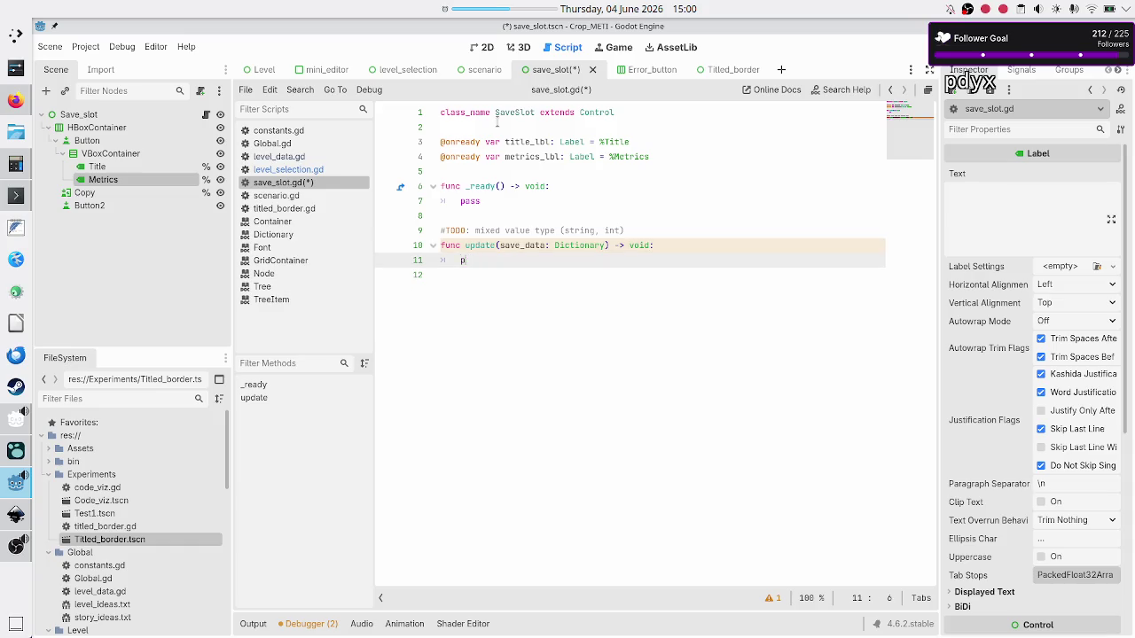
{"action": "type", "text": "tit"}
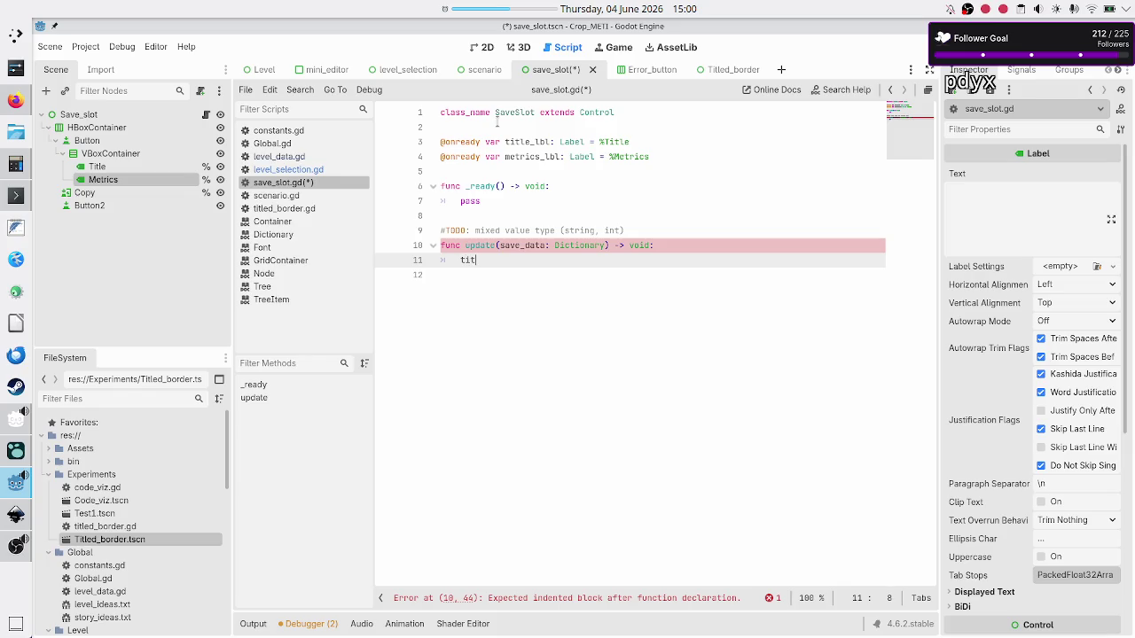
{"action": "key", "text": "Return"}
{"action": "type", "text": ".te"}
{"action": "key", "text": "Return"}
Step: Check level_data.gd for the save key, then assign title_lbl.text = save_data["name"]
{"action": "type", "text": "= "}
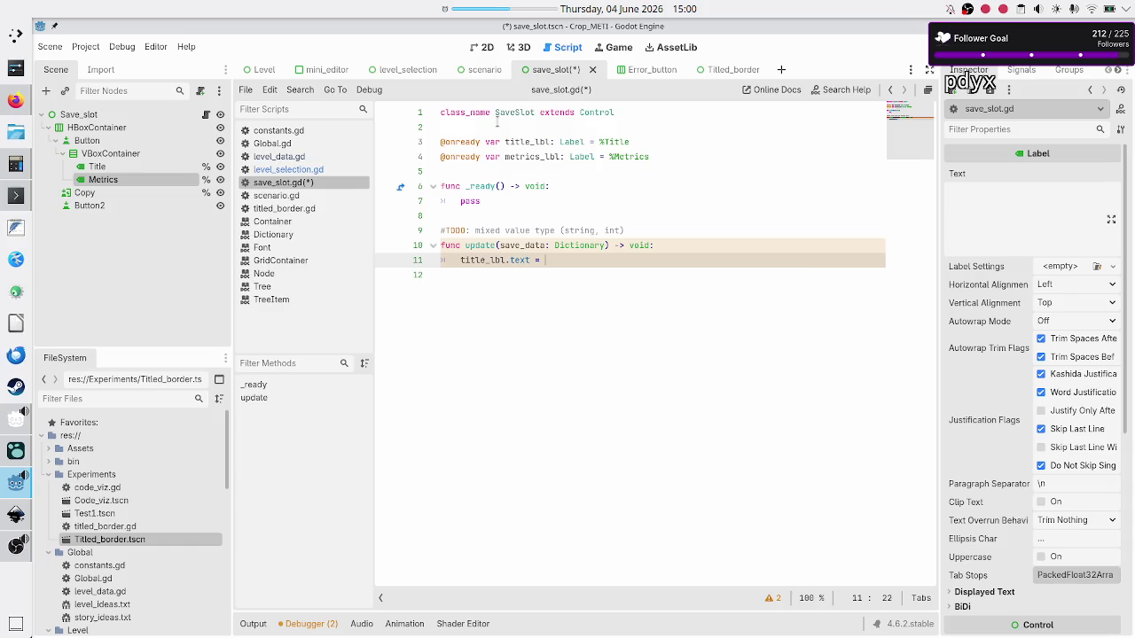
{"action": "type", "text": "sa"}
{"action": "key", "text": "Return"}
{"action": "type", "text": "[\""}
{"action": "left_click", "coordinate": [288, 172]}
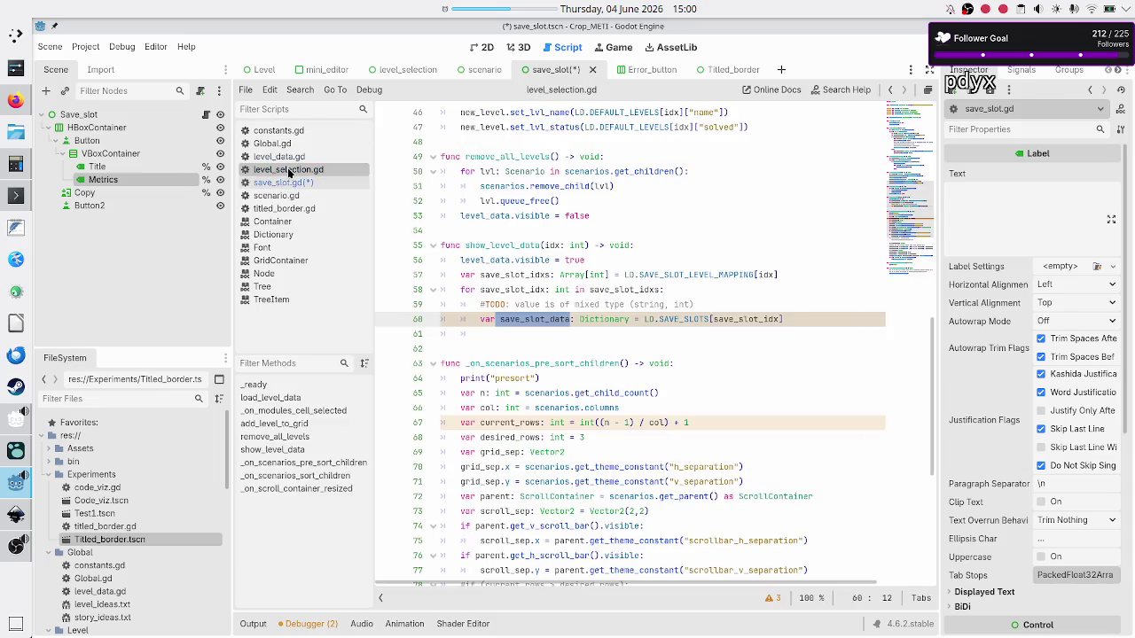
{"action": "key", "text": "Up"}
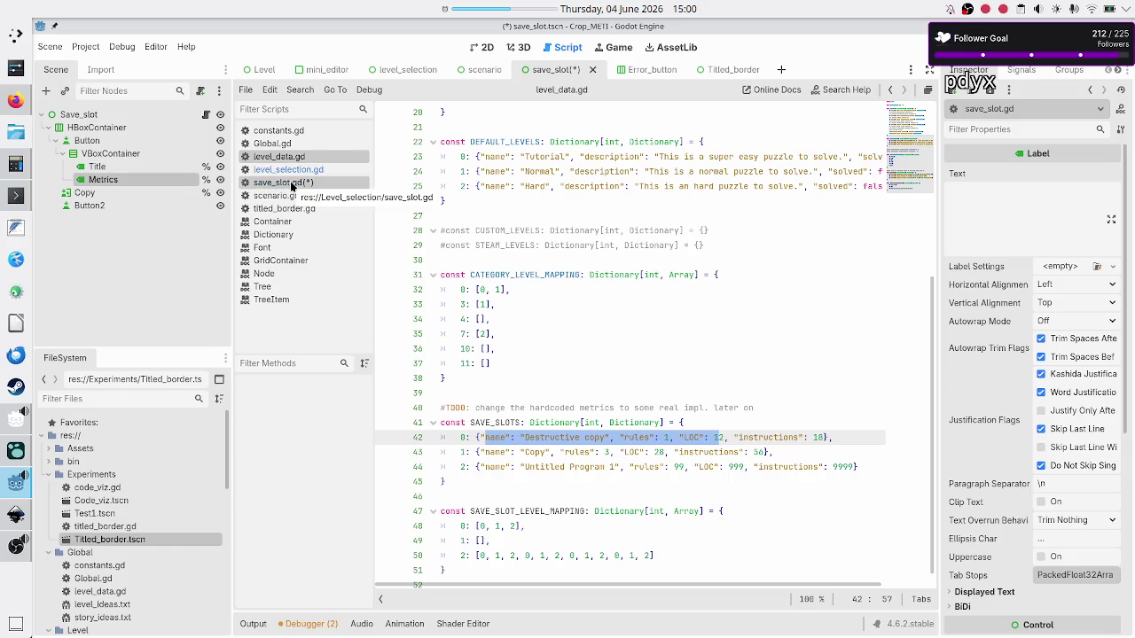
{"action": "left_click", "coordinate": [291, 185]}
{"action": "type", "text": "name\"]"}
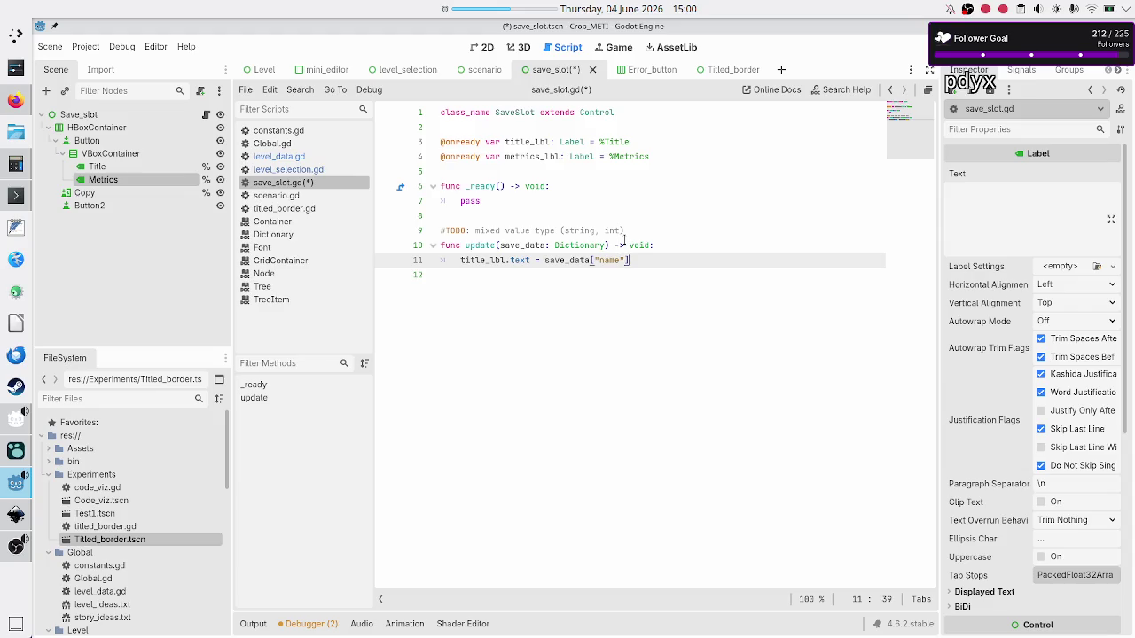
Step: Start a new update() line assigning metrics_lbl.text from save data
{"action": "key", "text": "Return"}
{"action": "type", "text": "me"}
{"action": "key", "text": "BackSpace"}
{"action": "key", "text": "BackSpace"}
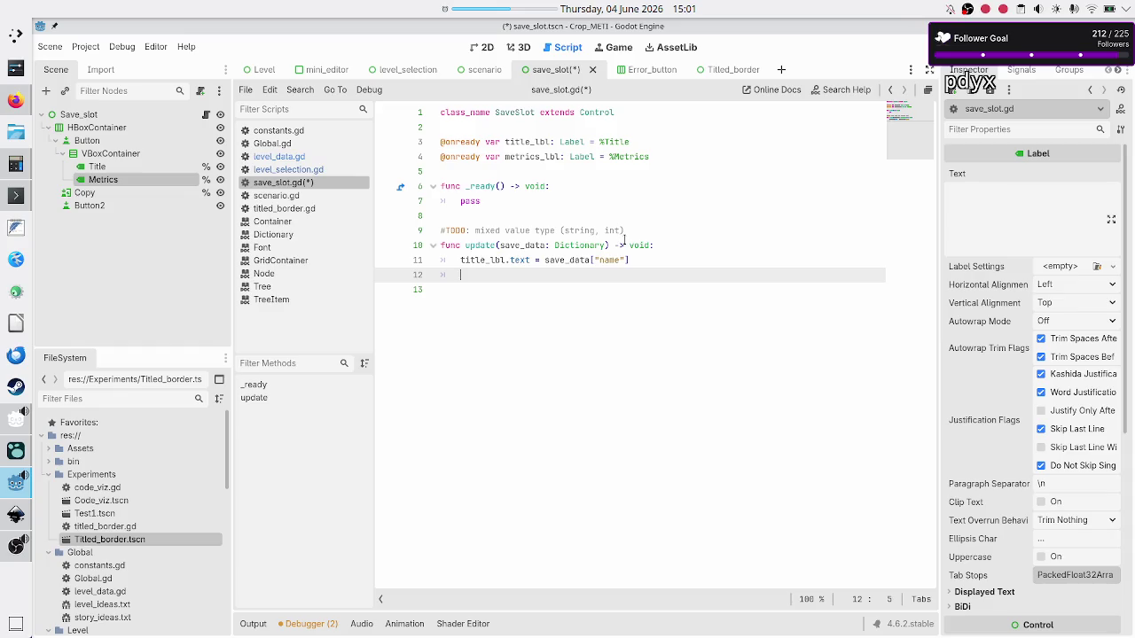
{"action": "type", "text": "metri"}
{"action": "key", "text": "Return"}
{"action": "type", "text": ".te"}
{"action": "key", "text": "Return"}
{"action": "type", "text": "save"}
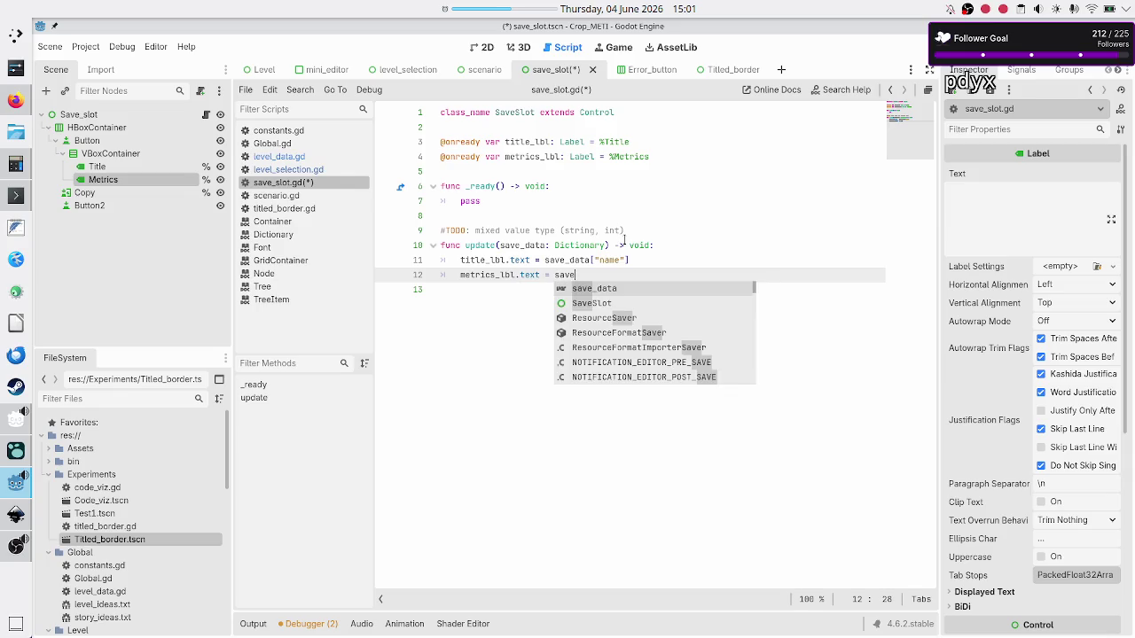
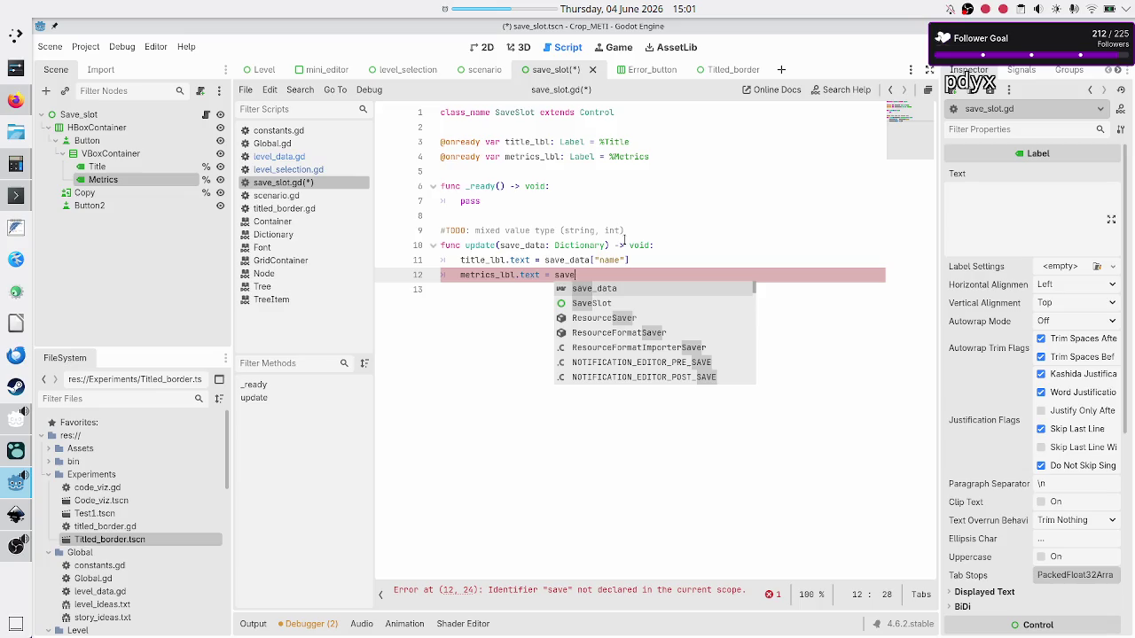
Step: On line 12, replace the partial save reference with a metrics_to_str(save_data) call
{"action": "key", "text": "BackSpace"}
{"action": "key", "text": "BackSpace"}
{"action": "key", "text": "BackSpace"}
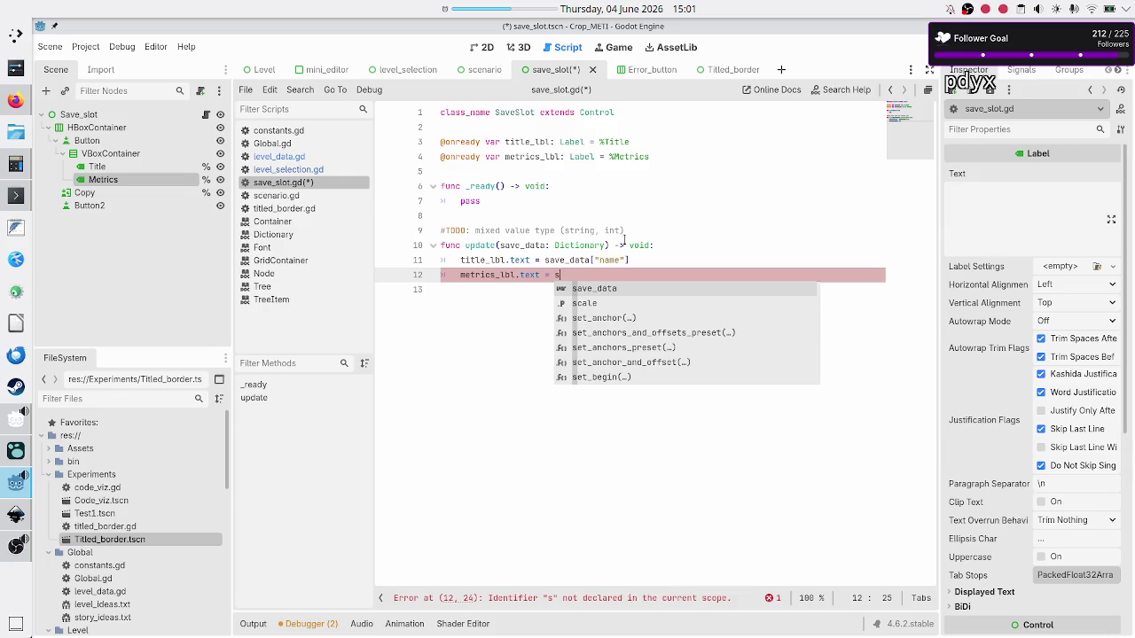
{"action": "key", "text": "BackSpace"}
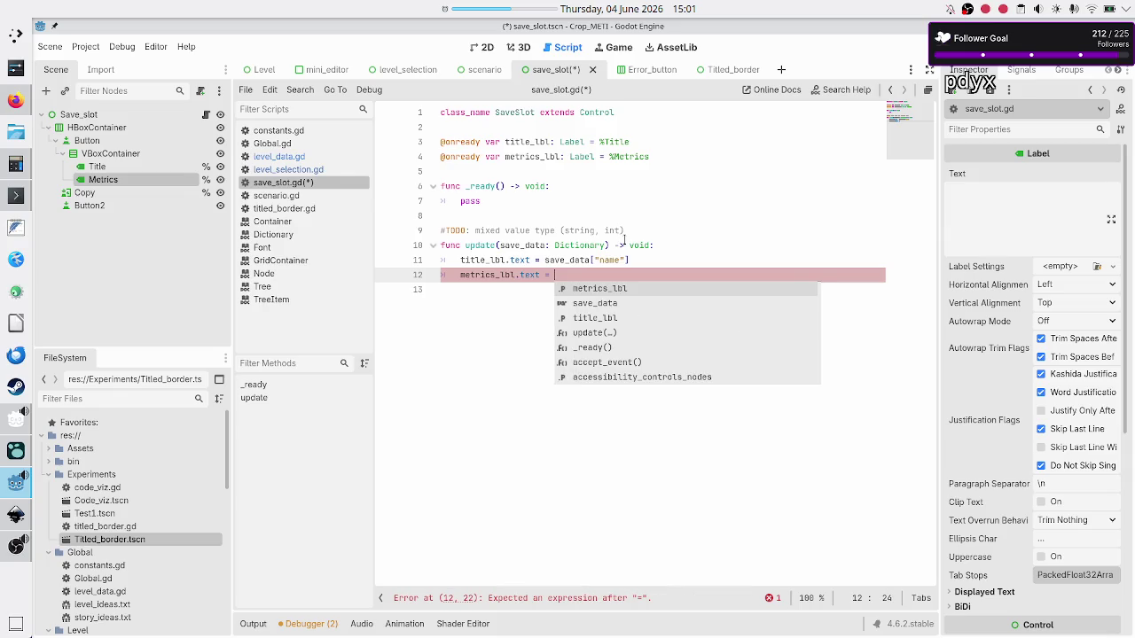
{"action": "type", "text": "get_"}
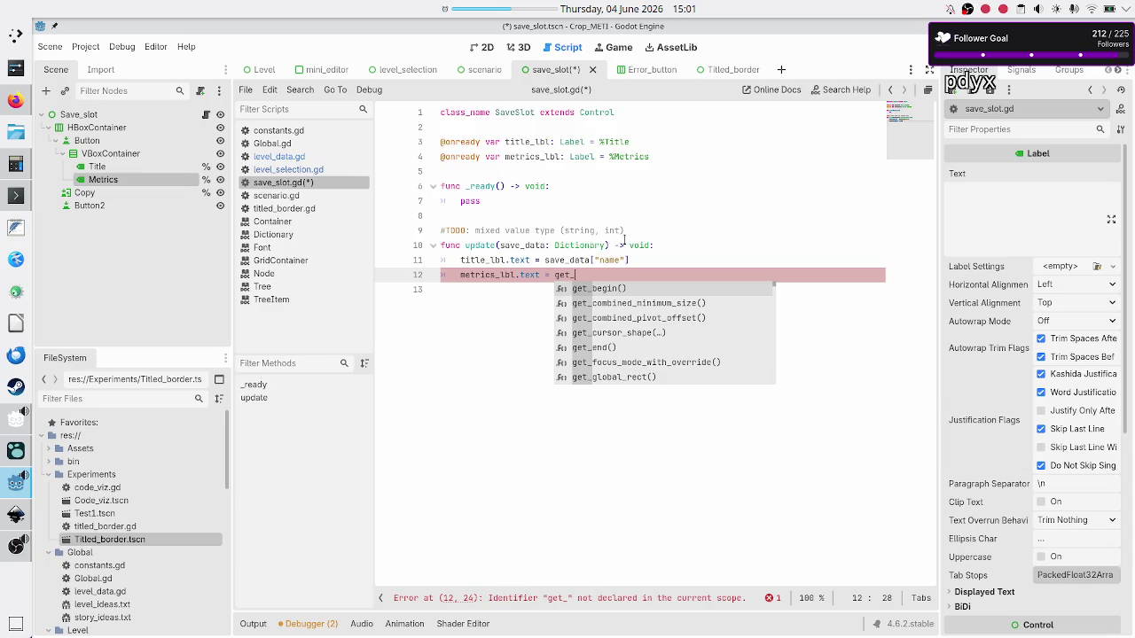
{"action": "type", "text": "metrics_as"}
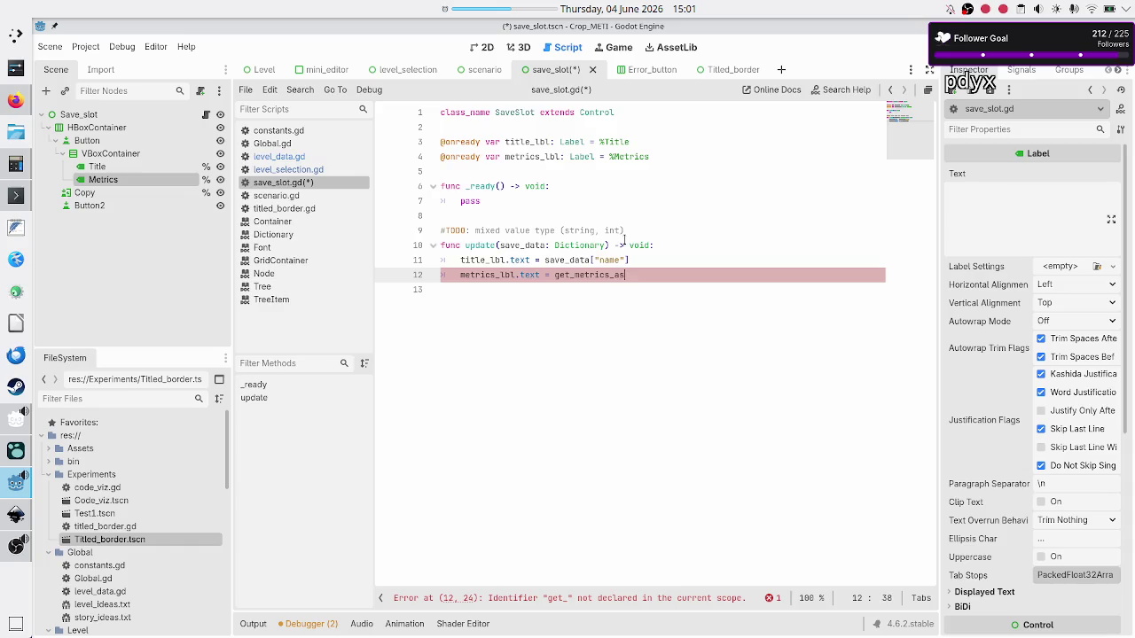
{"action": "key", "text": "BackSpace"}
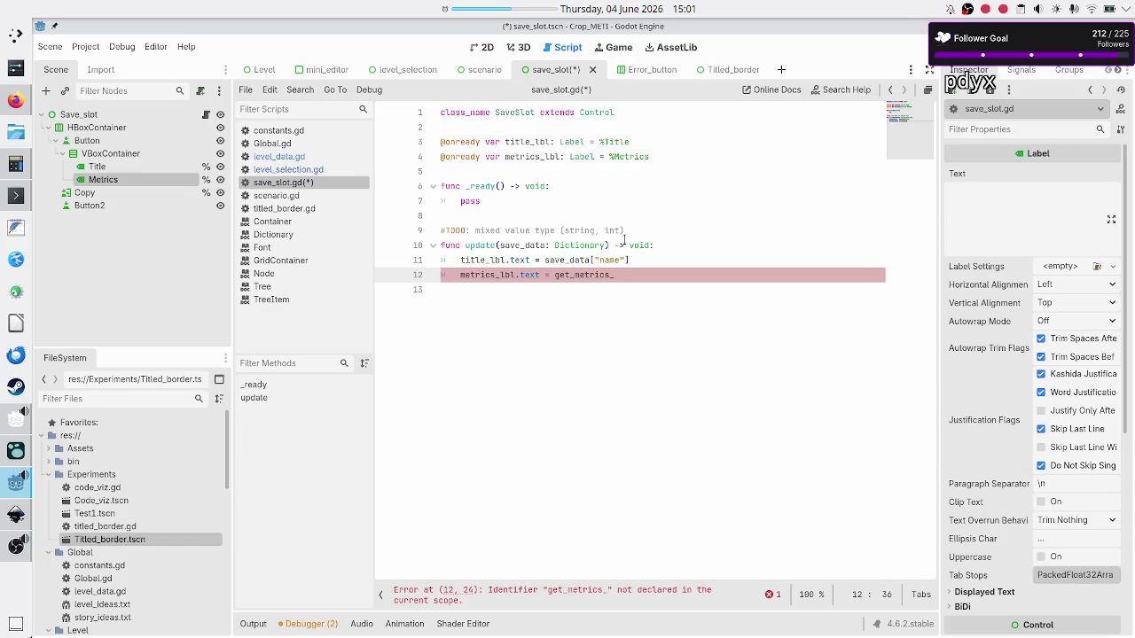
{"action": "key", "text": "BackSpace"}
{"action": "key", "text": "BackSpace"}
{"action": "key", "text": "BackSpace"}
{"action": "type", "text": "metrics_to"}
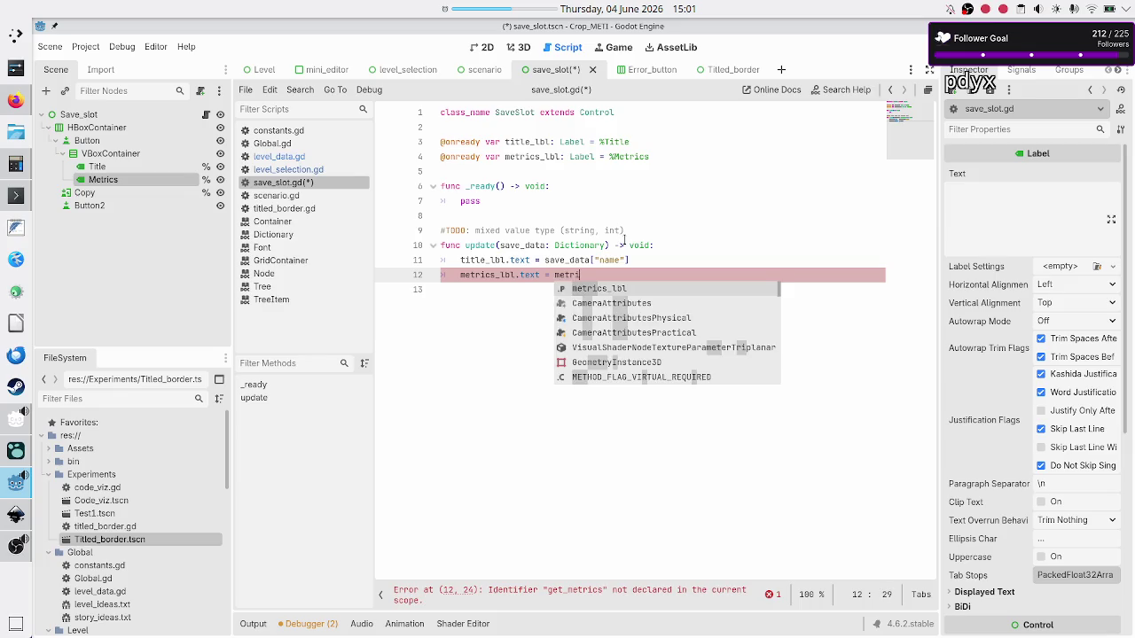
{"action": "type", "text": "_stri"}
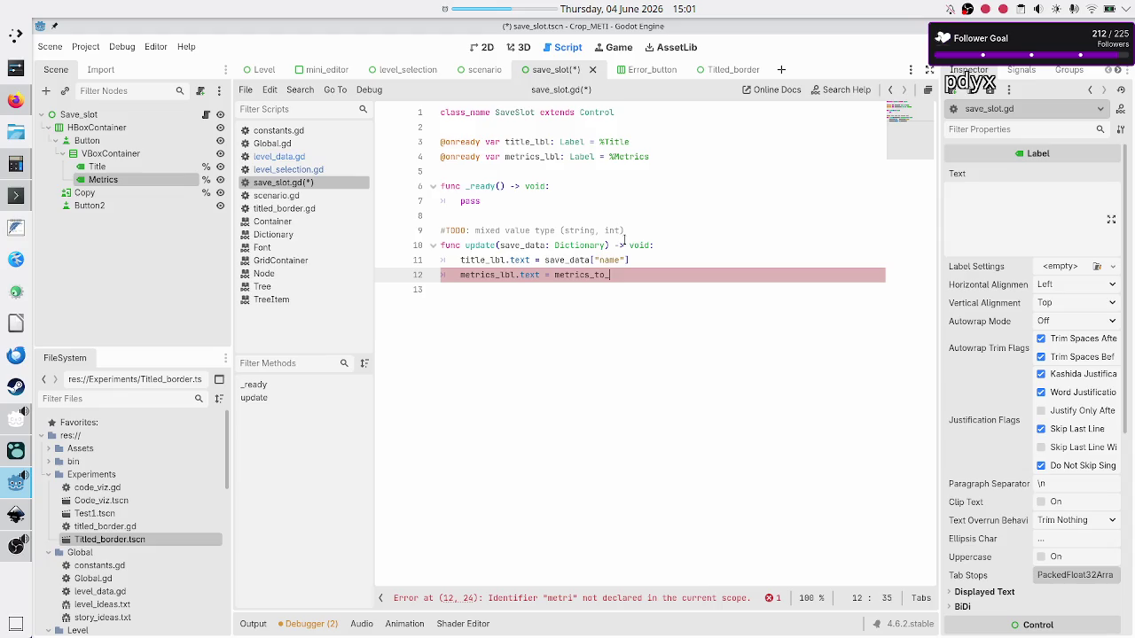
{"action": "key", "text": "BackSpace"}
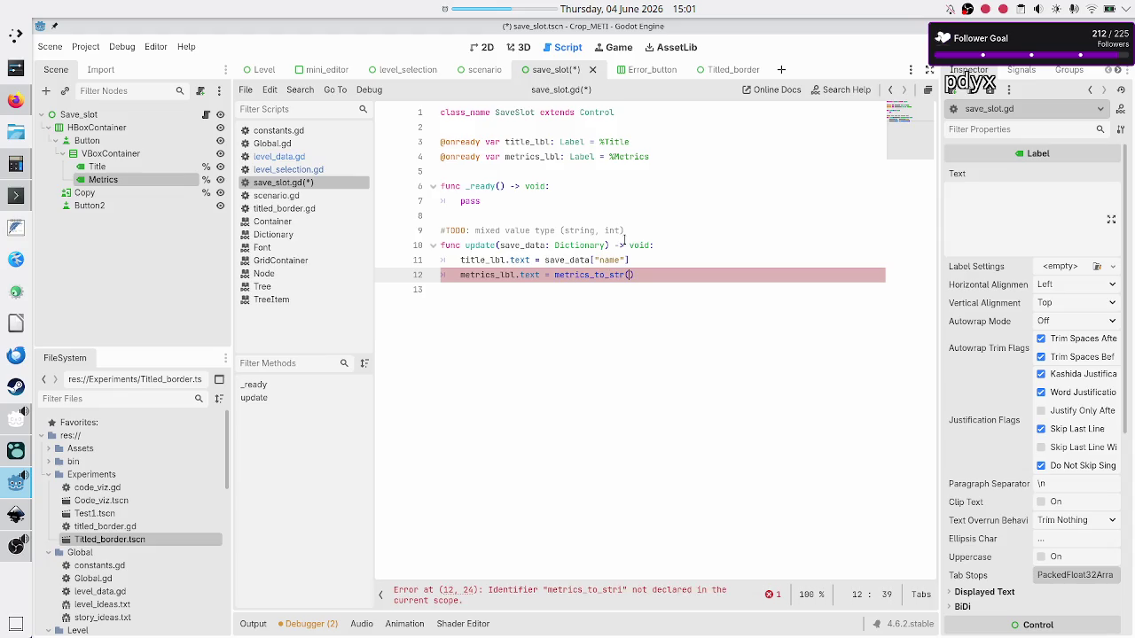
{"action": "type", "text": "("}
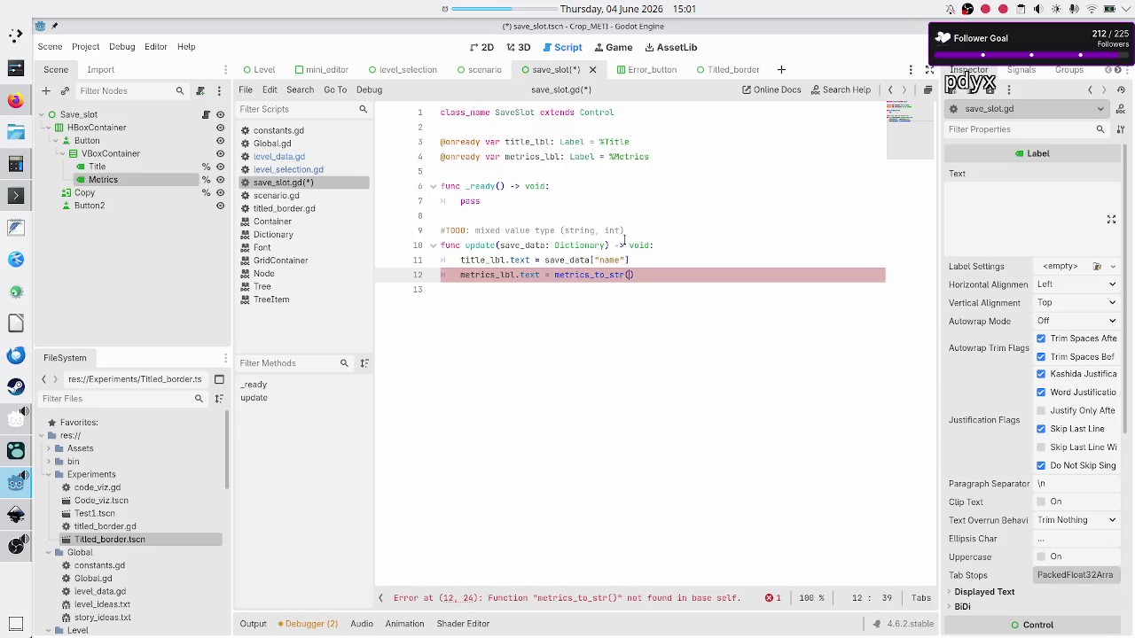
{"action": "type", "text": "sa"}
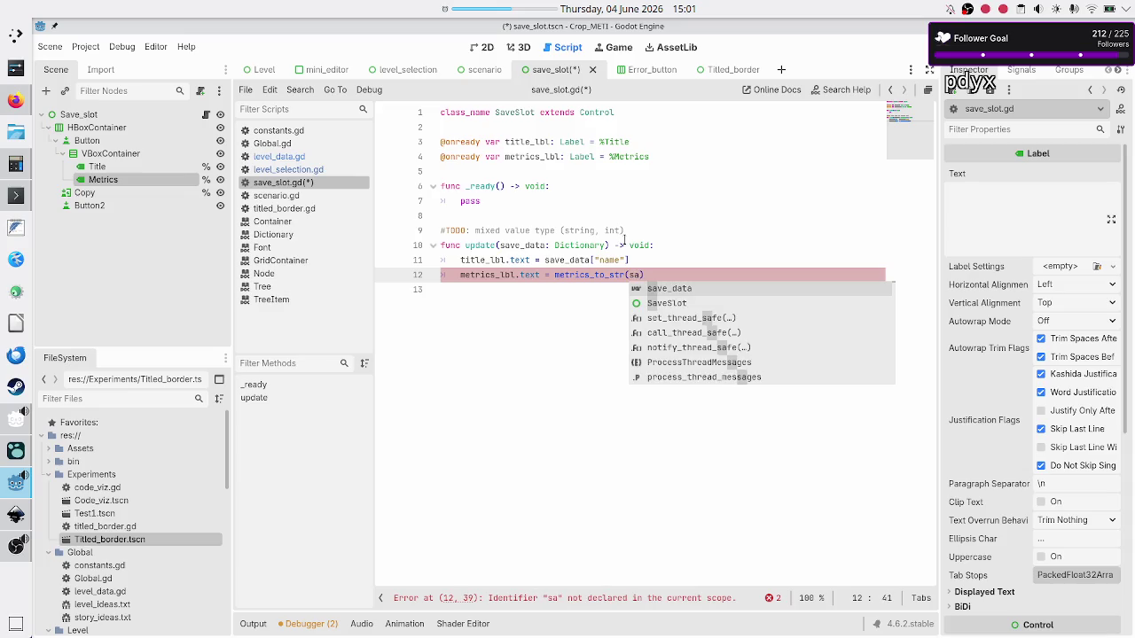
{"action": "key", "text": "Return"}
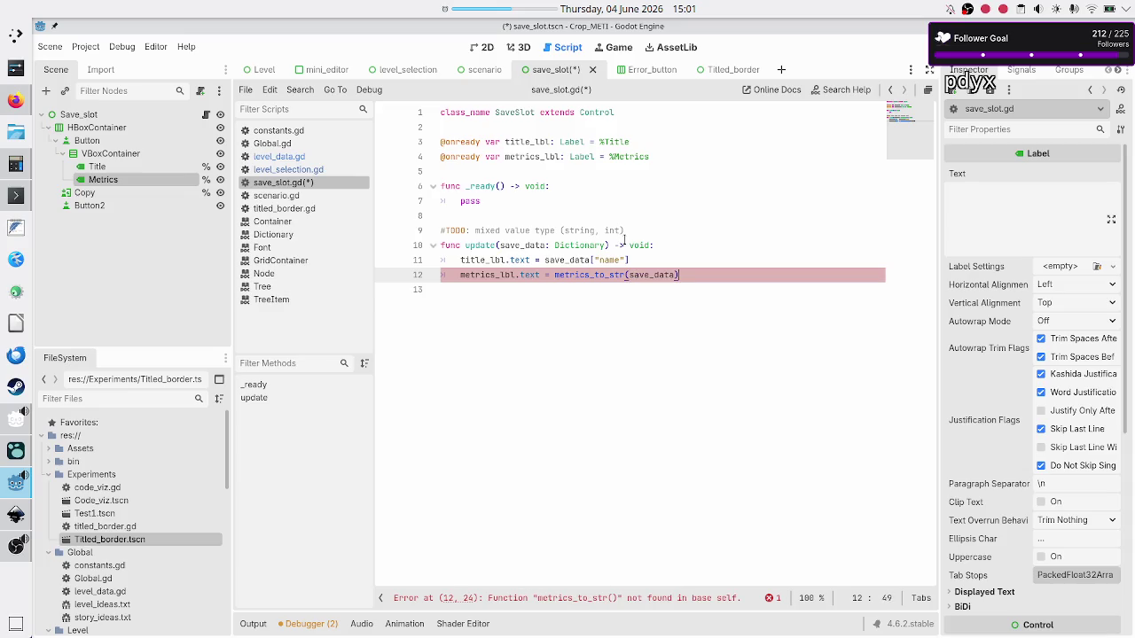
Step: Rename the call to format_metrics(save_data) and bring up level_data.gd
{"action": "key", "text": "Down"}
{"action": "key", "text": "Return"}
{"action": "type", "text": "func"}
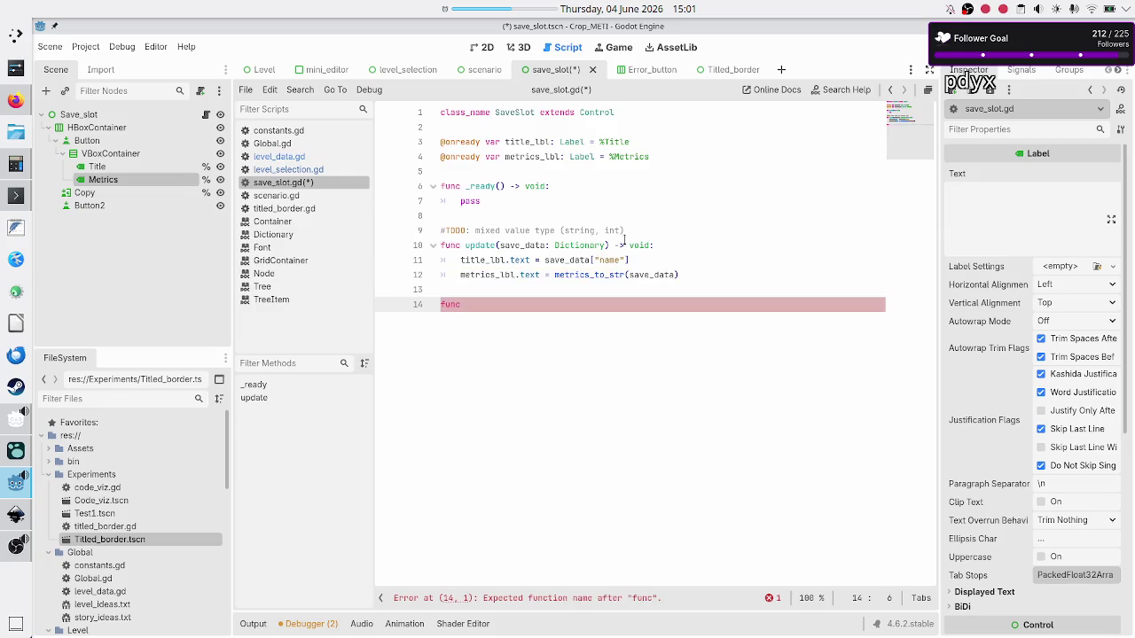
{"action": "key", "text": "BackSpace"}
{"action": "key", "text": "BackSpace"}
{"action": "key", "text": "BackSpace"}
{"action": "key", "text": "BackSpace"}
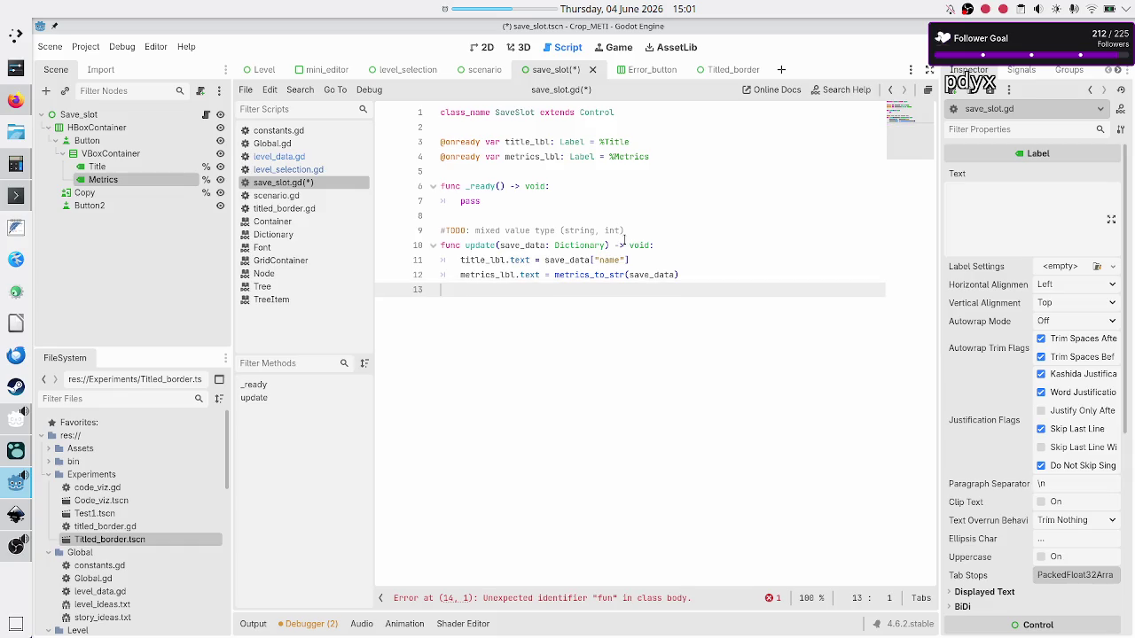
{"action": "key", "text": "Left"}
{"action": "key", "text": "Left"}
{"action": "key", "text": "Left"}
{"action": "key", "text": "BackSpace"}
{"action": "key", "text": "BackSpace"}
{"action": "key", "text": "BackSpace"}
{"action": "key", "text": "BackSpace"}
{"action": "key", "text": "BackSpace"}
{"action": "key", "text": "BackSpace"}
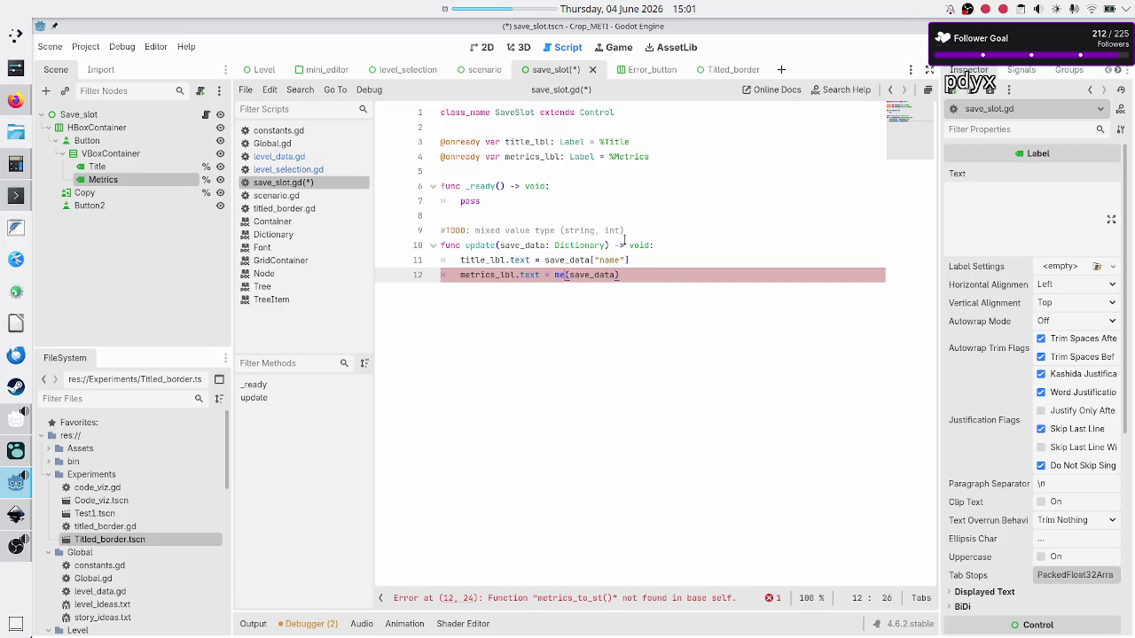
{"action": "type", "text": "format_metrics"}
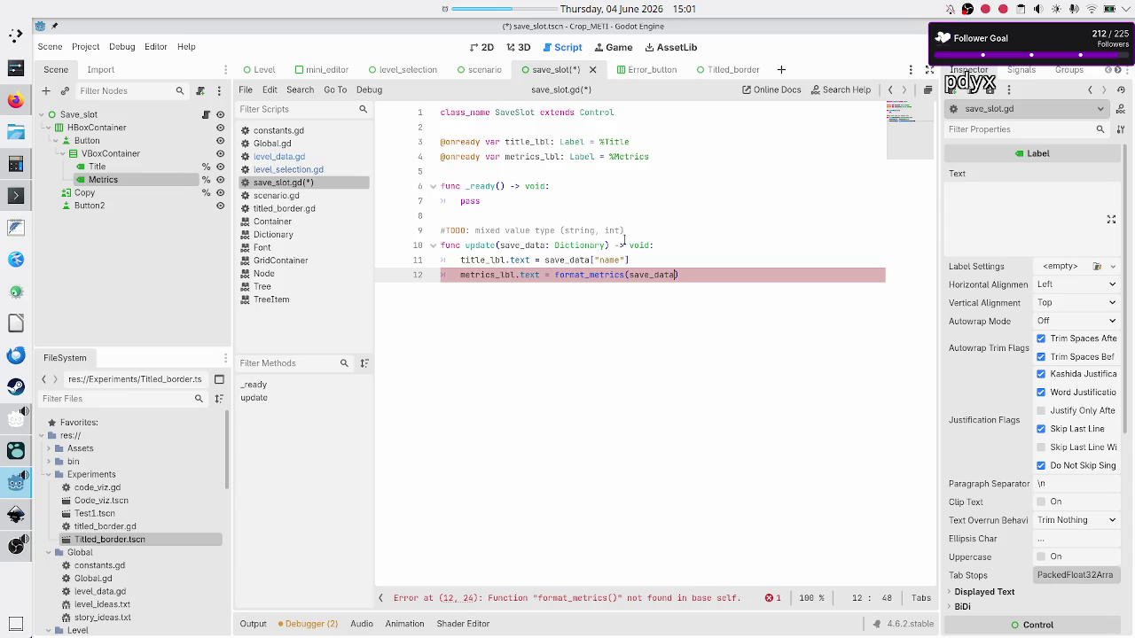
{"action": "left_click", "coordinate": [308, 158]}
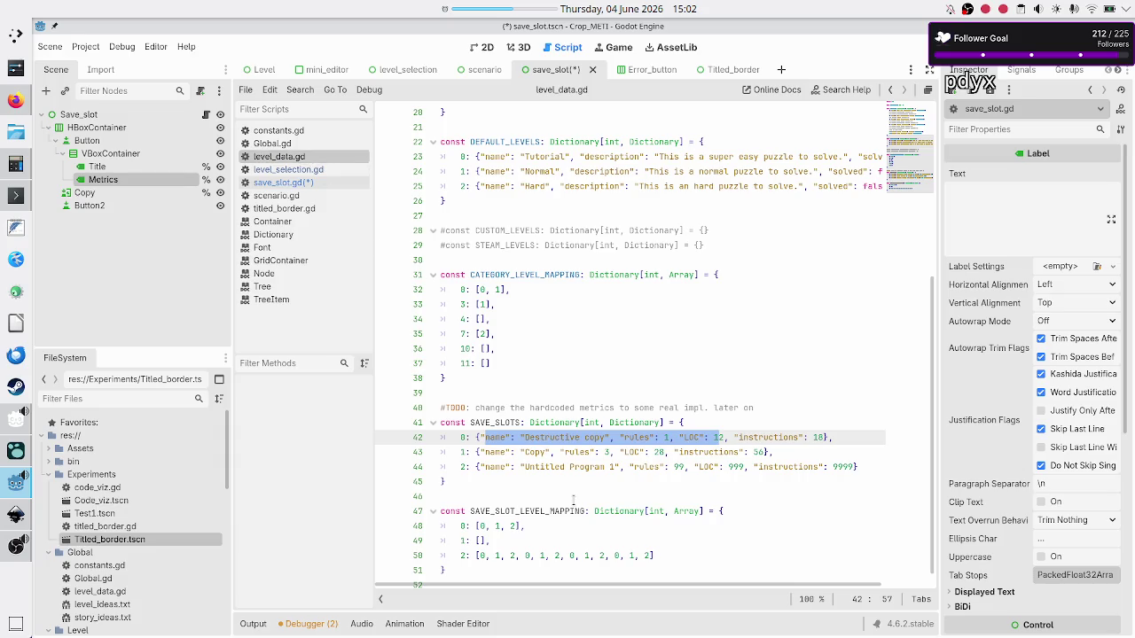
Step: Pass save_data["rules"], save_data["LOC"] and save_data["instructions"] to format_metrics, matching the SAVE_SLOTS keys
{"action": "double_click", "coordinate": [641, 438]}
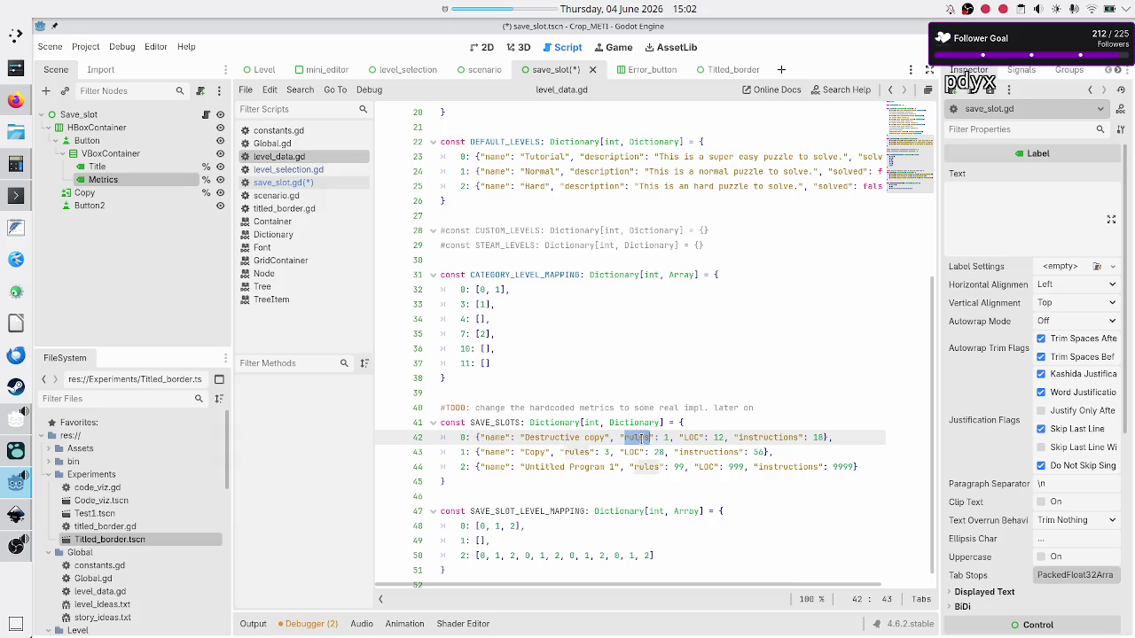
{"action": "double_click", "coordinate": [692, 437]}
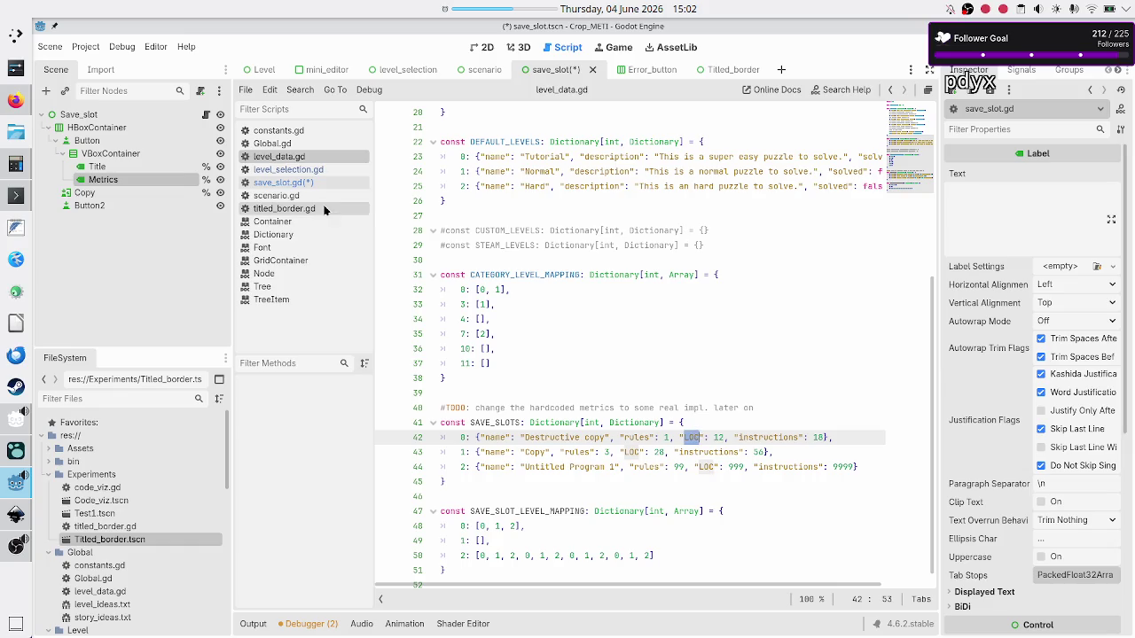
{"action": "left_click", "coordinate": [297, 183]}
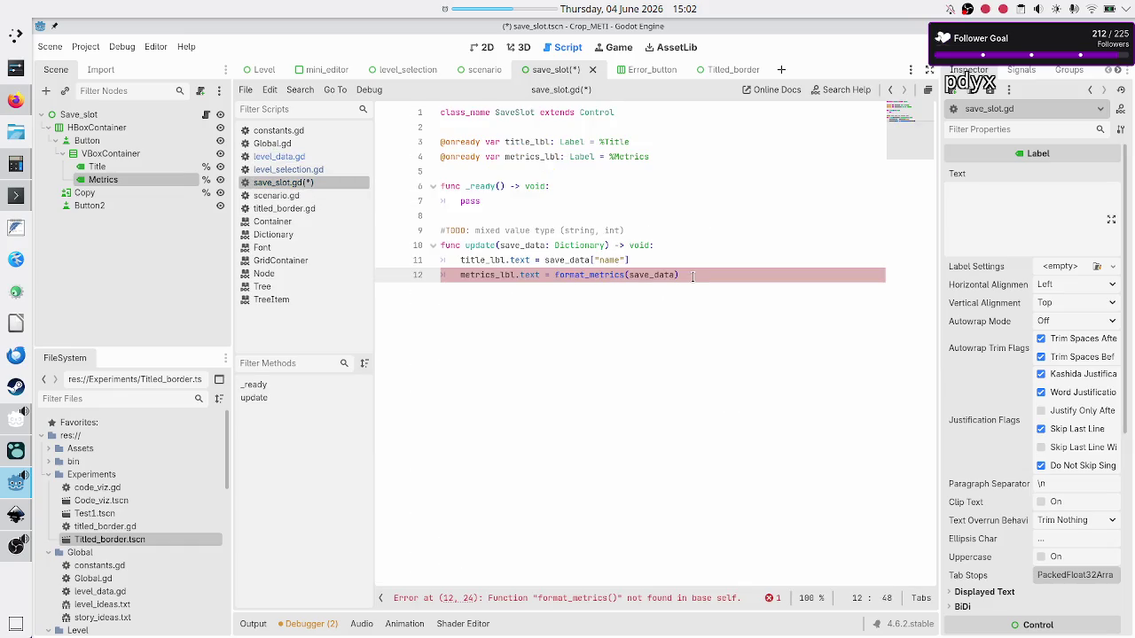
{"action": "type", "text": "[\""}
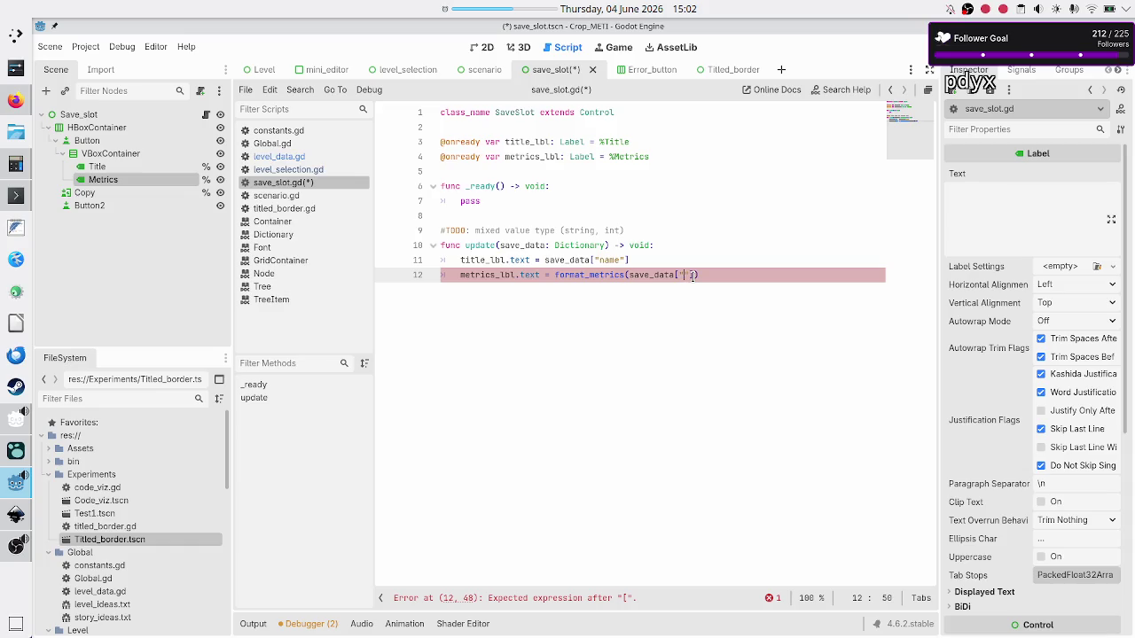
{"action": "type", "text": "rules\"]"}
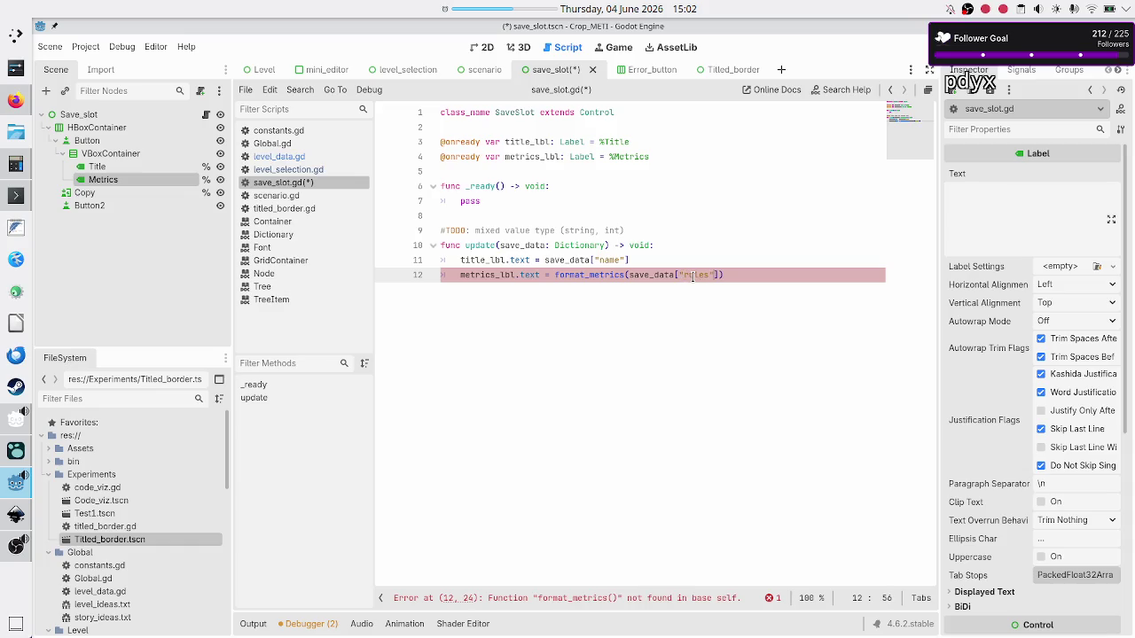
{"action": "type", "text": ", save_"}
{"action": "key", "text": "Return"}
{"action": "type", "text": "\""}
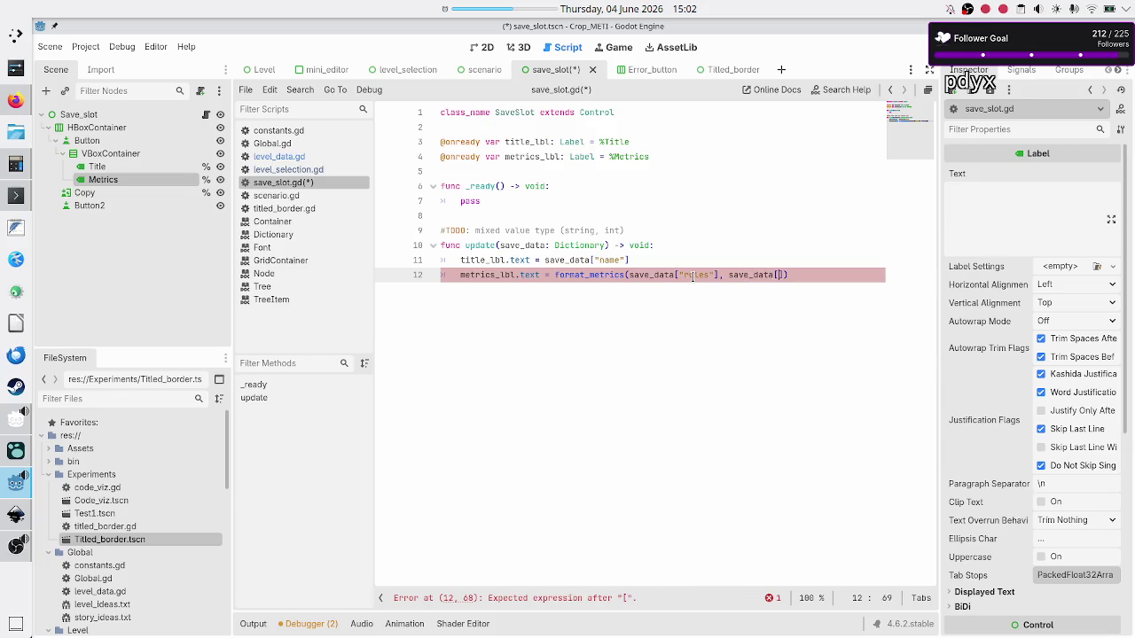
{"action": "type", "text": "Loc\"], save_data"}
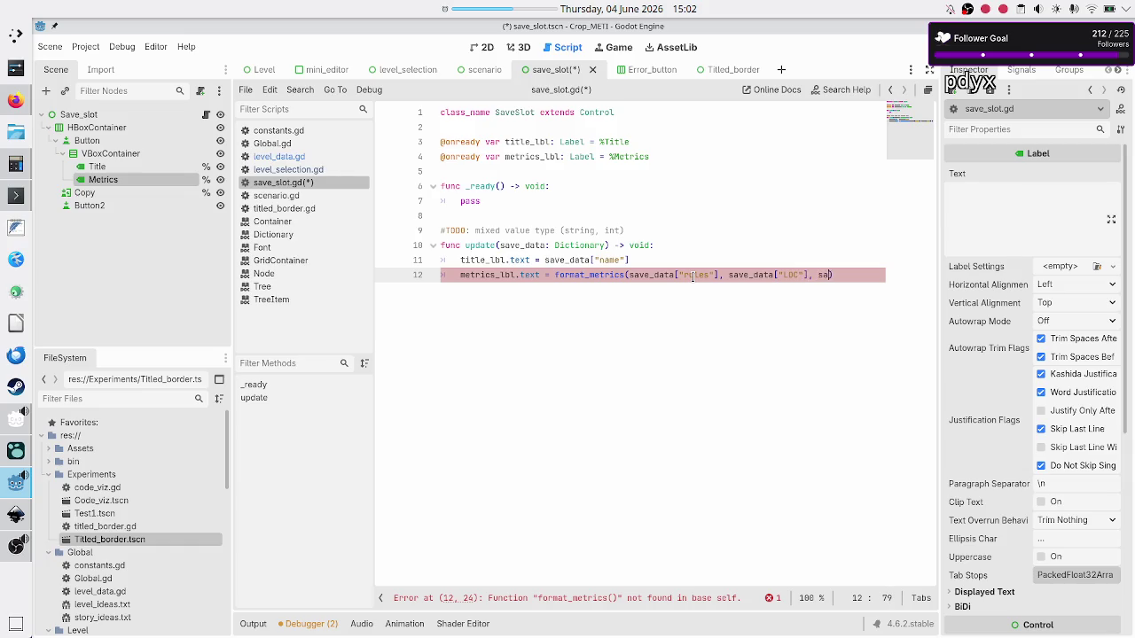
{"action": "type", "text": "[\""}
{"action": "type", "text": "instructions"}
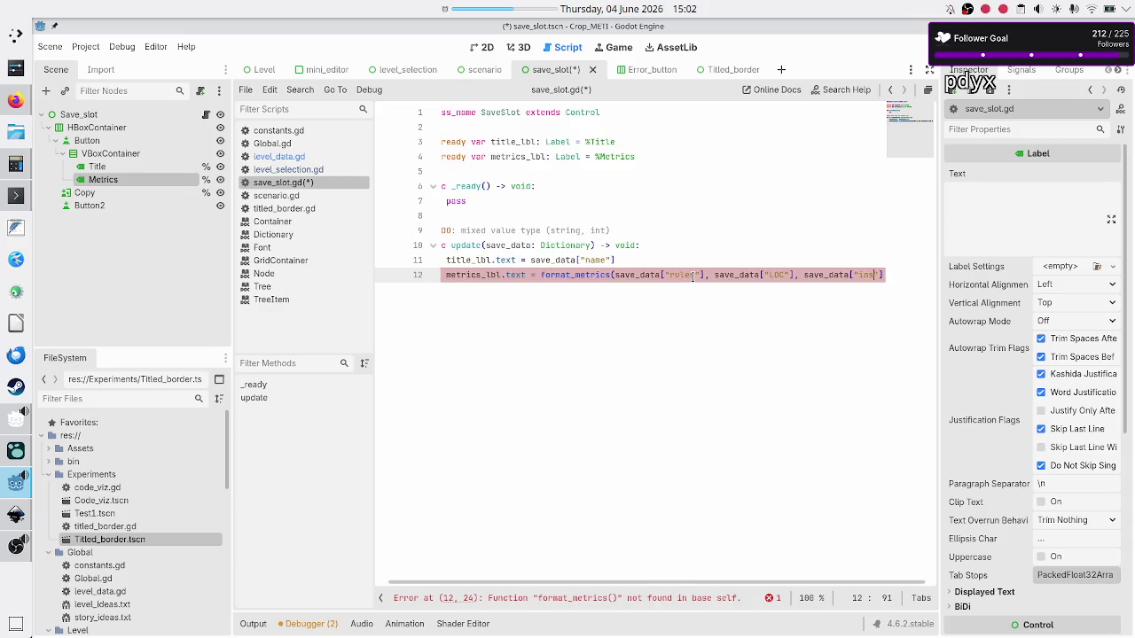
Step: Below the update function, declare func format_metrics(rules: int, LOC: int, instructions: int) -> void
{"action": "key", "text": "End"}
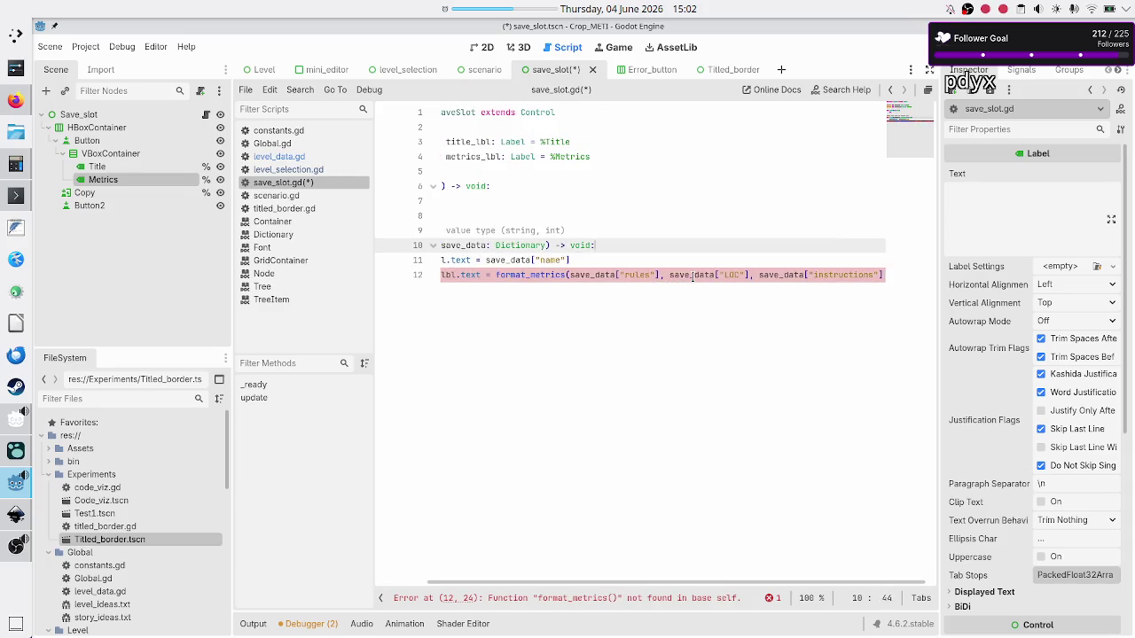
{"action": "key", "text": "Return"}
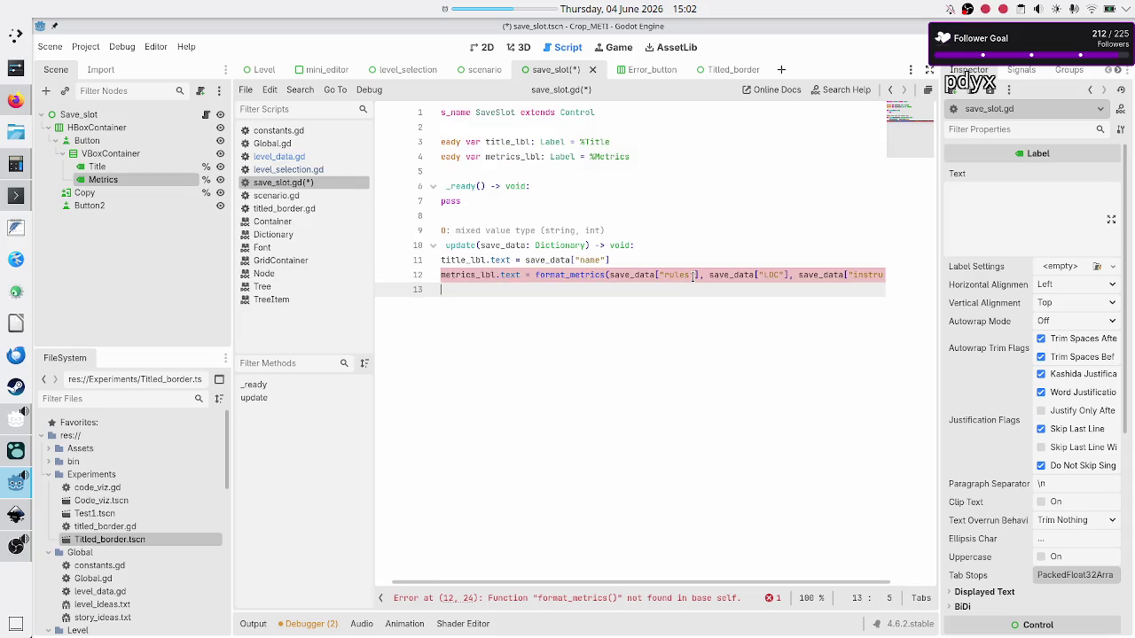
{"action": "key", "text": "BackSpace"}
{"action": "key", "text": "Return"}
{"action": "type", "text": "fu"}
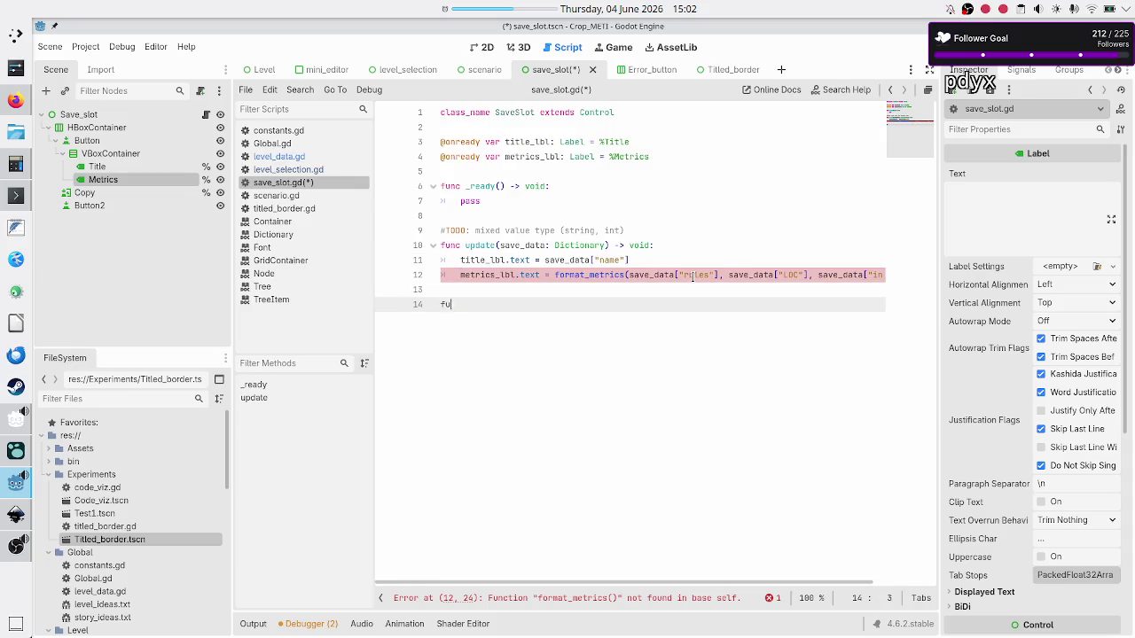
{"action": "type", "text": "nc forma"}
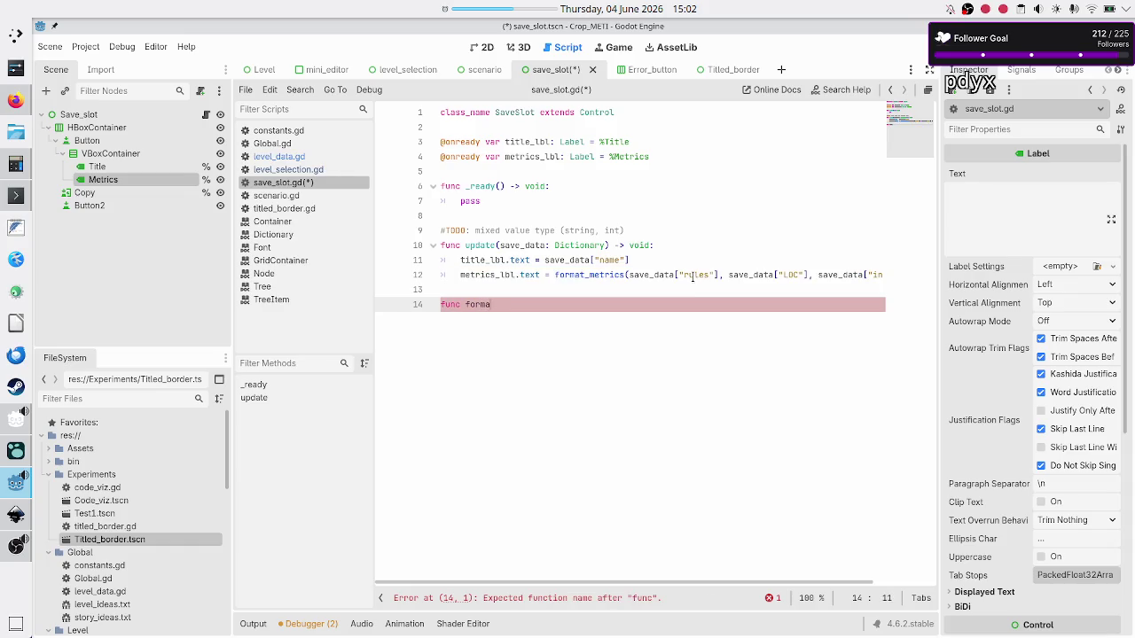
{"action": "type", "text": "t_metrics("}
{"action": "type", "text": "rules"}
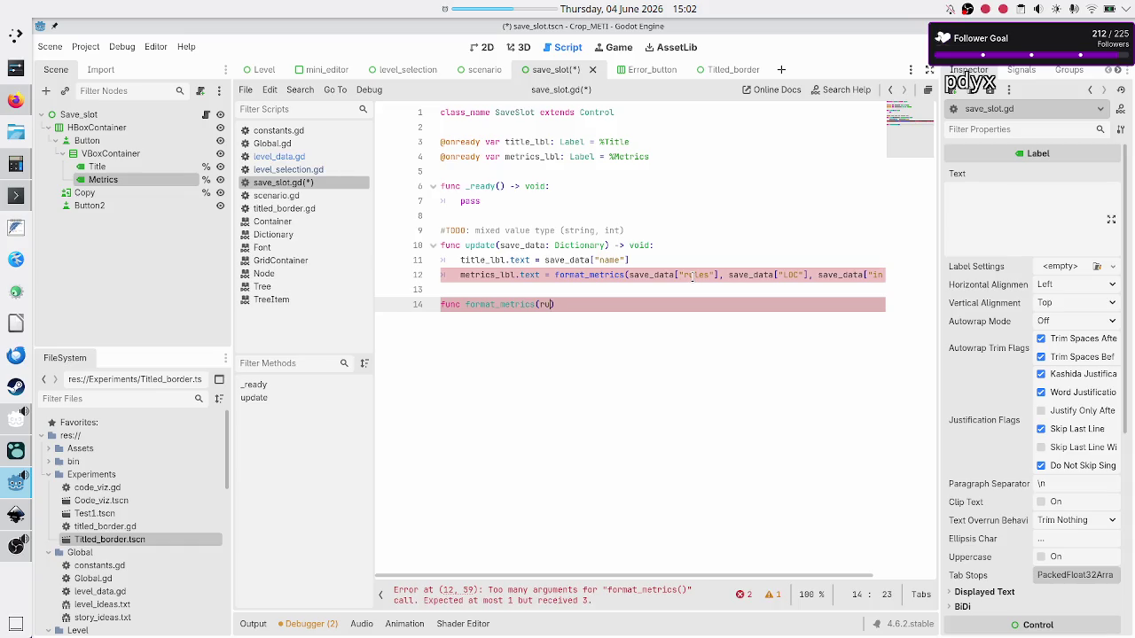
{"action": "type", "text": ": int, LOC: int, instructions: int) -> void:"}
Step: Start the body with var format: String = "Rules: " + str(rules) + " / ", checking the Inkscape mockup
{"action": "key", "text": "Return"}
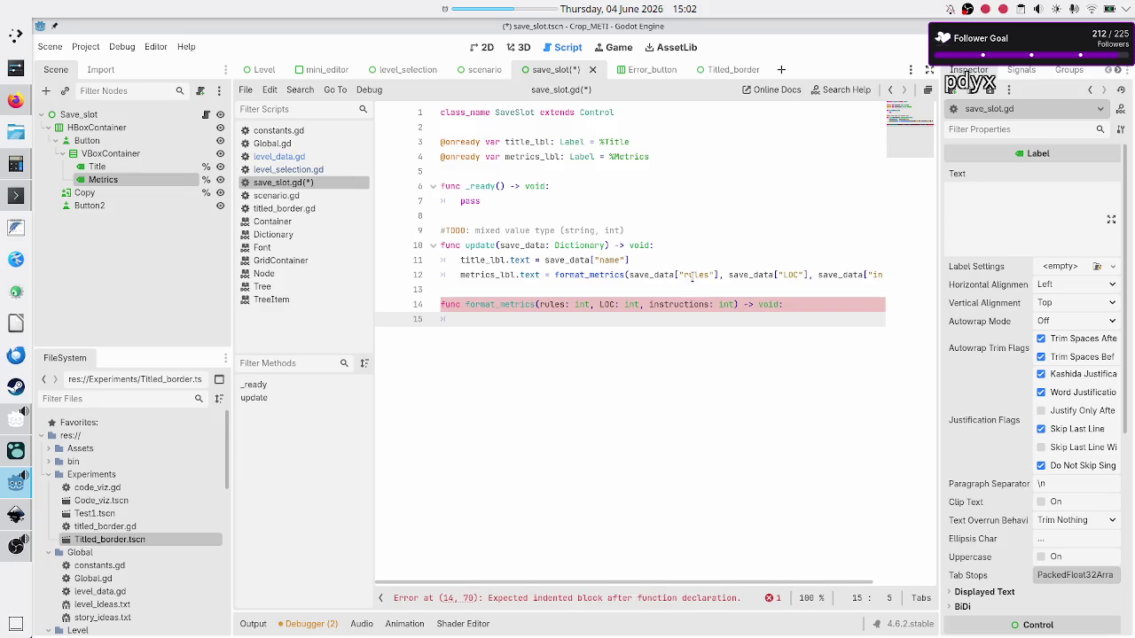
{"action": "type", "text": "m"}
{"action": "key", "text": "BackSpace"}
{"action": "type", "text": "var "}
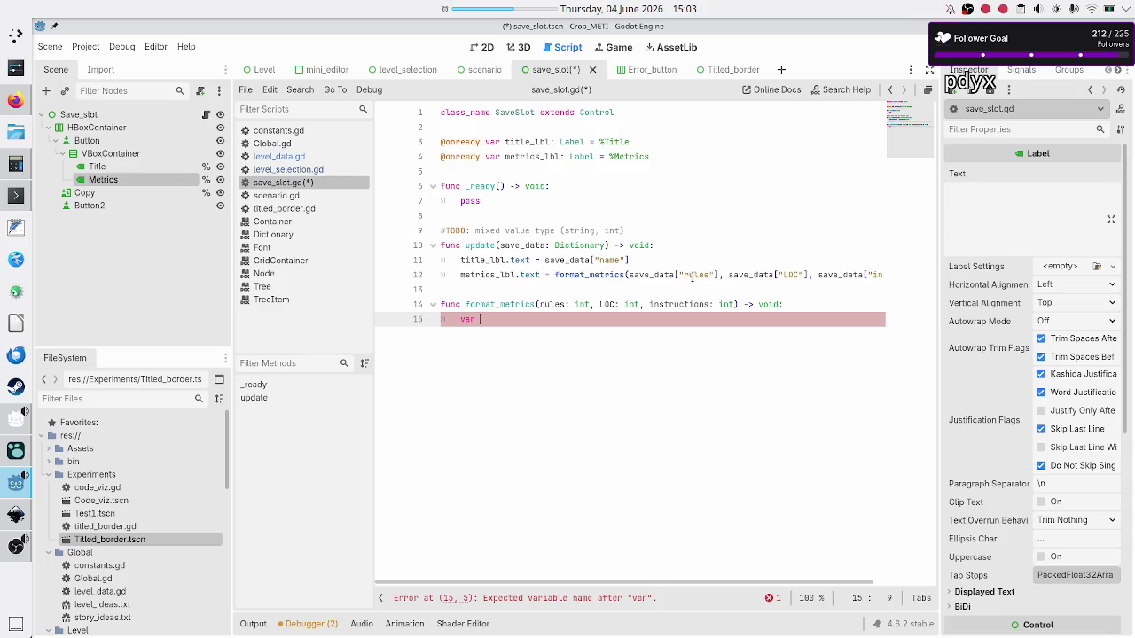
{"action": "type", "text": "format: "}
{"action": "type", "text": "String ="}
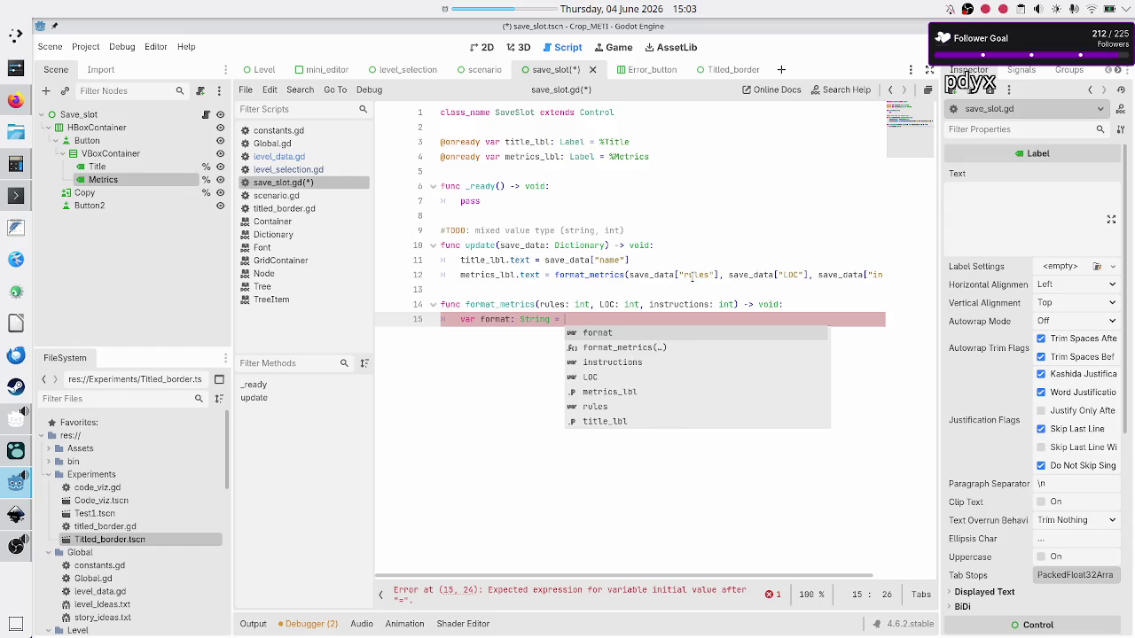
{"action": "type", "text": "\"Rules: \" + "}
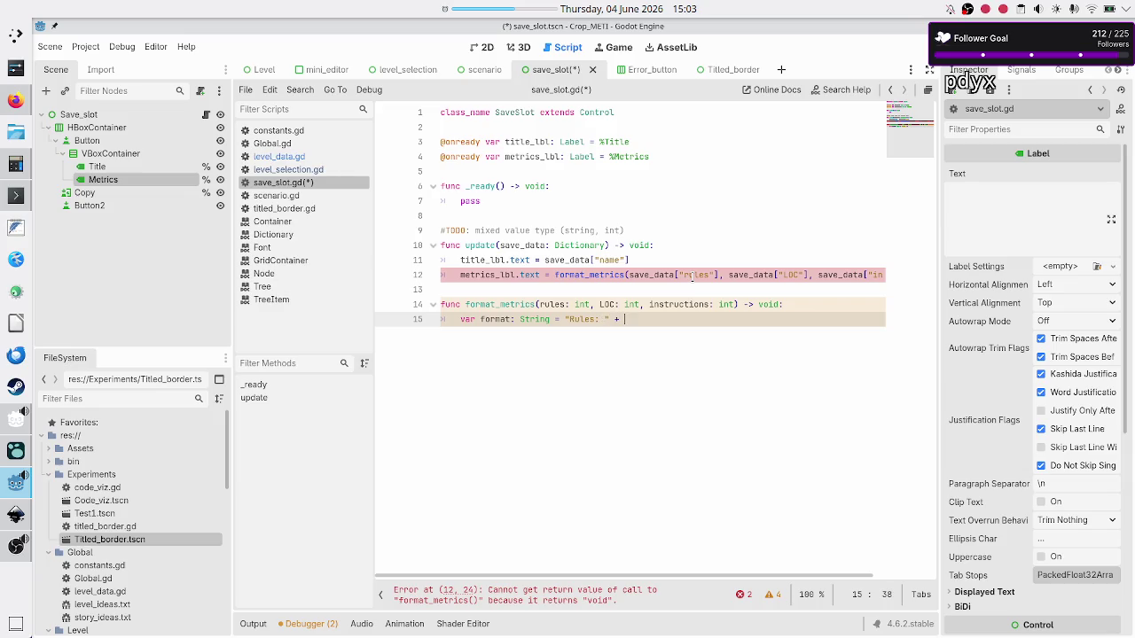
{"action": "type", "text": "s"}
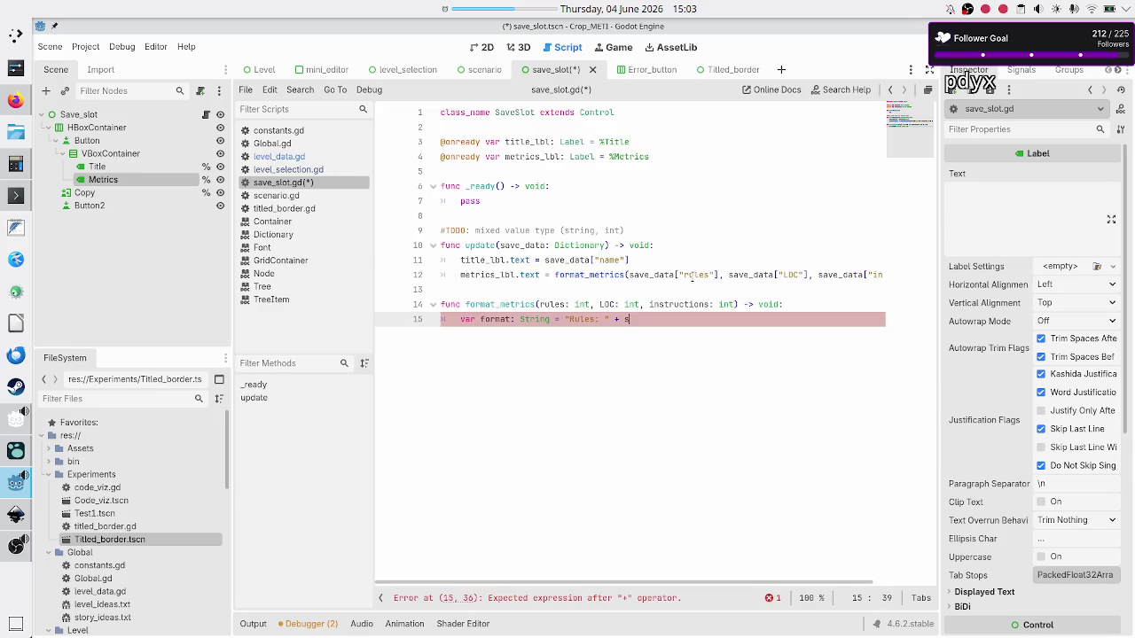
{"action": "type", "text": "tr(rules)"}
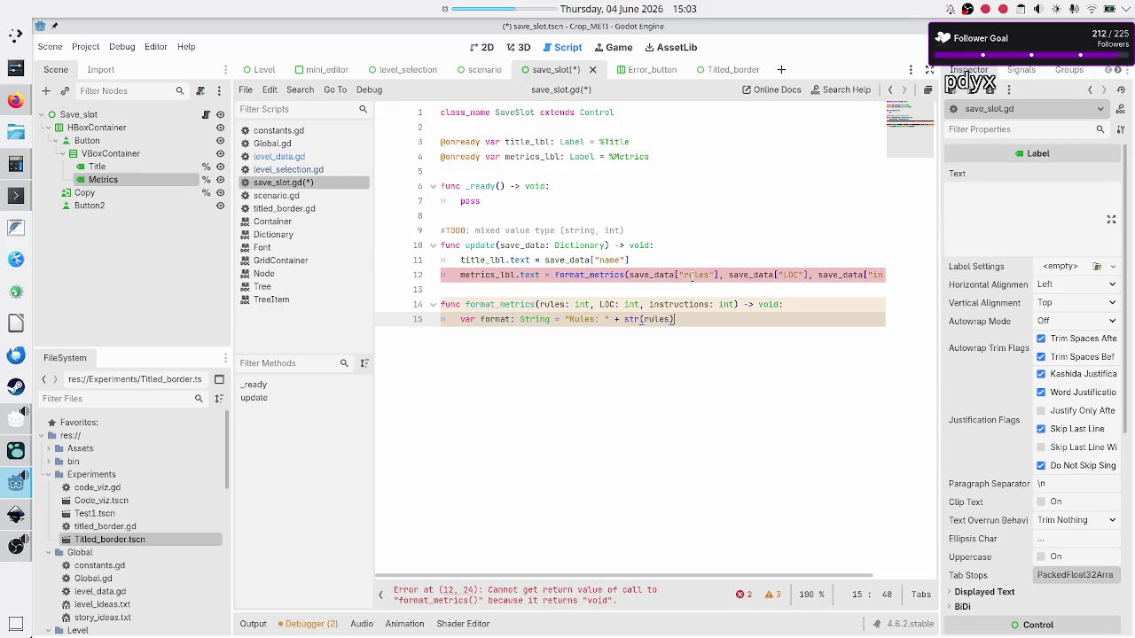
{"action": "type", "text": "+ \"/"}
{"action": "key", "text": "BackSpace"}
{"action": "type", "text": "/ \";"}
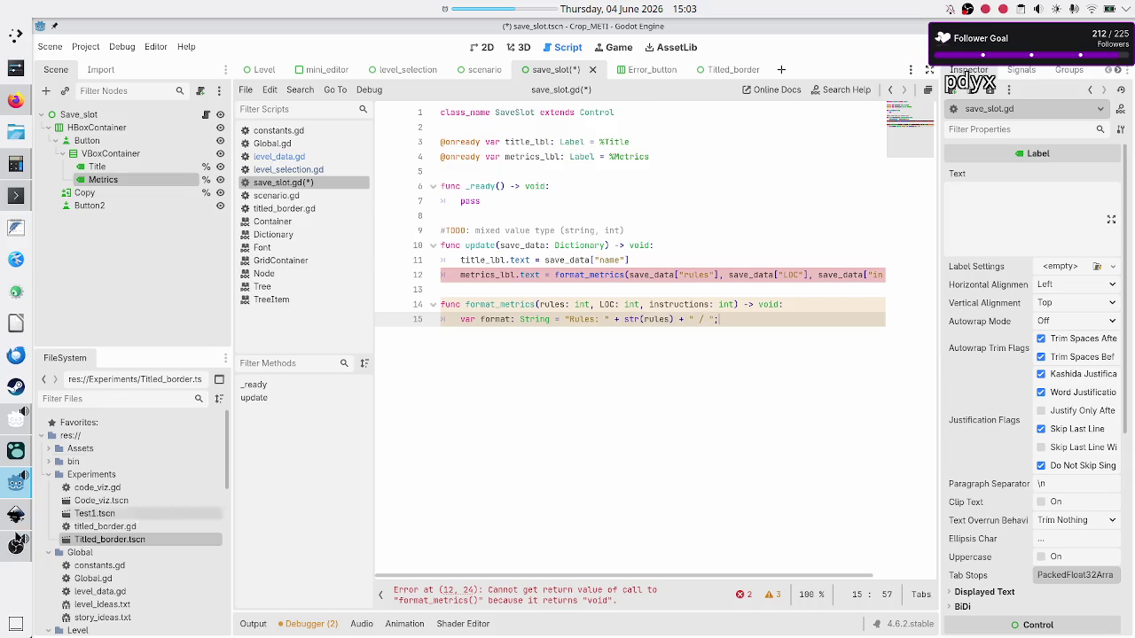
{"action": "left_click", "coordinate": [21, 516]}
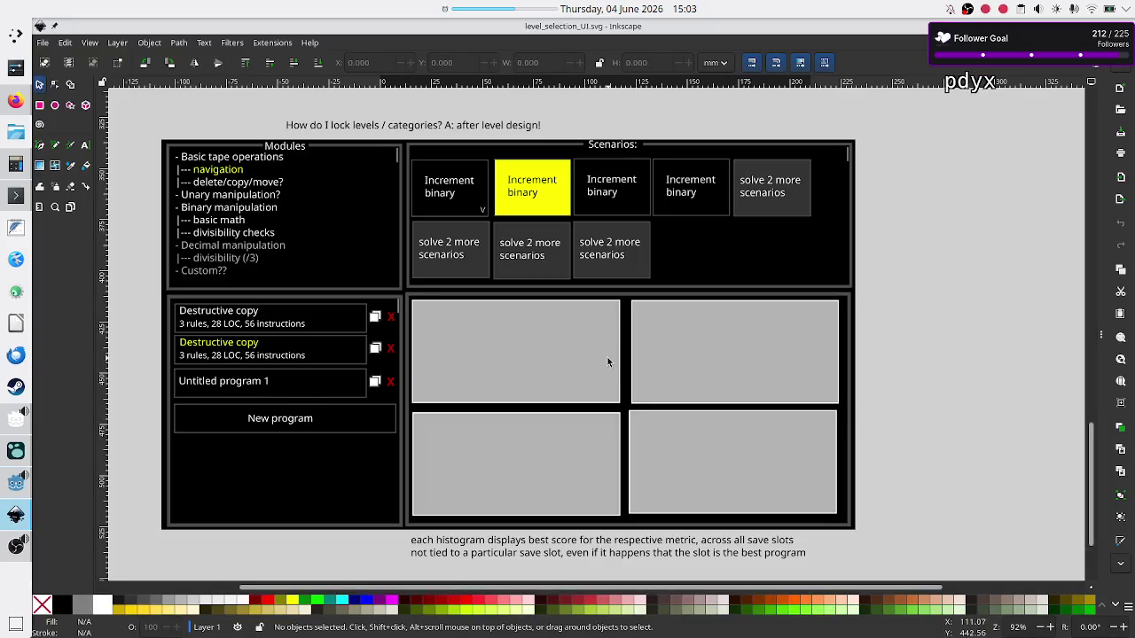
{"action": "key", "text": "alt+Tab"}
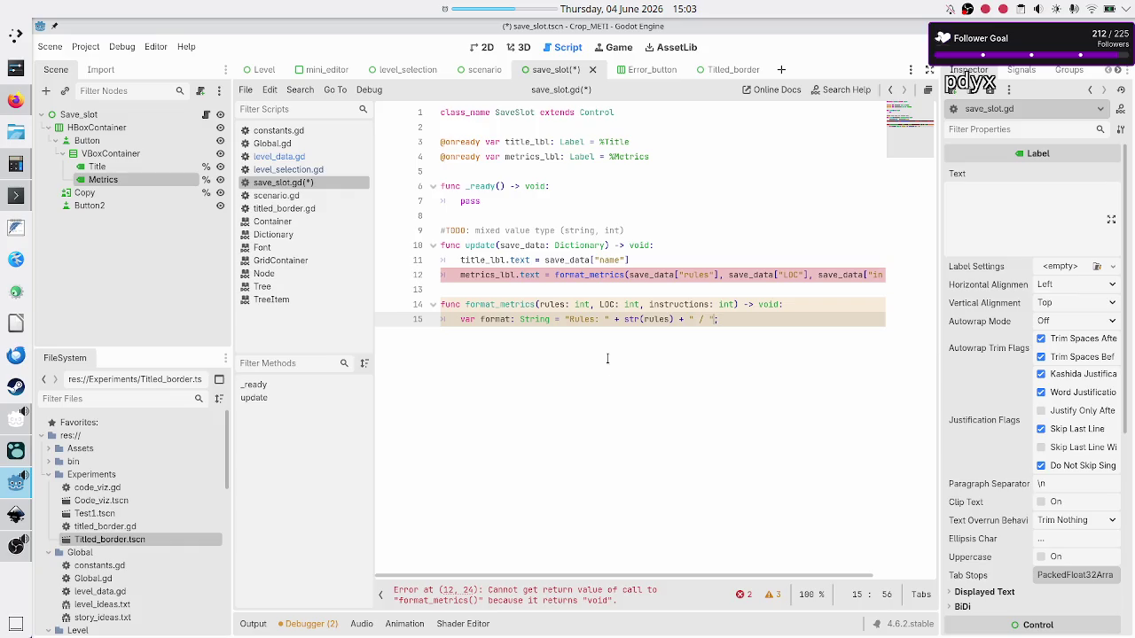
Step: End the Rules line and add format += "LOC: " + str(LOC) + ", "
{"action": "key", "text": "BackSpace"}
{"action": "key", "text": "BackSpace"}
{"action": "type", "text": ";"}
{"action": "key", "text": "Return"}
{"action": "type", "text": "var fo"}
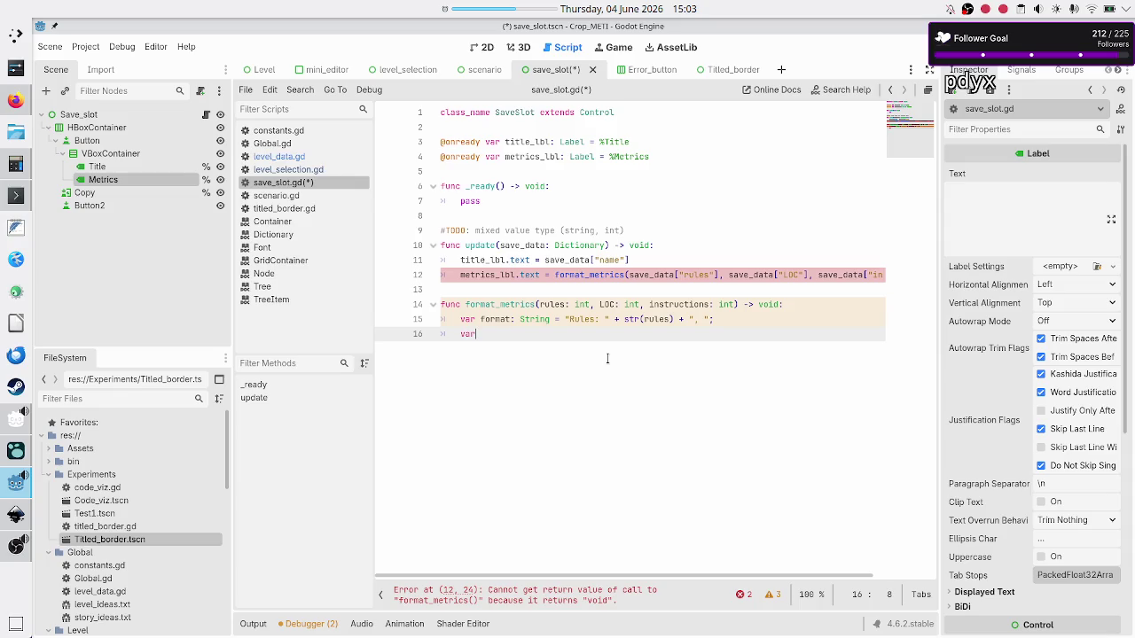
{"action": "key", "text": "BackSpace"}
{"action": "key", "text": "BackSpace"}
{"action": "key", "text": "BackSpace"}
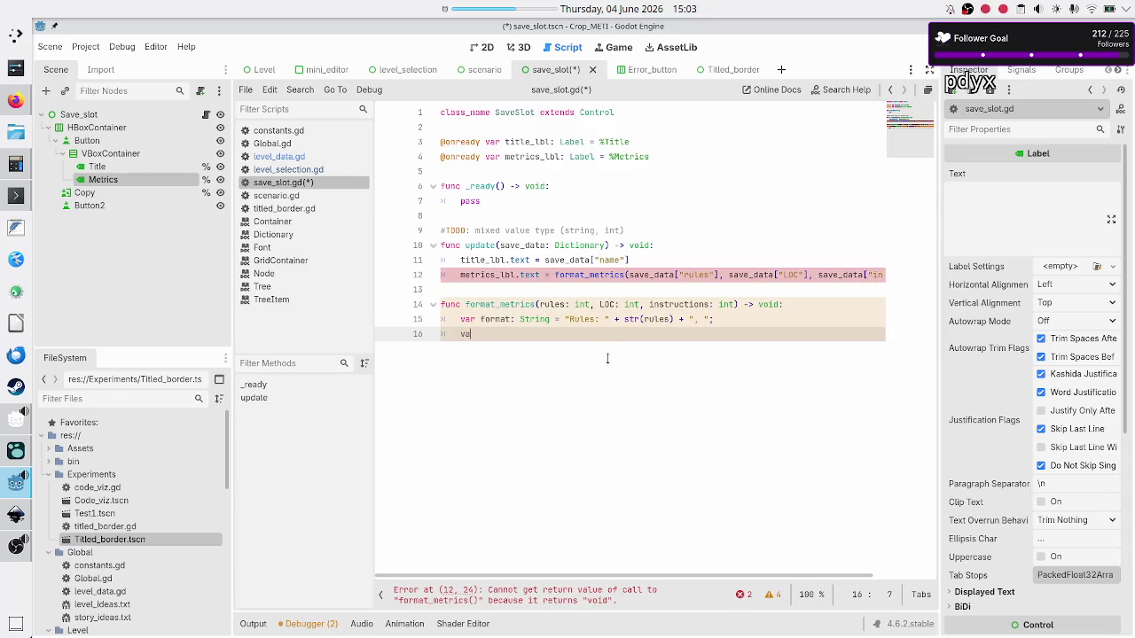
{"action": "type", "text": "format += "}
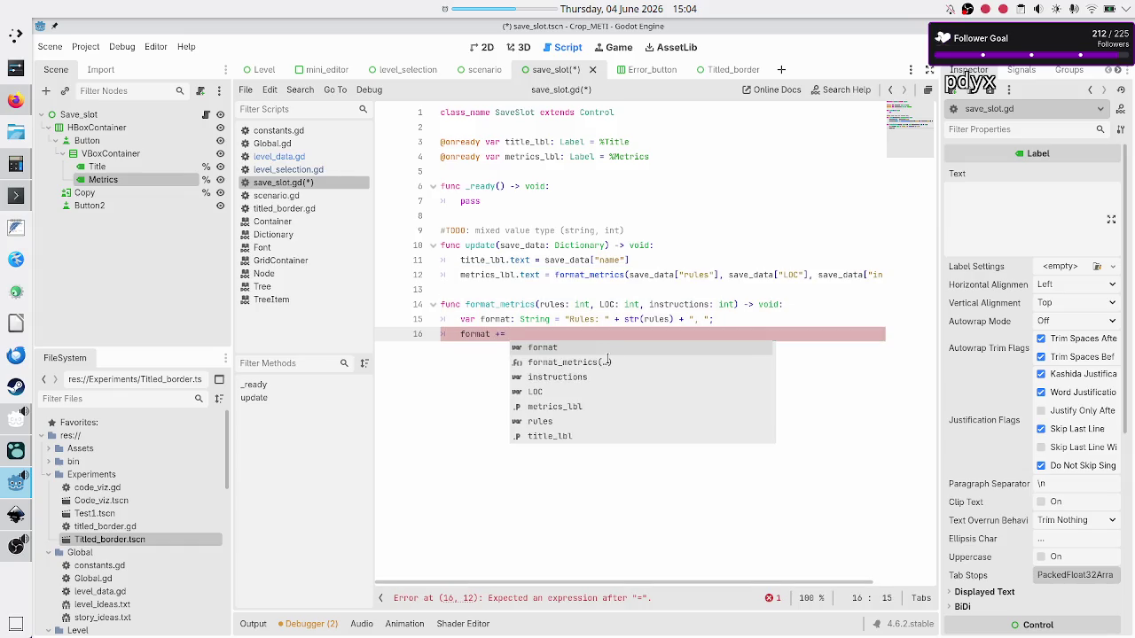
{"action": "type", "text": "\""}
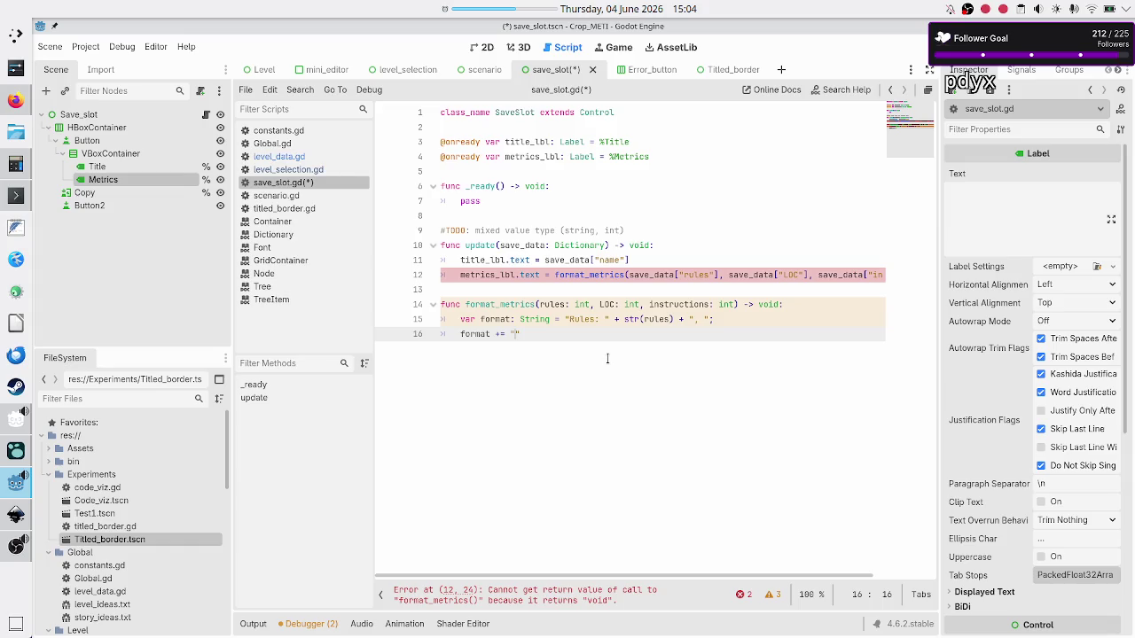
{"action": "type", "text": "LOC: \" + str("}
{"action": "type", "text": "LOC) "}
{"action": "type", "text": "+ \""}
{"action": "type", "text": ", "}
{"action": "type", "text": "\""}
{"action": "type", "text": ";"}
{"action": "key", "text": "Return"}
Step: Append "Instructions: " + str(instructions) to format and add return format
{"action": "type", "text": "ormat +="}
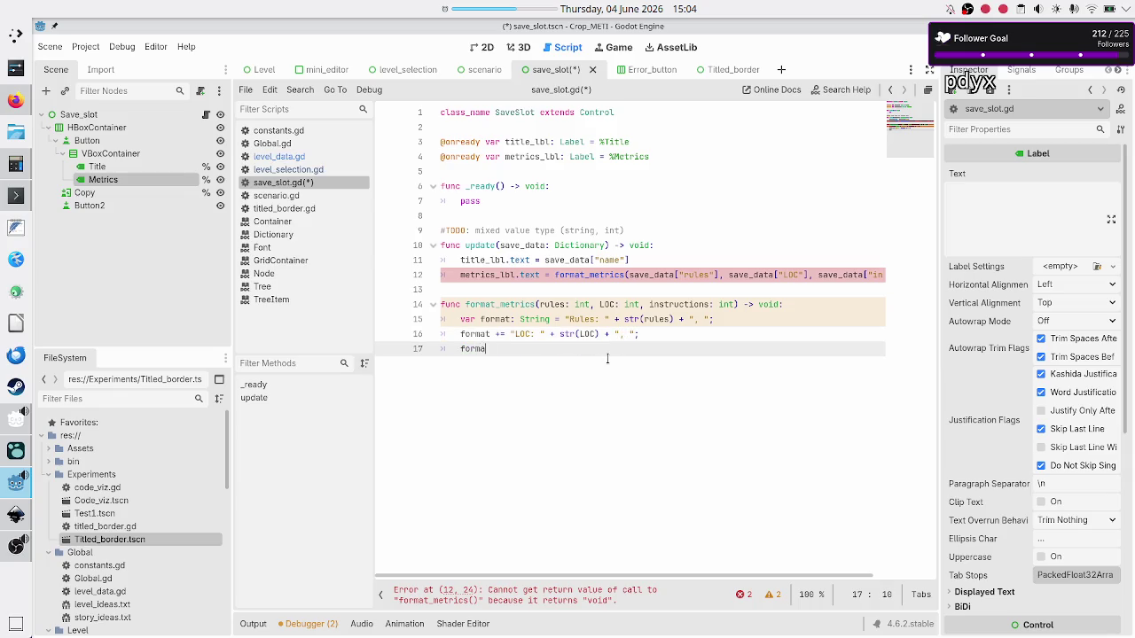
{"action": "type", "text": " \"i"}
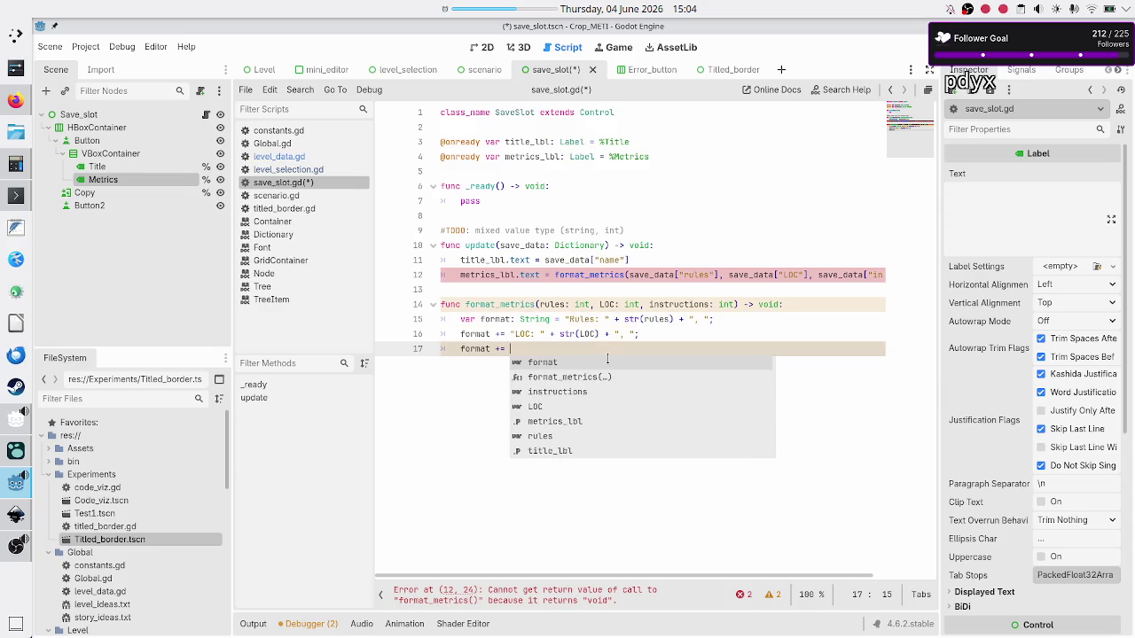
{"action": "type", "text": "nst"}
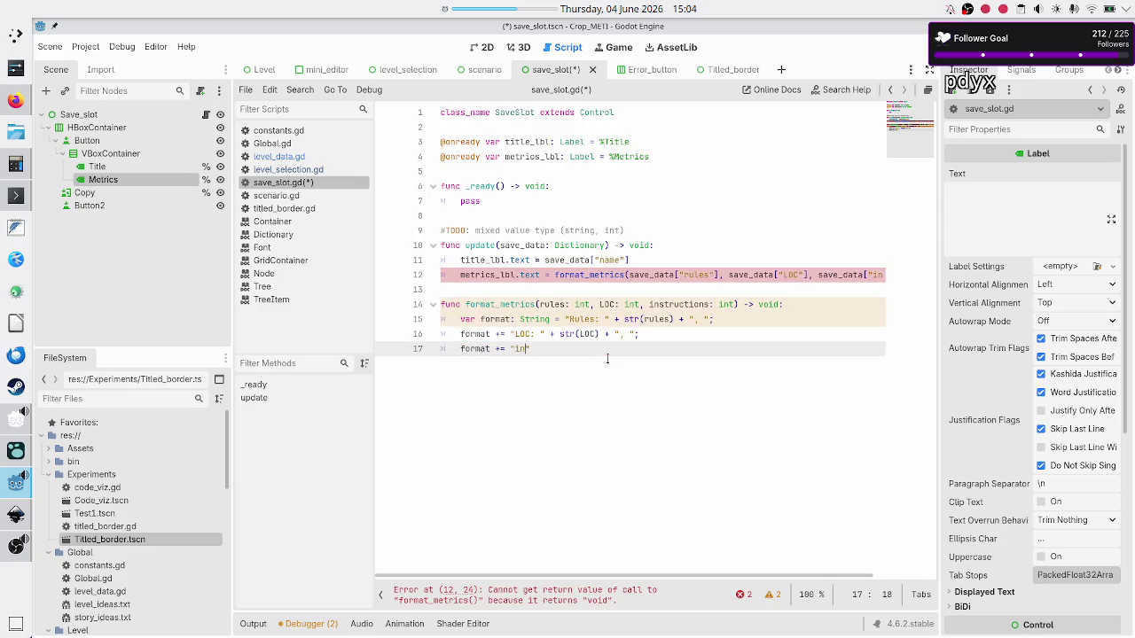
{"action": "key", "text": "BackSpace"}
{"action": "key", "text": "BackSpace"}
{"action": "key", "text": "BackSpace"}
{"action": "type", "text": "Instructio"}
{"action": "type", "text": "ns"}
{"action": "type", "text": ": \""}
{"action": "type", "text": "_"}
{"action": "type", "text": "+ str(instr"}
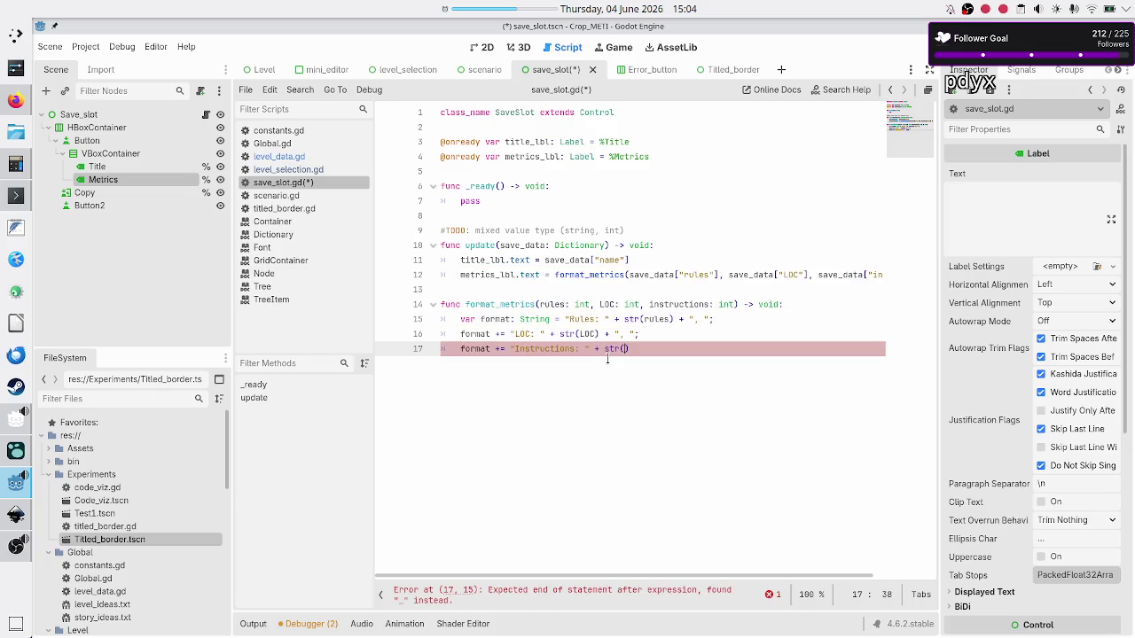
{"action": "type", "text": "uctions"}
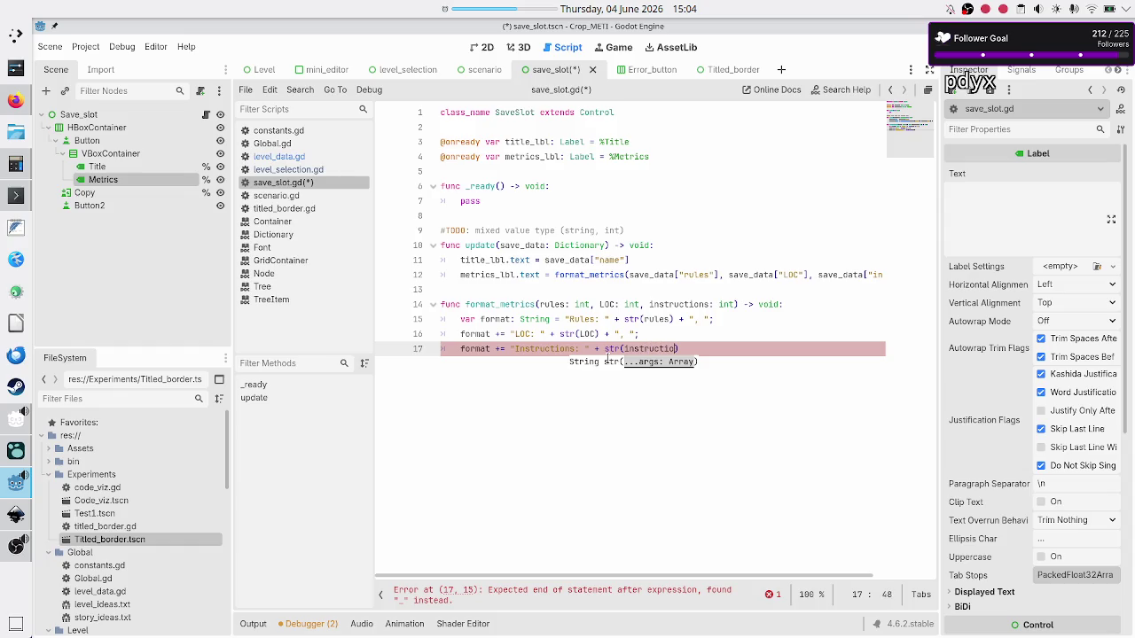
{"action": "key", "text": "End"}
{"action": "key", "text": "Return"}
{"action": "type", "text": "return format"}
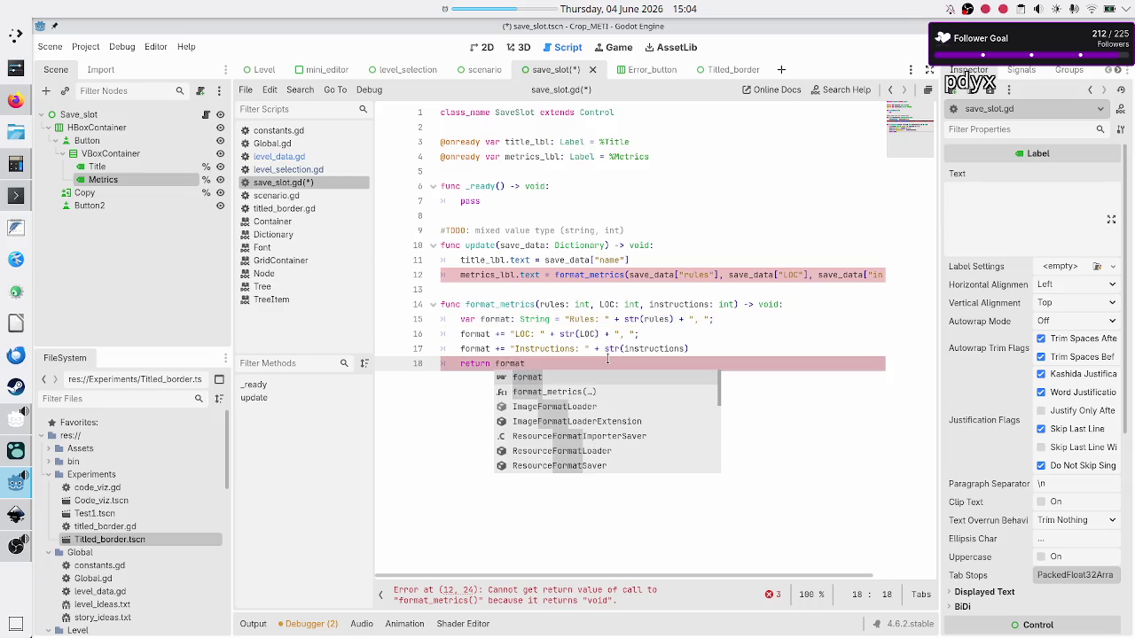
Step: Change format_metrics' return type from void to String and save save_slot.gd
{"action": "key", "text": "Escape"}
{"action": "key", "text": "Up"}
{"action": "key", "text": "Up"}
{"action": "key", "text": "Up"}
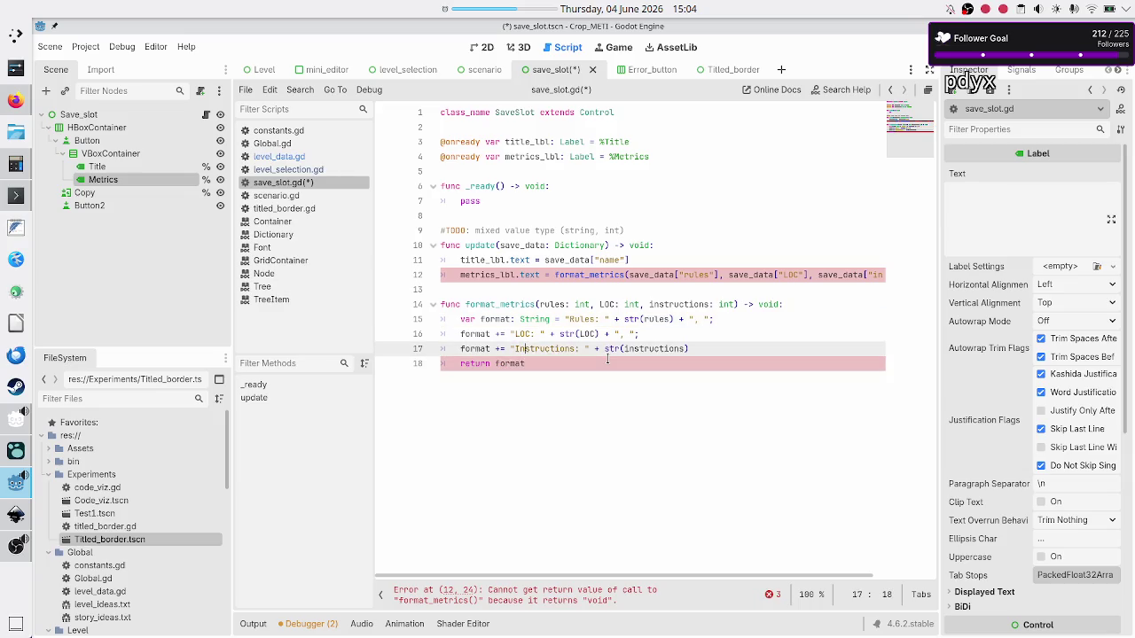
{"action": "key", "text": "Down"}
{"action": "key", "text": "End"}
{"action": "key", "text": "BackSpace"}
{"action": "key", "text": "BackSpace"}
{"action": "key", "text": "BackSpace"}
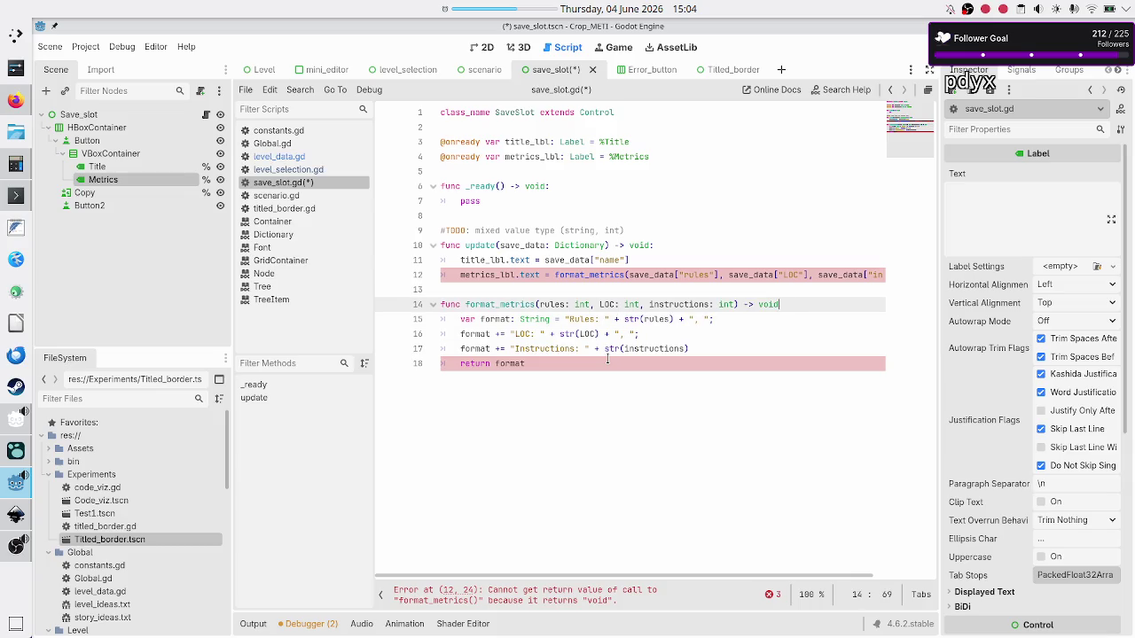
{"action": "type", "text": "String:"}
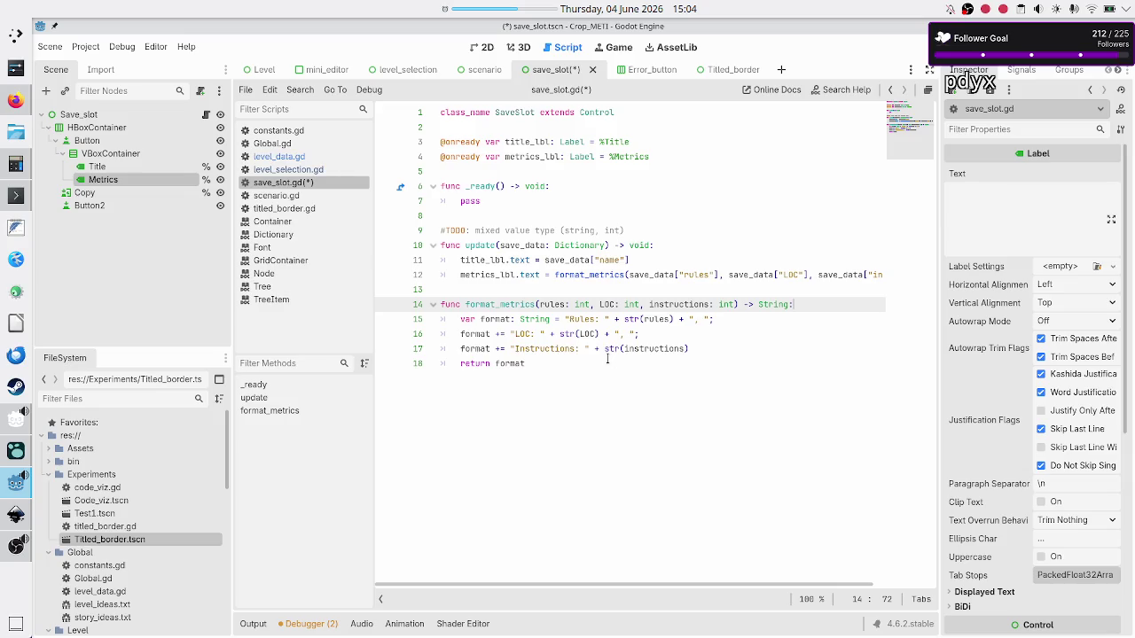
{"action": "key", "text": "Up"}
{"action": "key", "text": "Up"}
{"action": "key", "text": "Up"}
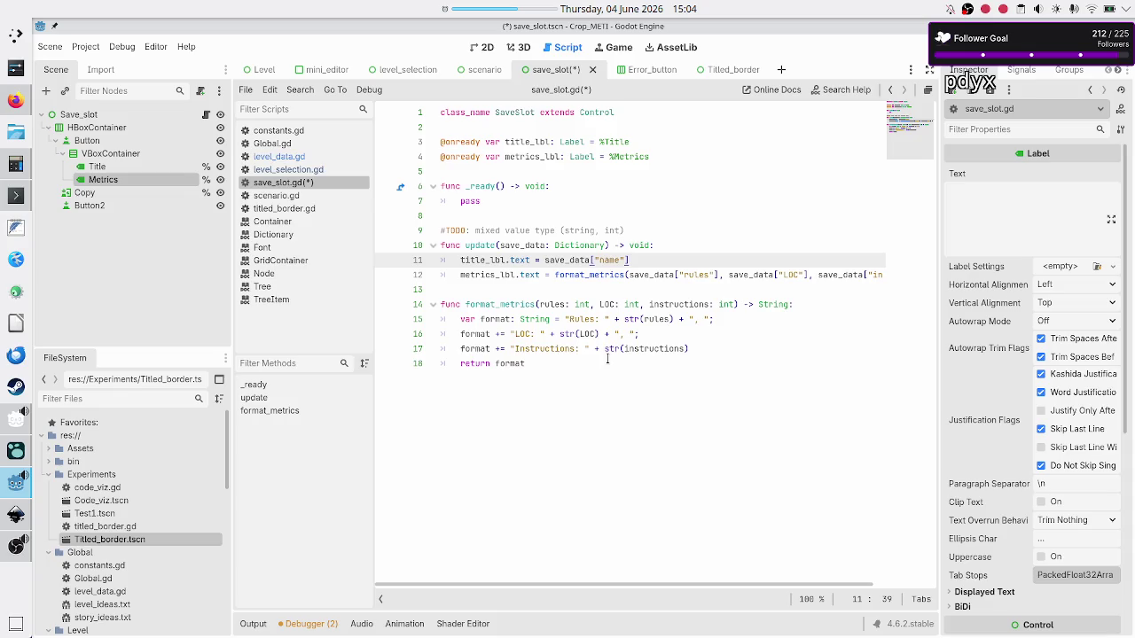
{"action": "key", "text": "Up"}
{"action": "key", "text": "Left"}
{"action": "key", "text": "Left"}
{"action": "key", "text": "Left"}
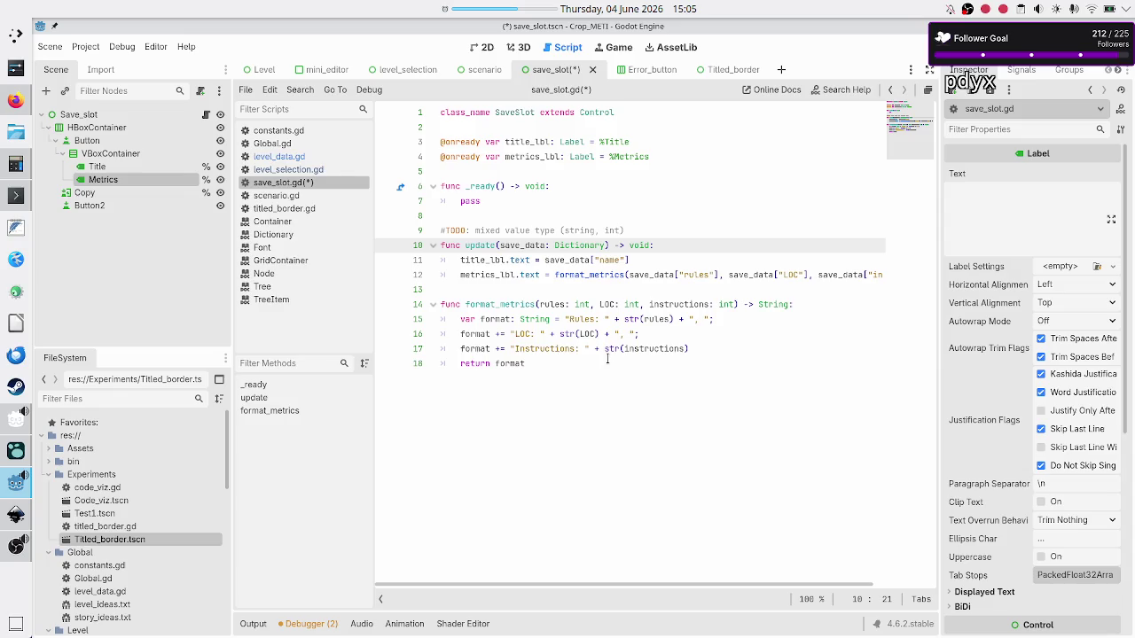
{"action": "key", "text": "Down"}
{"action": "key", "text": "Down"}
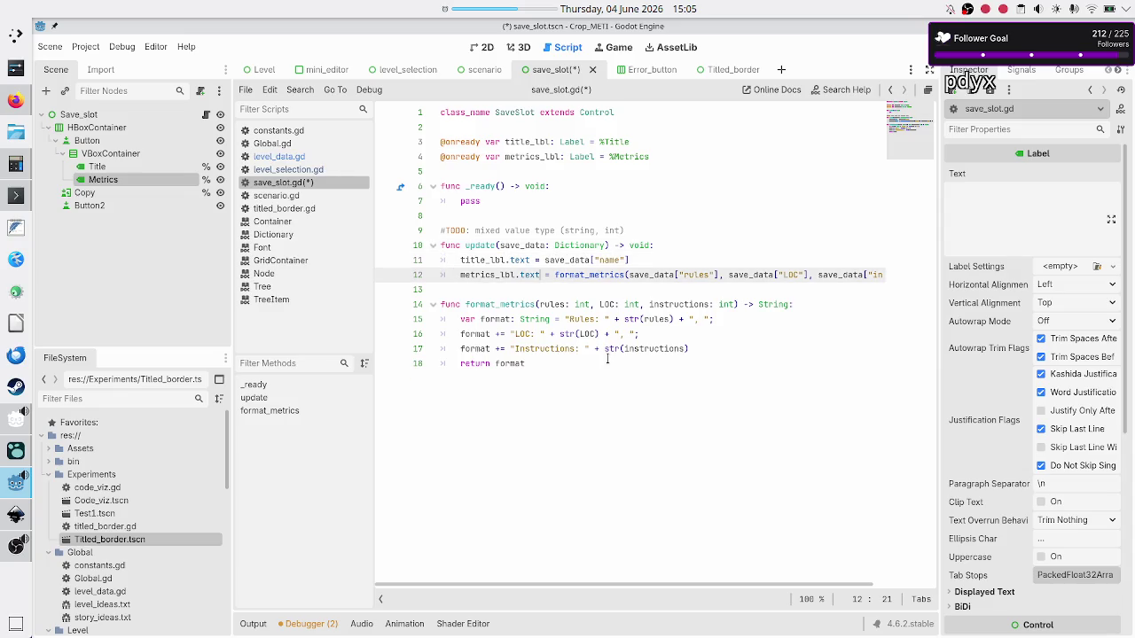
{"action": "key", "text": "ctrl+s"}
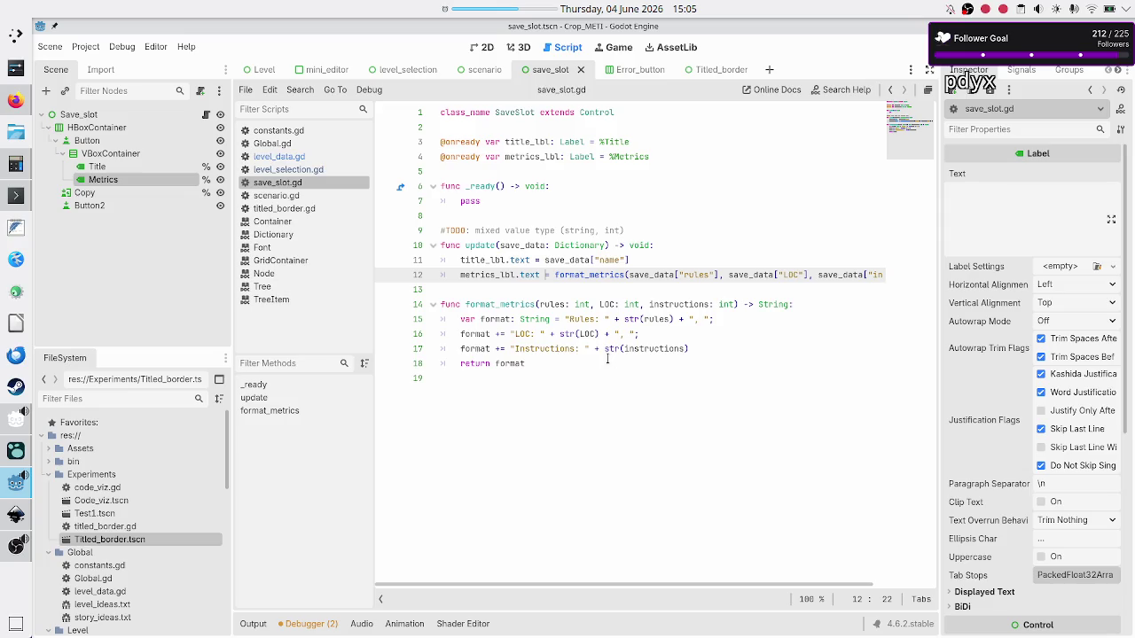
{"action": "double_click", "coordinate": [495, 201]}
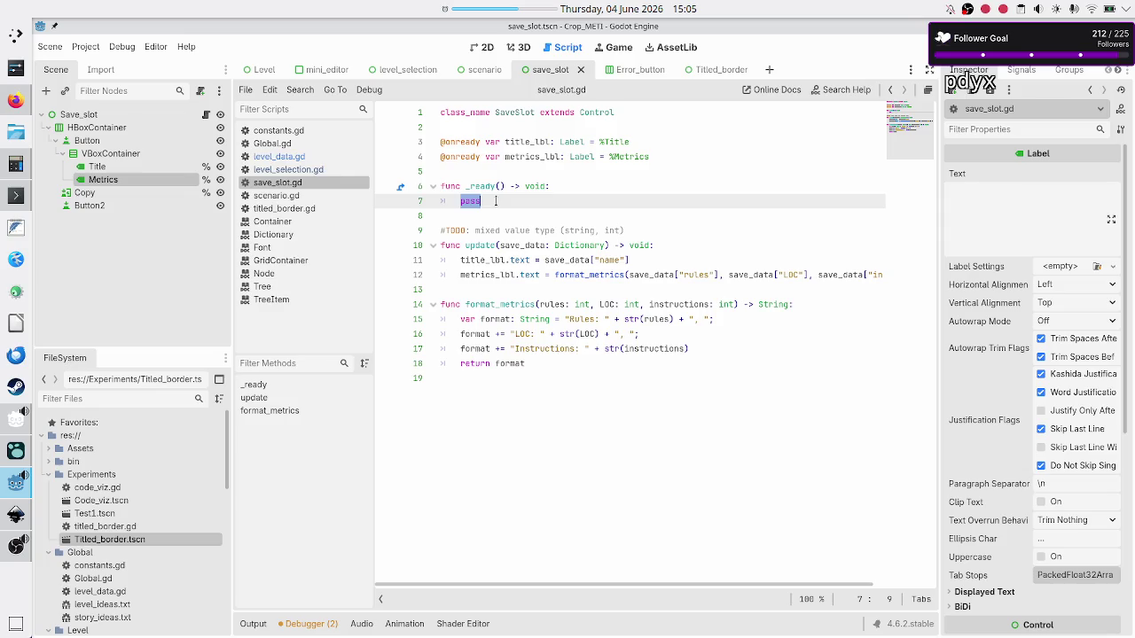
{"action": "key", "text": "Up"}
{"action": "key", "text": "Down"}
{"action": "key", "text": "Up"}
{"action": "key", "text": "Down"}
Step: In level_selection.gd, add const SAVE_SLOT_TSCN: PackedScene = preload("res://Level_selection/save_slot.tscn") below the scenario preload
{"action": "left_click", "coordinate": [285, 172]}
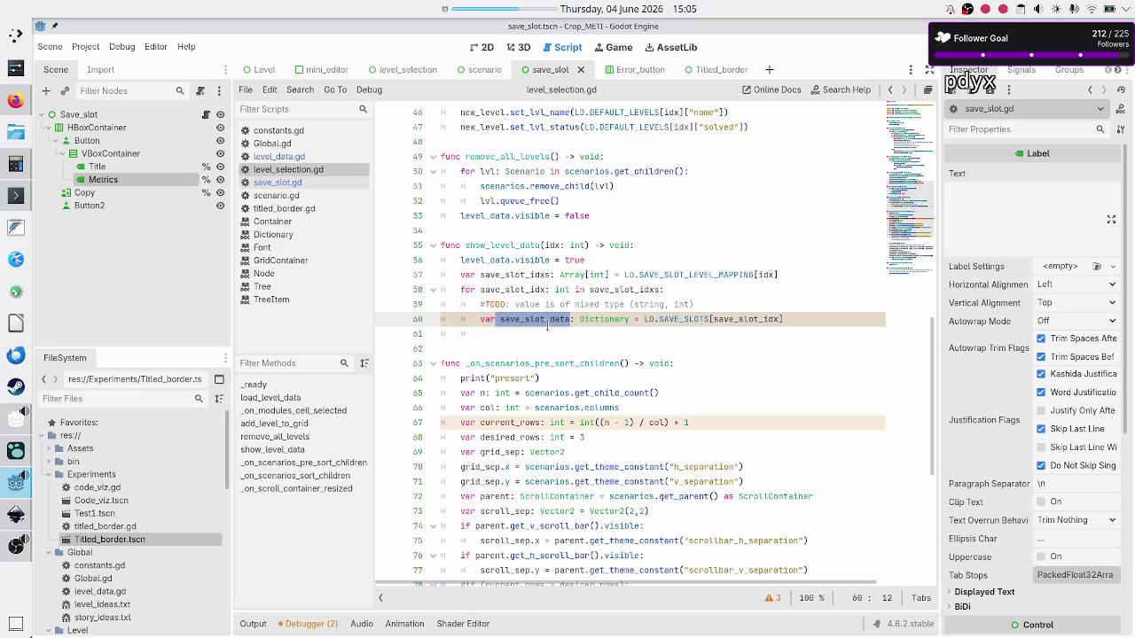
{"action": "scroll", "coordinate": [550, 283], "scroll_direction": "up", "scroll_amount": 1}
{"action": "scroll", "coordinate": [557, 280], "scroll_direction": "up", "scroll_amount": 10}
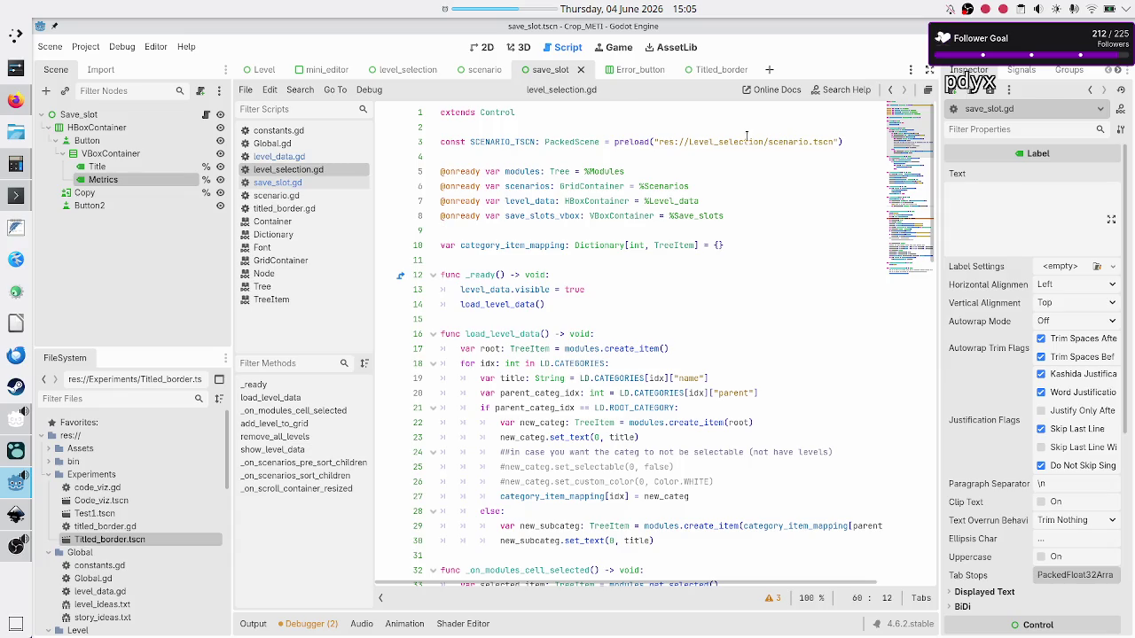
{"action": "double_click", "coordinate": [778, 142]}
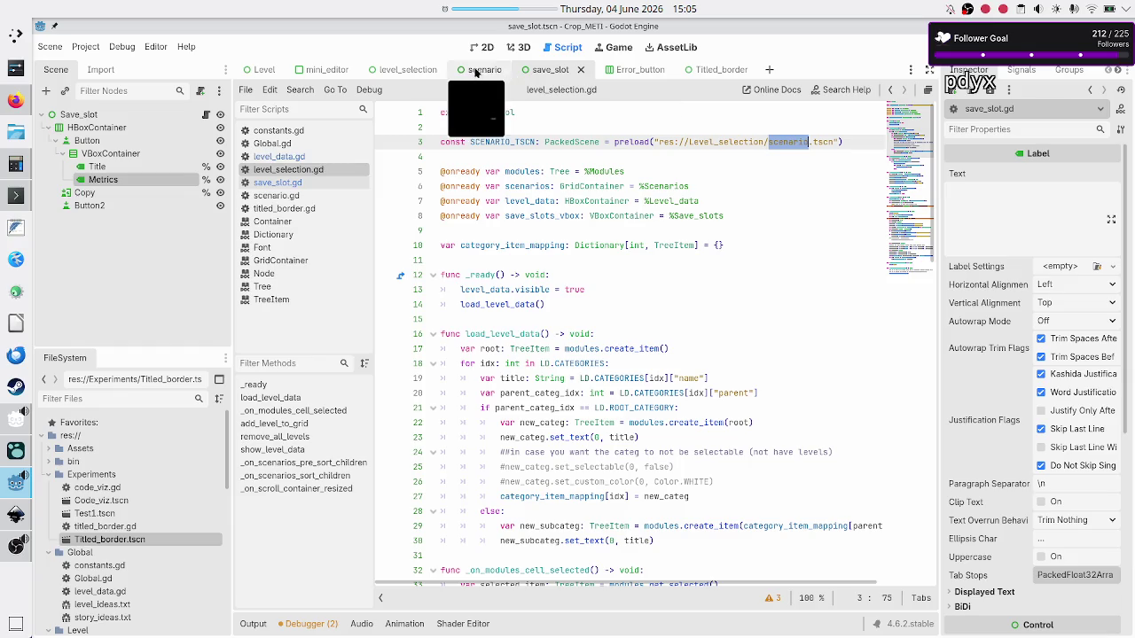
{"action": "left_click", "coordinate": [864, 135]}
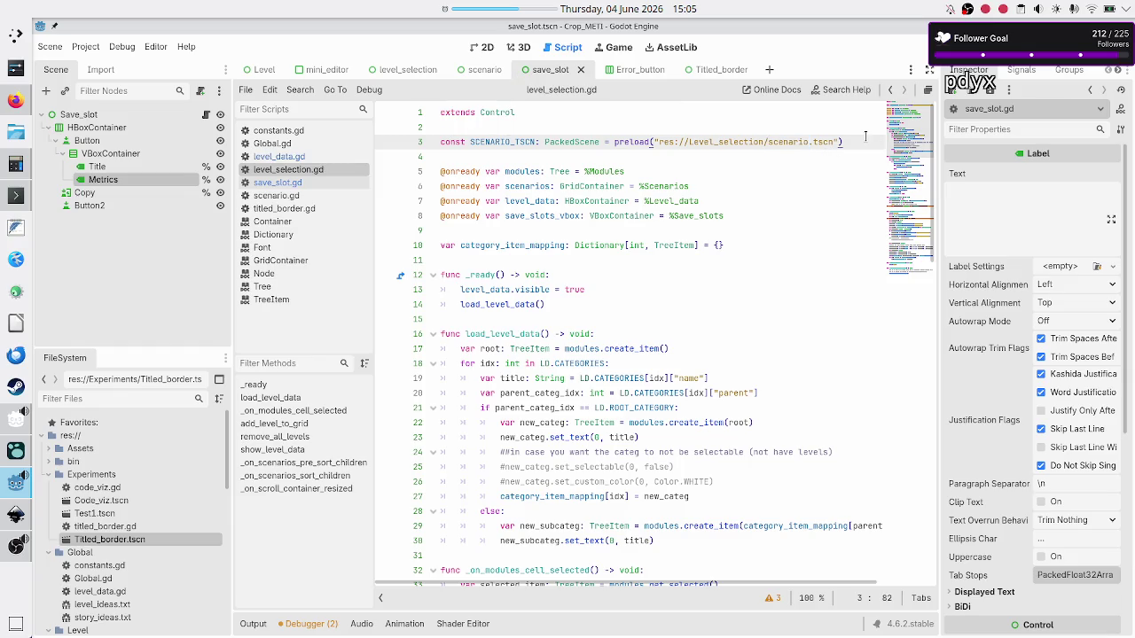
{"action": "key", "text": "Return"}
{"action": "type", "text": "con"}
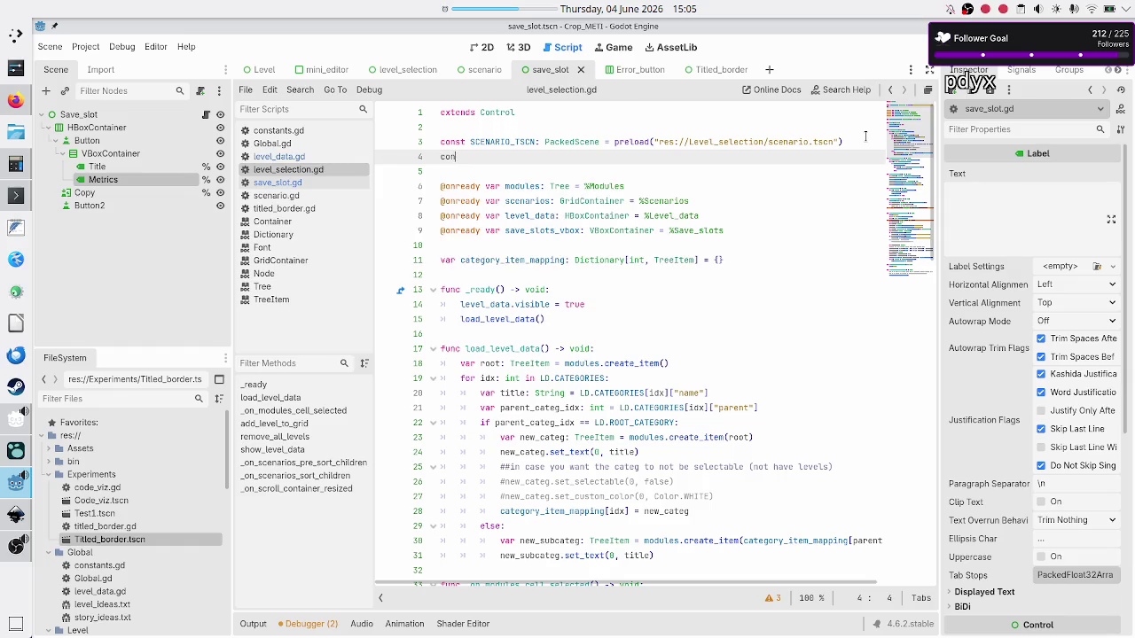
{"action": "type", "text": "st SAVE"}
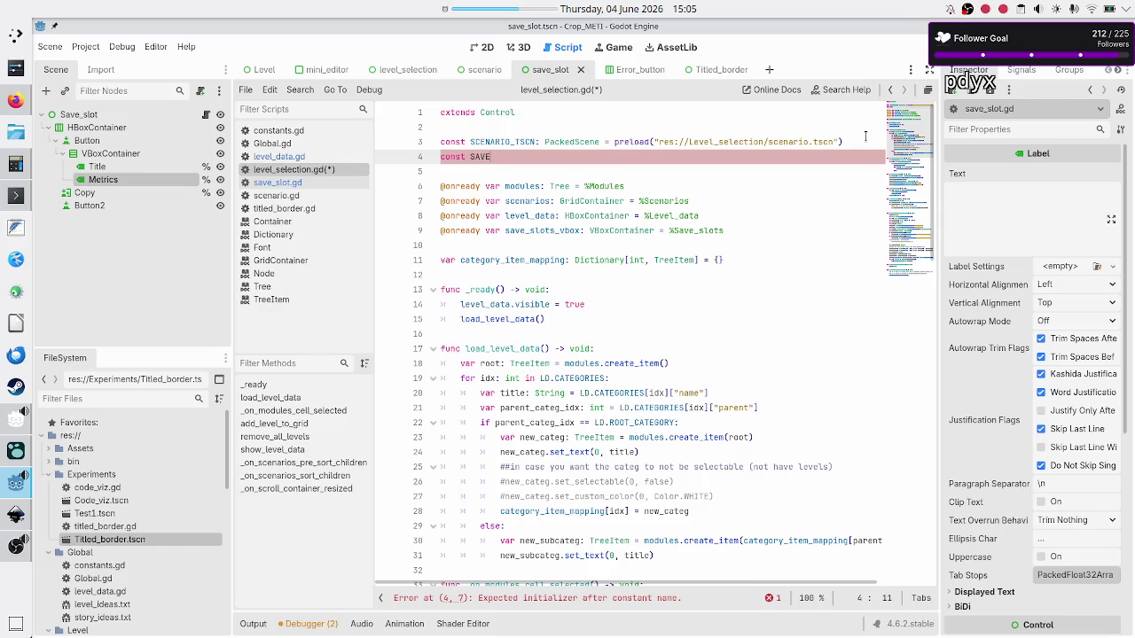
{"action": "type", "text": "_SLOT_TSCN"}
{"action": "type", "text": ": "}
{"action": "type", "text": "PackedS"}
{"action": "key", "text": "Return"}
{"action": "type", "text": "= pre"}
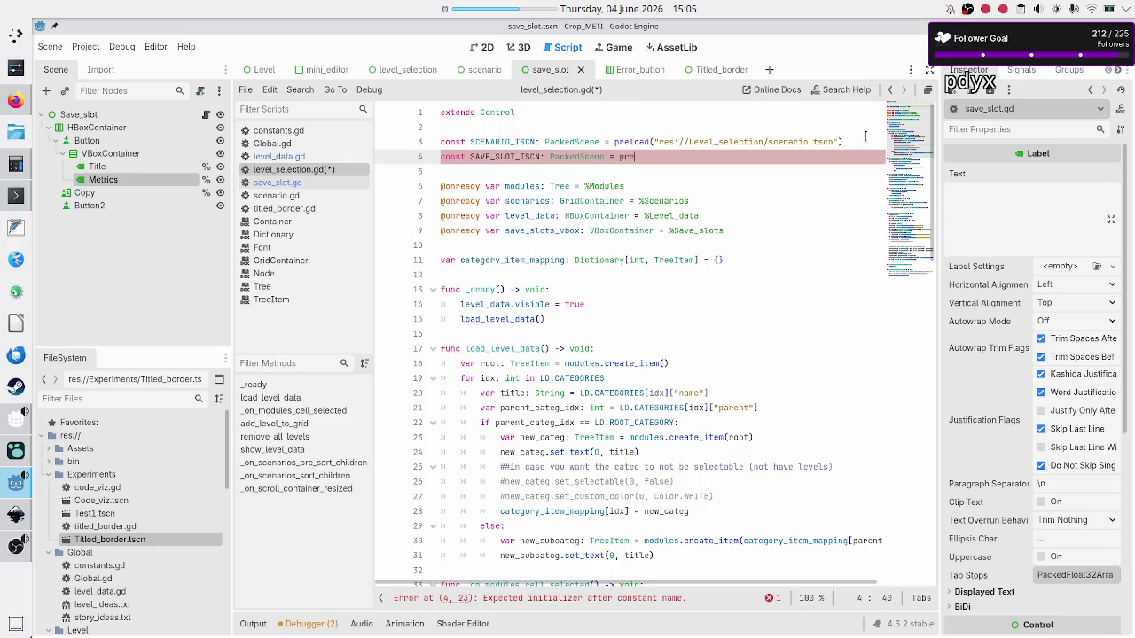
{"action": "type", "text": "load("}
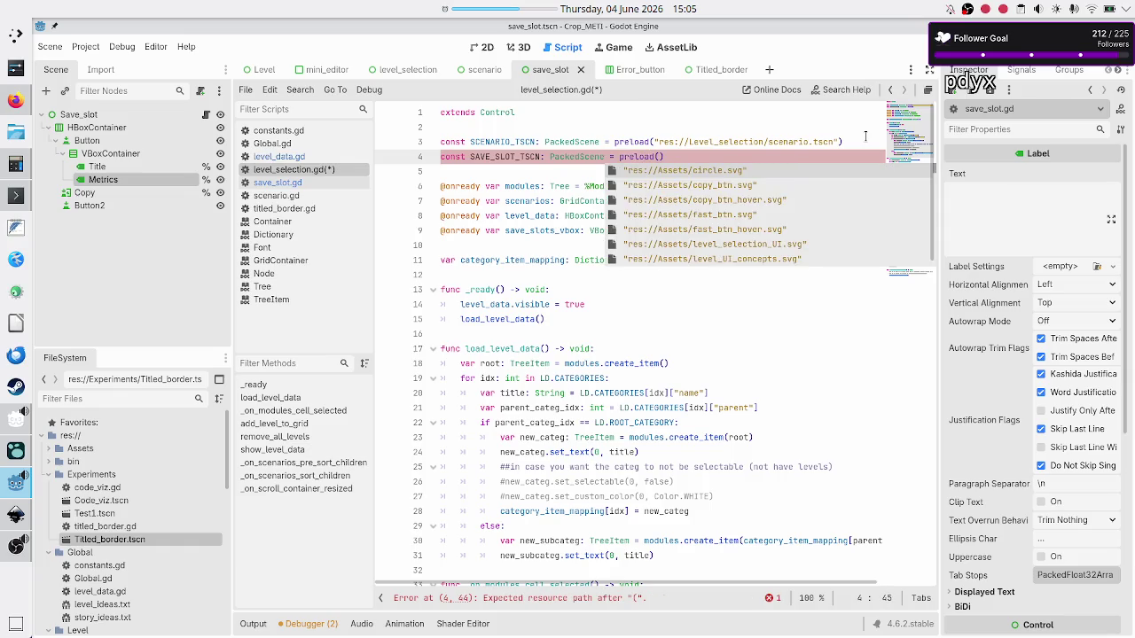
{"action": "type", "text": "save"}
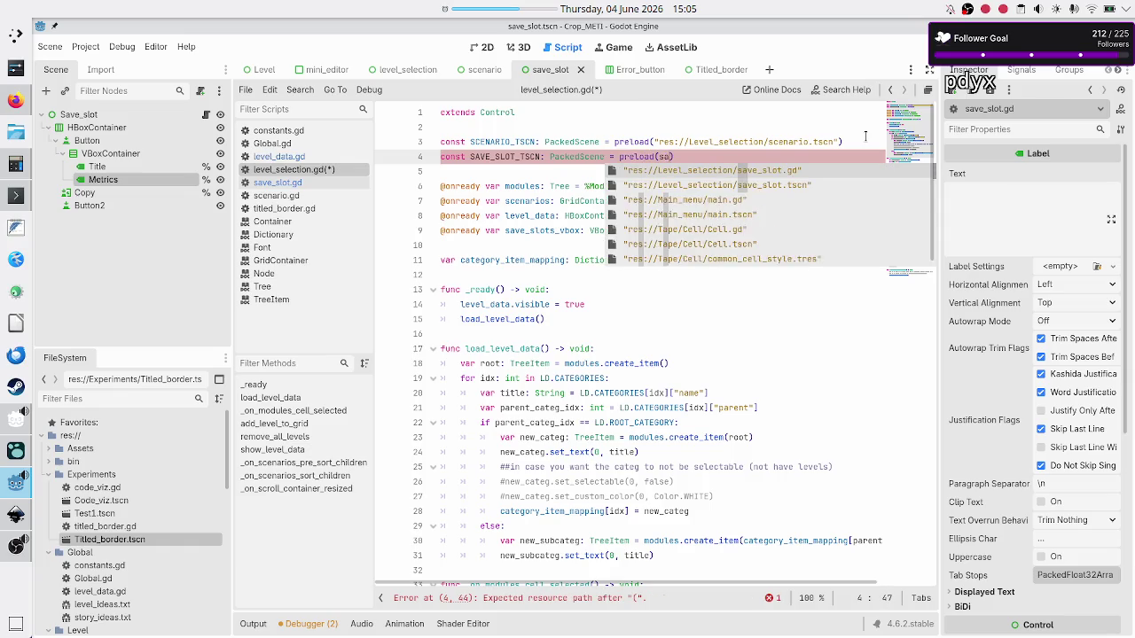
{"action": "key", "text": "Down"}
{"action": "key", "text": "Return"}
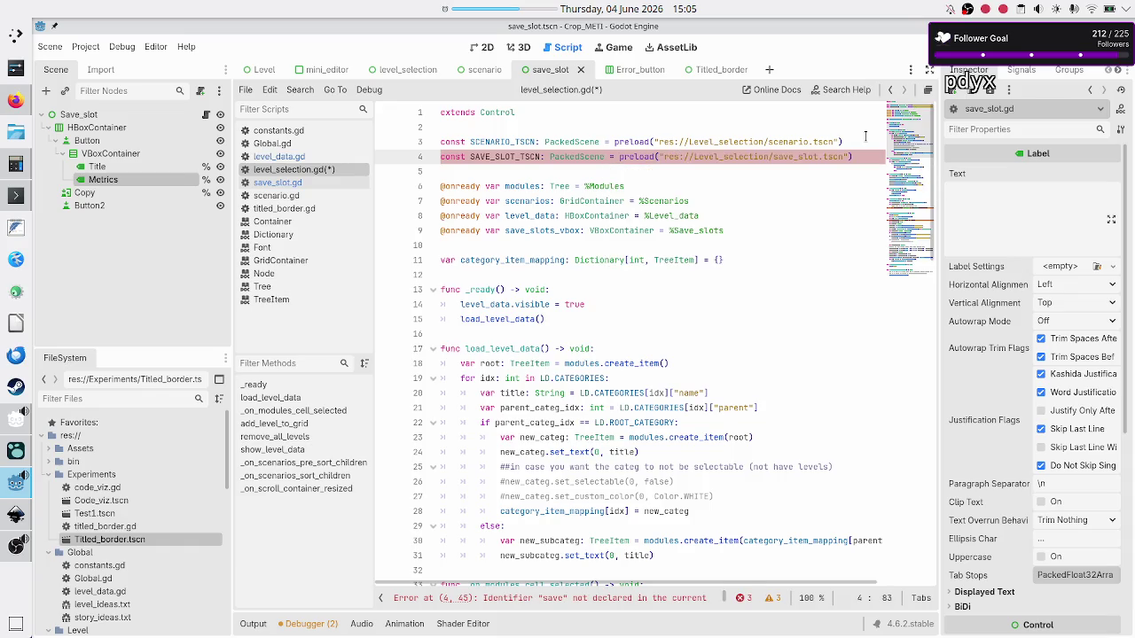
{"action": "double_click", "coordinate": [492, 144]}
{"action": "scroll", "coordinate": [638, 340], "scroll_direction": "down", "scroll_amount": 3}
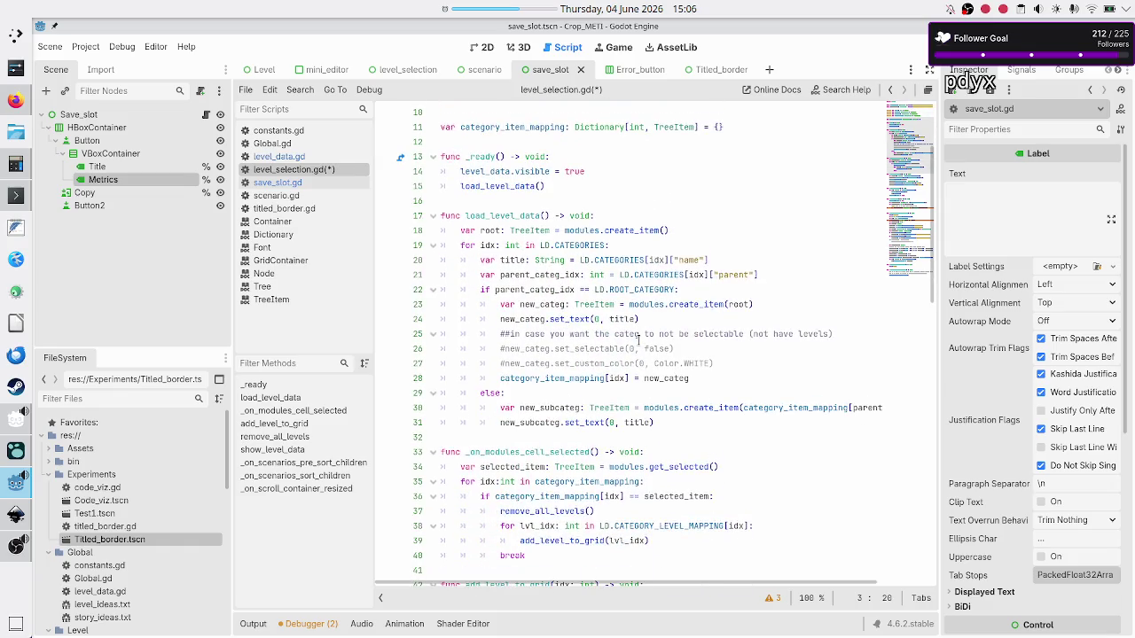
Step: In the show_level_data loop, add var new_save: SaveSlot = SAVE_SLOT_TSCN.instantiate() and save the script
{"action": "scroll", "coordinate": [639, 340], "scroll_direction": "down", "scroll_amount": 7}
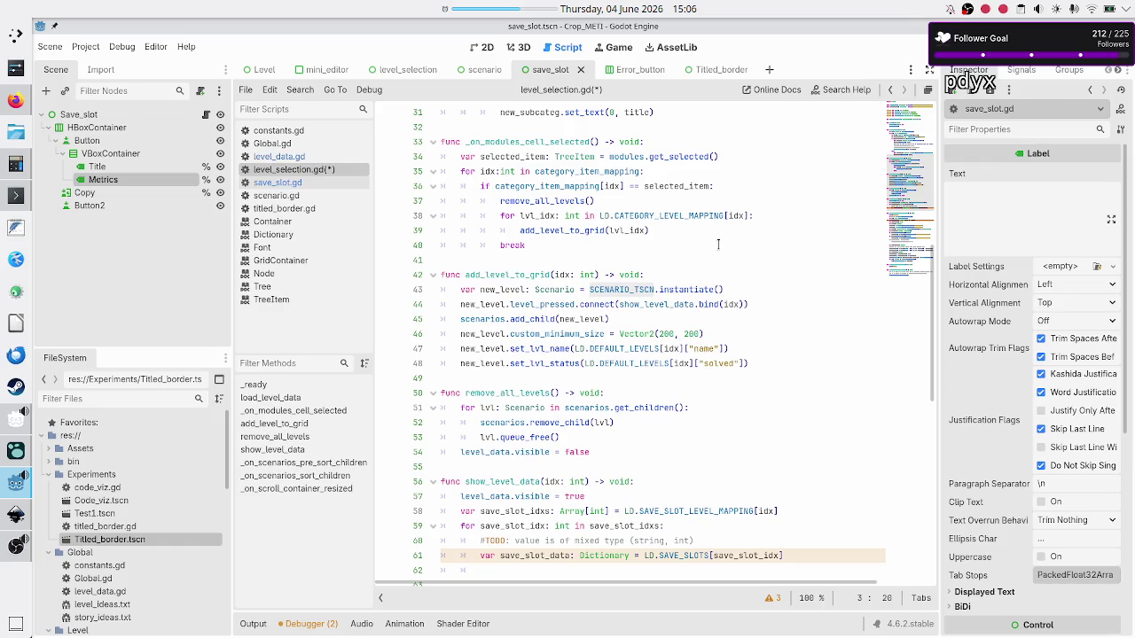
{"action": "scroll", "coordinate": [718, 244], "scroll_direction": "down", "scroll_amount": 10}
{"action": "scroll", "coordinate": [718, 244], "scroll_direction": "up", "scroll_amount": 3}
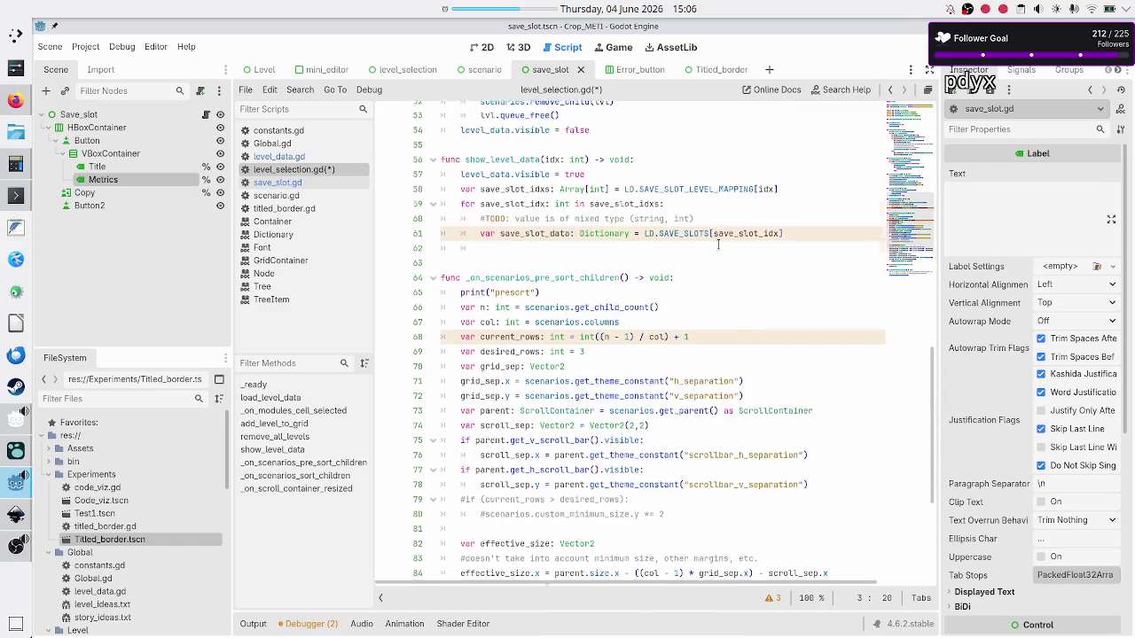
{"action": "left_click", "coordinate": [531, 259]}
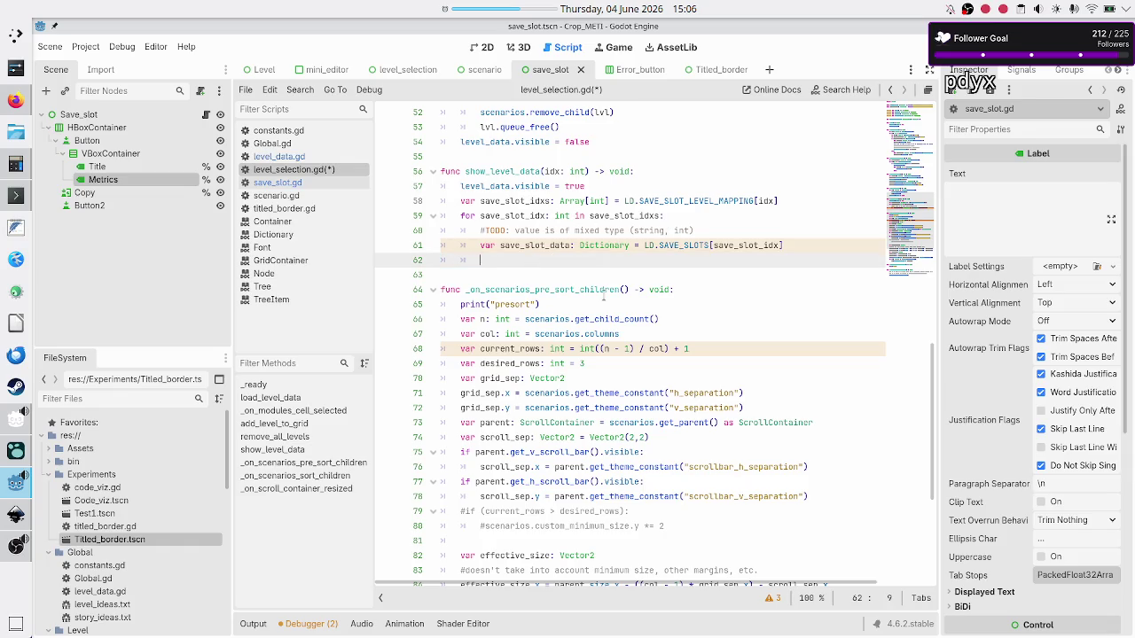
{"action": "type", "text": "var s"}
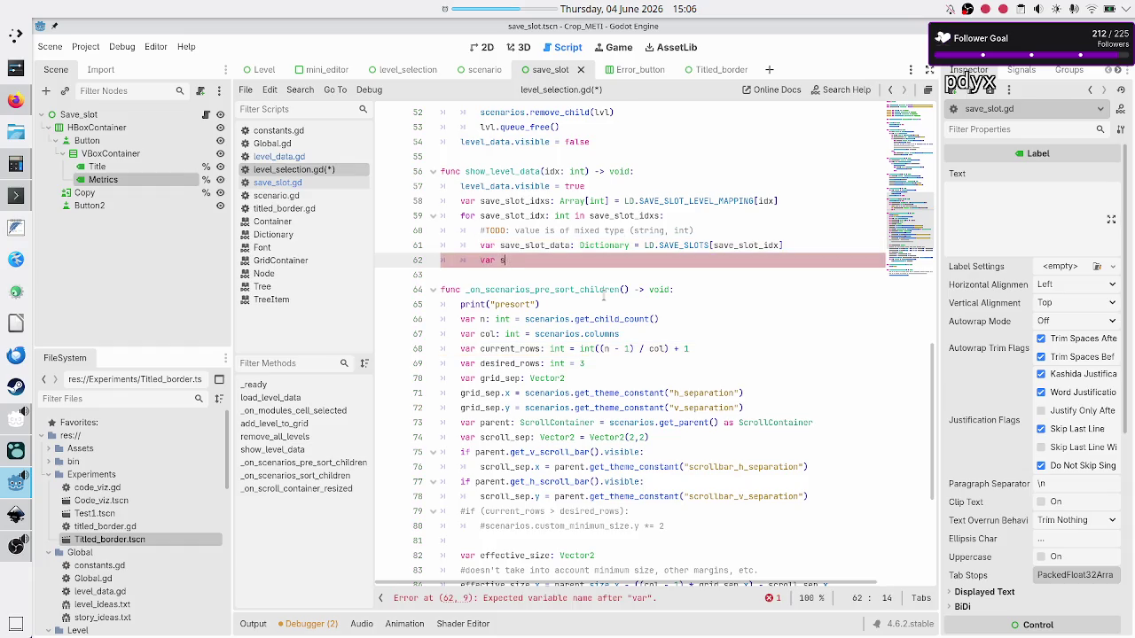
{"action": "key", "text": "BackSpace"}
{"action": "type", "text": "new_save: "}
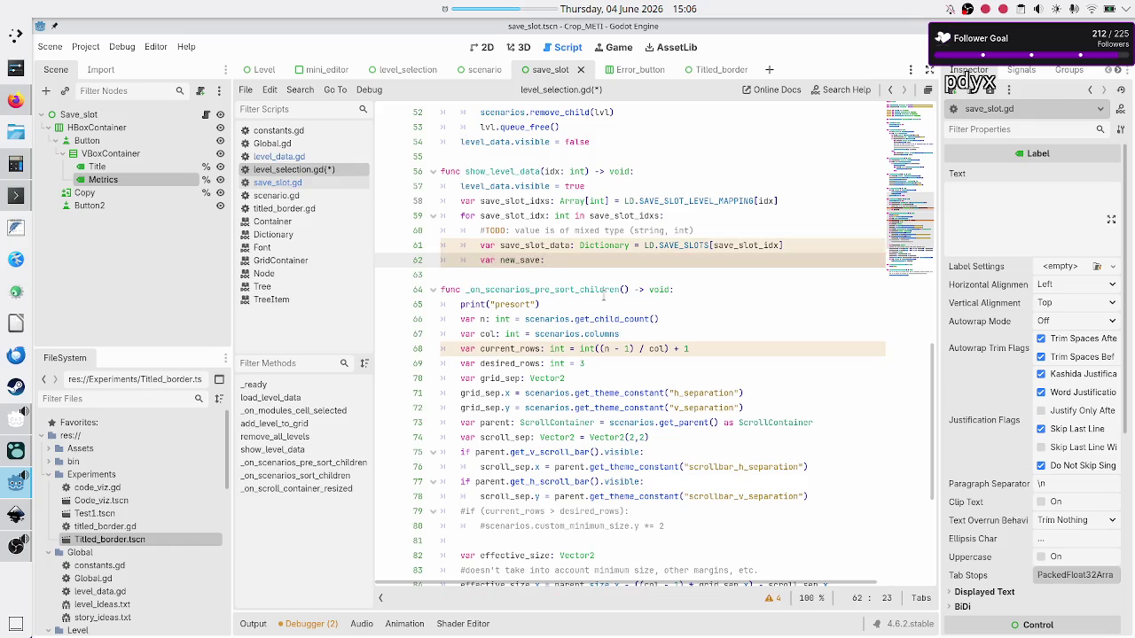
{"action": "type", "text": "SaveSlot"}
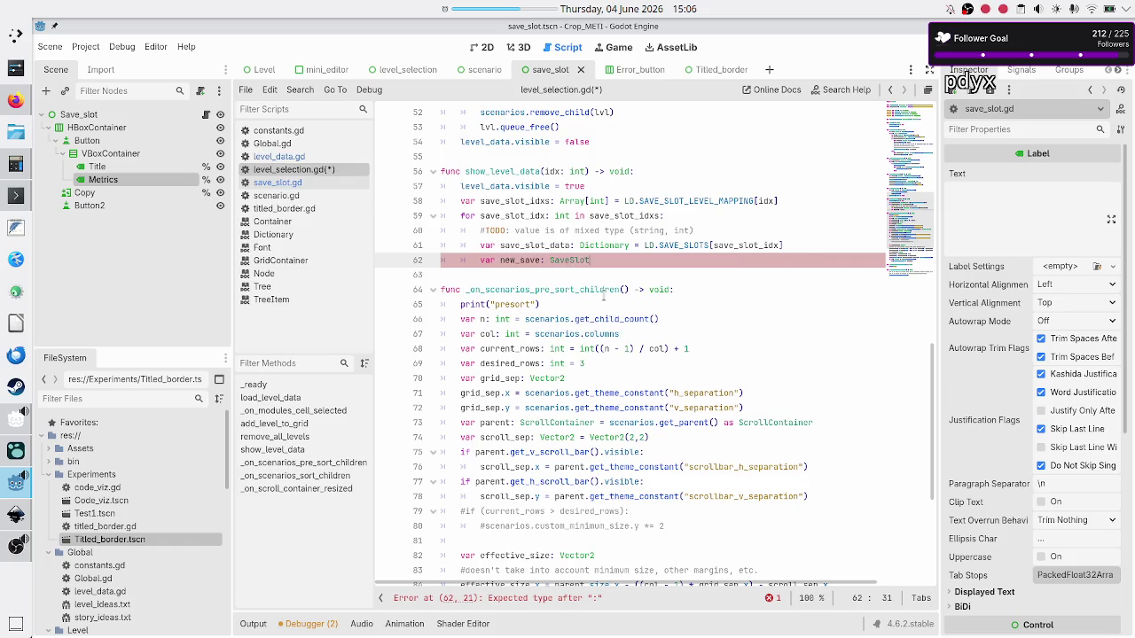
{"action": "type", "text": " = "}
{"action": "type", "text": "SAV"}
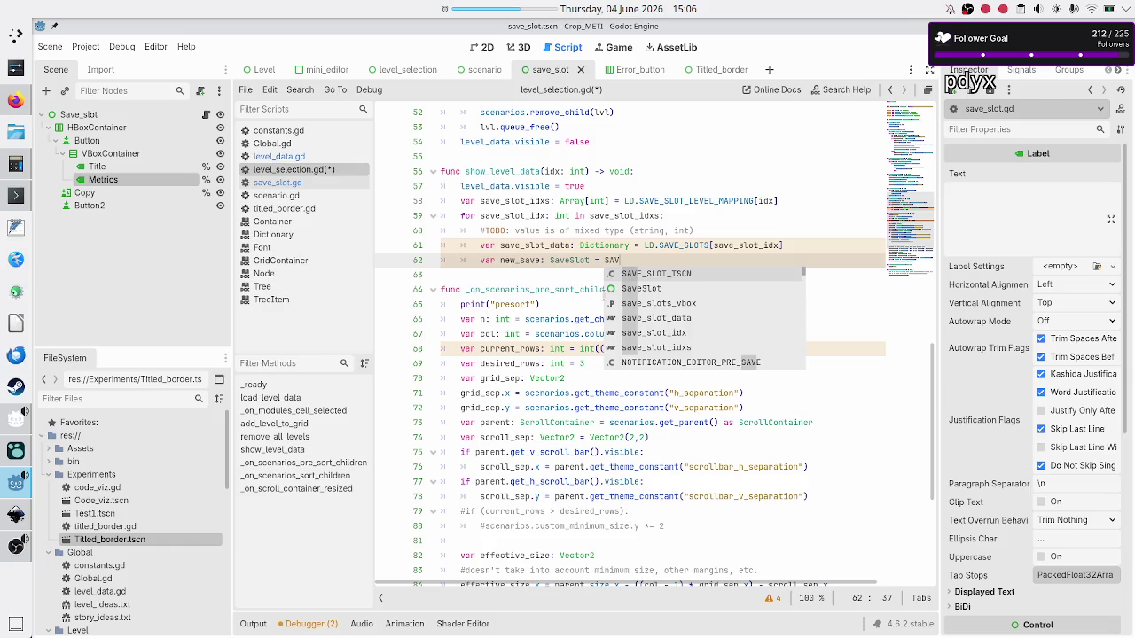
{"action": "key", "text": "Return"}
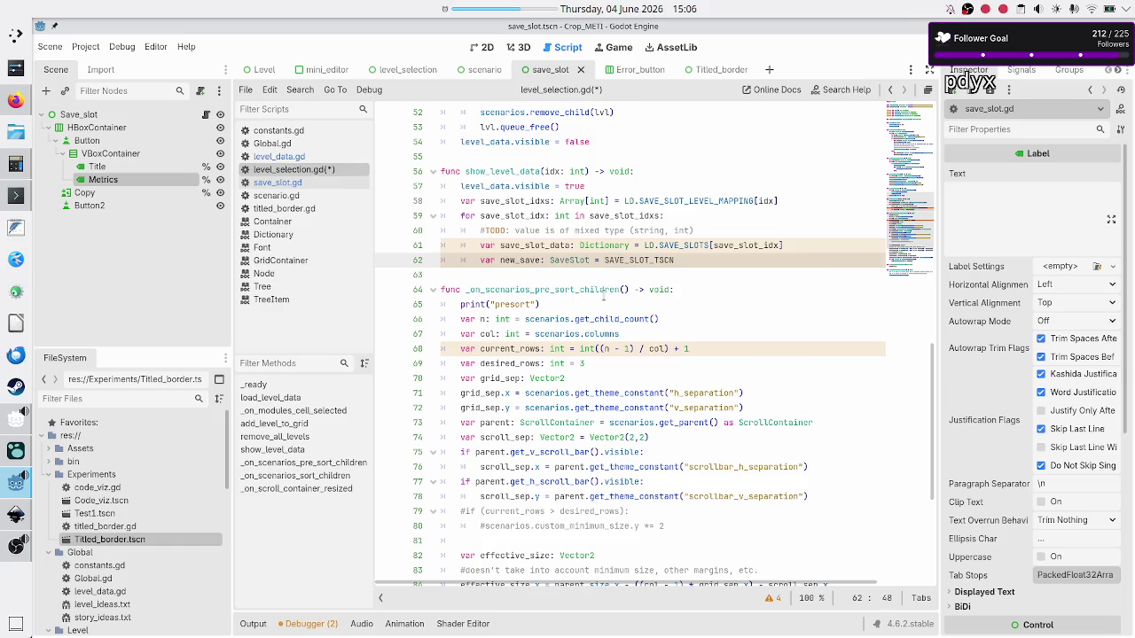
{"action": "type", "text": ".in"}
{"action": "key", "text": "Return"}
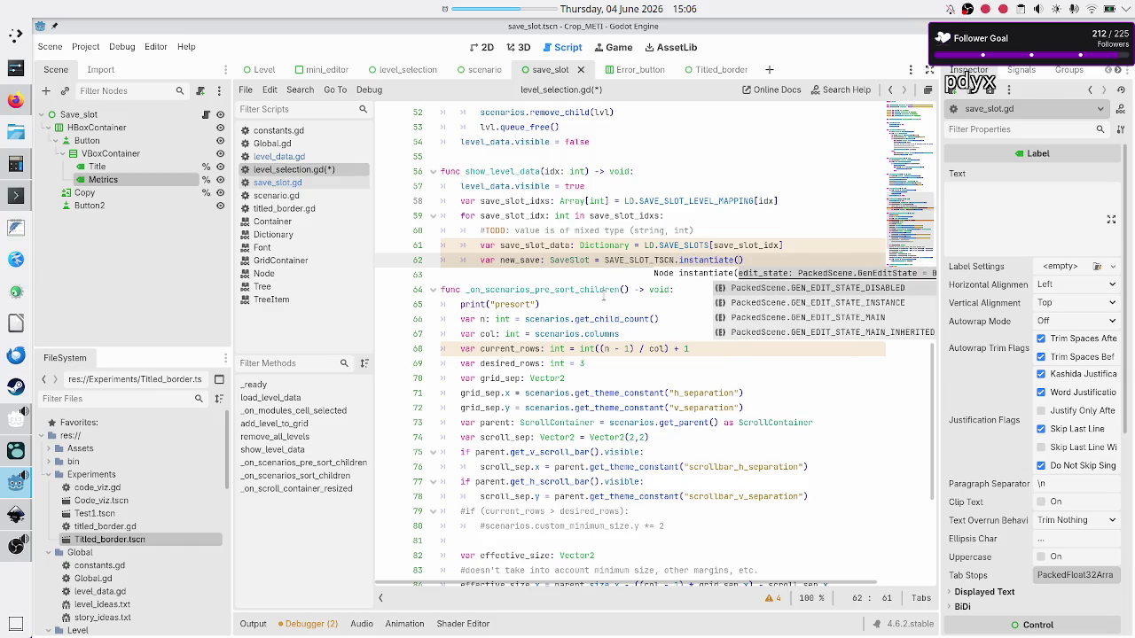
{"action": "key", "text": "Escape"}
{"action": "key", "text": "Return"}
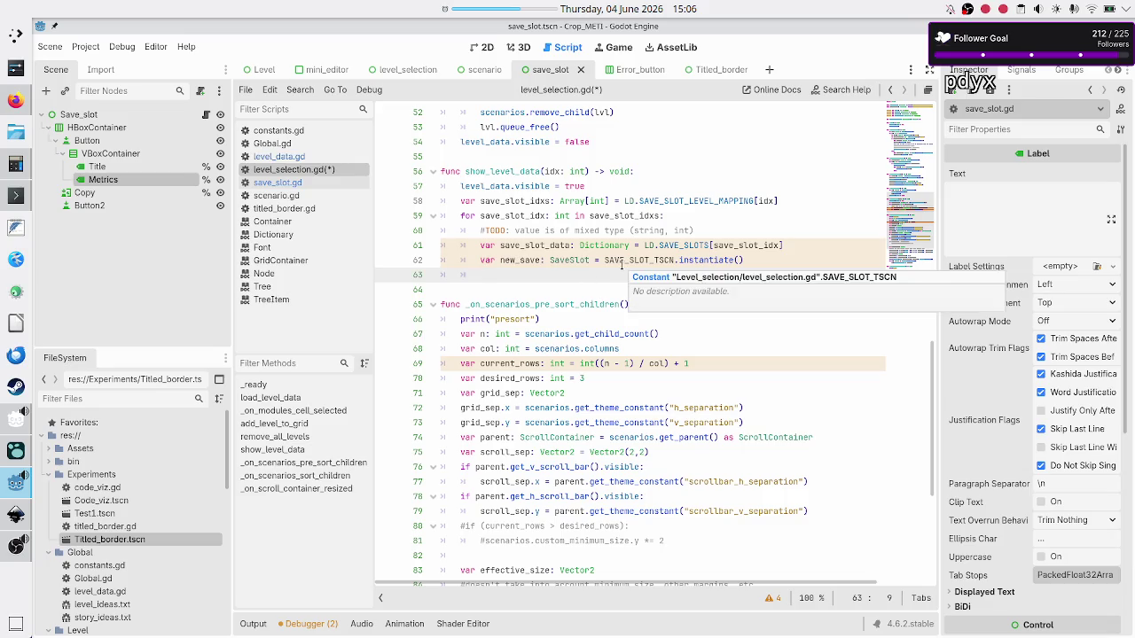
{"action": "scroll", "coordinate": [623, 265], "scroll_direction": "up", "scroll_amount": 4}
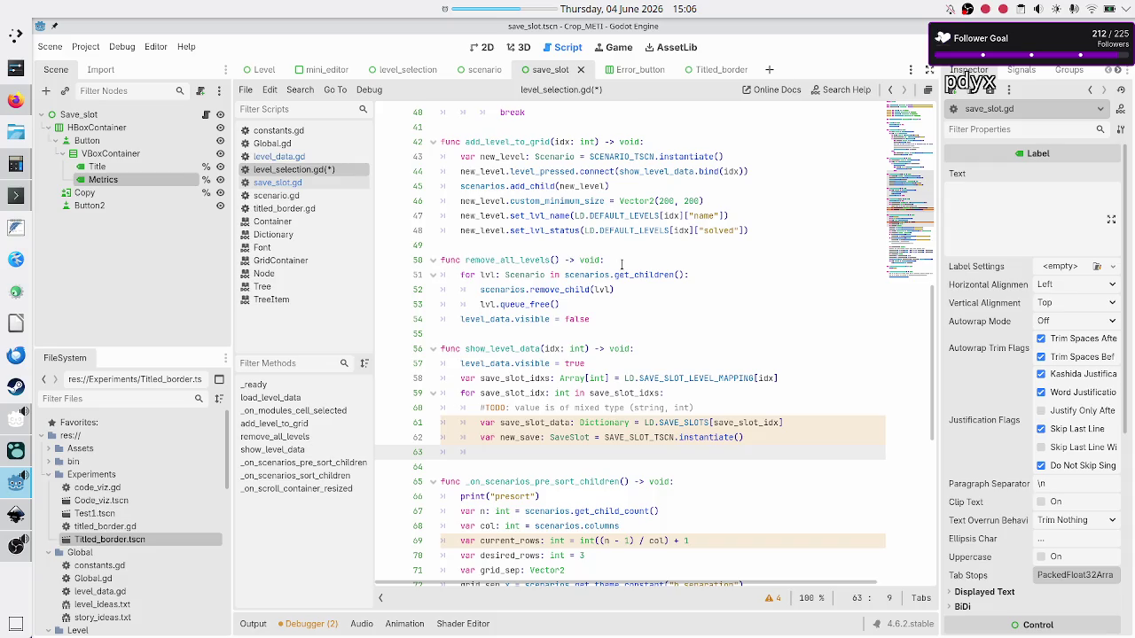
{"action": "scroll", "coordinate": [622, 264], "scroll_direction": "down", "scroll_amount": 1}
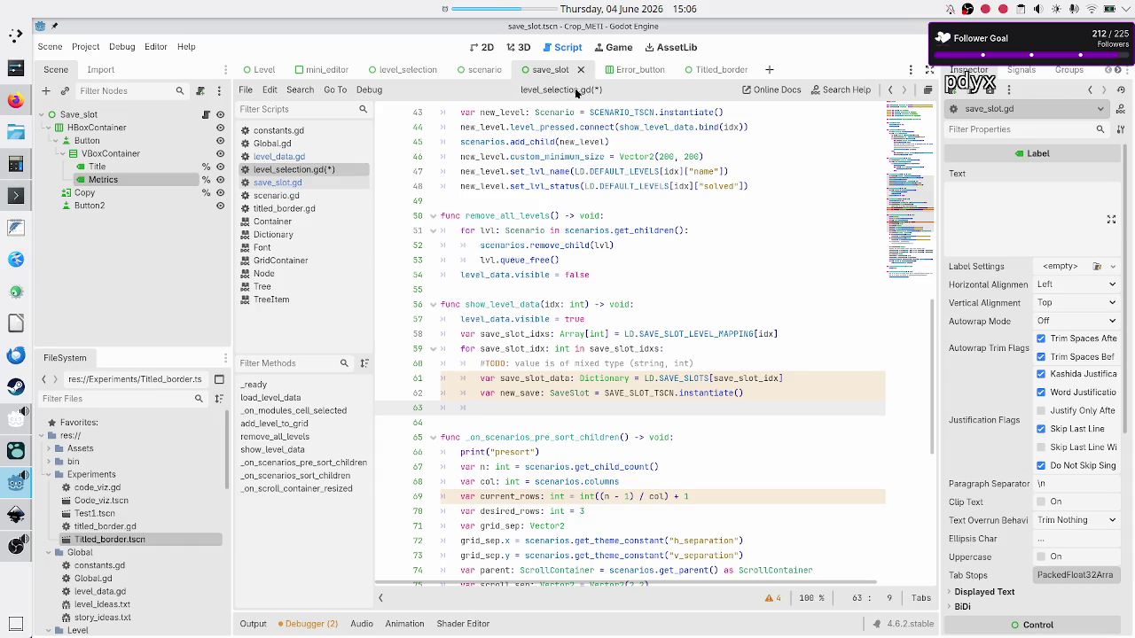
{"action": "key", "text": "ctrl+s"}
Step: Check the Save_slots container in the level_selection scene, then select save_slots_vbox in its script
{"action": "left_click", "coordinate": [383, 70]}
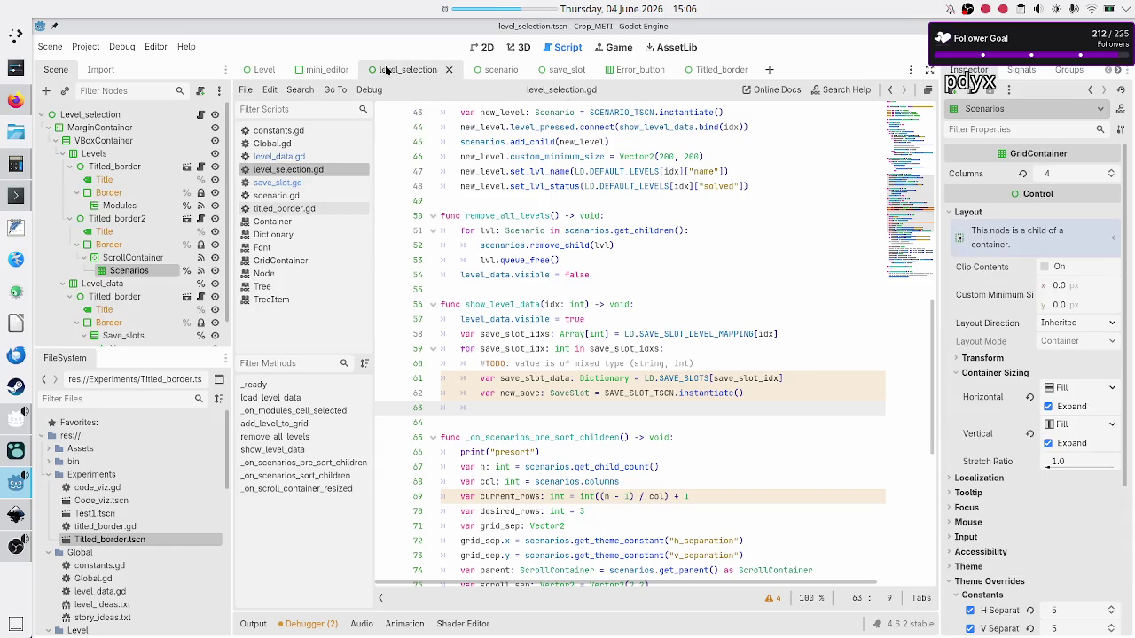
{"action": "left_click", "coordinate": [479, 49]}
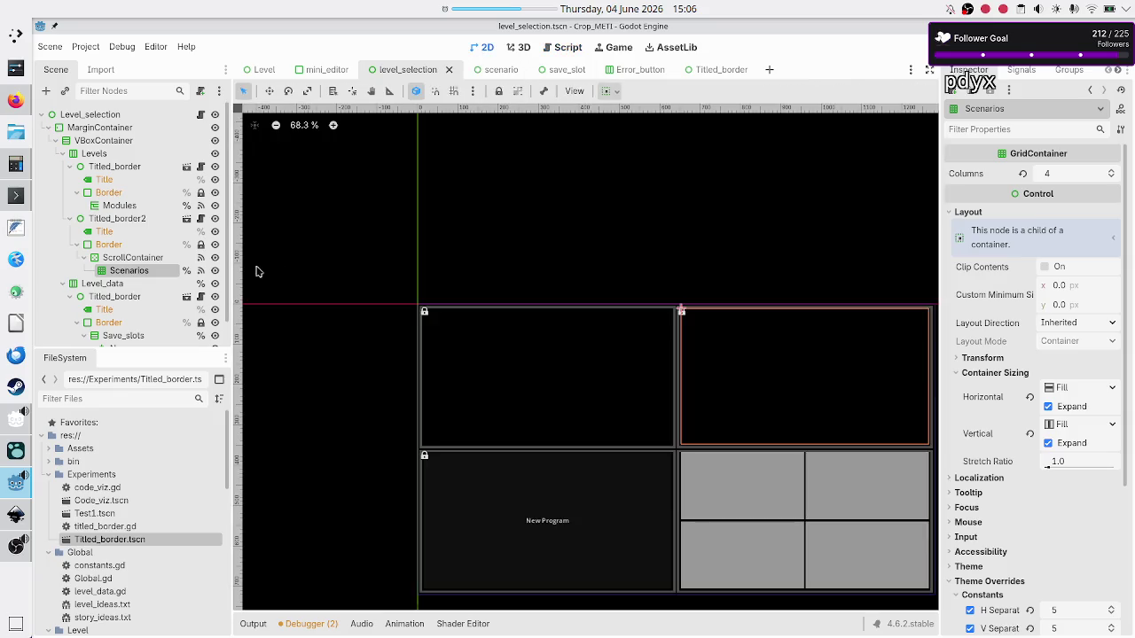
{"action": "scroll", "coordinate": [118, 306], "scroll_direction": "down", "scroll_amount": 1}
{"action": "left_click", "coordinate": [118, 309]}
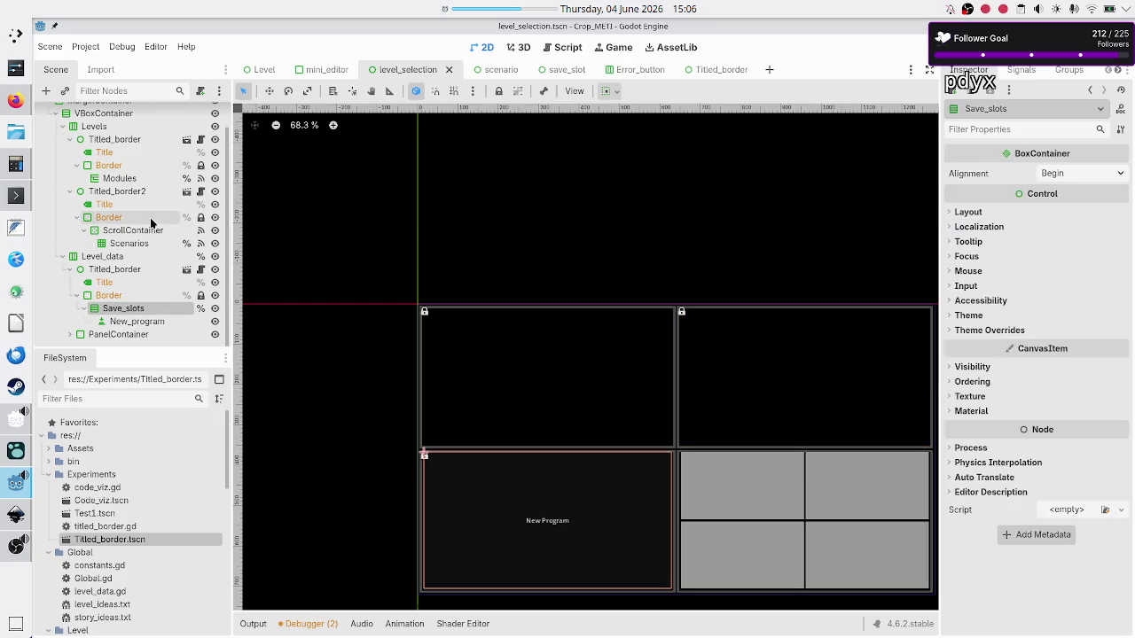
{"action": "scroll", "coordinate": [151, 222], "scroll_direction": "up", "scroll_amount": 1}
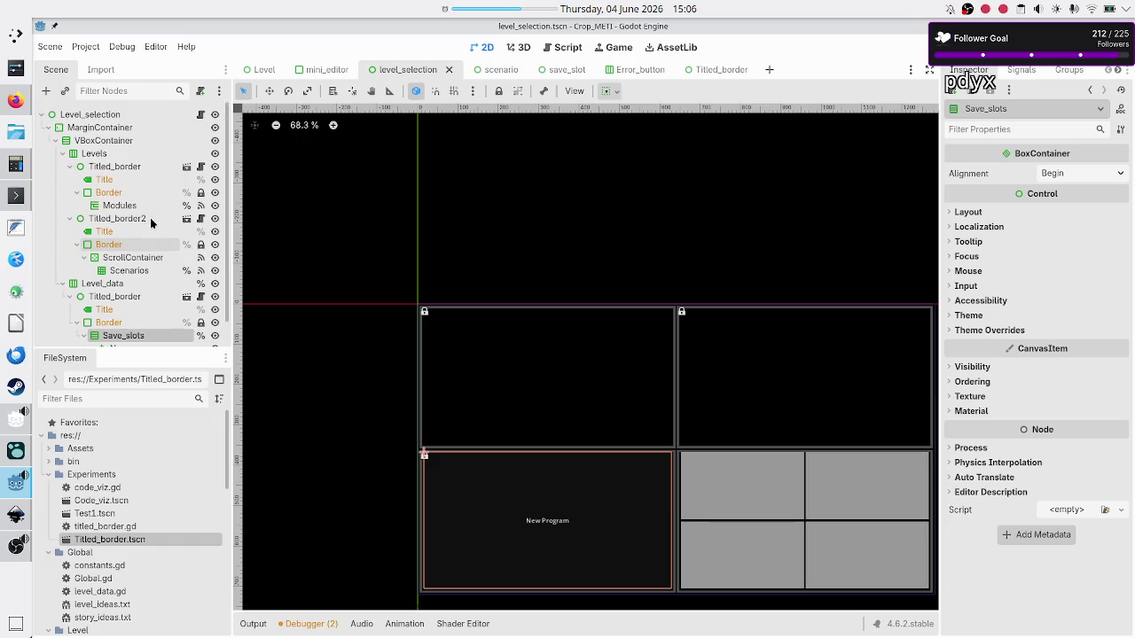
{"action": "left_click", "coordinate": [200, 115]}
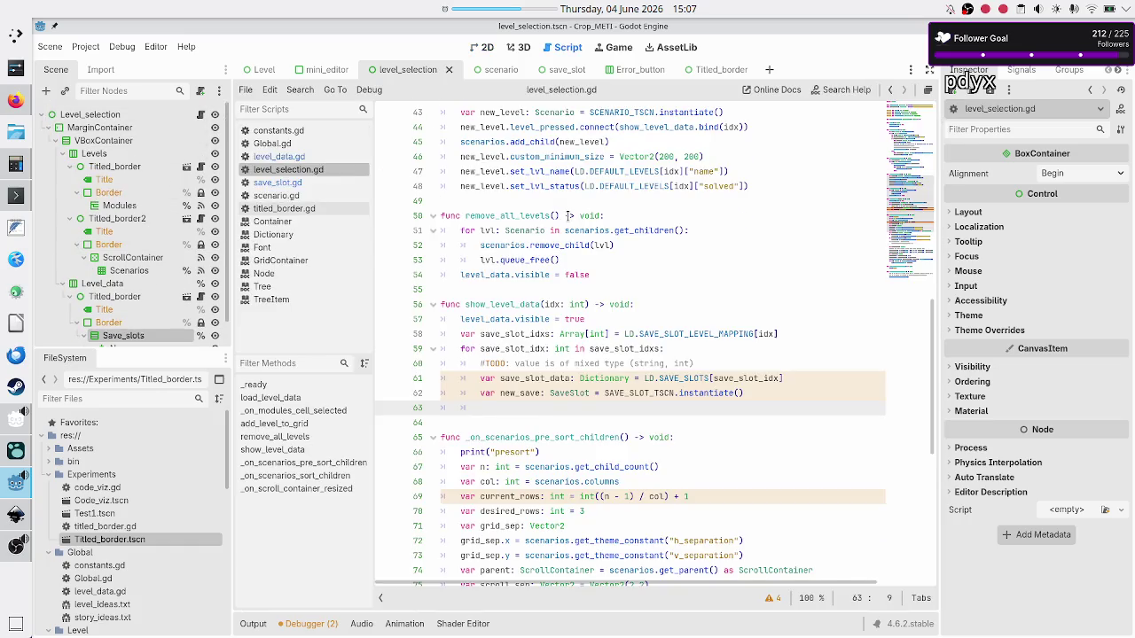
{"action": "scroll", "coordinate": [567, 216], "scroll_direction": "up", "scroll_amount": 10}
{"action": "scroll", "coordinate": [567, 215], "scroll_direction": "up", "scroll_amount": 2}
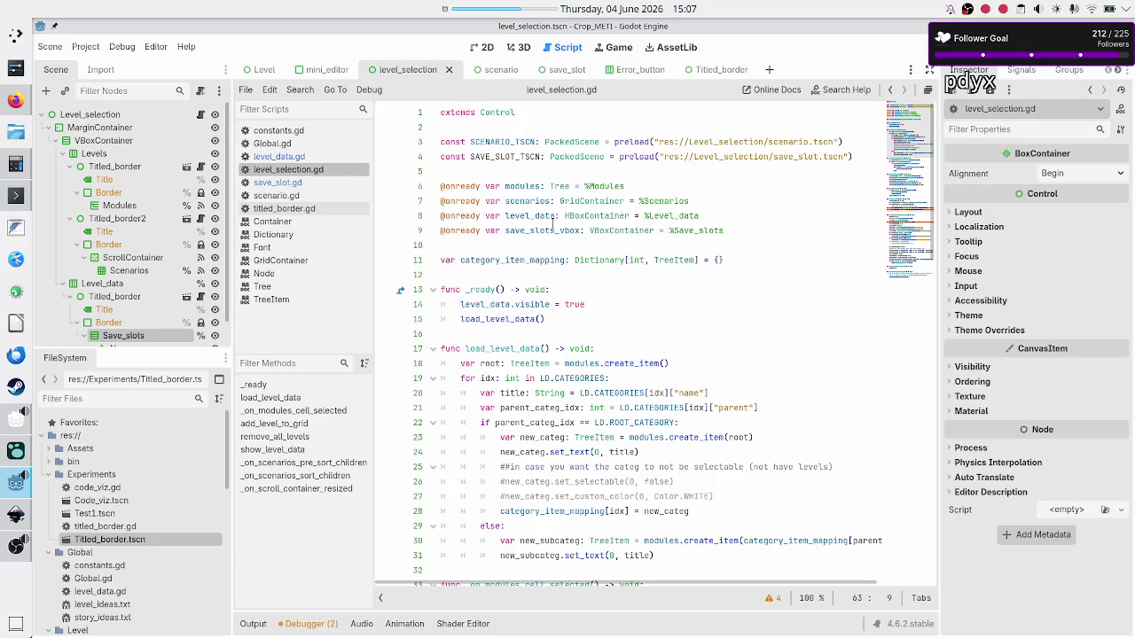
{"action": "double_click", "coordinate": [535, 231]}
{"action": "key", "text": "ctrl+c"}
{"action": "scroll", "coordinate": [535, 230], "scroll_direction": "down", "scroll_amount": 20}
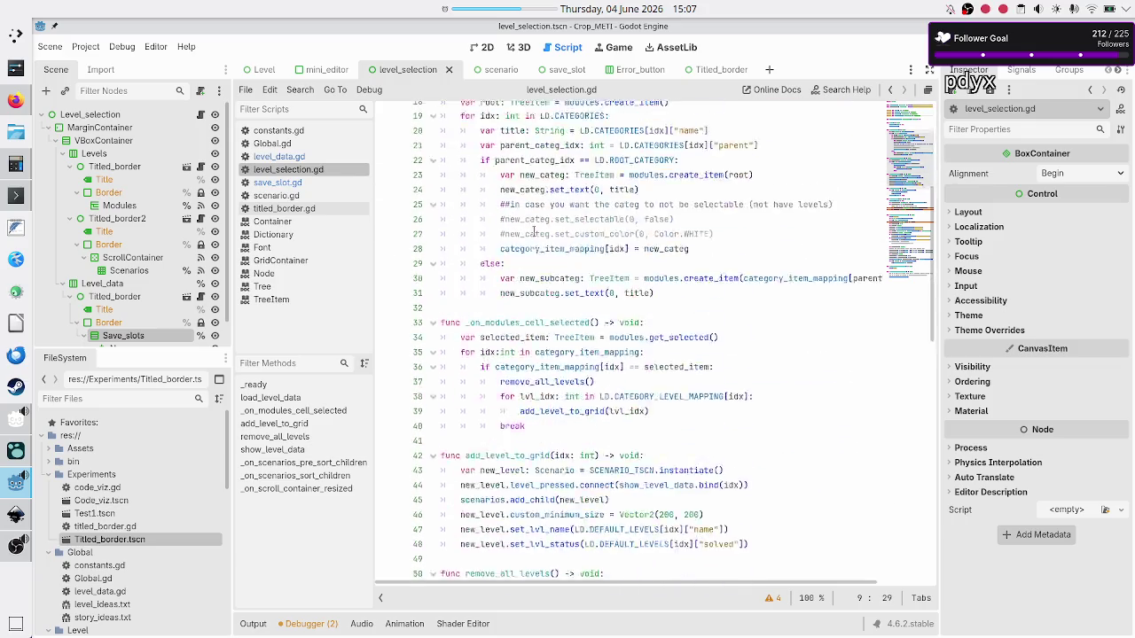
{"action": "scroll", "coordinate": [623, 182], "scroll_direction": "up", "scroll_amount": 5}
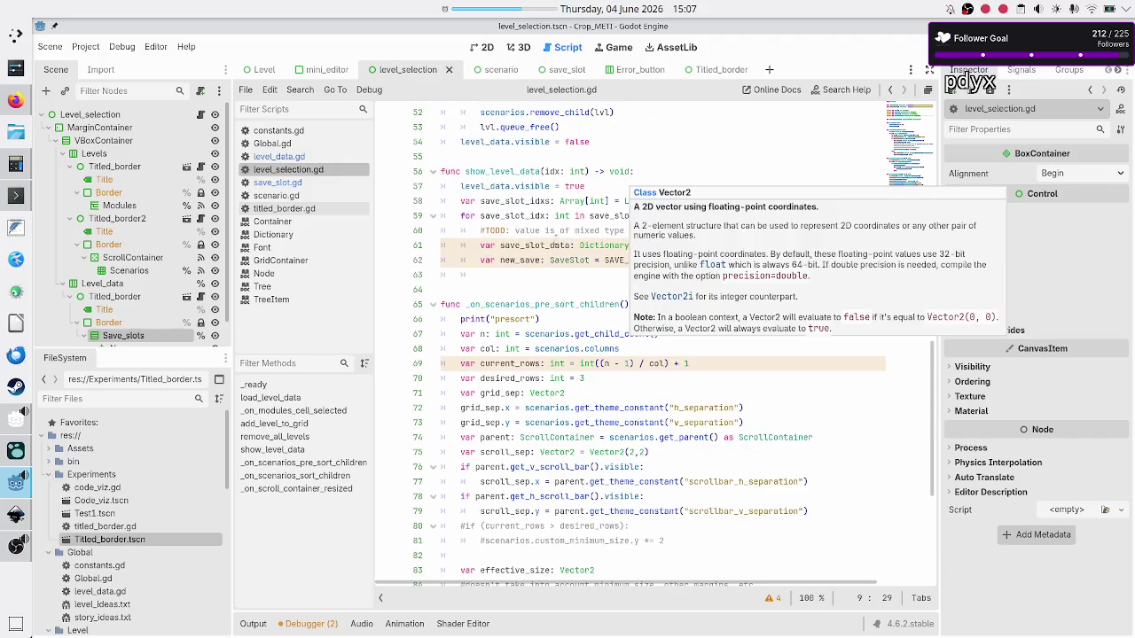
Step: Write save_slots_vbox.add_child( on line 63, then start a new scene tab
{"action": "left_click", "coordinate": [606, 275]}
{"action": "key", "text": "ctrl+v"}
{"action": "type", "text": ".add_child("}
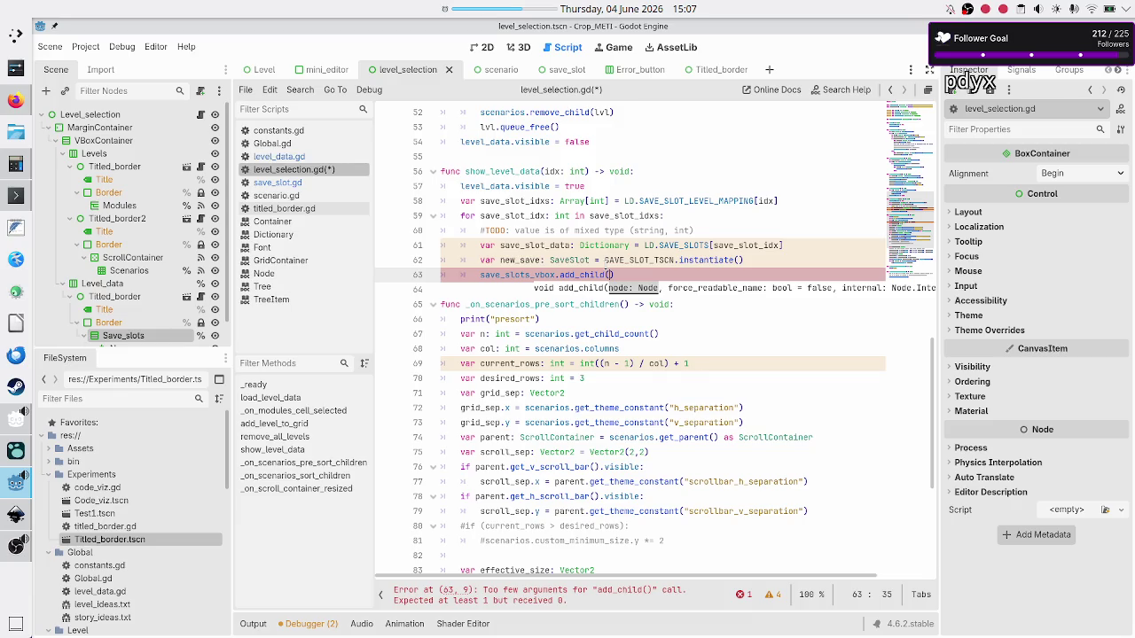
{"action": "left_click", "coordinate": [769, 69]}
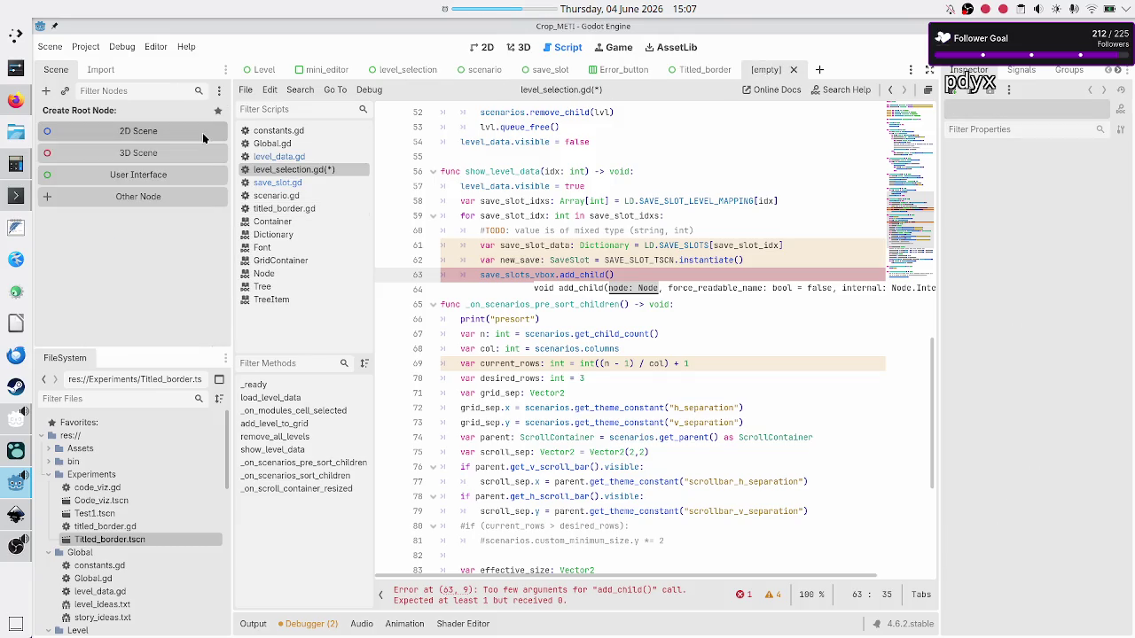
Step: Give the new scene a Control root with a Panel child duplicated into Panel2–Panel4
{"action": "left_click", "coordinate": [138, 175]}
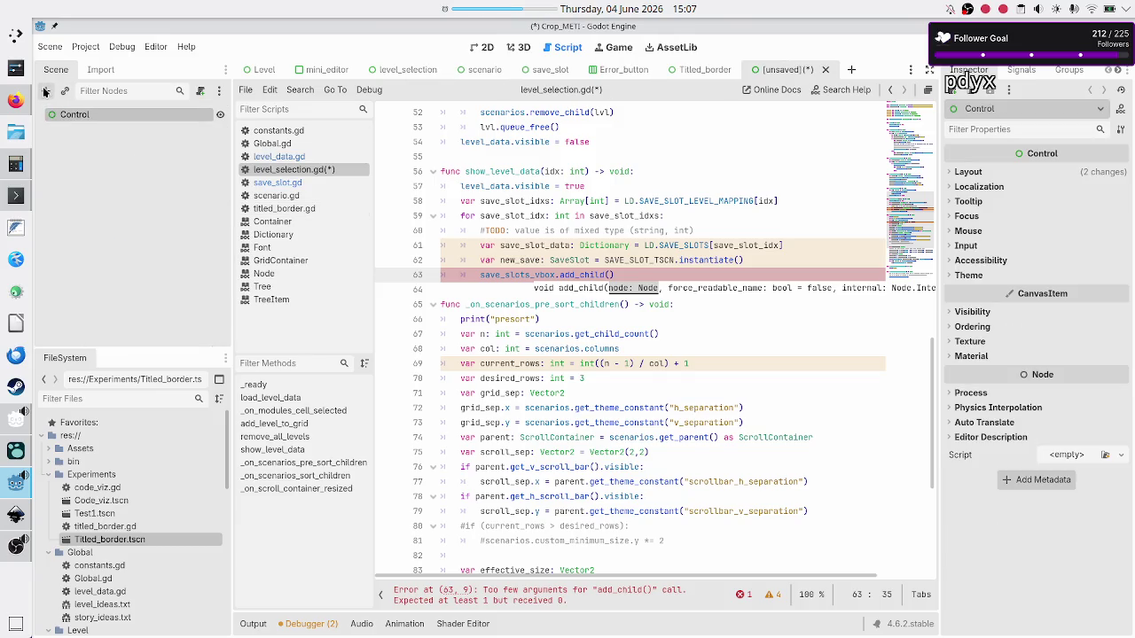
{"action": "left_click", "coordinate": [46, 91]}
{"action": "type", "text": "panel"}
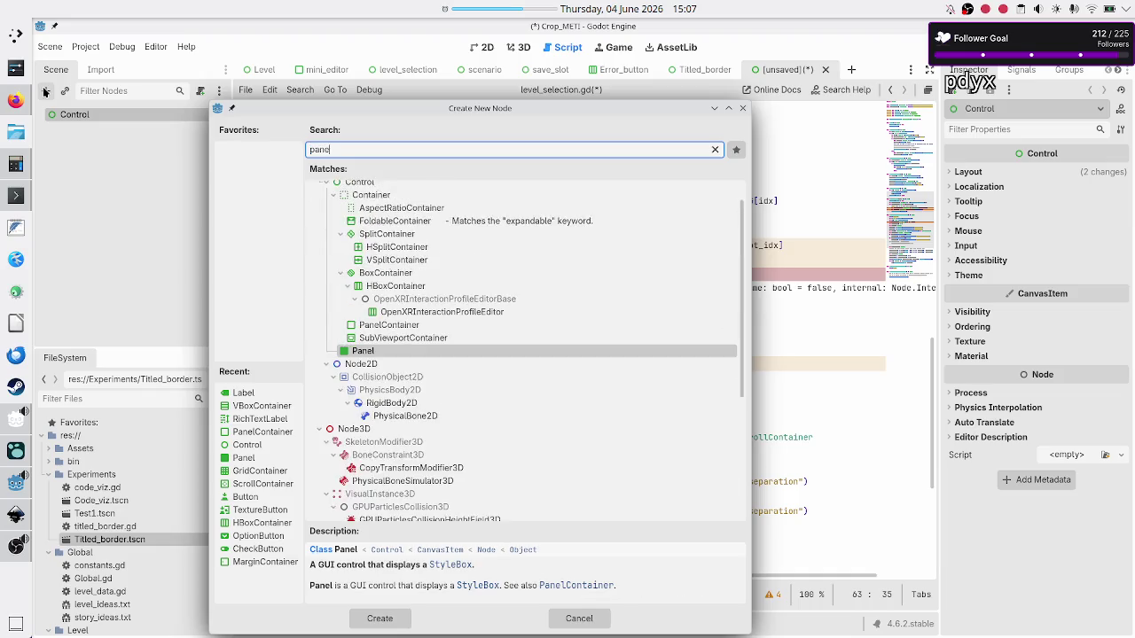
{"action": "key", "text": "Return"}
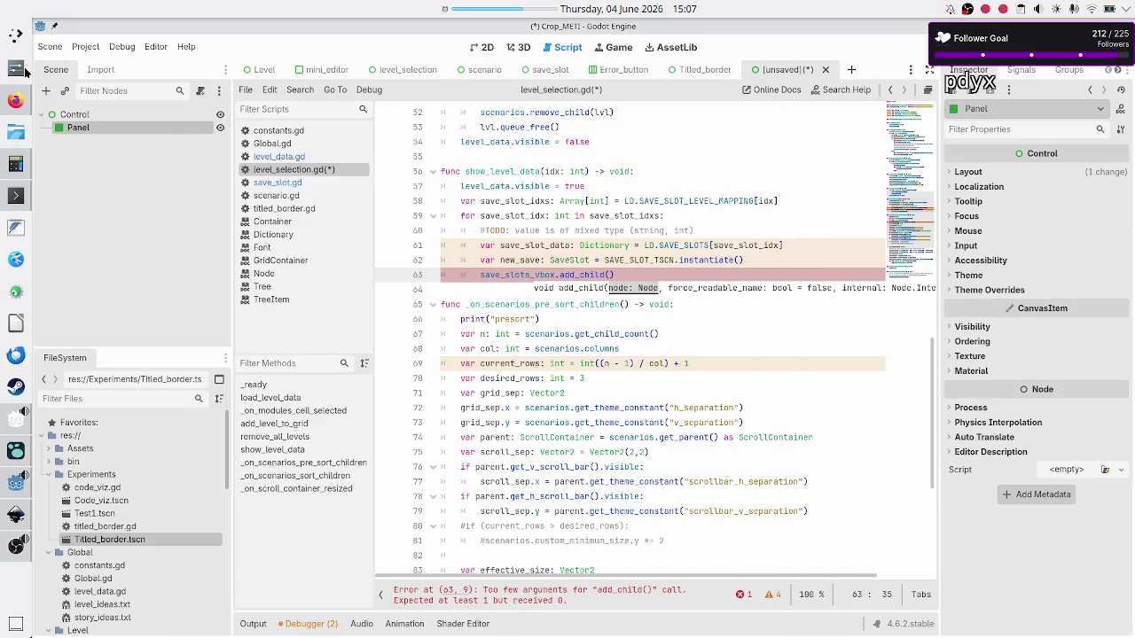
{"action": "key", "text": "ctrl+d"}
{"action": "key", "text": "ctrl+d"}
{"action": "key", "text": "ctrl+d"}
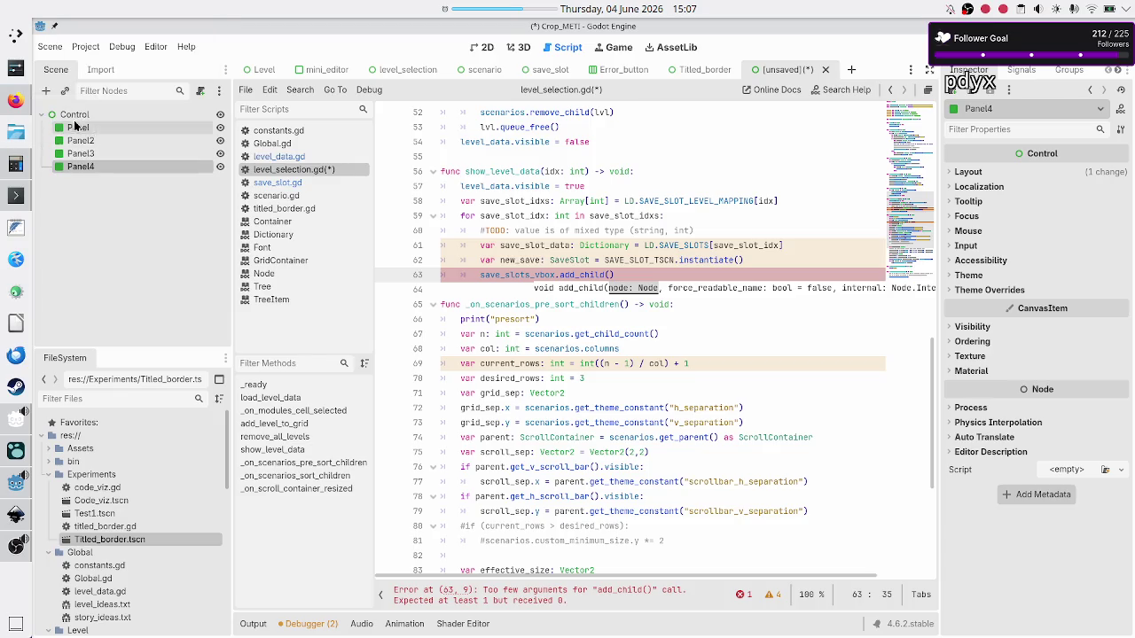
{"action": "left_click", "coordinate": [89, 131], "text": "shift"}
{"action": "right_click", "coordinate": [89, 130]}
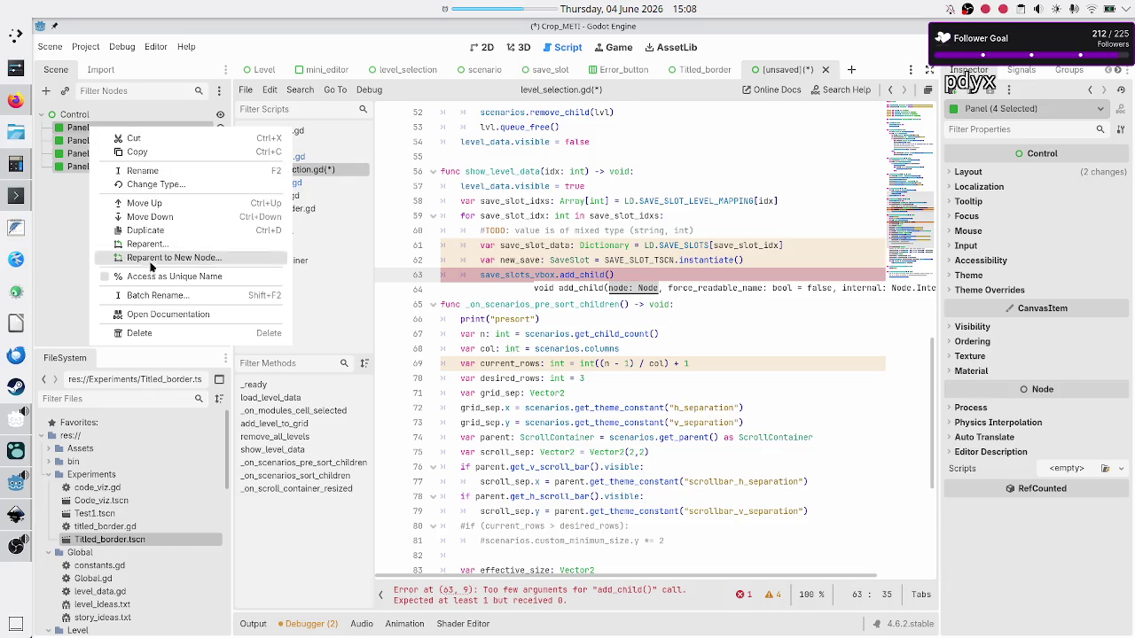
{"action": "left_click", "coordinate": [78, 230]}
Step: Select Panel through Panel4 together in the Scene dock and bring up their context menu
{"action": "left_click", "coordinate": [86, 166]}
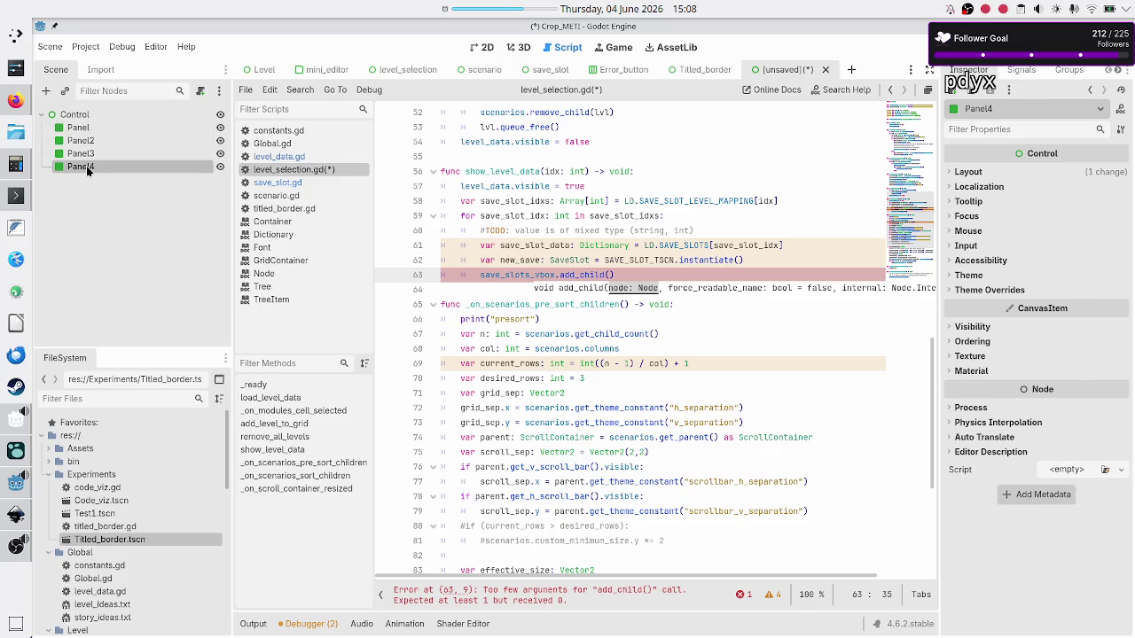
{"action": "right_click", "coordinate": [86, 166]}
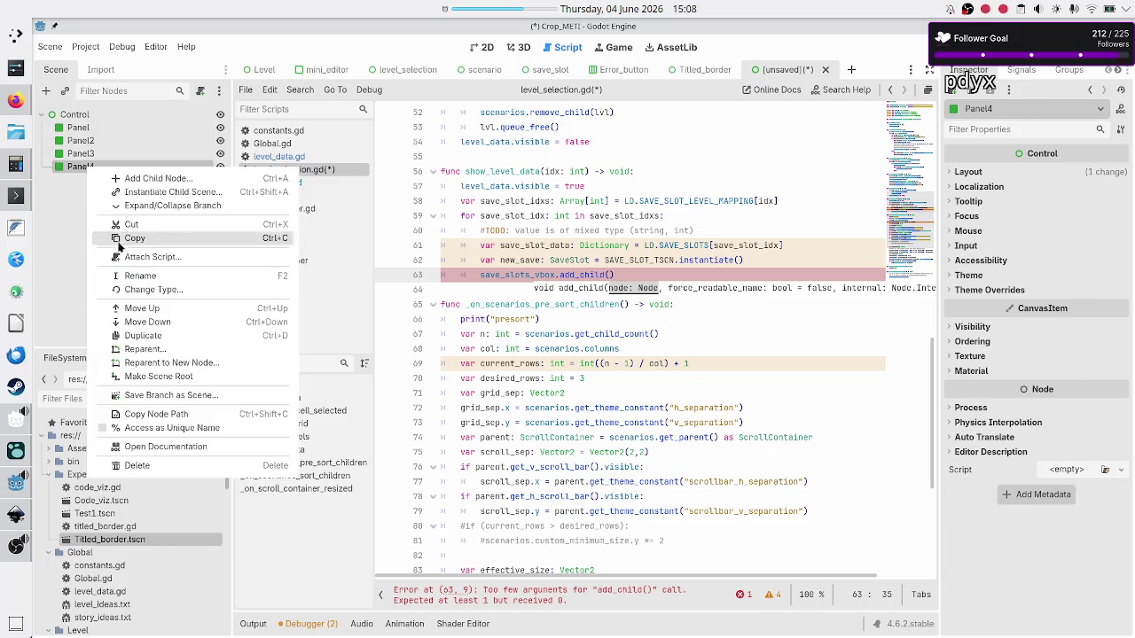
{"action": "left_click", "coordinate": [71, 225]}
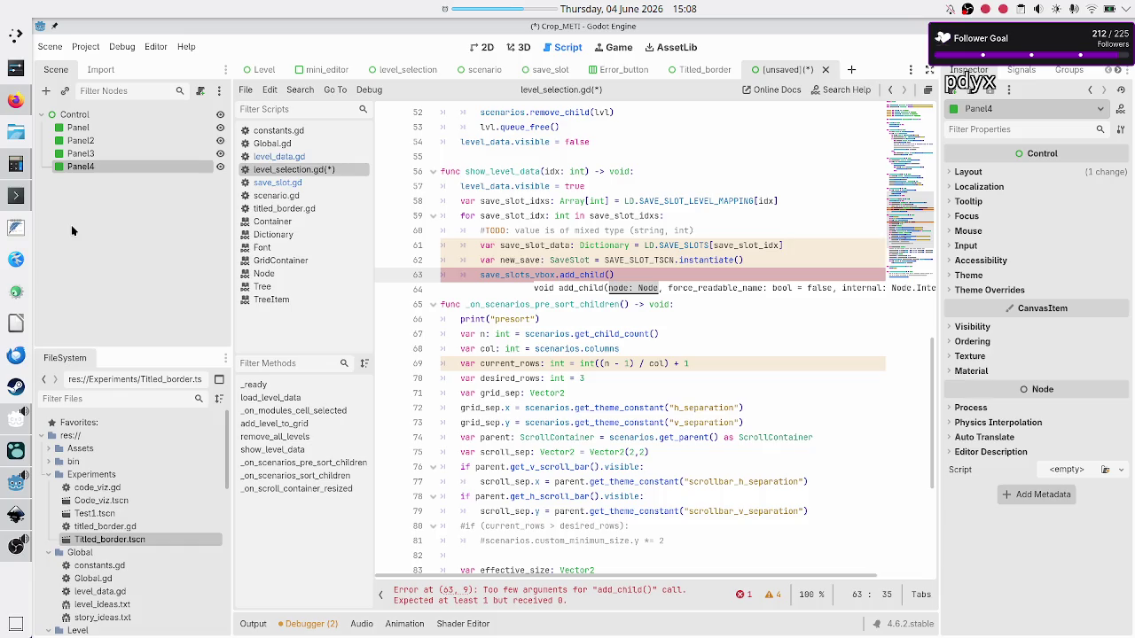
{"action": "left_click", "coordinate": [90, 154], "text": "ctrl"}
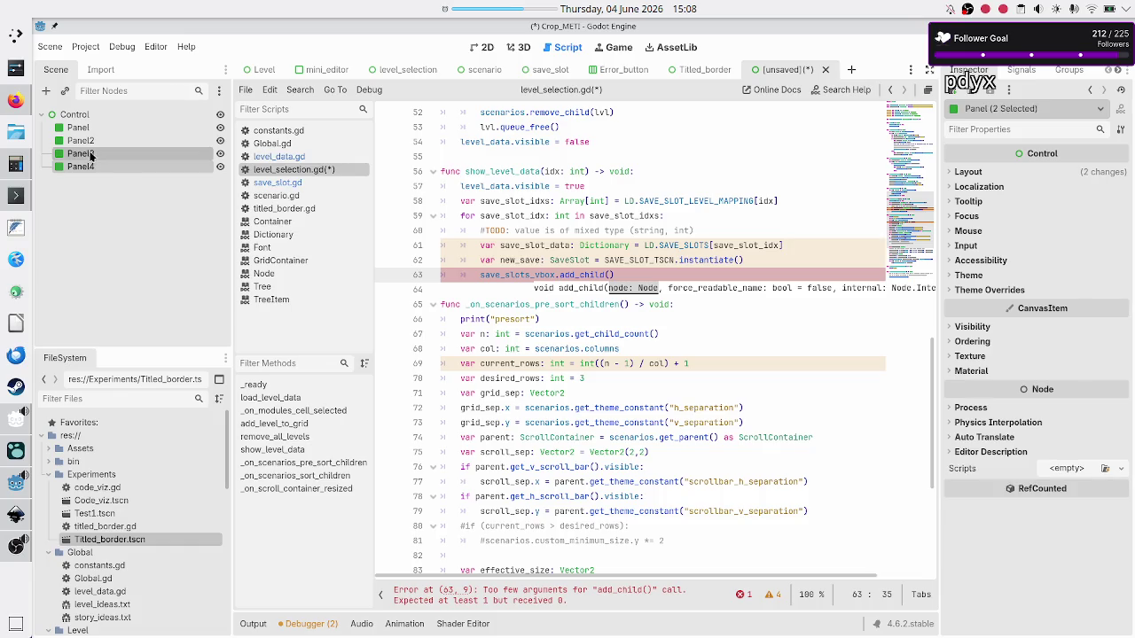
{"action": "right_click", "coordinate": [90, 156]}
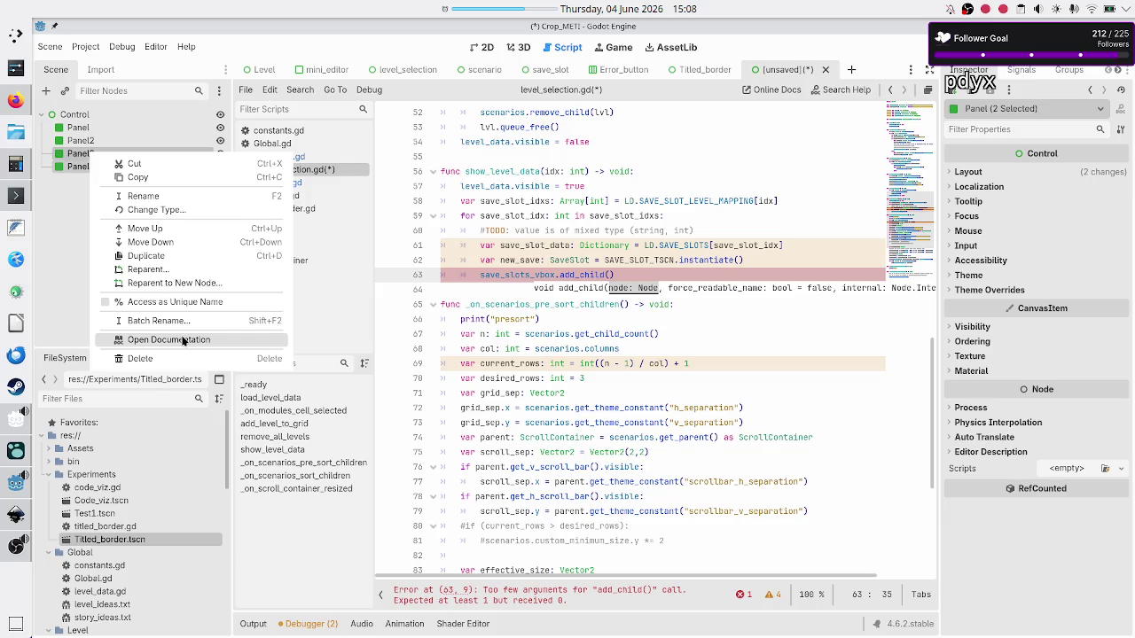
{"action": "left_click", "coordinate": [71, 195]}
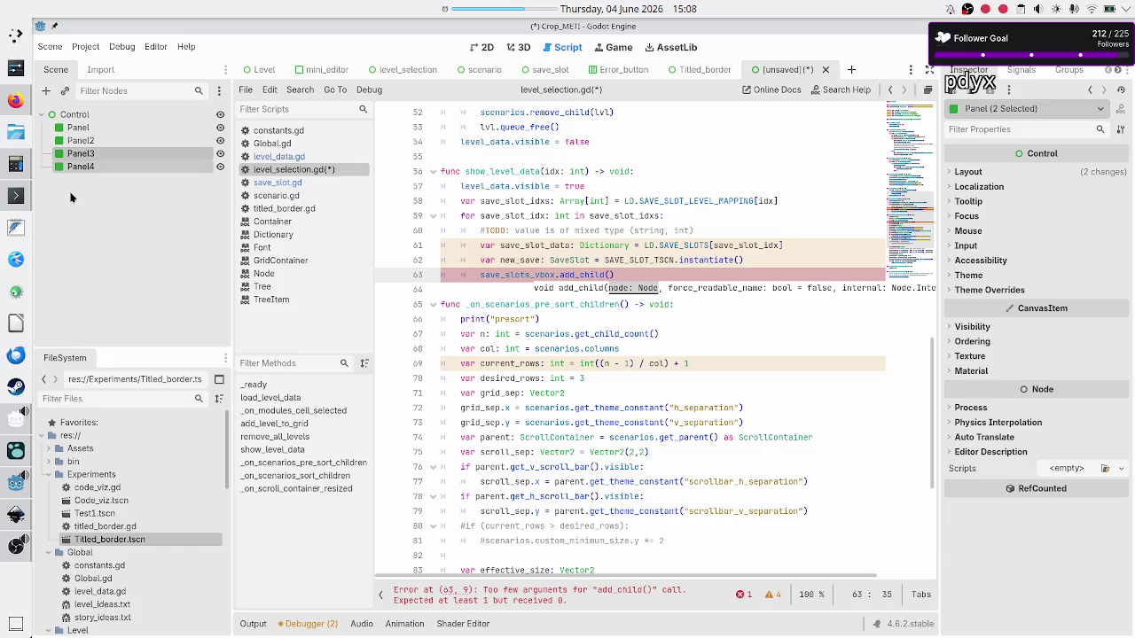
{"action": "left_click", "coordinate": [88, 122]}
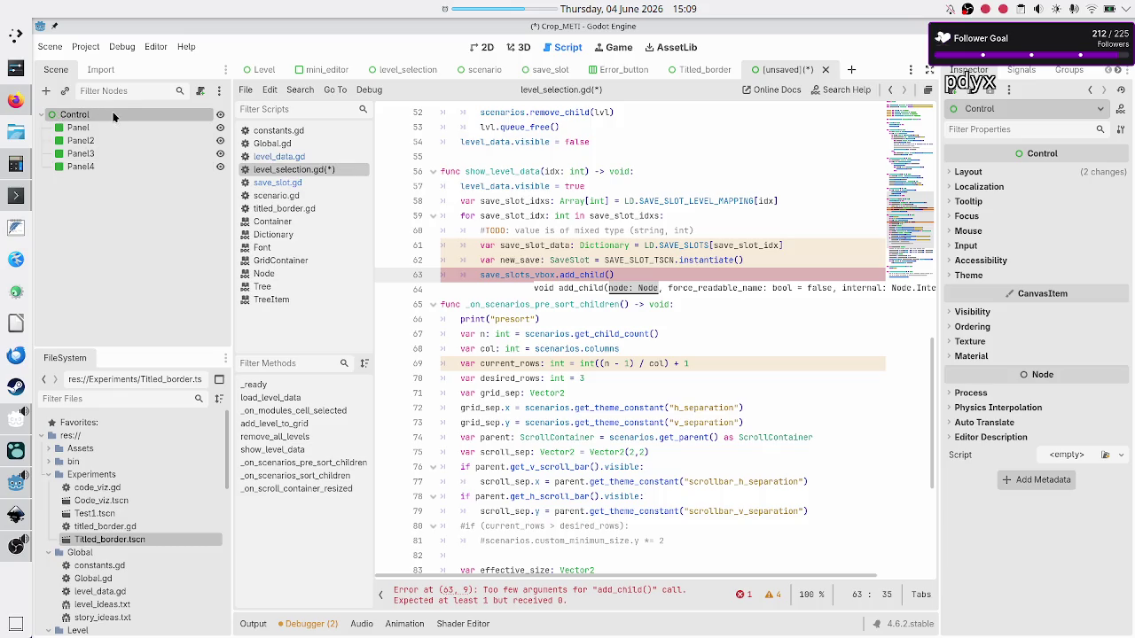
{"action": "left_click", "coordinate": [85, 128]}
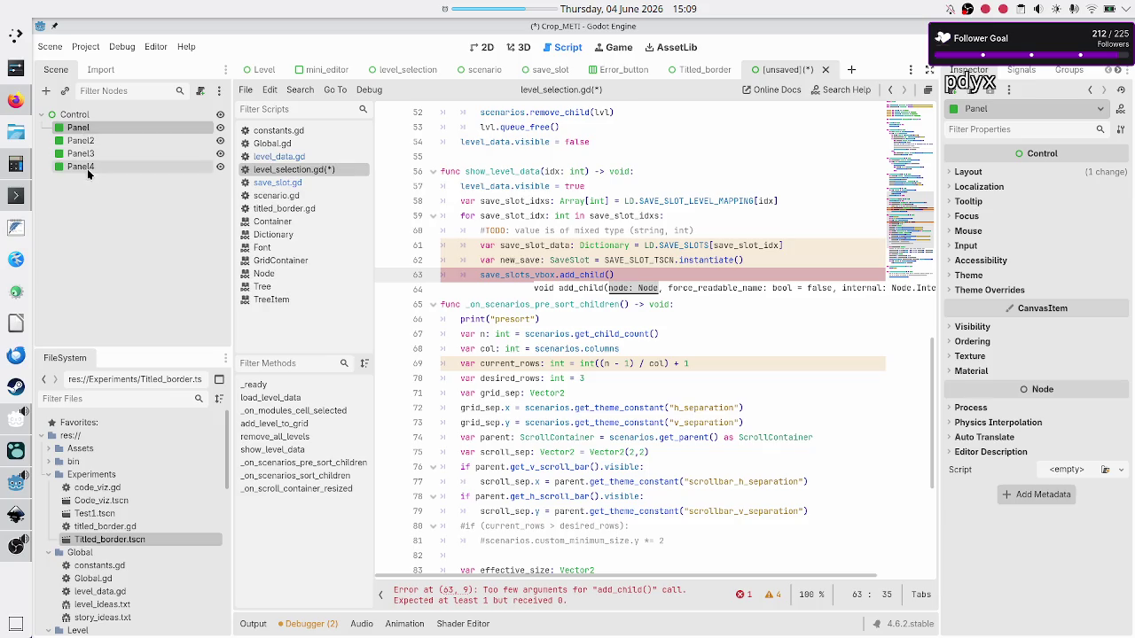
{"action": "left_click", "coordinate": [86, 167]}
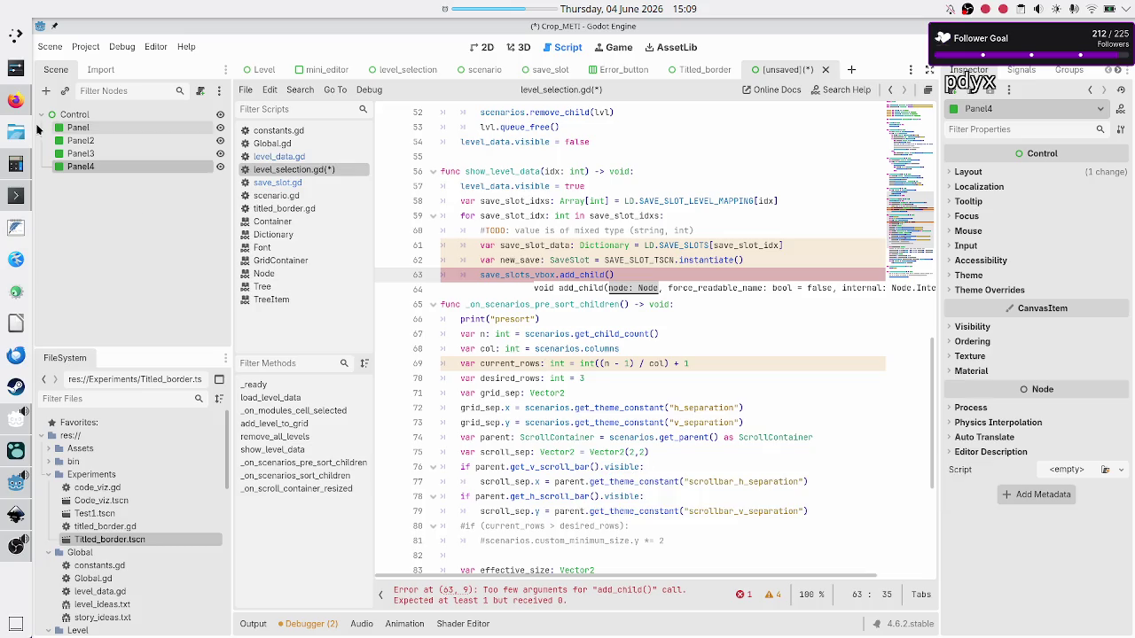
{"action": "left_click", "coordinate": [95, 131], "text": "shift"}
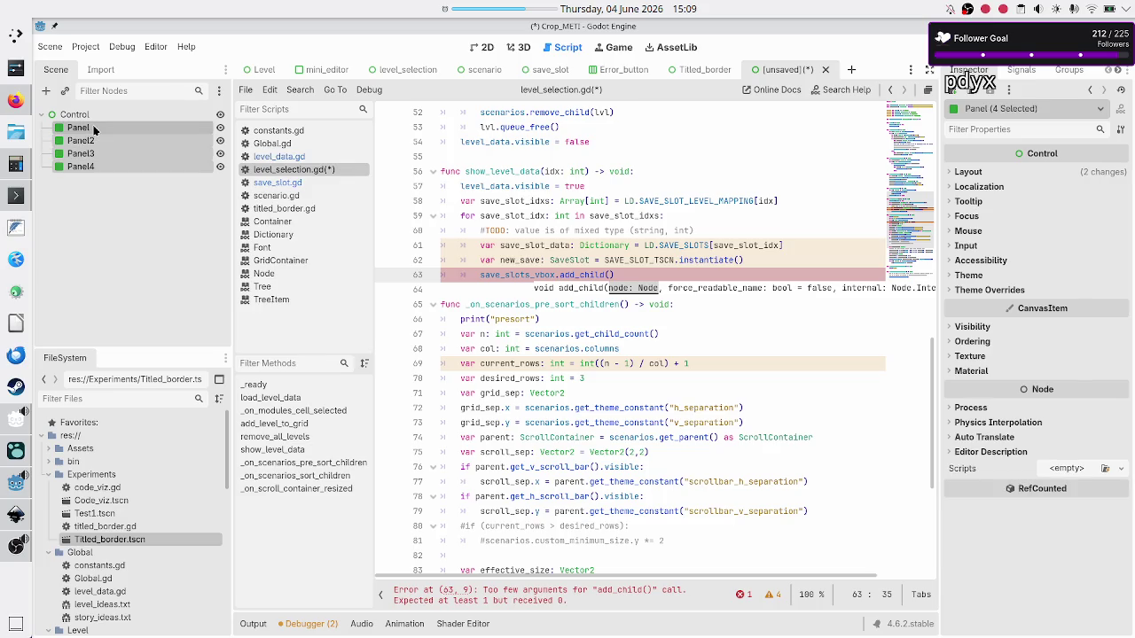
{"action": "right_click", "coordinate": [95, 131]}
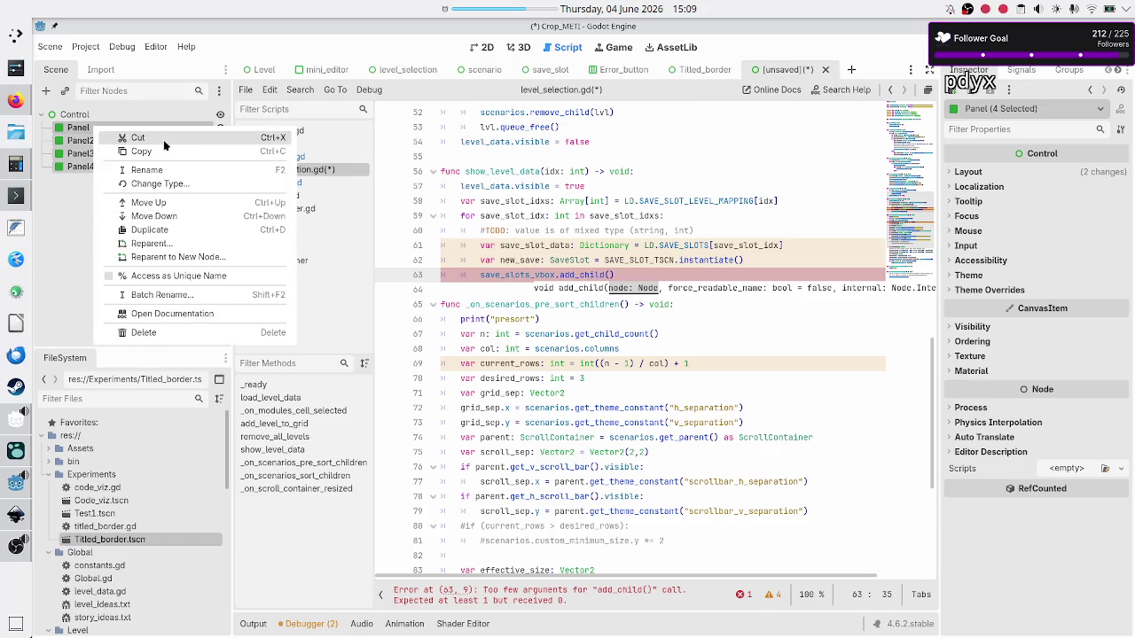
Step: Open the Load script picker from the panels' Inspector Script dropdown
{"action": "left_click", "coordinate": [1078, 473]}
{"action": "left_click", "coordinate": [1122, 468]}
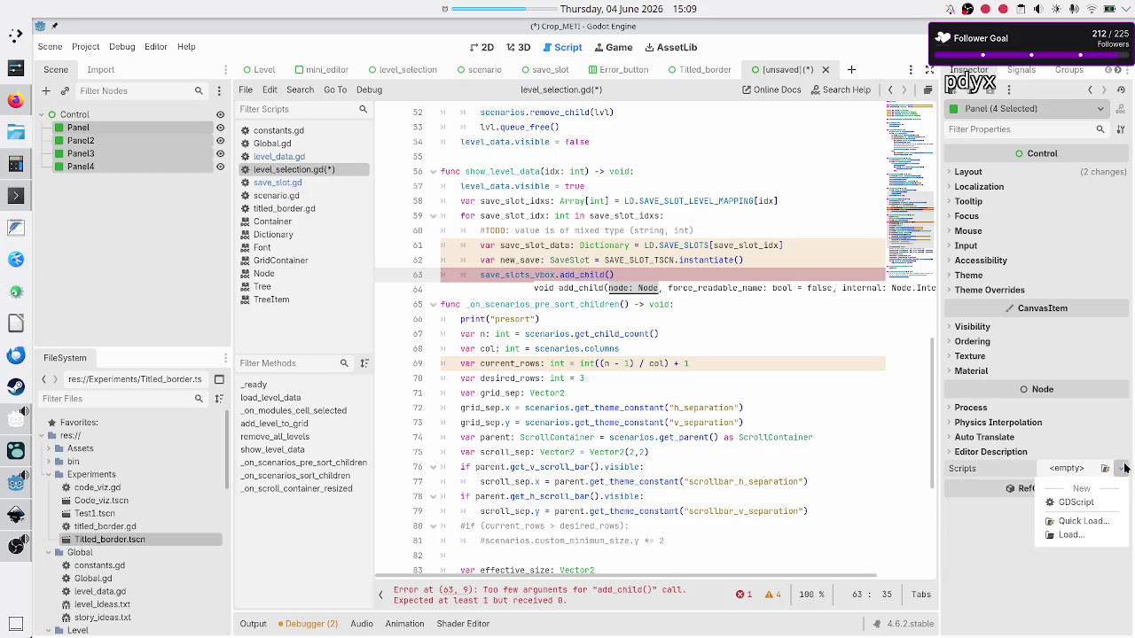
{"action": "left_click", "coordinate": [1084, 523]}
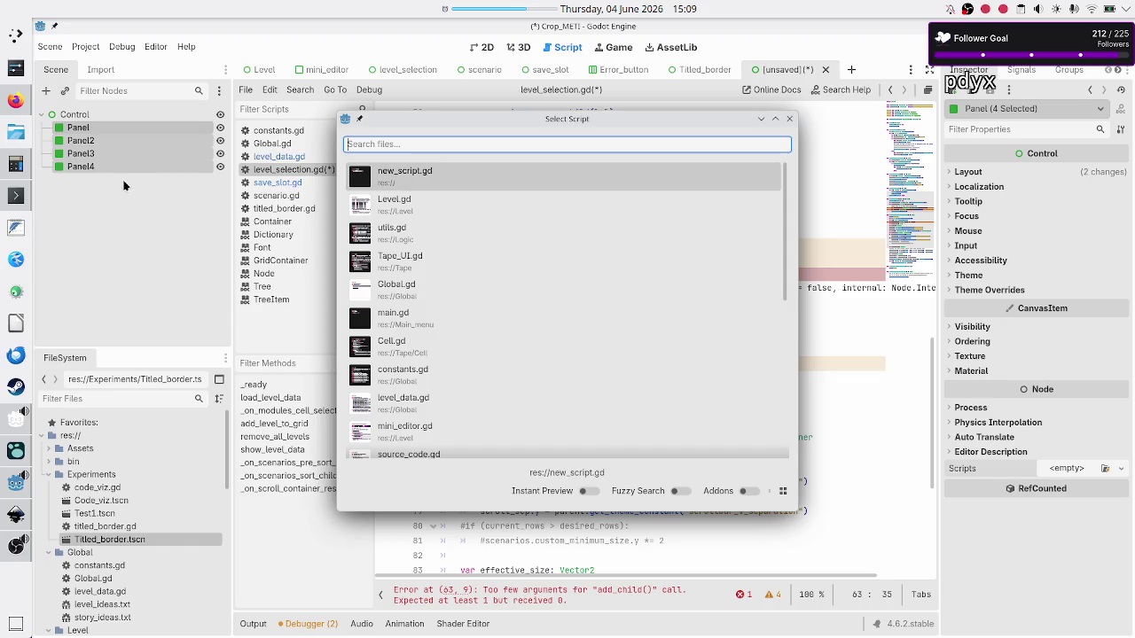
Step: In Konsole, list the project folder with ls and view new_script.gd with less
{"action": "left_click", "coordinate": [11, 195]}
{"action": "type", "text": "ls"}
{"action": "key", "text": "Return"}
{"action": "type", "text": "less new_script.gd"}
{"action": "key", "text": "Return"}
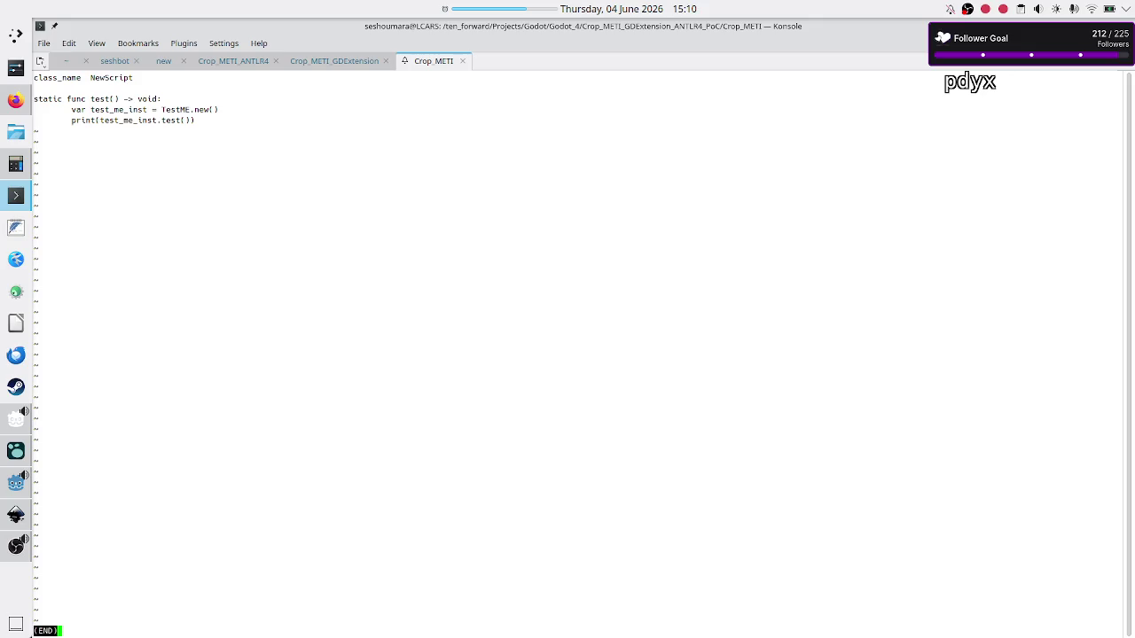
Step: Quit the new_script.gd pager and return to the Godot editor
{"action": "key", "text": "q"}
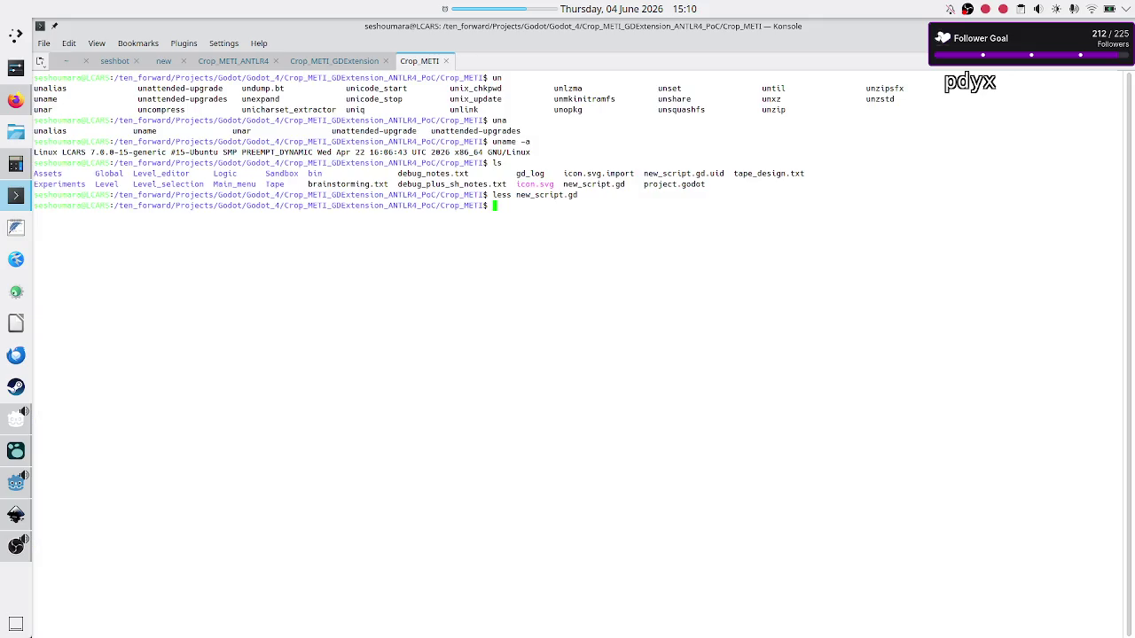
{"action": "key", "text": "alt+Tab"}
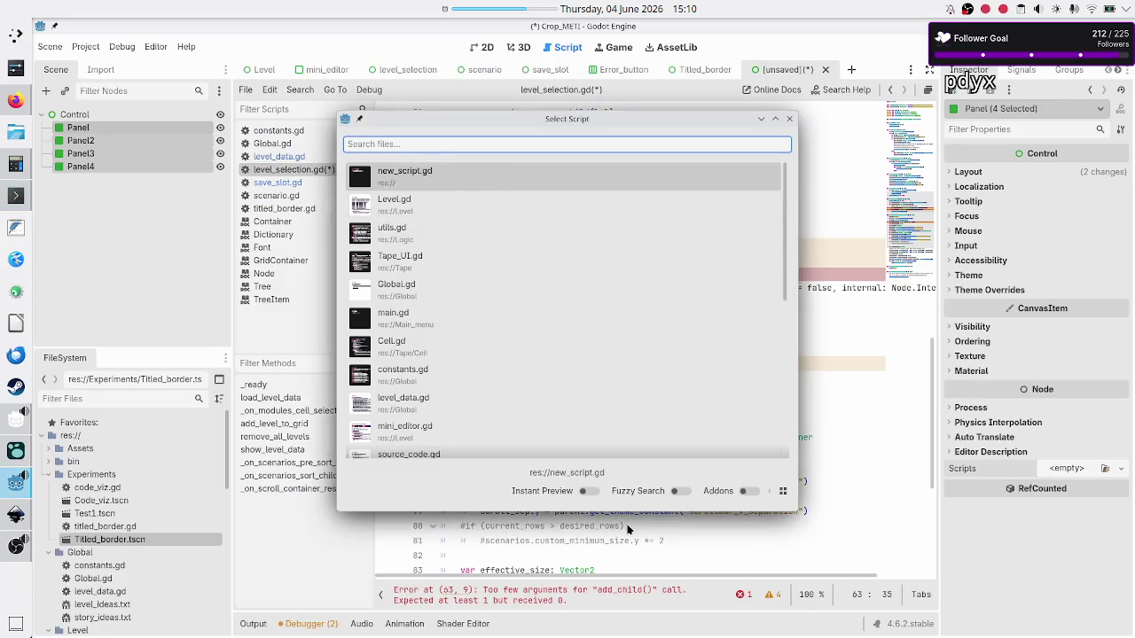
Step: Attach new_script.gd to Panel through Panel4, then select the root Control node
{"action": "double_click", "coordinate": [568, 172]}
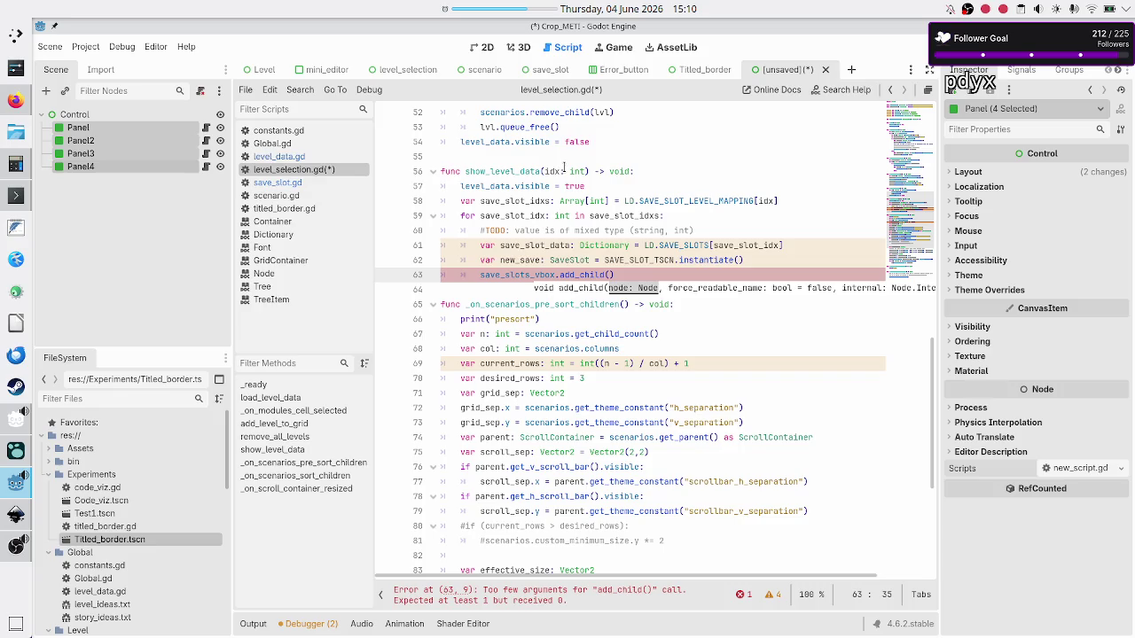
{"action": "right_click", "coordinate": [147, 159]}
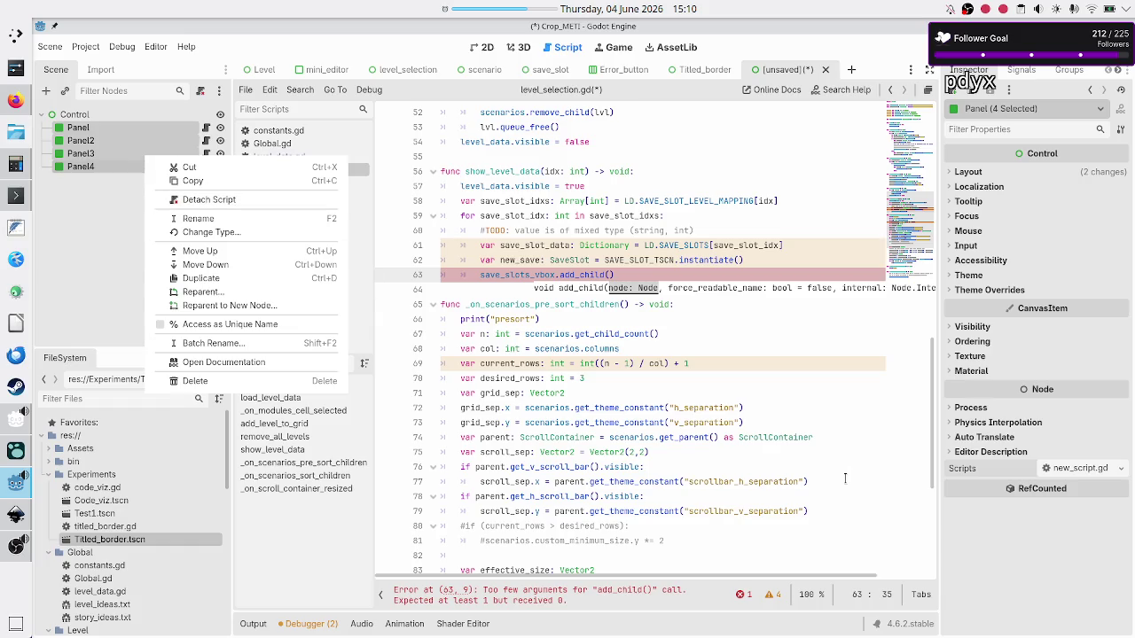
{"action": "left_click", "coordinate": [127, 133]}
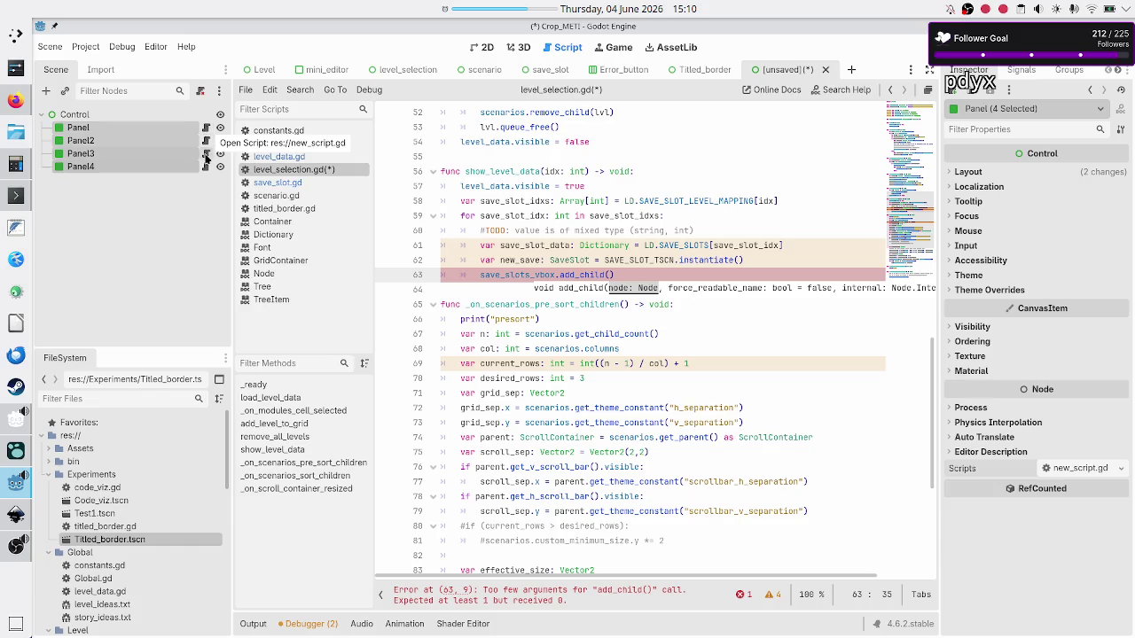
{"action": "left_click", "coordinate": [131, 280]}
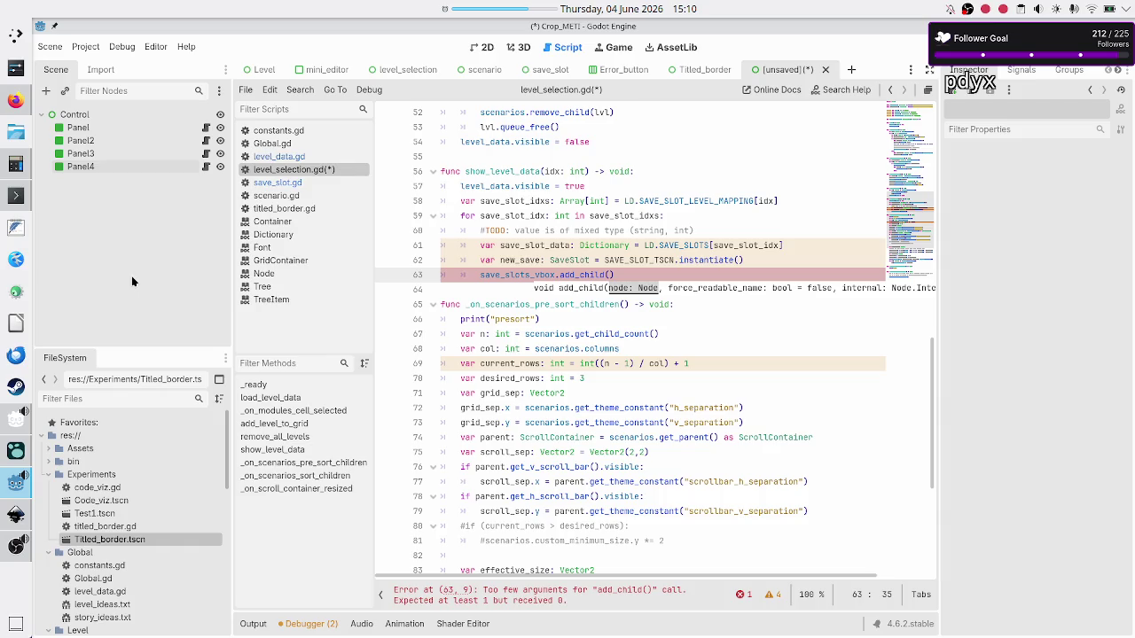
{"action": "left_click", "coordinate": [102, 117]}
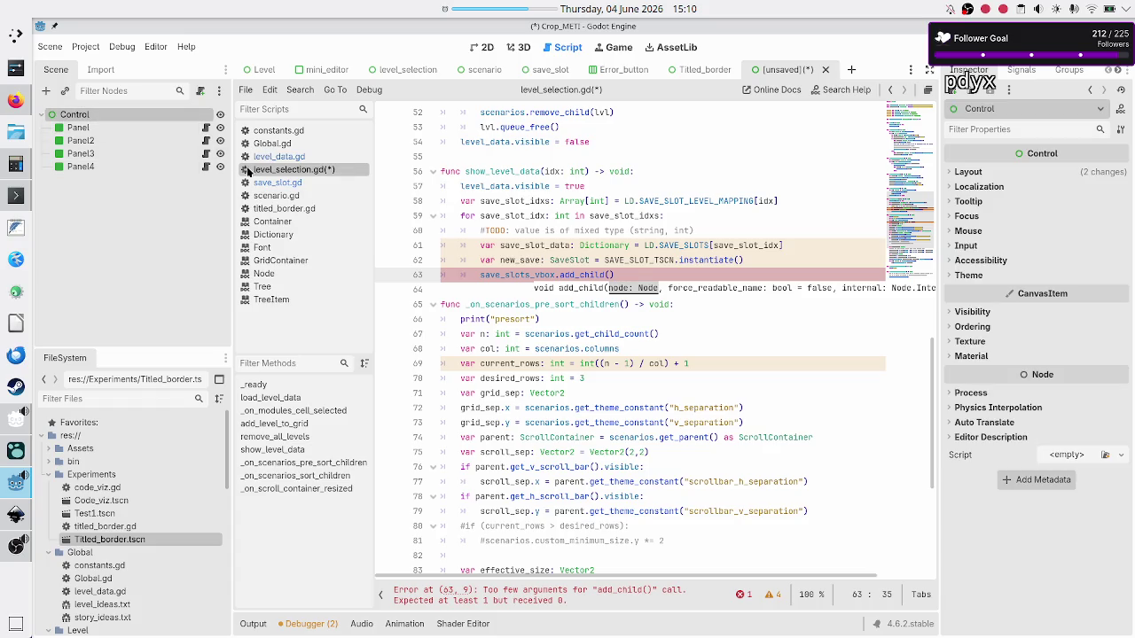
Step: Select Panel through Panel4 and detach their script
{"action": "left_click", "coordinate": [98, 125]}
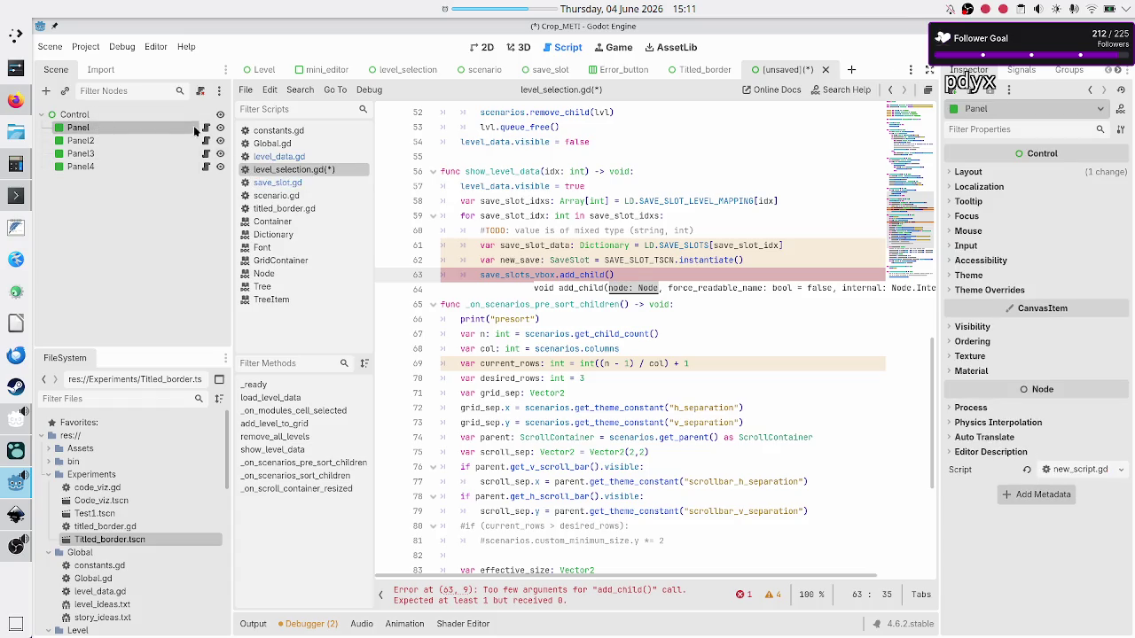
{"action": "left_click", "coordinate": [137, 167], "text": "shift"}
{"action": "right_click", "coordinate": [138, 167]}
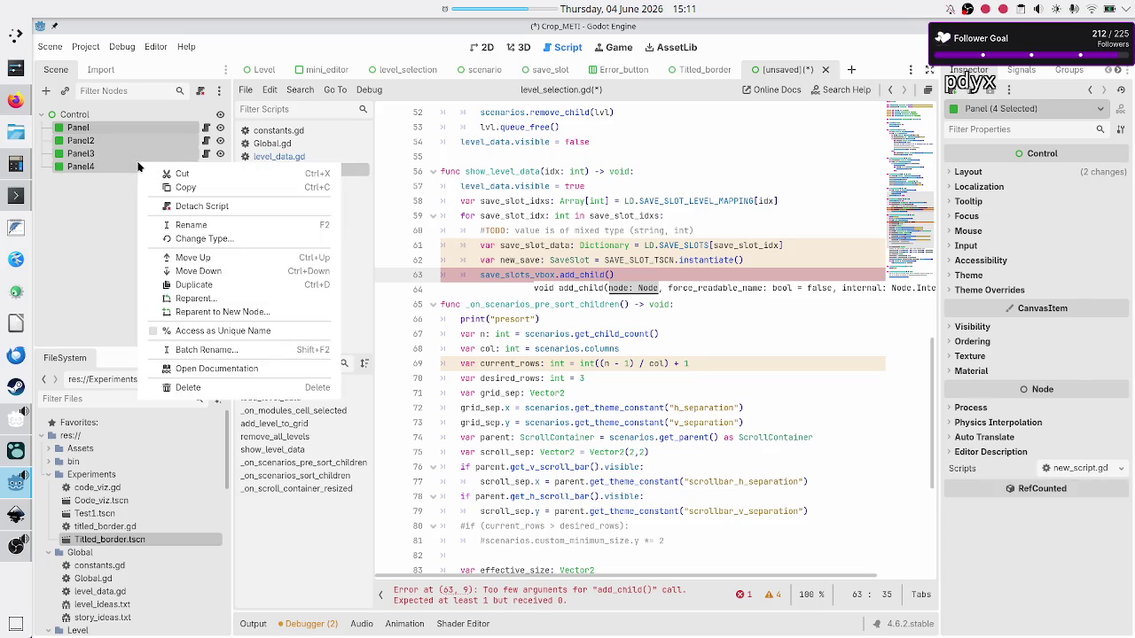
{"action": "left_click", "coordinate": [195, 204]}
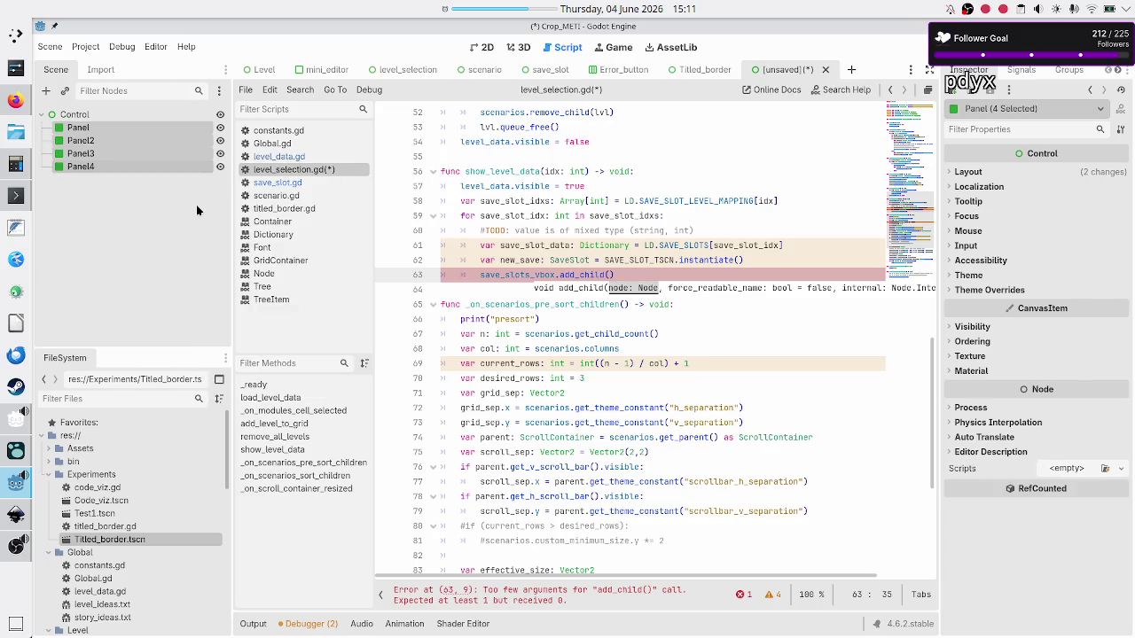
Step: Check the panels' node and script options, select Control, and close the unsaved scene tab
{"action": "right_click", "coordinate": [145, 165]}
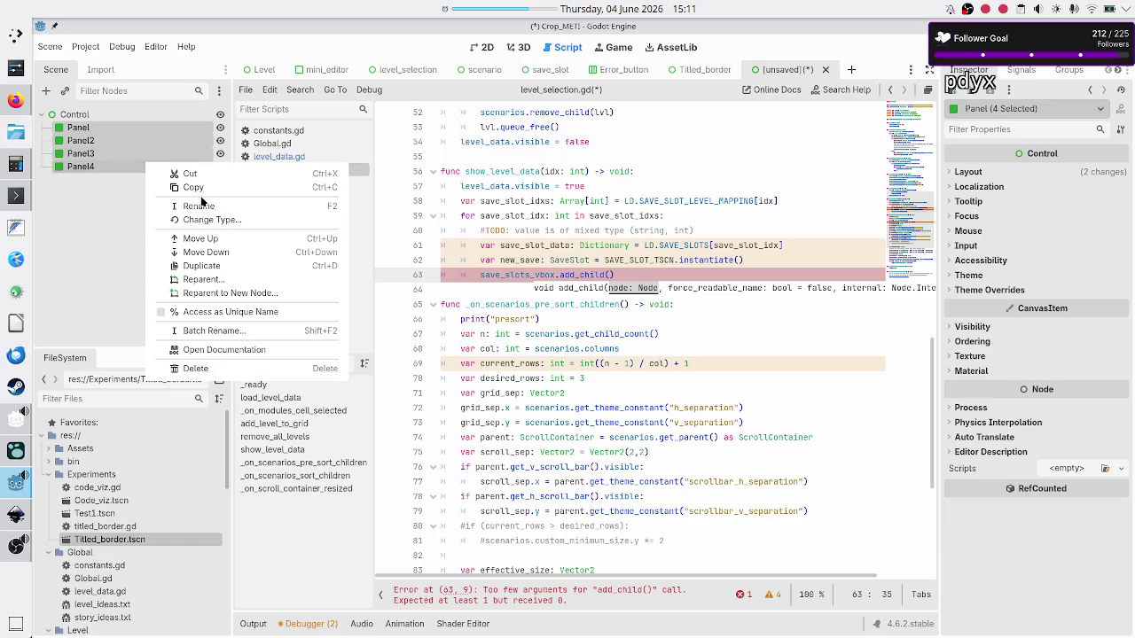
{"action": "key", "text": "Escape"}
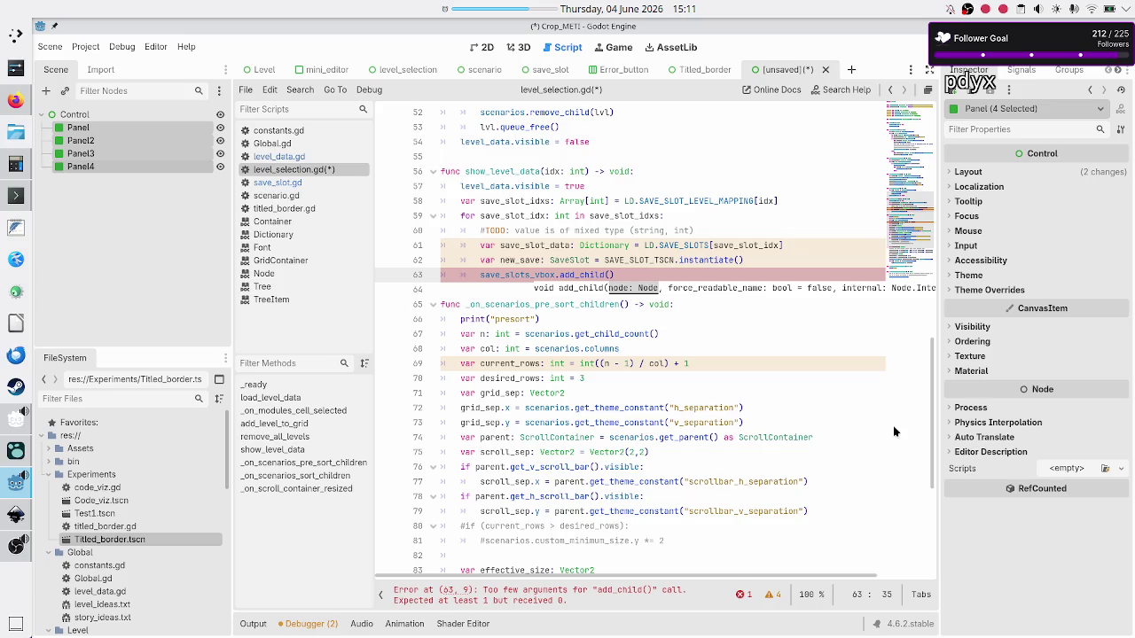
{"action": "left_click", "coordinate": [1121, 470]}
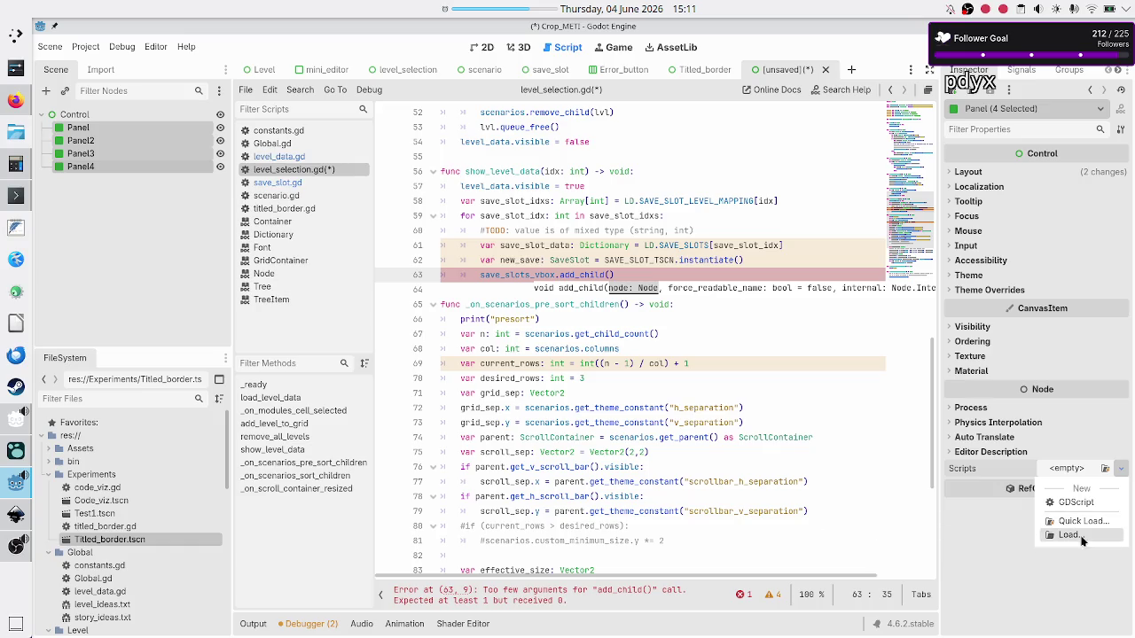
{"action": "left_click", "coordinate": [1079, 567]}
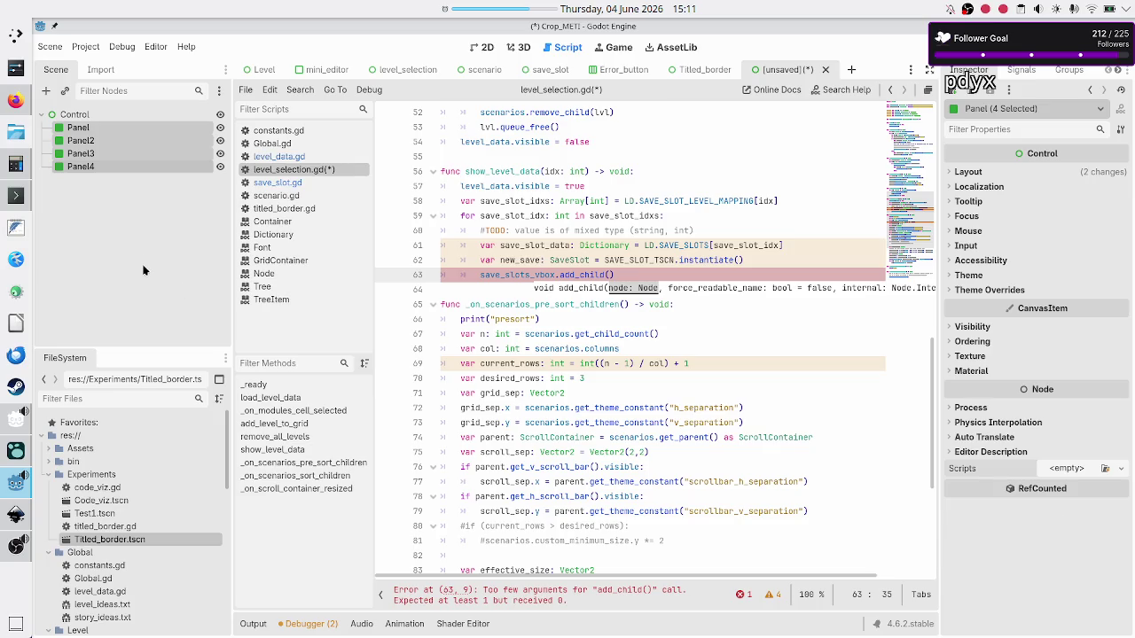
{"action": "left_click", "coordinate": [145, 235]}
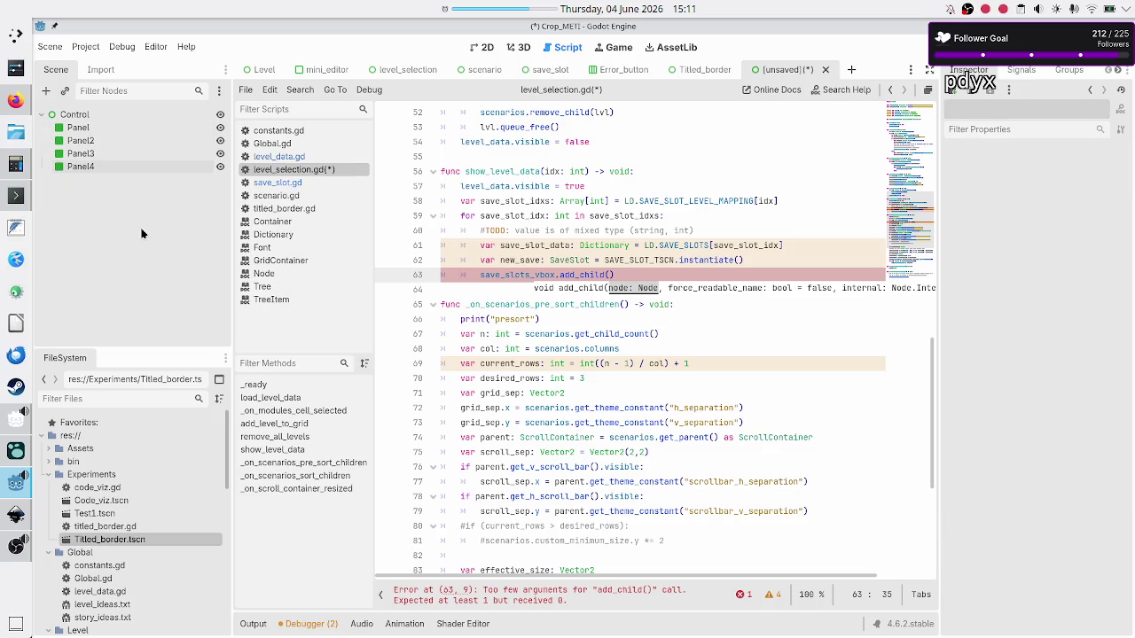
{"action": "left_click", "coordinate": [146, 121]}
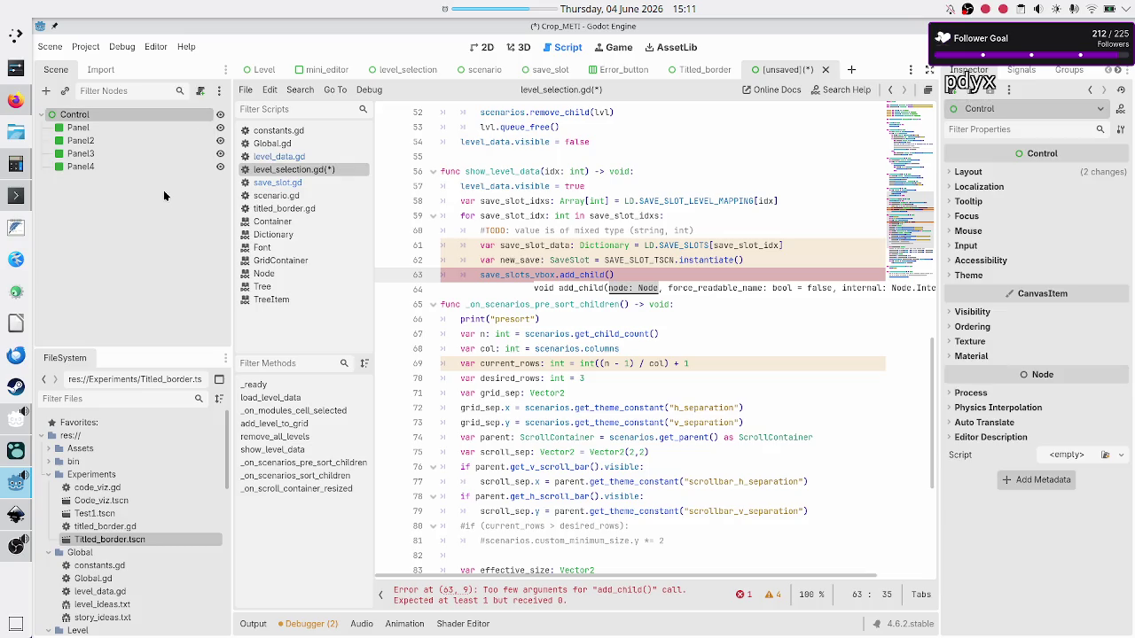
{"action": "left_click", "coordinate": [824, 69]}
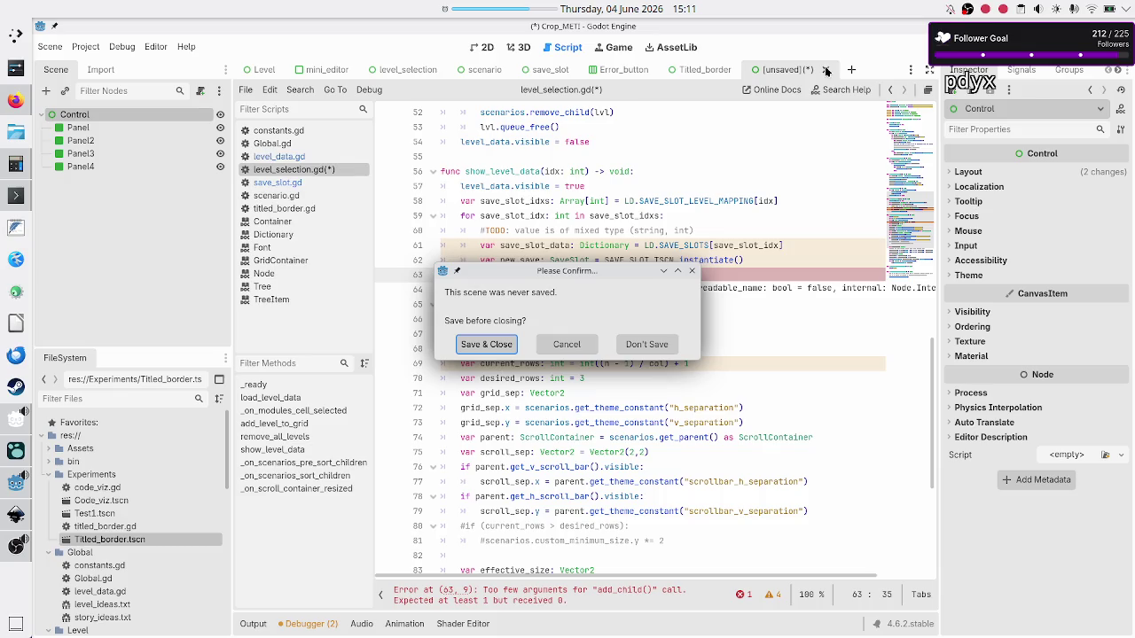
Step: Discard the unsaved scene and place the caret in line 63's add_child call
{"action": "left_click", "coordinate": [636, 346]}
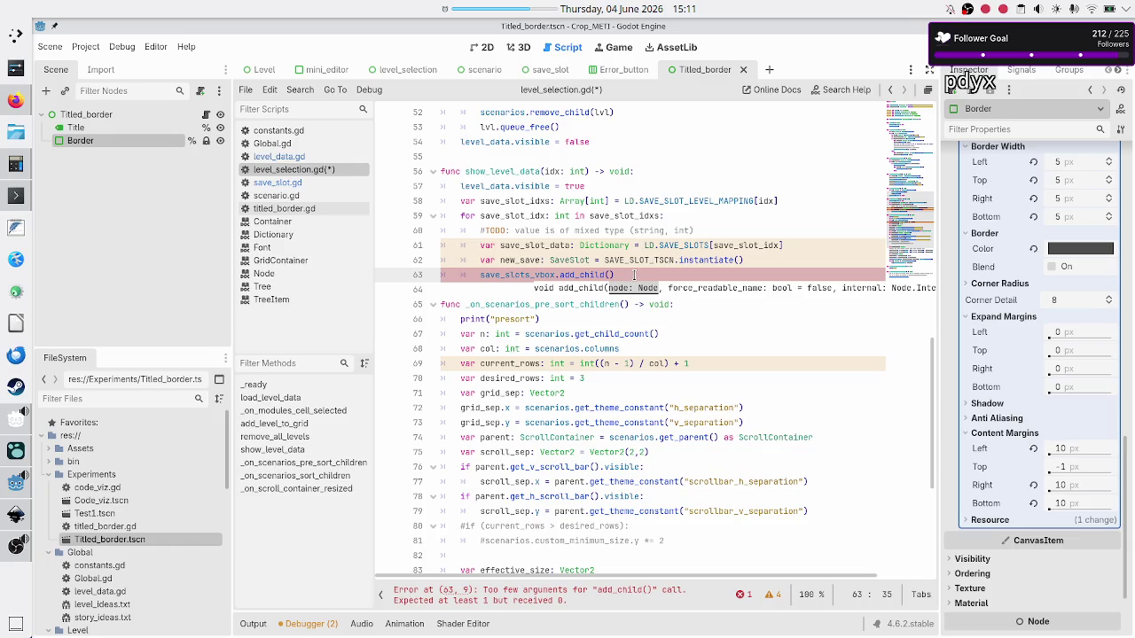
{"action": "left_click", "coordinate": [521, 275]}
{"action": "left_click", "coordinate": [572, 275]}
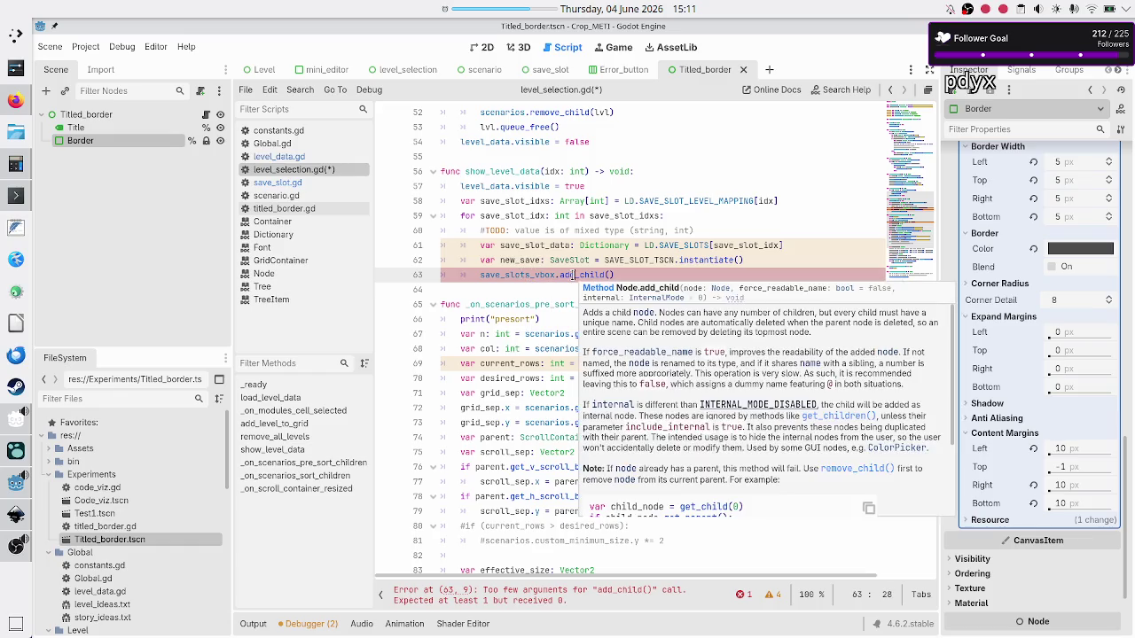
Step: Open the level_selection scene in 2D and inspect the New_program button's properties
{"action": "left_click", "coordinate": [485, 51]}
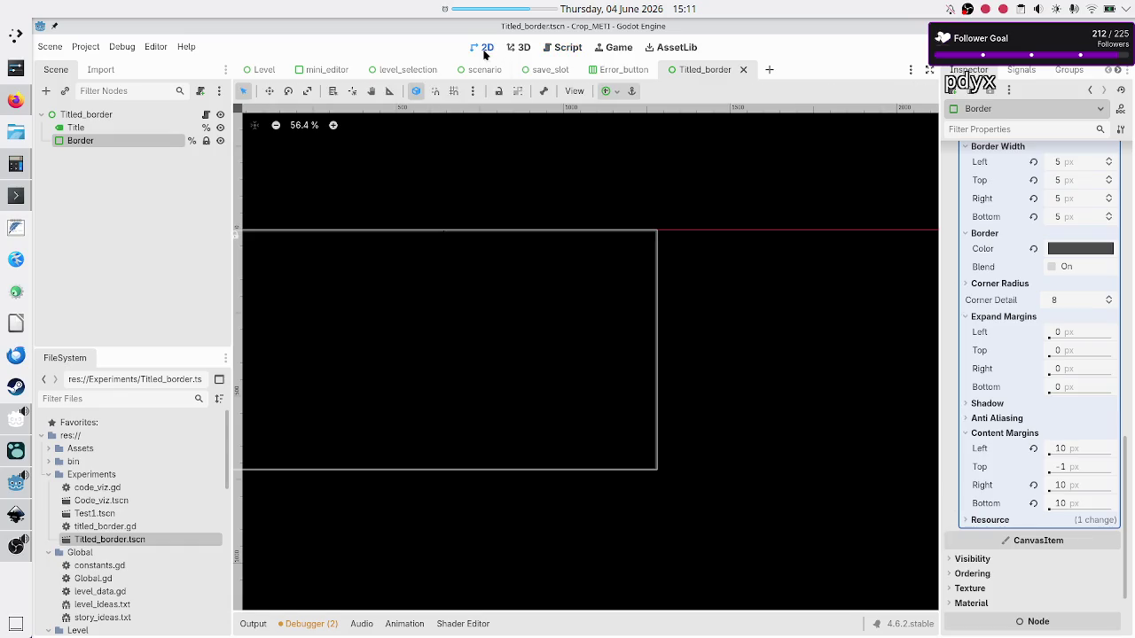
{"action": "left_click", "coordinate": [408, 71]}
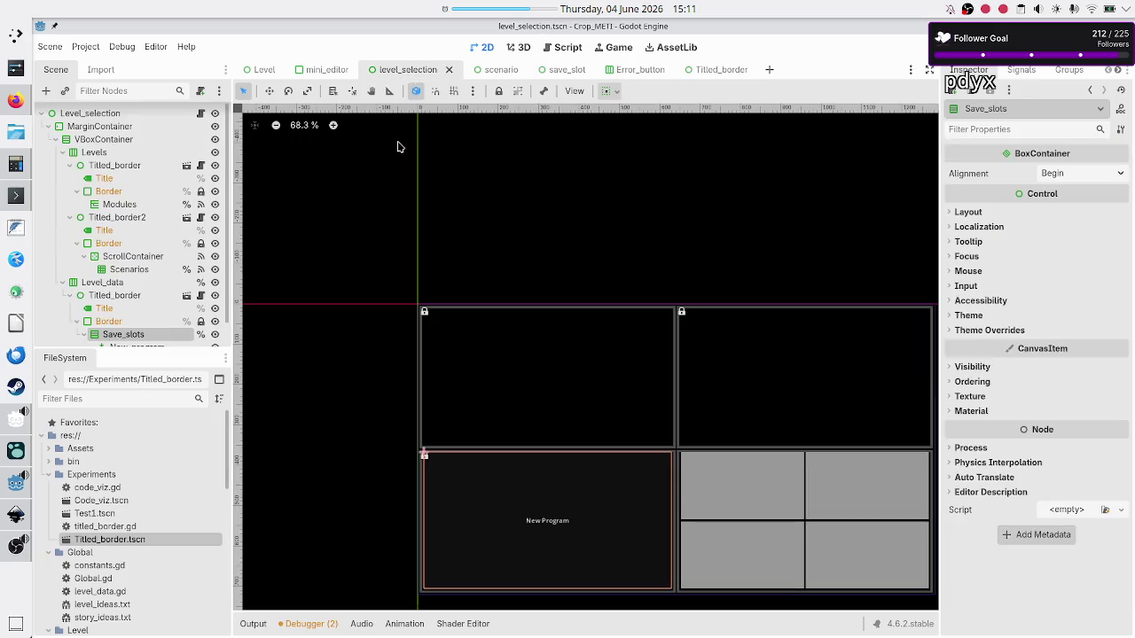
{"action": "scroll", "coordinate": [144, 278], "scroll_direction": "down", "scroll_amount": 1}
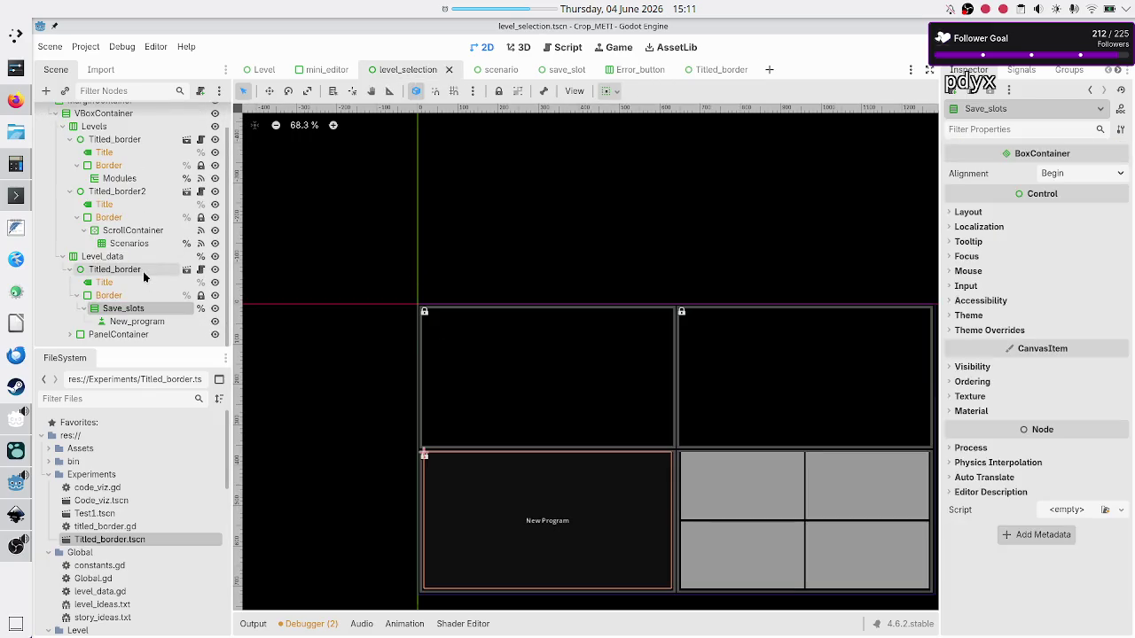
{"action": "left_click", "coordinate": [144, 324]}
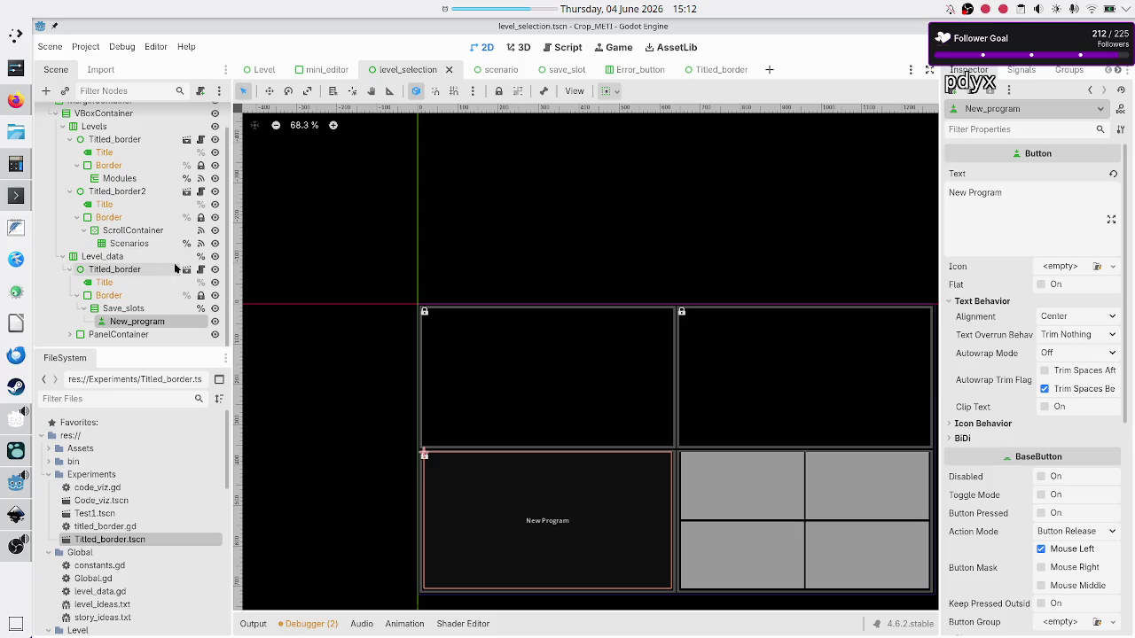
Step: Reopen level_selection.gd and place the caret at the end of line 63
{"action": "scroll", "coordinate": [164, 222], "scroll_direction": "up", "scroll_amount": 1}
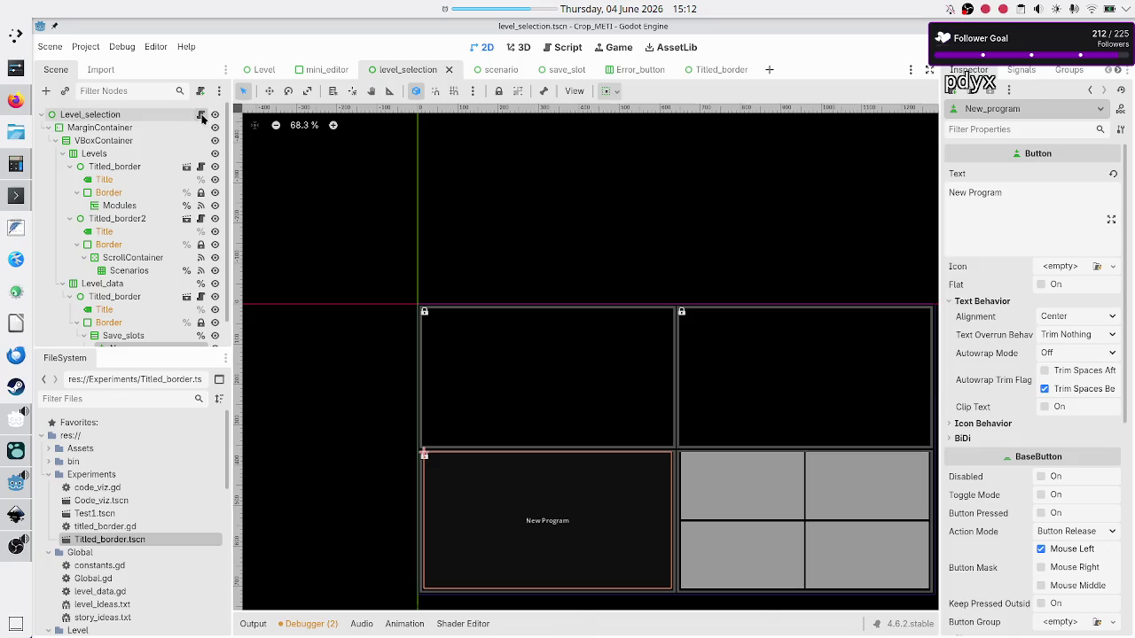
{"action": "left_click", "coordinate": [202, 115]}
{"action": "left_click", "coordinate": [619, 274]}
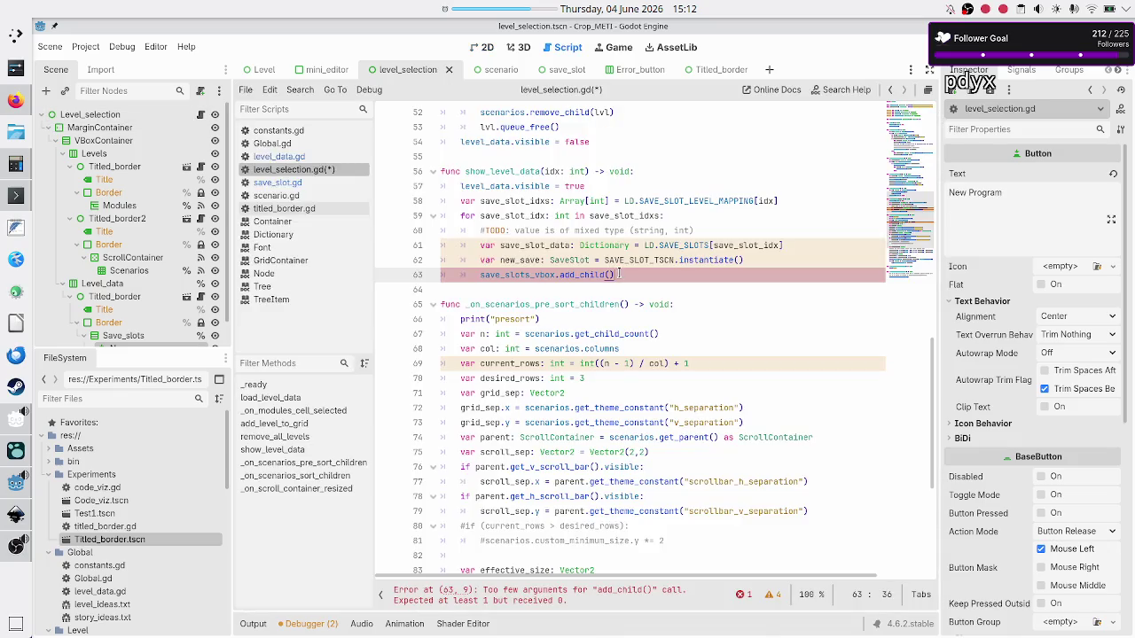
{"action": "key", "text": "BackSpace"}
{"action": "key", "text": "BackSpace"}
{"action": "type", "text": "d("}
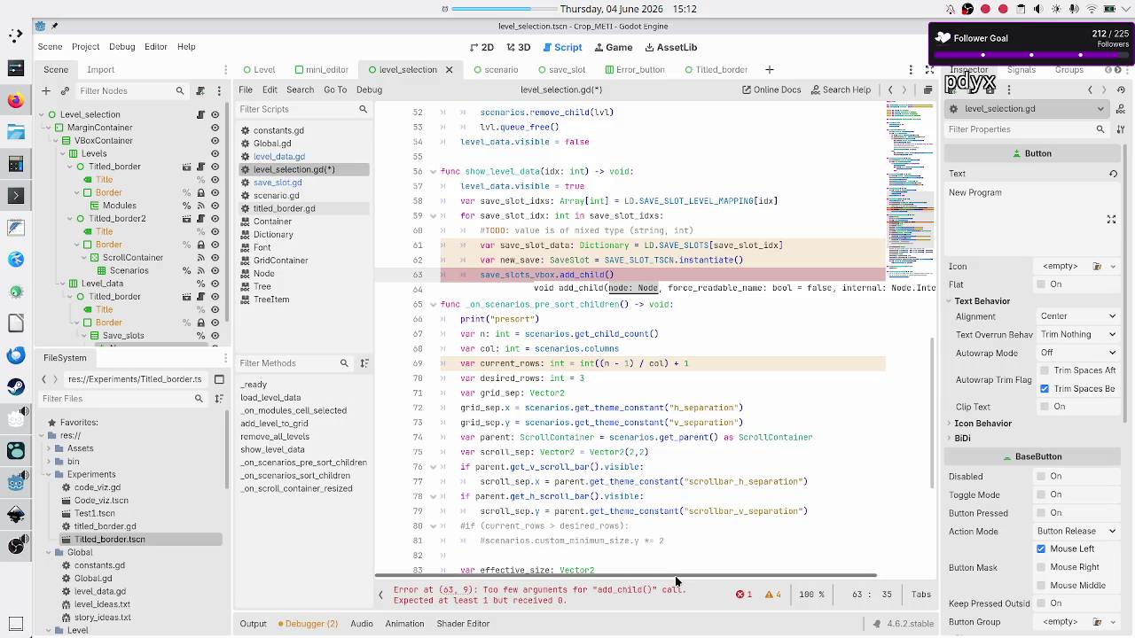
{"action": "scroll", "coordinate": [680, 577], "scroll_direction": "right", "scroll_amount": 2}
{"action": "scroll", "coordinate": [680, 577], "scroll_direction": "left", "scroll_amount": 2}
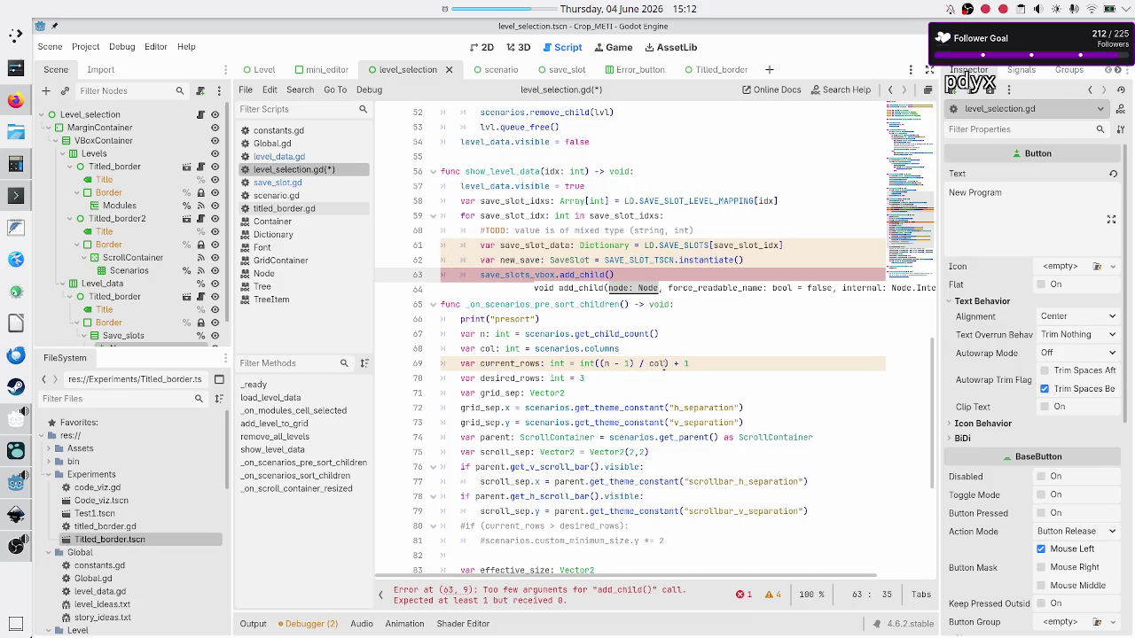
{"action": "key", "text": "Escape"}
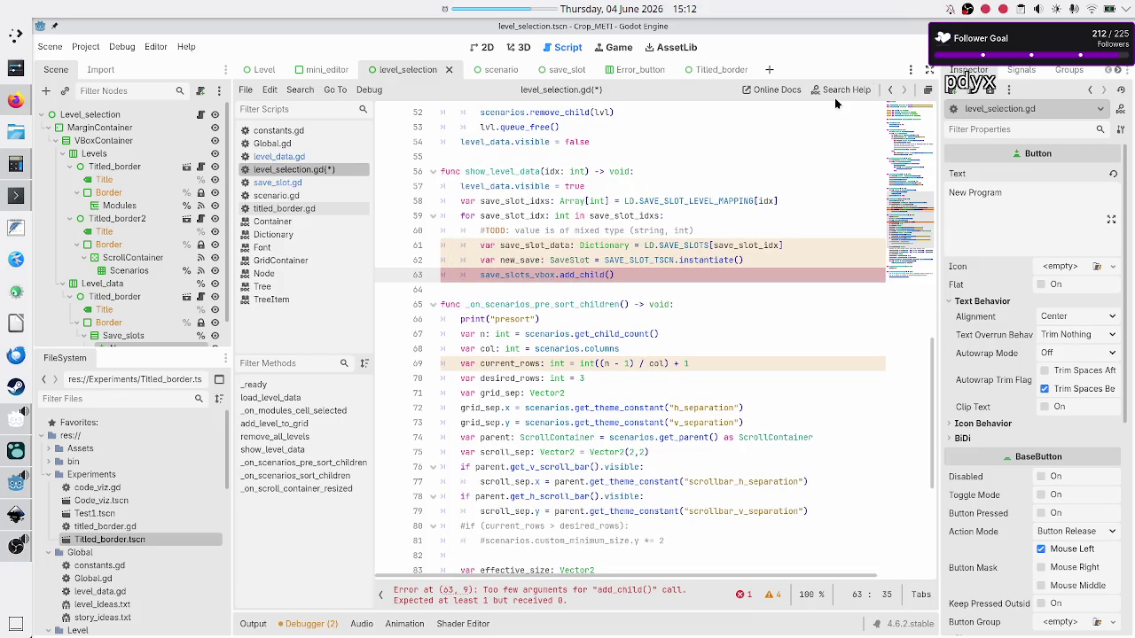
{"action": "left_click", "coordinate": [835, 94]}
Step: Search help for 'add_child' and read Node.add_child's notes on unique names and deletion
{"action": "type", "text": "add+"}
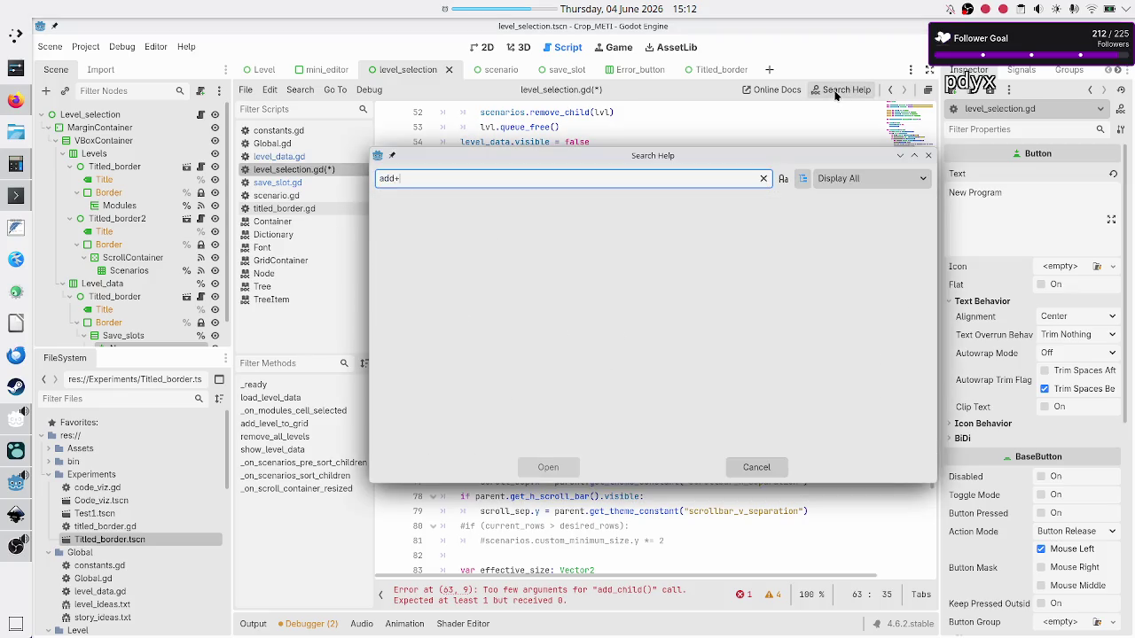
{"action": "key", "text": "BackSpace"}
{"action": "type", "text": "_child"}
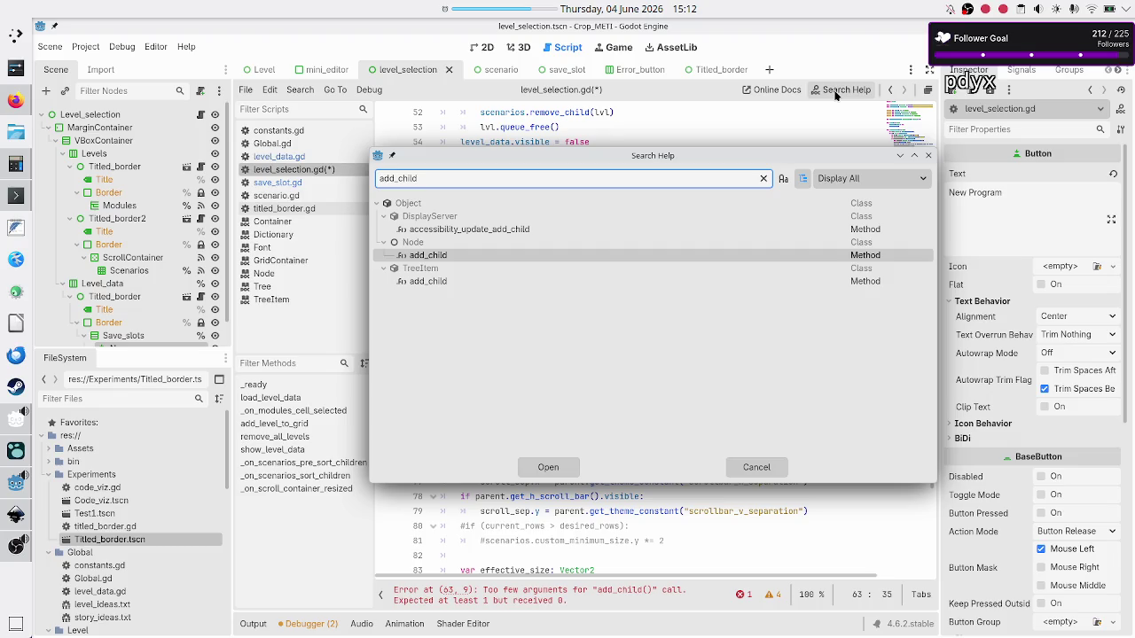
{"action": "key", "text": "Return"}
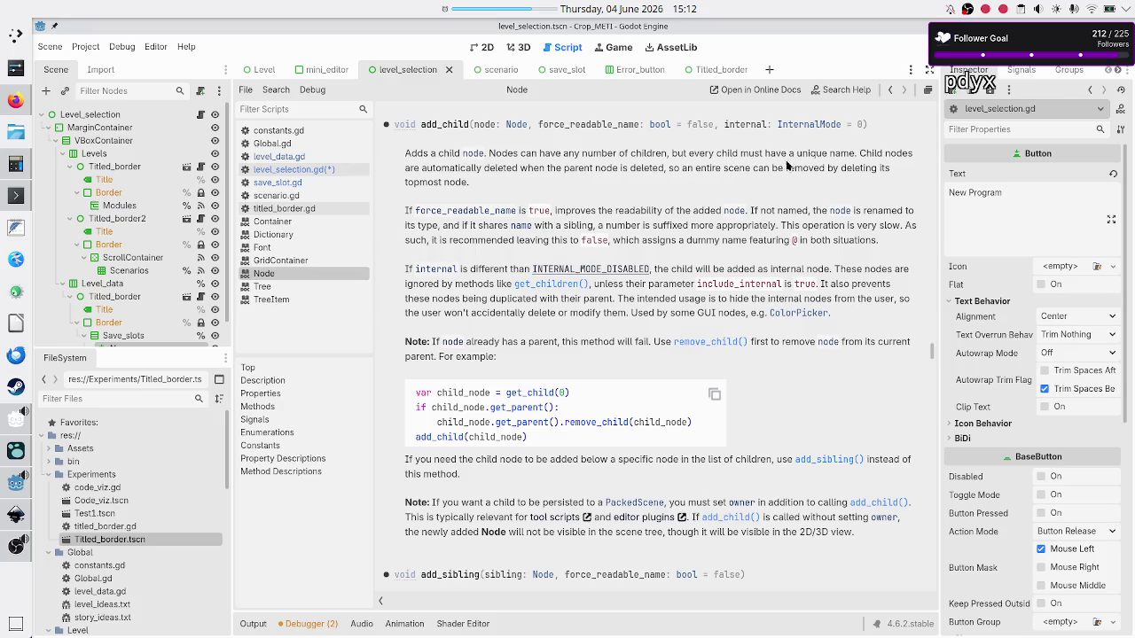
{"action": "left_click_drag", "start_coordinate": [794, 156], "coordinate": [859, 156]}
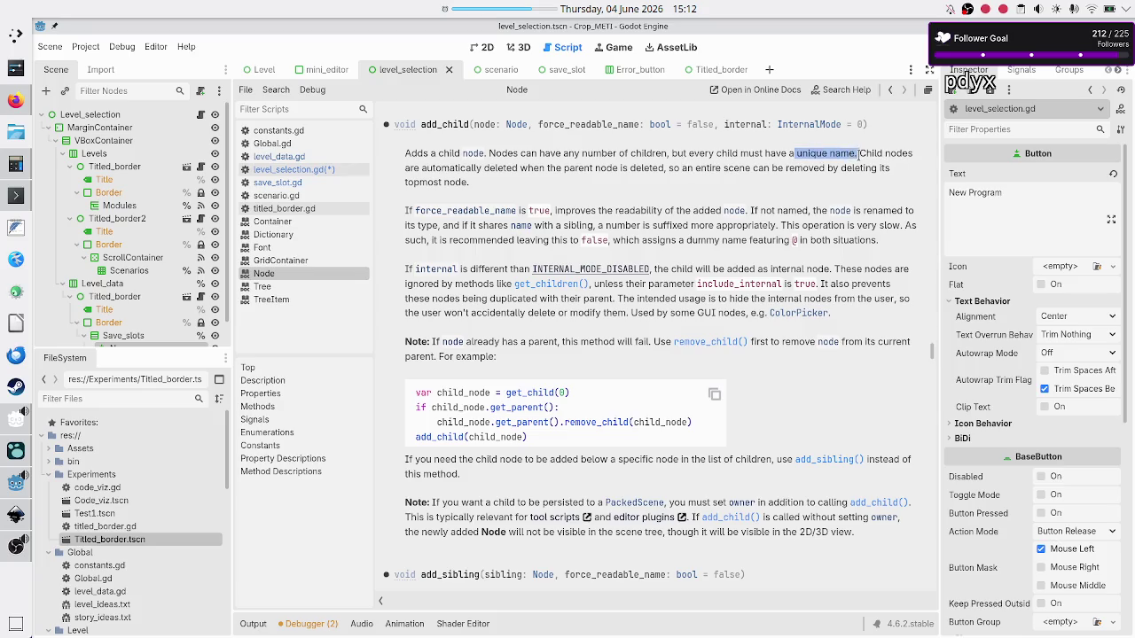
{"action": "left_click_drag", "start_coordinate": [474, 170], "coordinate": [600, 172]}
{"action": "left_click", "coordinate": [600, 168]}
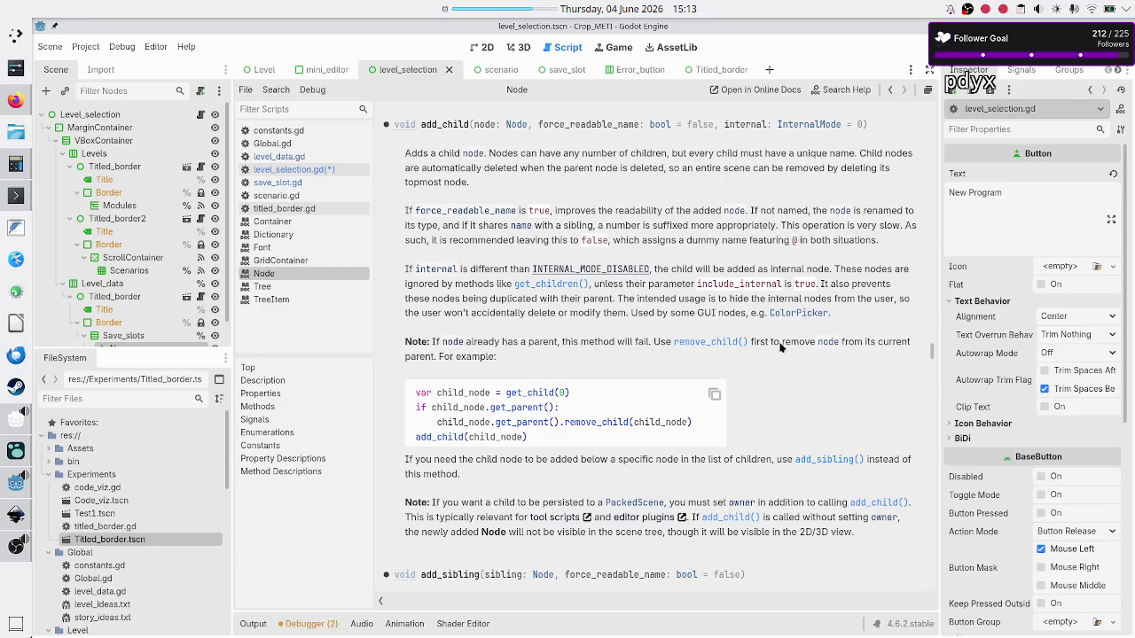
{"action": "scroll", "coordinate": [586, 380], "scroll_direction": "down", "scroll_amount": 3}
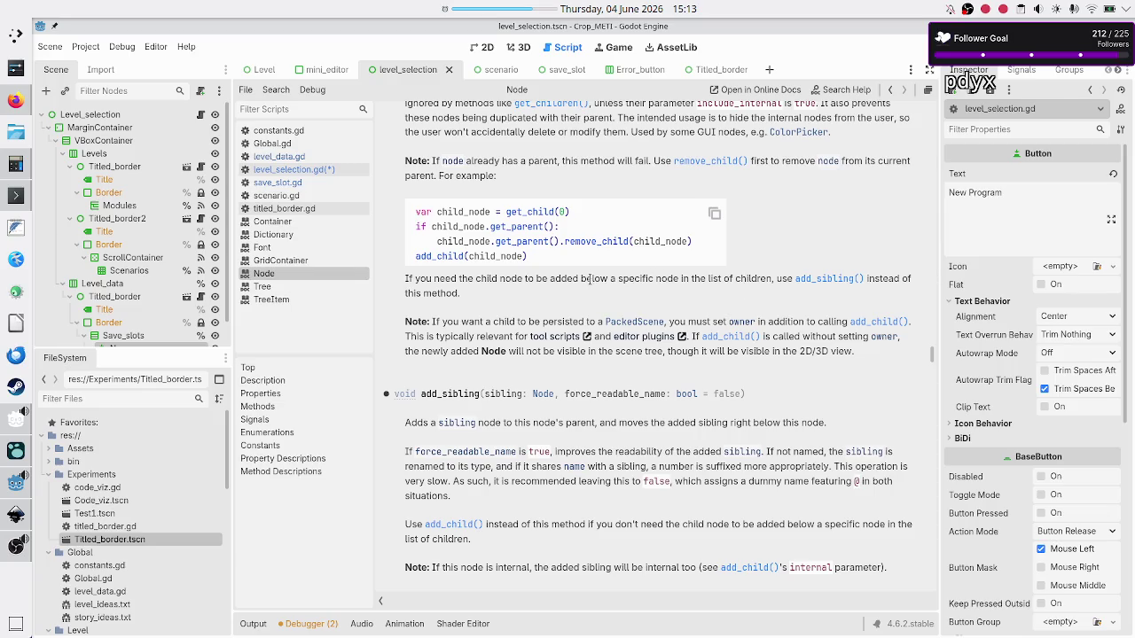
Step: Read the add_sibling() description, return to level_selection.gd, then switch to the Canva whiteboard
{"action": "left_click", "coordinate": [829, 281]}
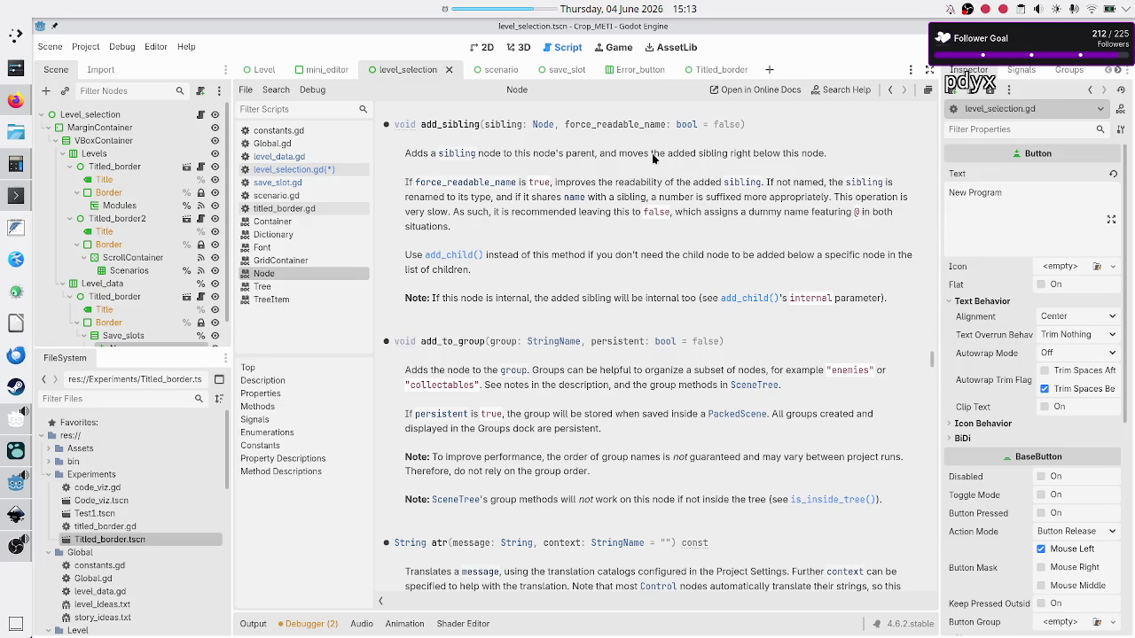
{"action": "left_click_drag", "start_coordinate": [653, 157], "coordinate": [789, 155]}
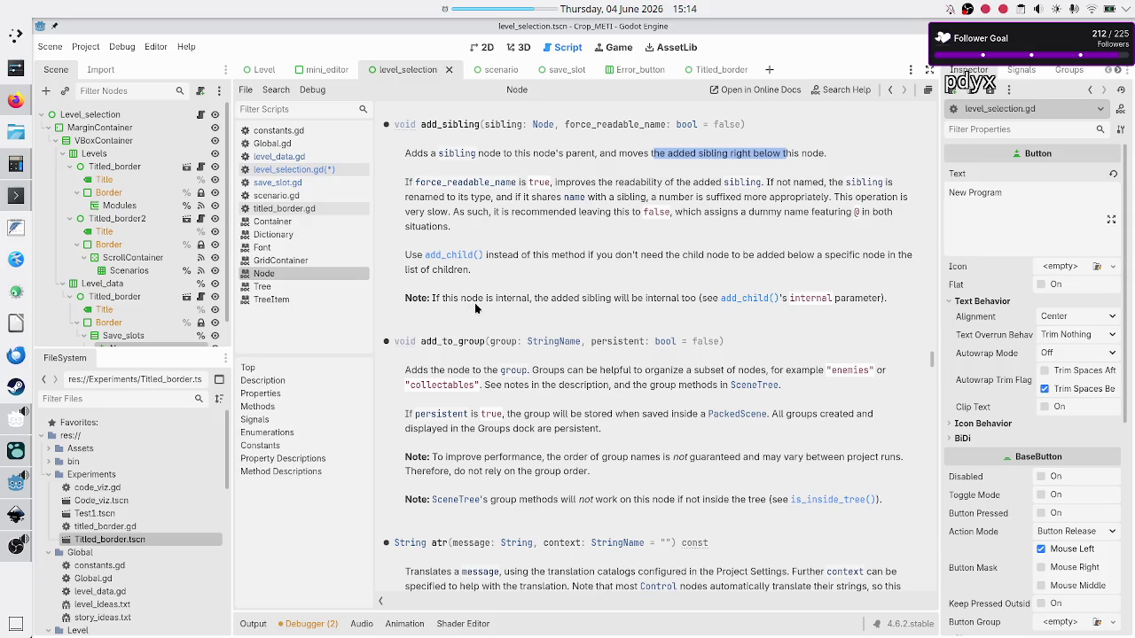
{"action": "left_click", "coordinate": [448, 255]}
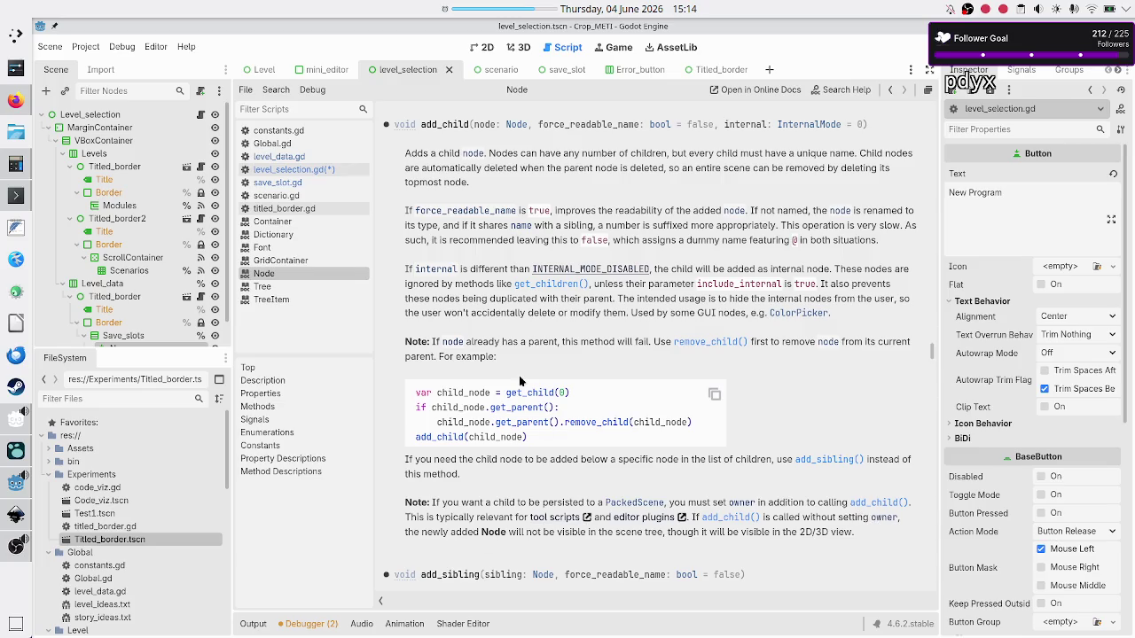
{"action": "left_click", "coordinate": [324, 170]}
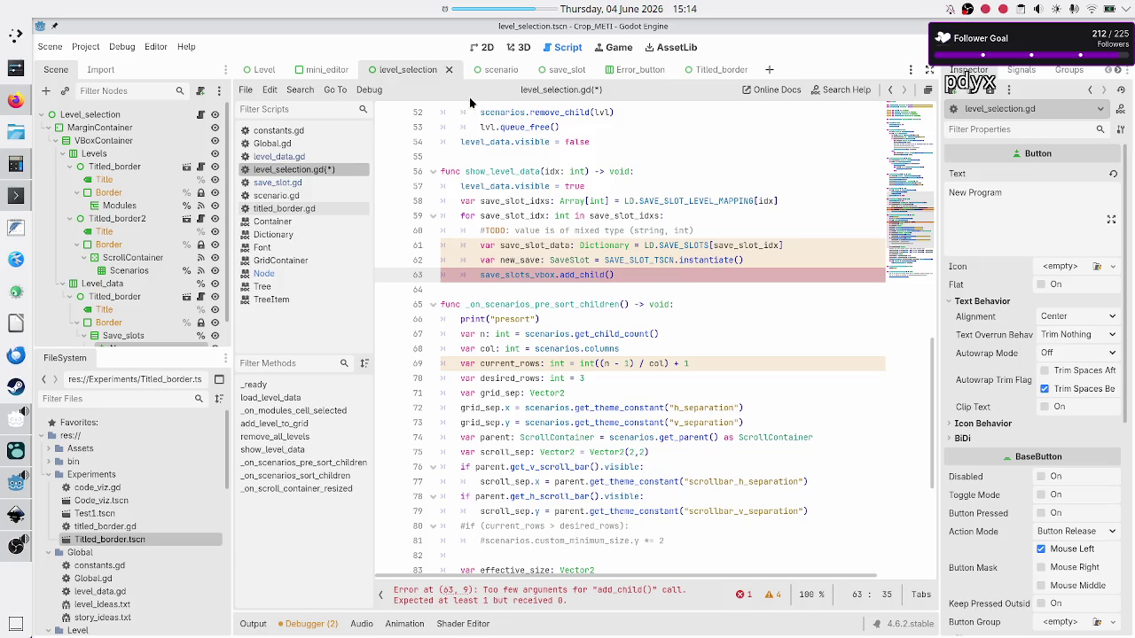
{"action": "left_click", "coordinate": [15, 100]}
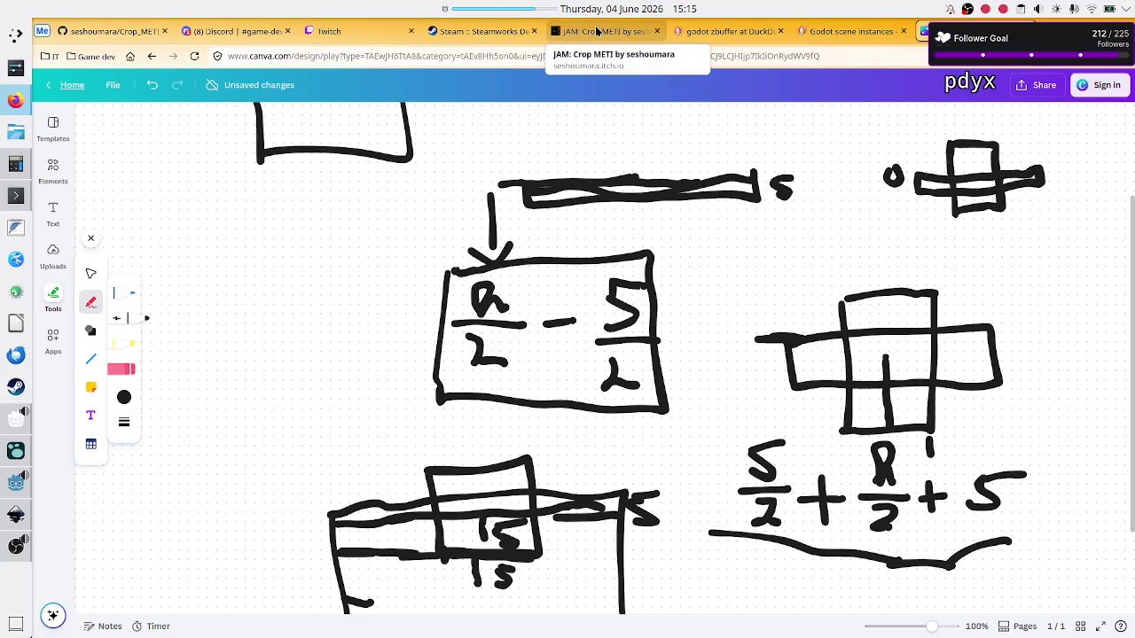
Step: Switch Firefox to the Twitch Stream Manager tab
{"action": "left_click", "coordinate": [358, 25]}
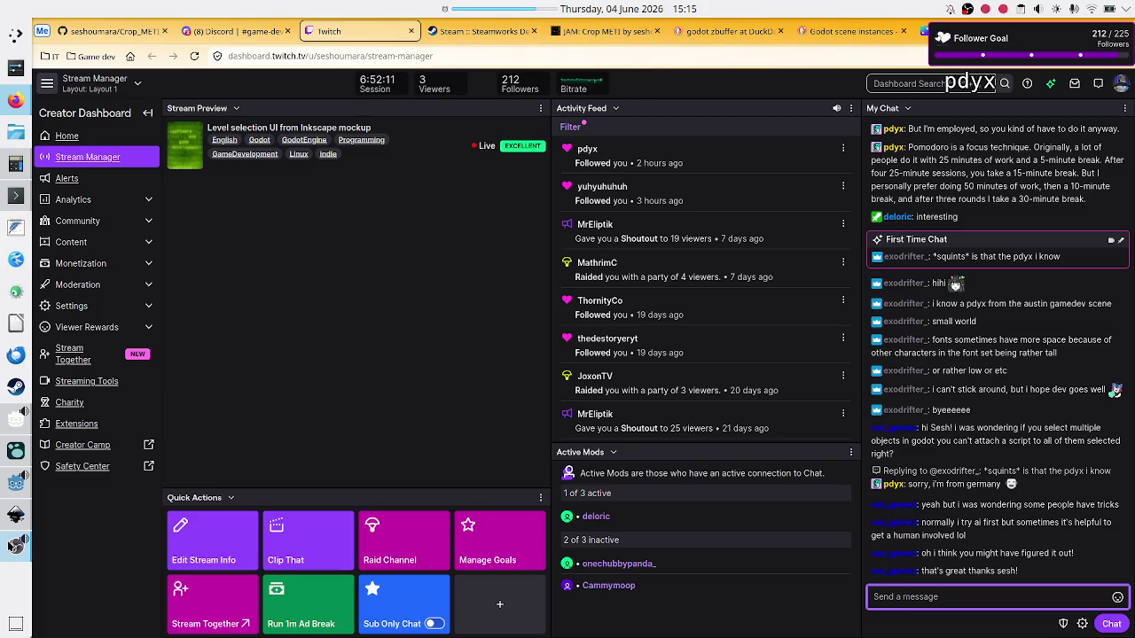
{"action": "mouse_move", "coordinate": [15, 545]}
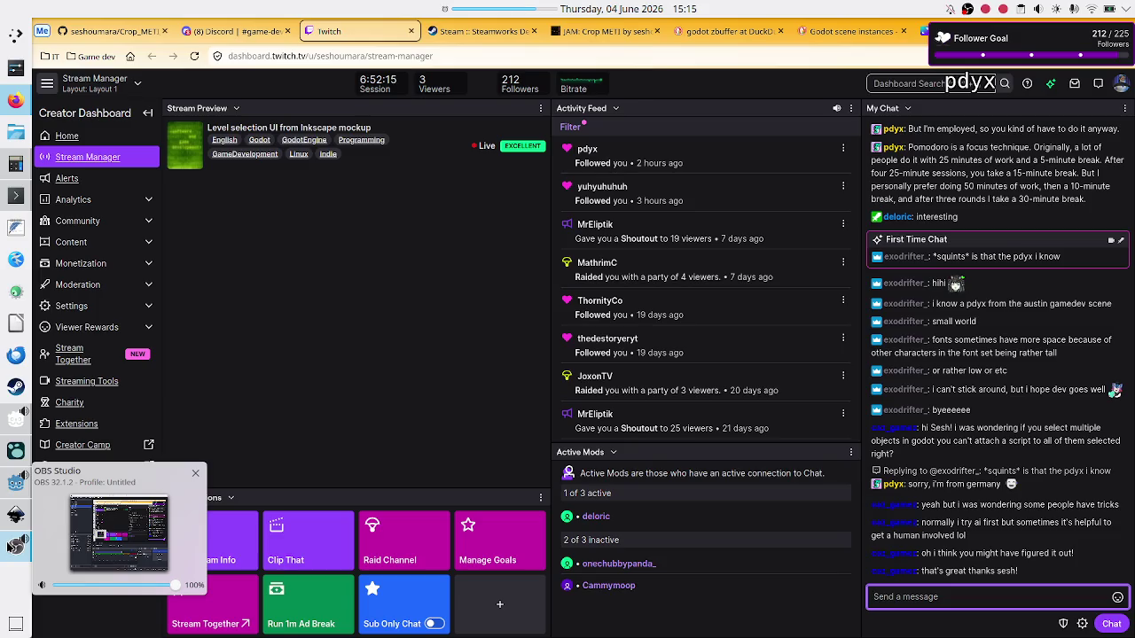
{"action": "left_click", "coordinate": [162, 517]}
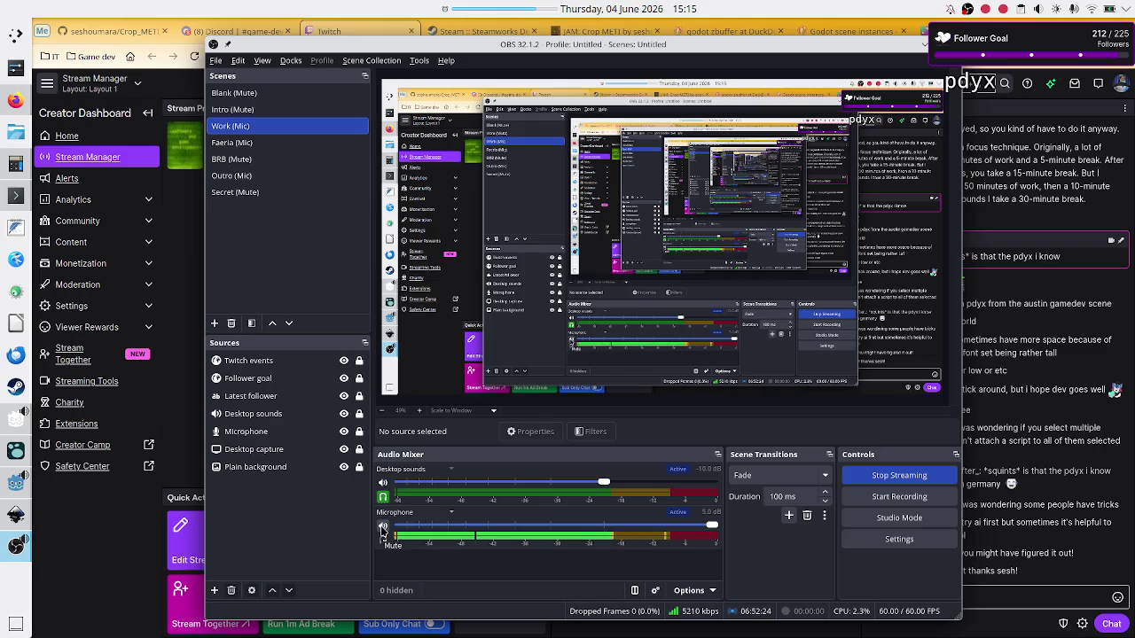
{"action": "left_click", "coordinate": [383, 529]}
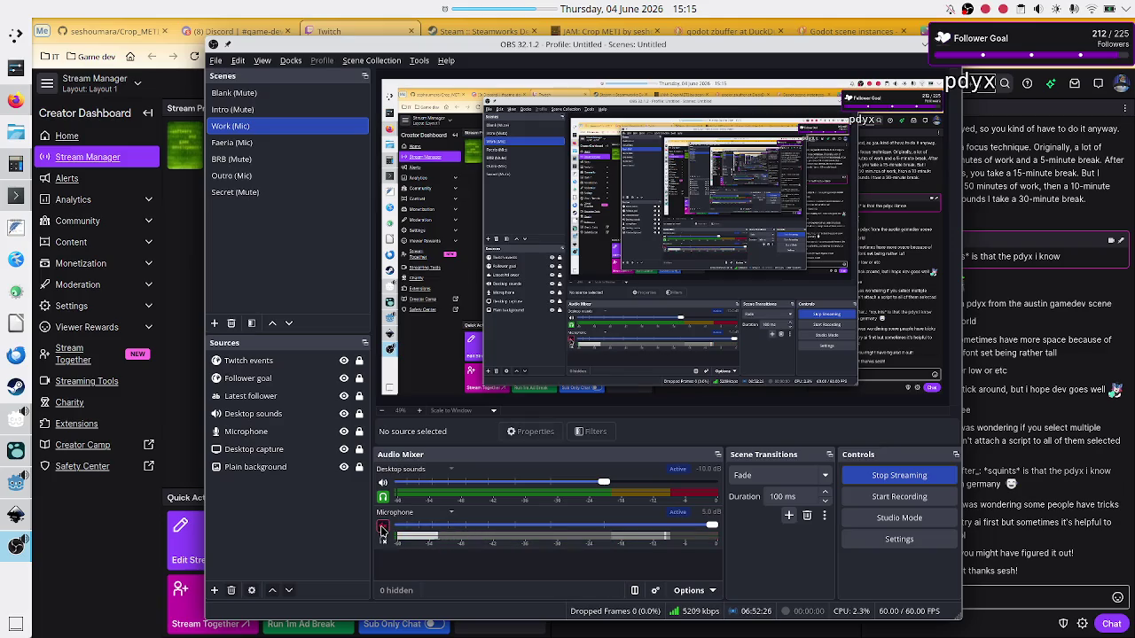
{"action": "left_click", "coordinate": [105, 553]}
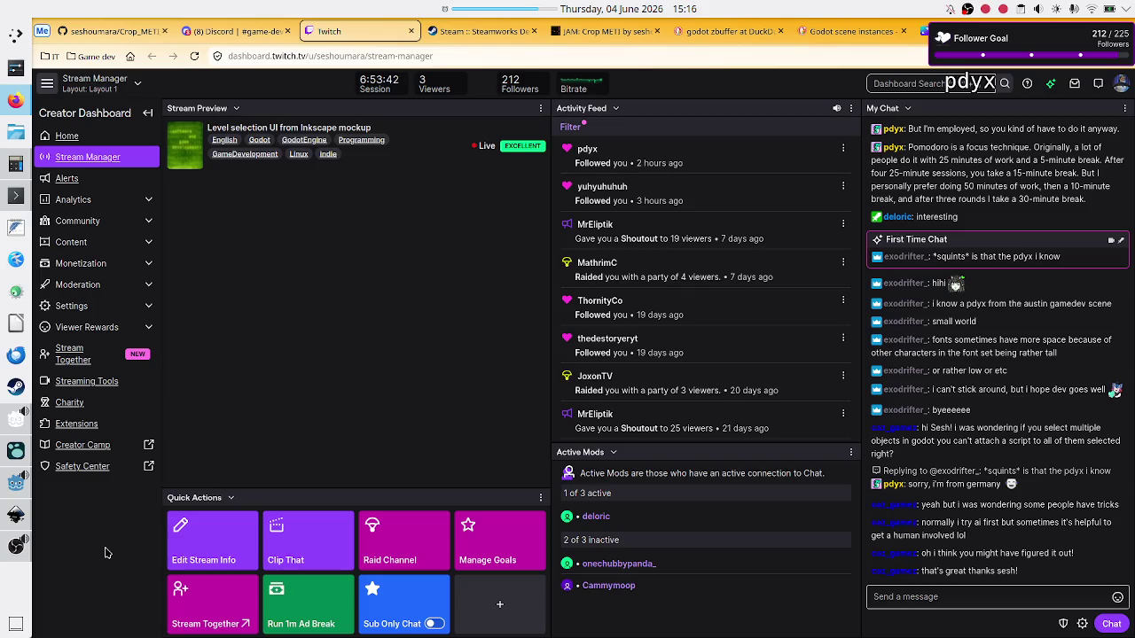
{"action": "left_click", "coordinate": [15, 545]}
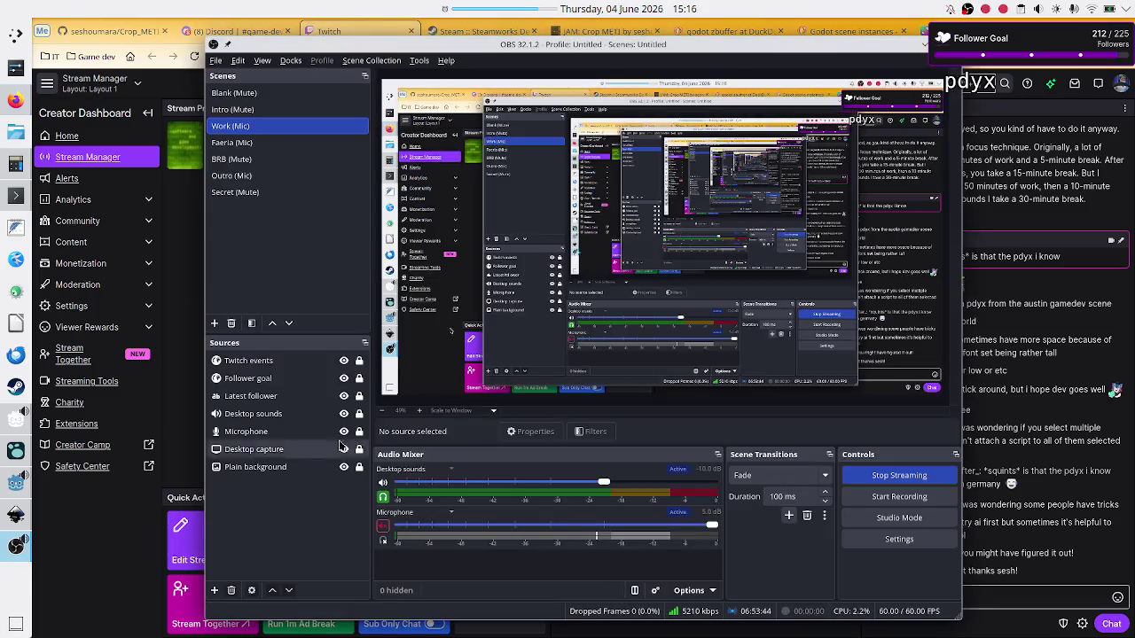
{"action": "left_click", "coordinate": [383, 527]}
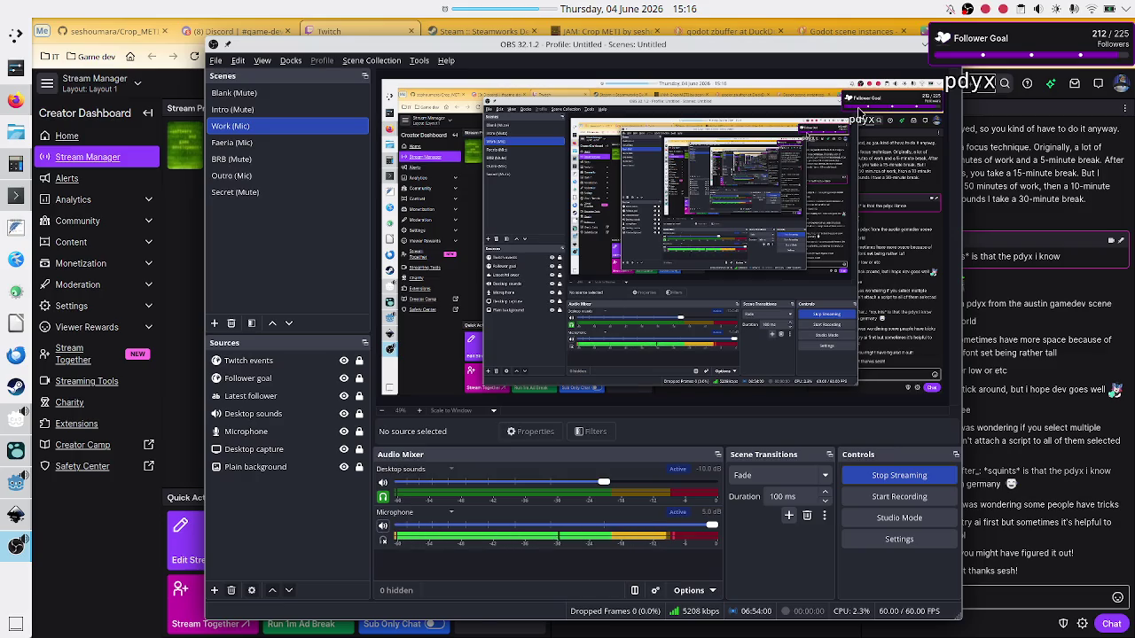
{"action": "left_click", "coordinate": [923, 44]}
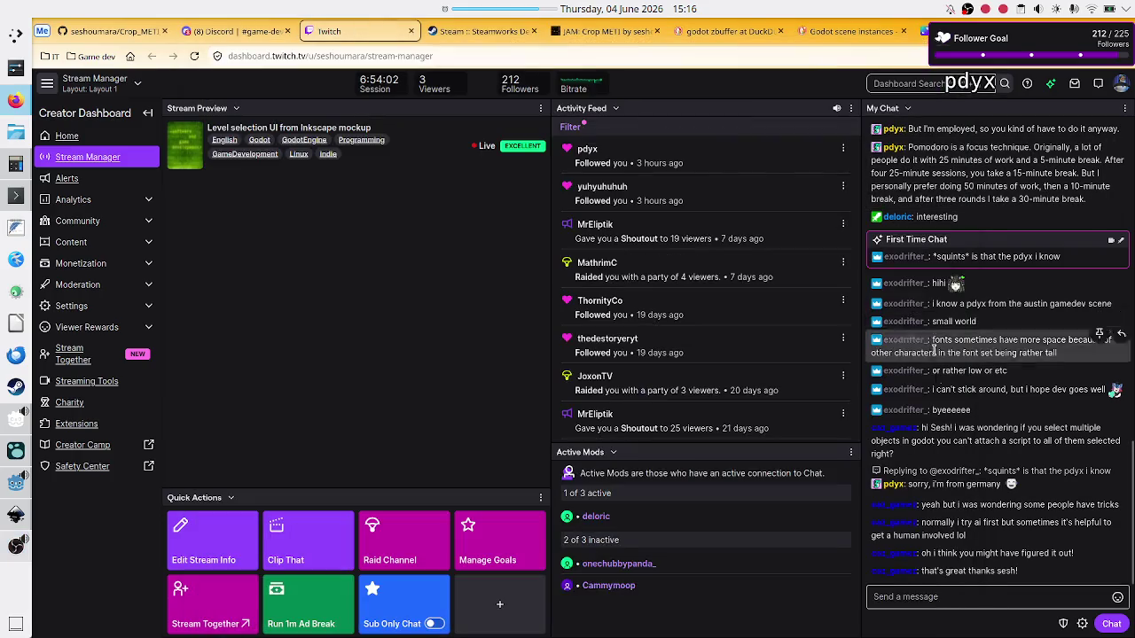
{"action": "left_click", "coordinate": [968, 596]}
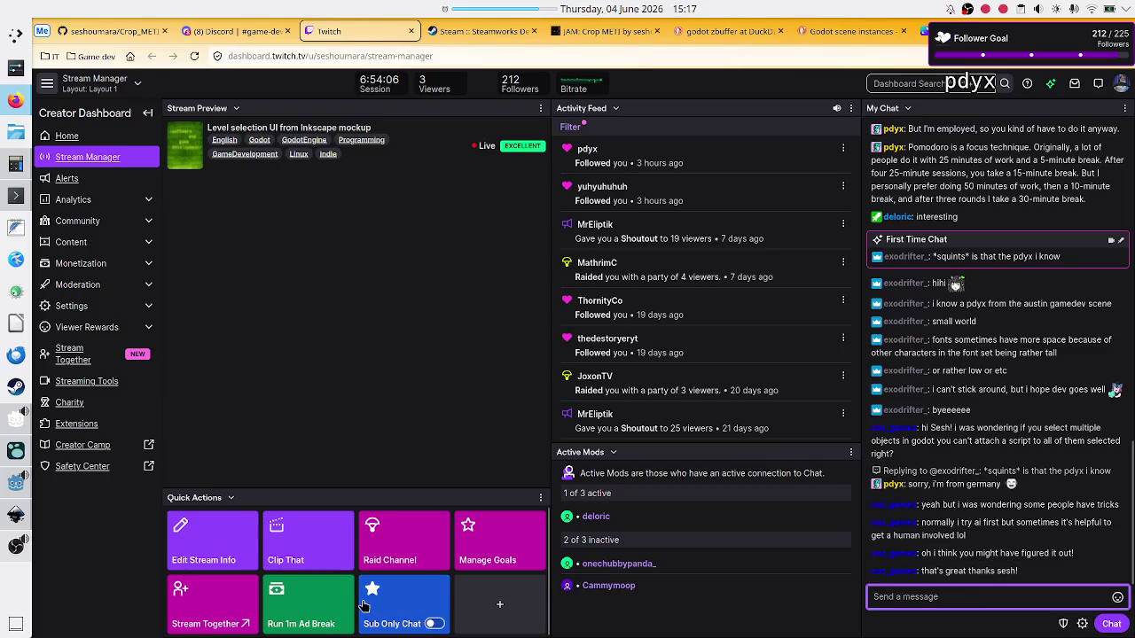
{"action": "left_click", "coordinate": [15, 486]}
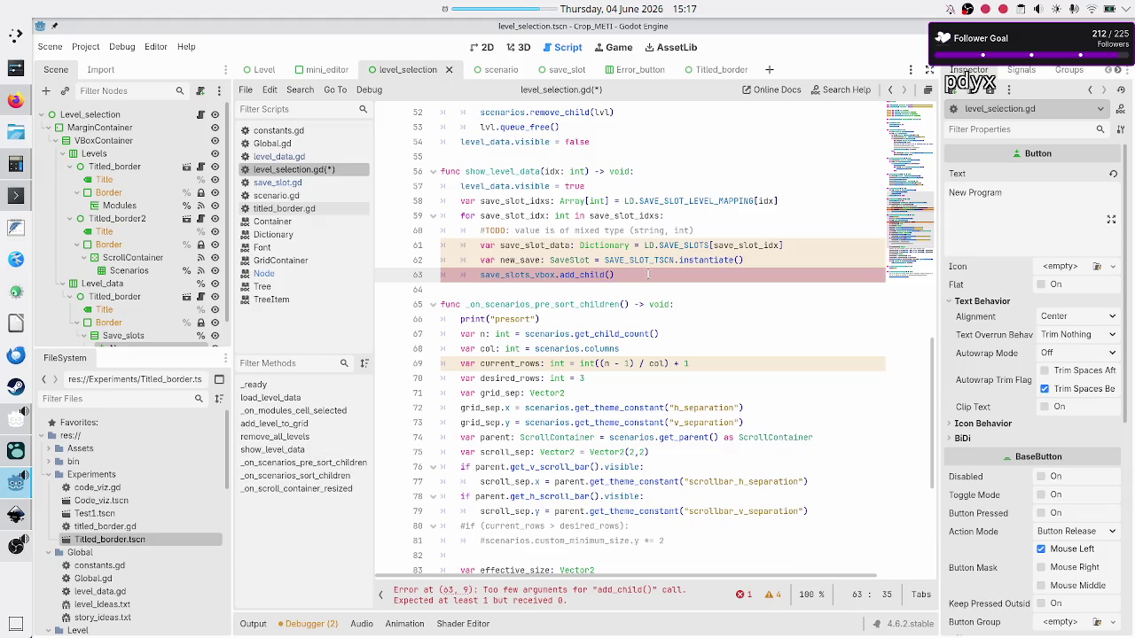
Step: Complete line 63 as save_slots_vbox.add_child(new_save) and add a line after the instantiate call
{"action": "type", "text": "new_save"}
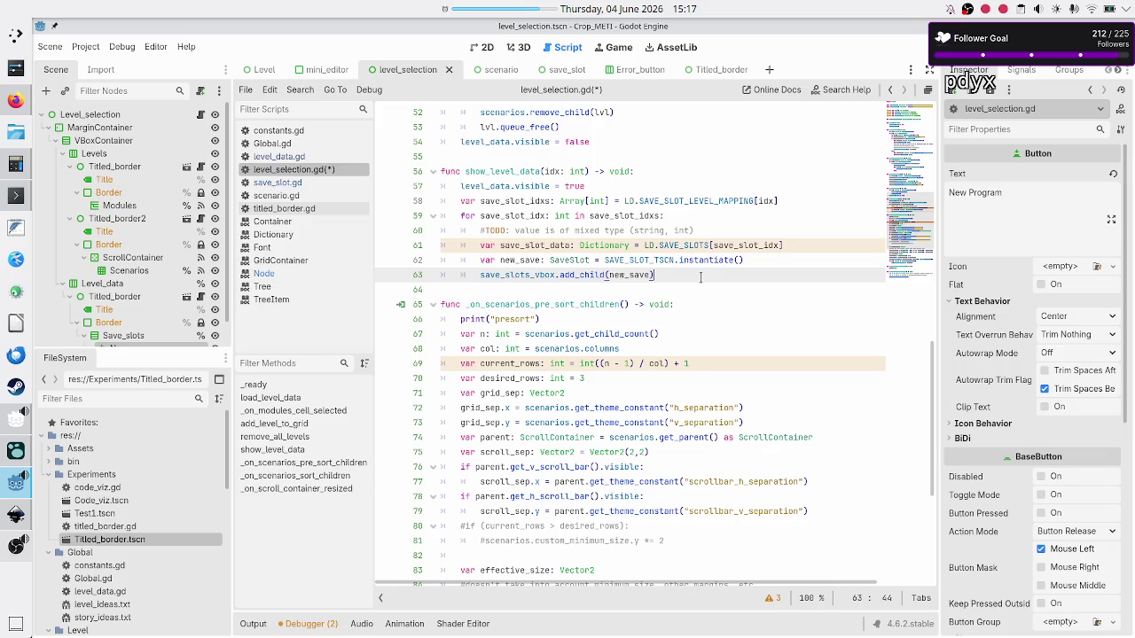
{"action": "key", "text": "Up"}
{"action": "key", "text": "Up"}
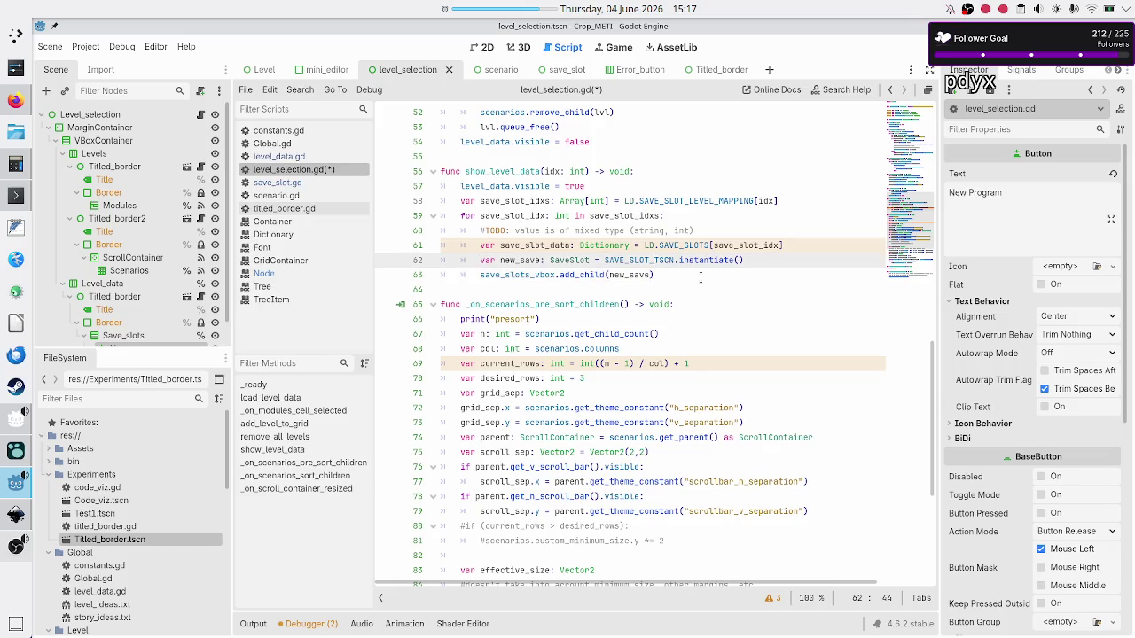
{"action": "key", "text": "Down"}
{"action": "key", "text": "Down"}
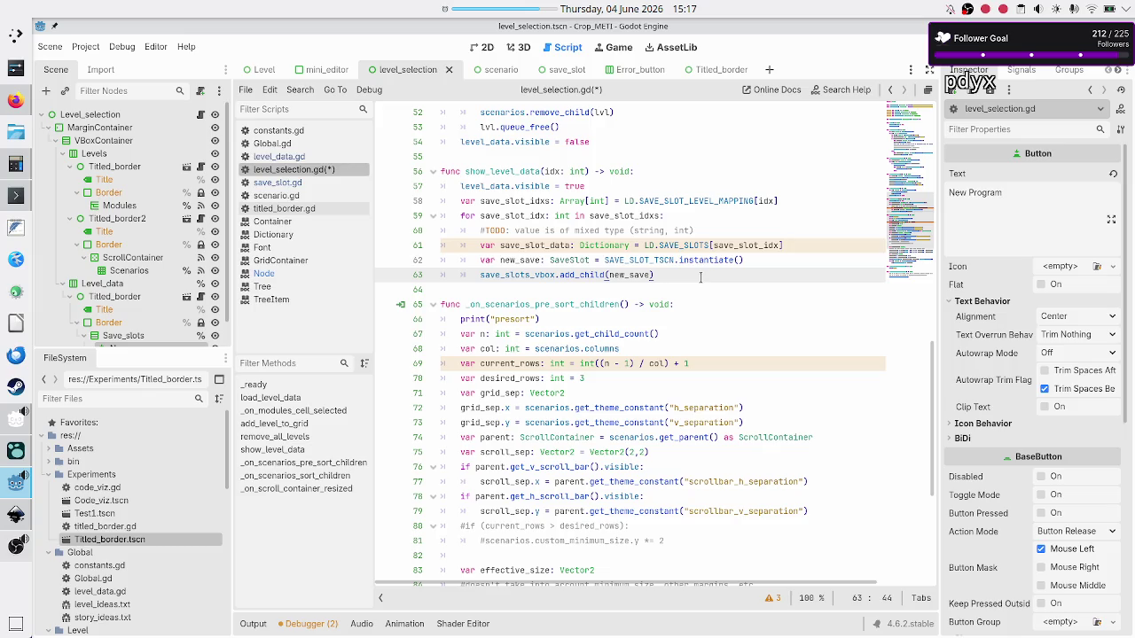
{"action": "key", "text": "Down"}
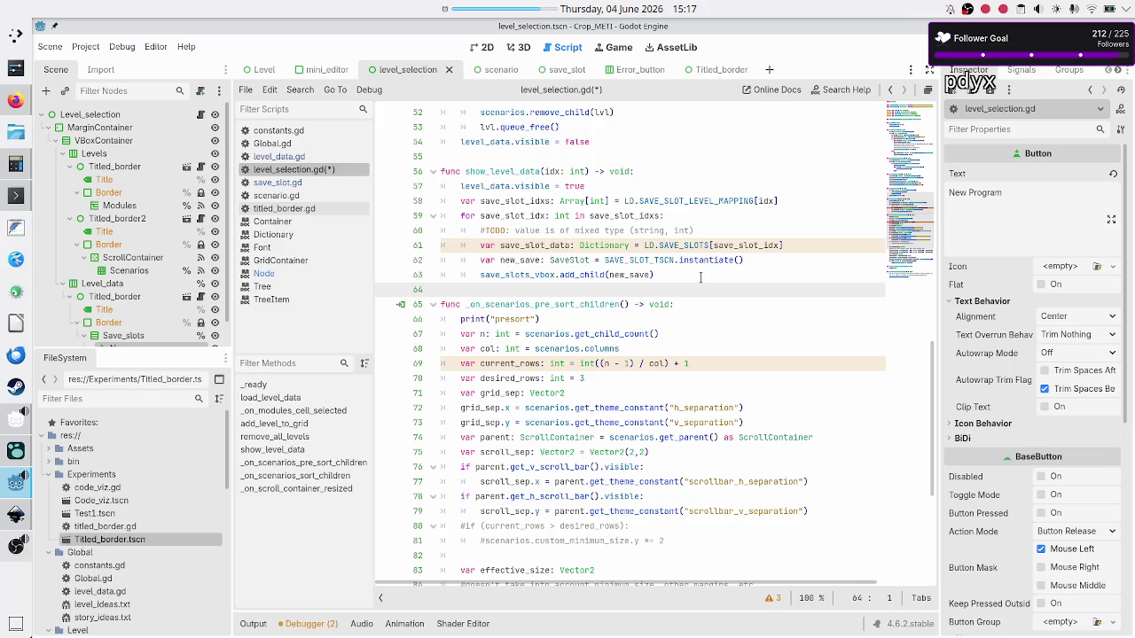
{"action": "key", "text": "Up"}
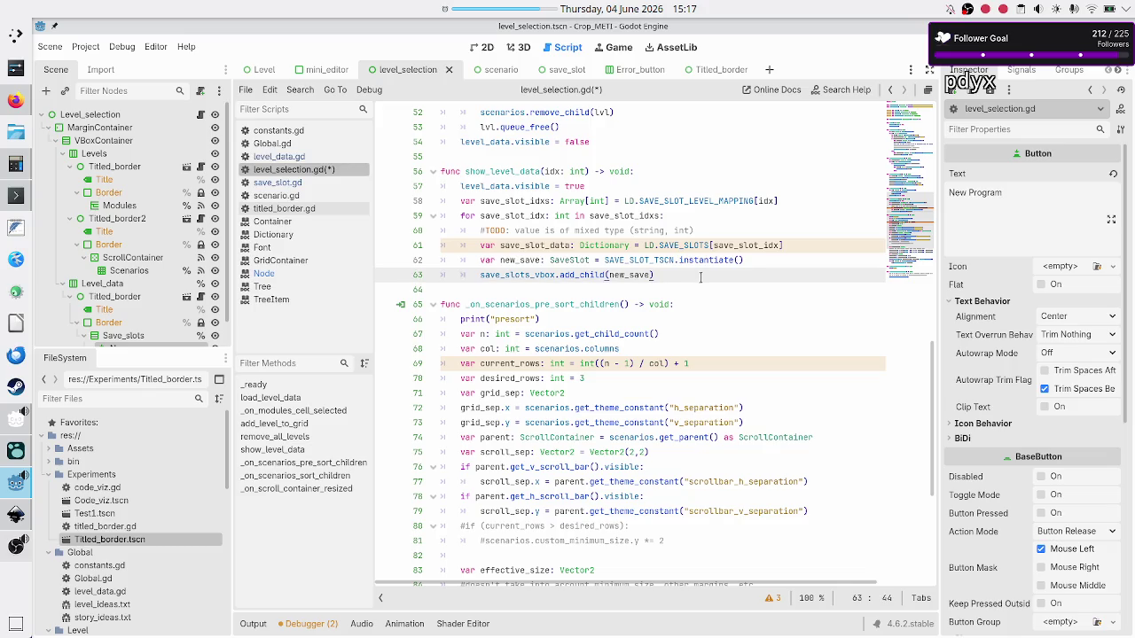
{"action": "left_click", "coordinate": [762, 260]}
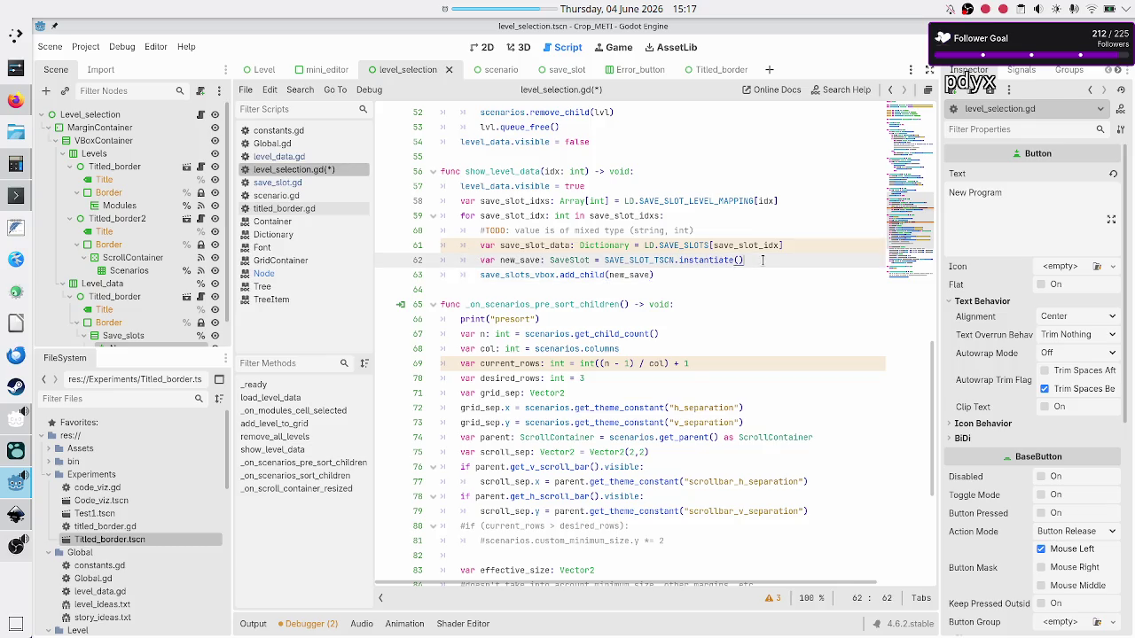
{"action": "key", "text": "Return"}
Step: Review save_slot.gd's update function and its save_data parameter
{"action": "left_click", "coordinate": [298, 183]}
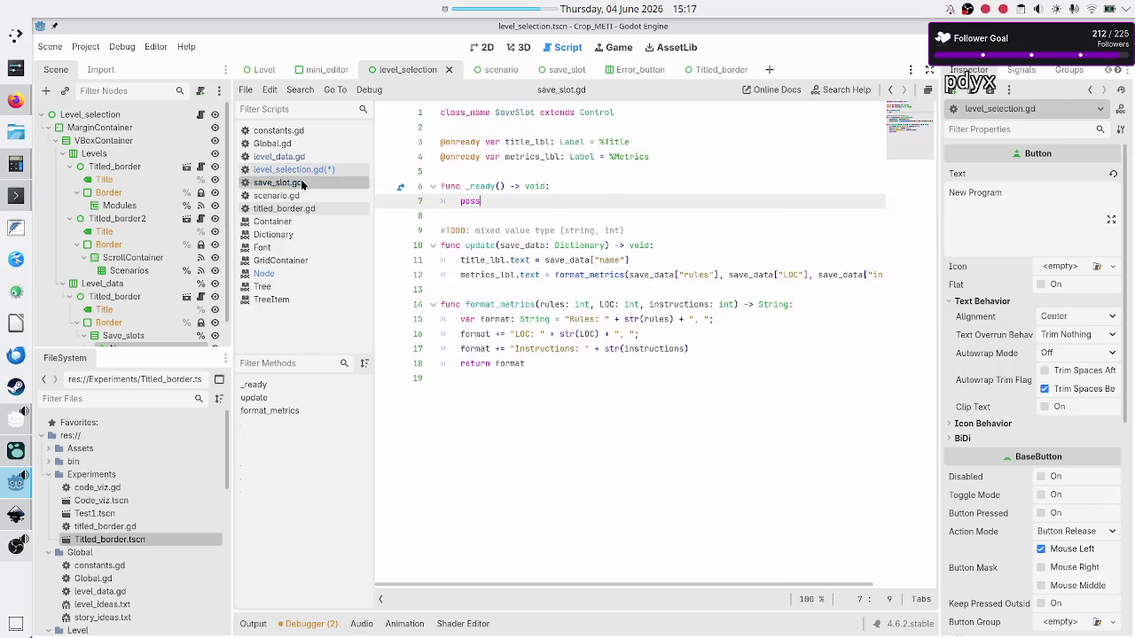
{"action": "double_click", "coordinate": [481, 246]}
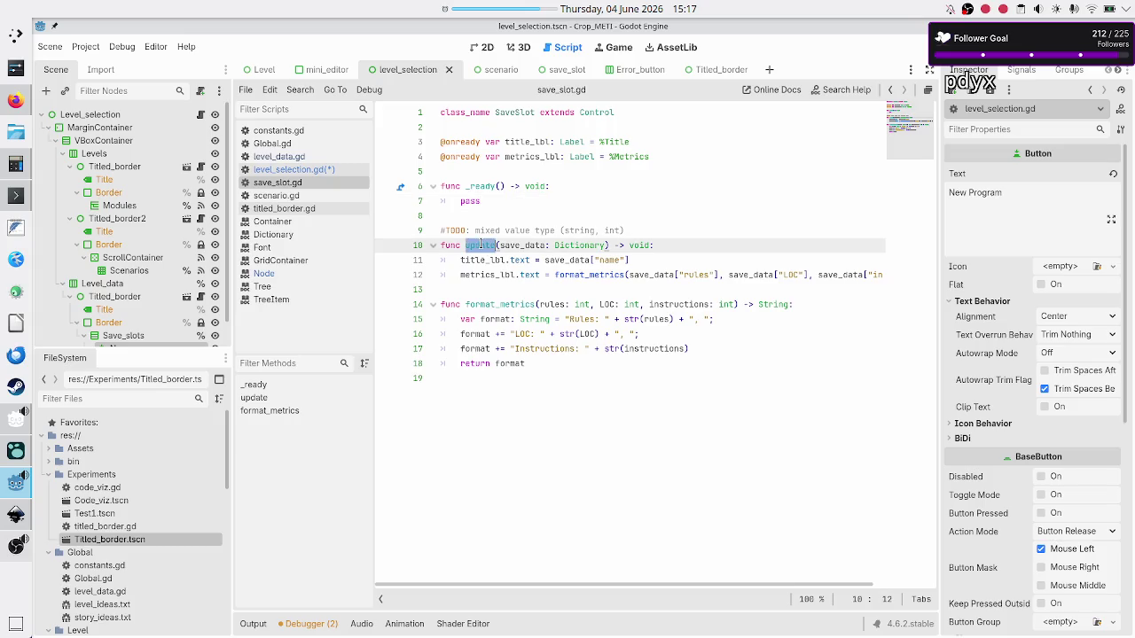
{"action": "double_click", "coordinate": [515, 243]}
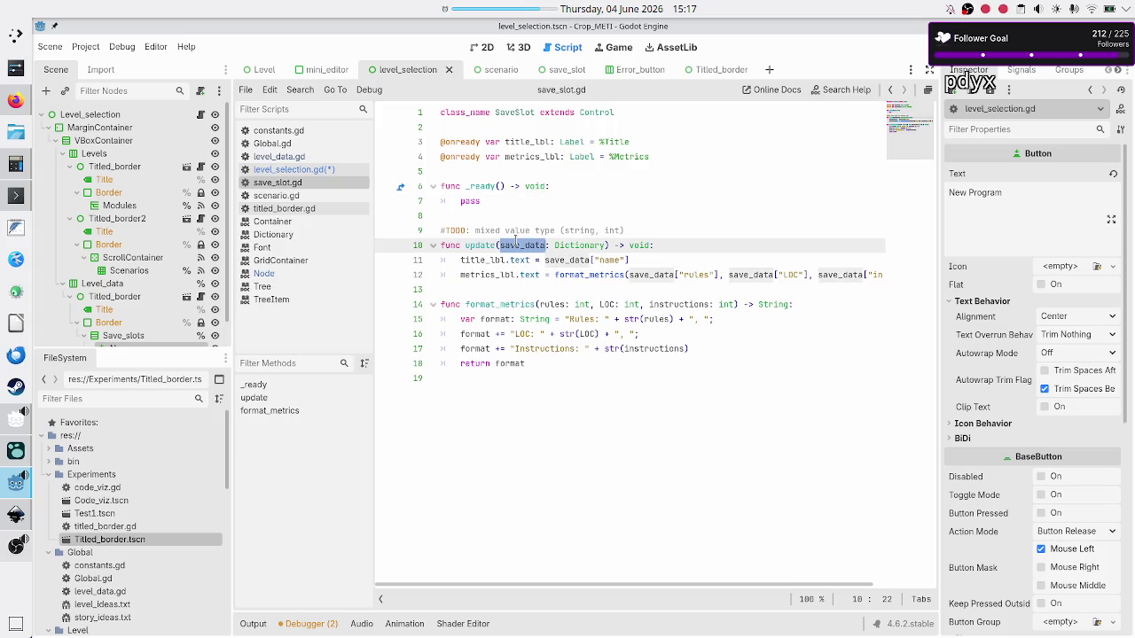
Step: Back in level_selection.gd, start typing new_save on the new line 63
{"action": "left_click", "coordinate": [302, 172]}
{"action": "left_click", "coordinate": [568, 275]}
{"action": "type", "text": "mew"}
{"action": "type", "text": "new_"}
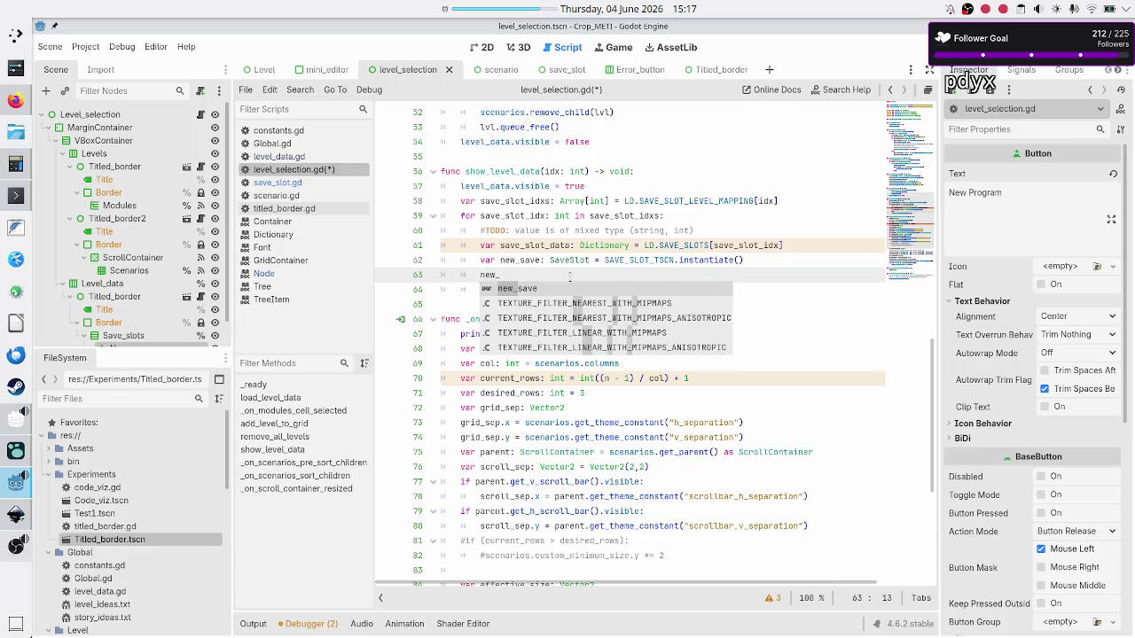
Step: Add a new_save.update() call on a new line below add_child
{"action": "key", "text": "BackSpace"}
{"action": "key", "text": "BackSpace"}
{"action": "key", "text": "BackSpace"}
{"action": "key", "text": "BackSpace"}
{"action": "key", "text": "BackSpace"}
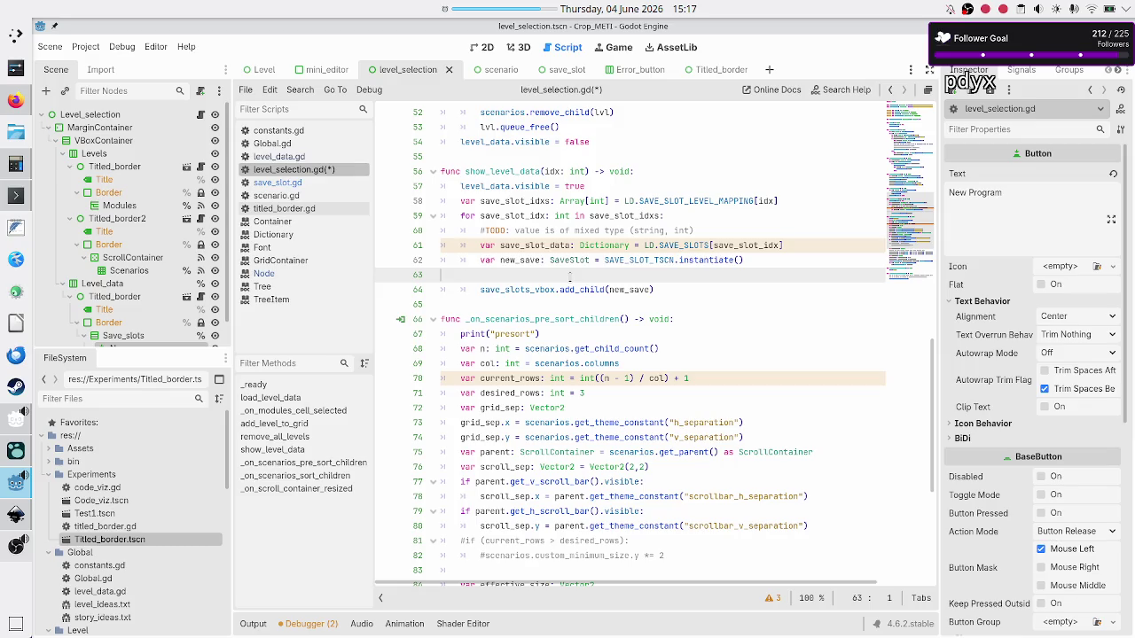
{"action": "key", "text": "Down"}
{"action": "key", "text": "Return"}
{"action": "type", "text": "new"}
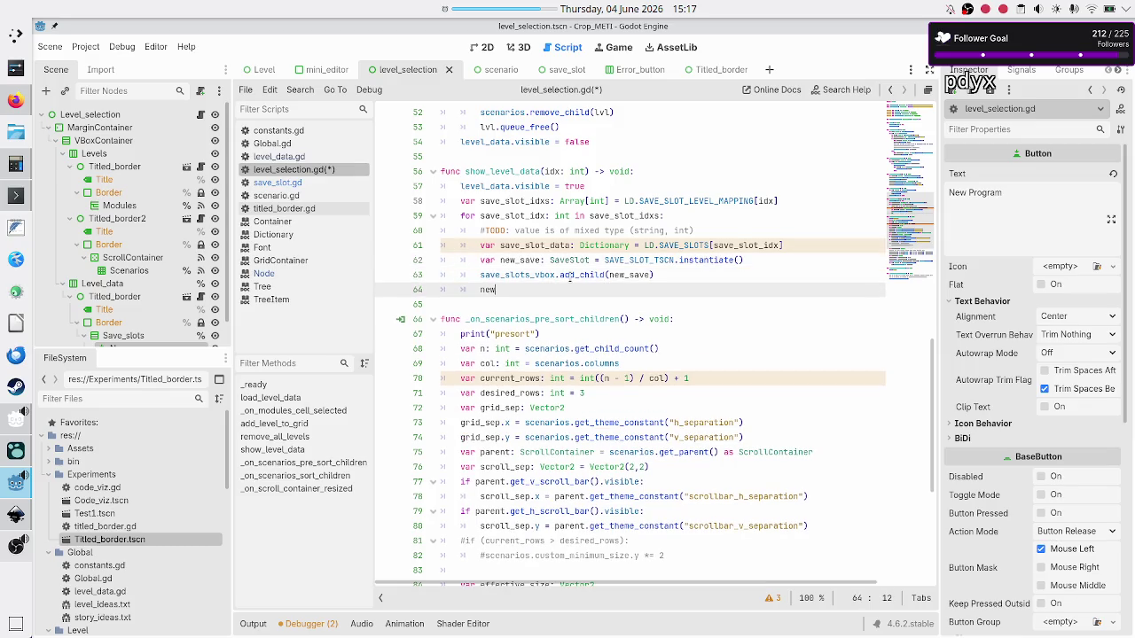
{"action": "type", "text": "_save.upd"}
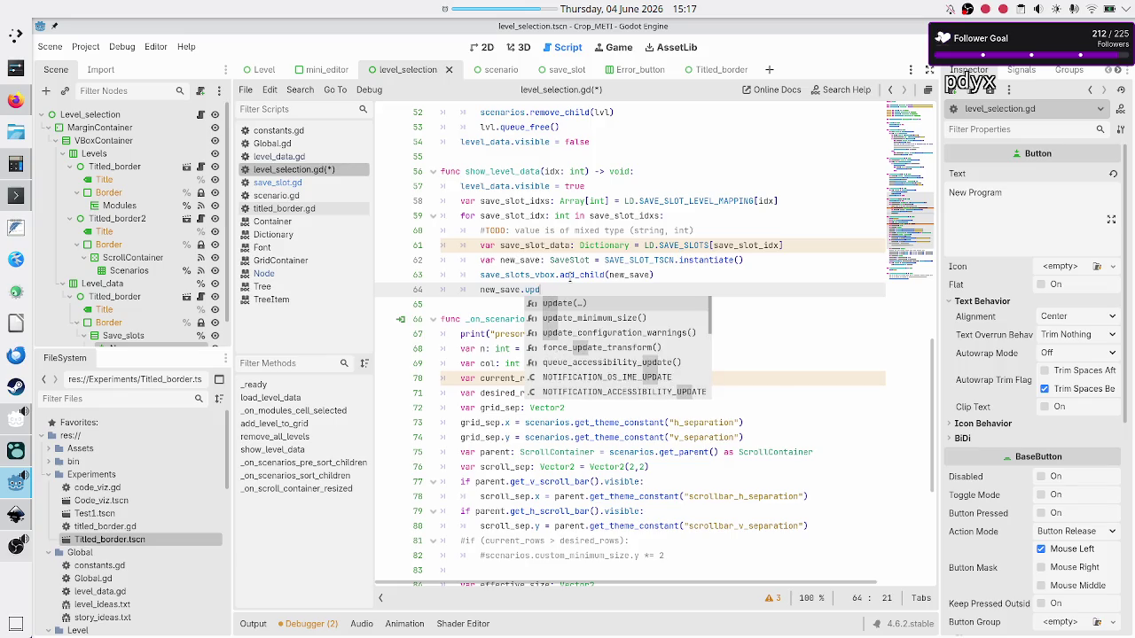
{"action": "key", "text": "Return"}
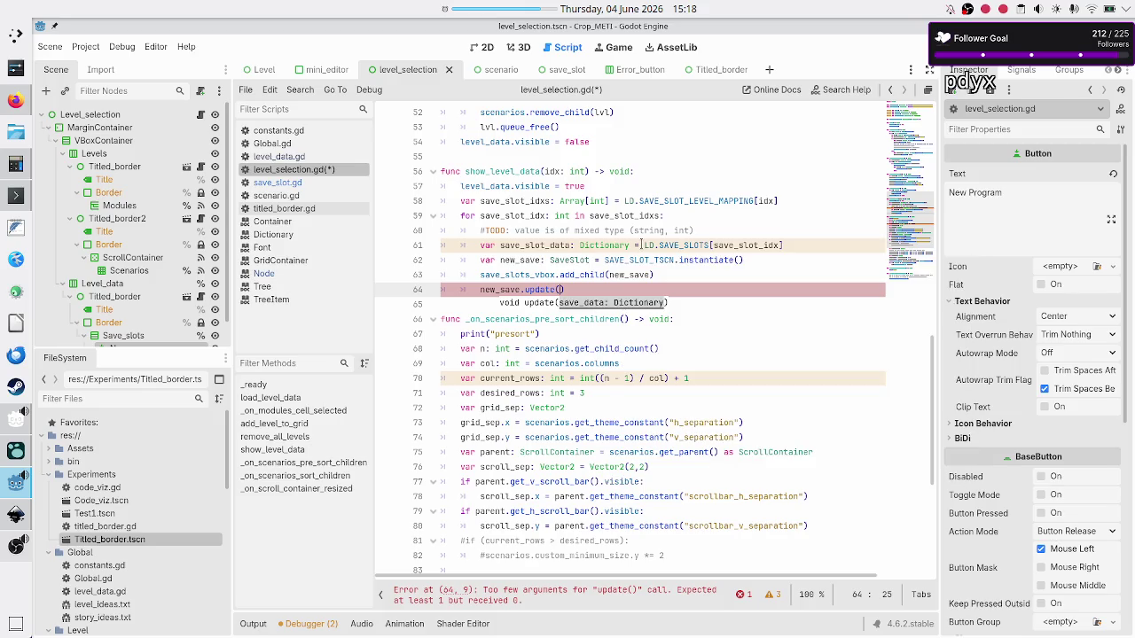
Step: Move the LD.SAVE_SLOTS[save_slot_idx] expression from line 61 into the update() call
{"action": "left_click", "coordinate": [640, 245]}
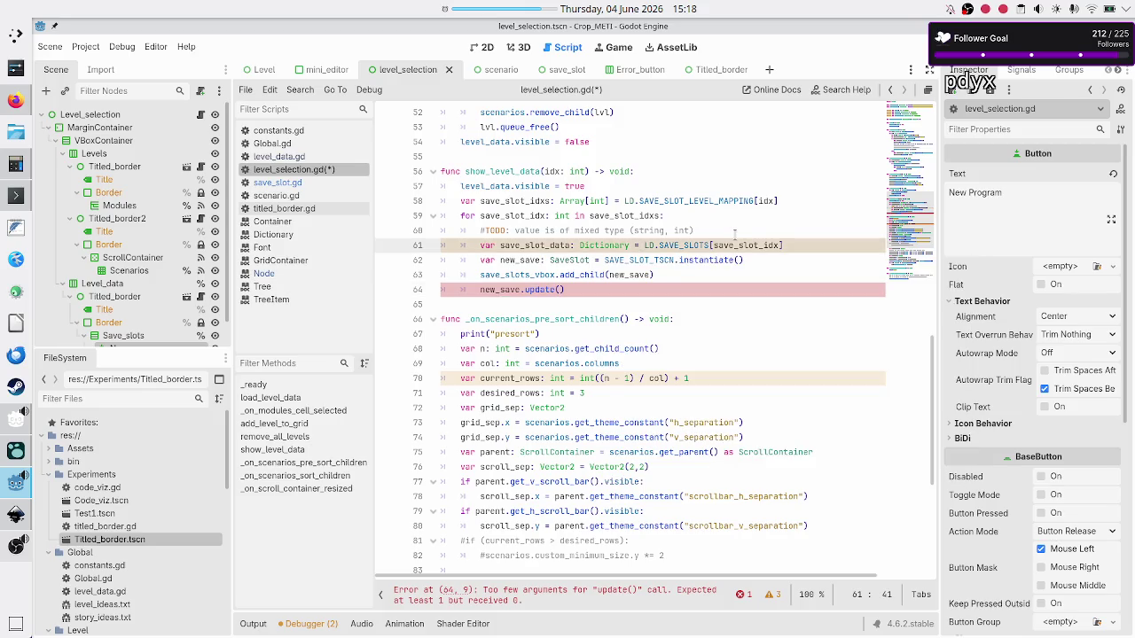
{"action": "key", "text": "shift+Right"}
{"action": "key", "text": "shift+Right"}
{"action": "key", "text": "shift+Right"}
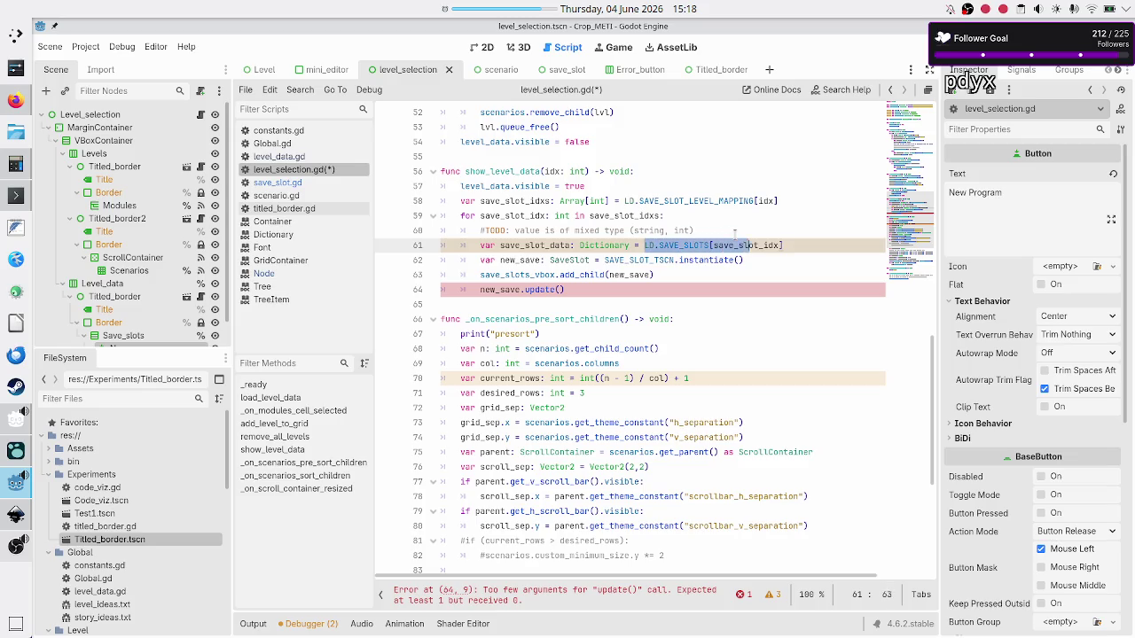
{"action": "key", "text": "shift+Right"}
{"action": "key", "text": "ctrl+x"}
{"action": "key", "text": "Down"}
{"action": "key", "text": "Down"}
{"action": "key", "text": "Down"}
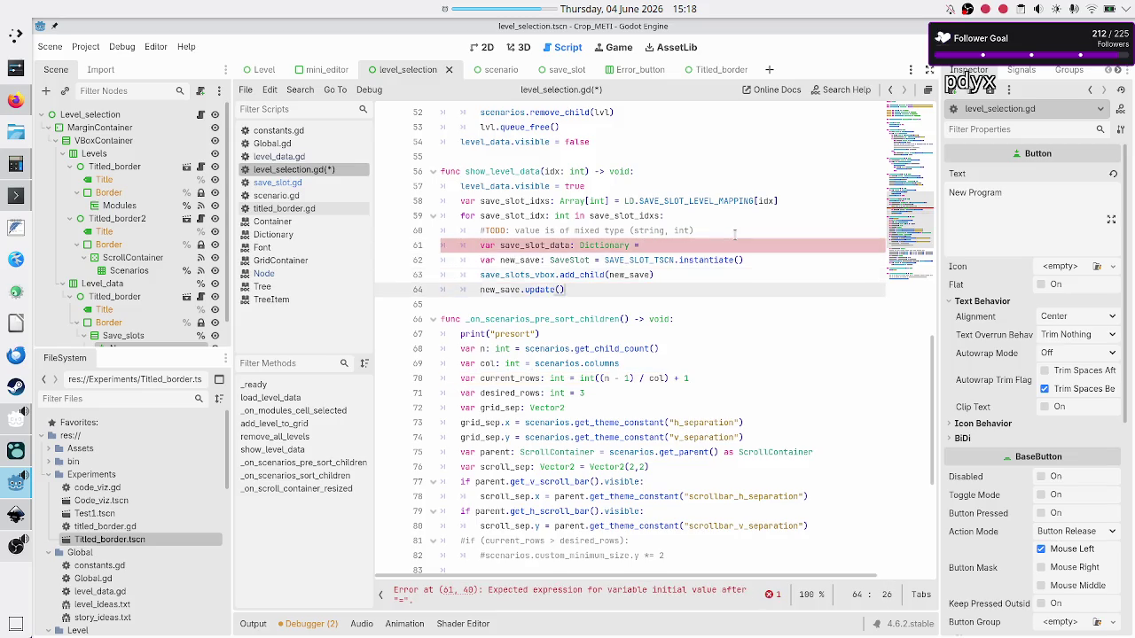
{"action": "key", "text": "ctrl+v"}
Step: Delete the leftover save_slot_data line and the TODO comment, then save level_selection.gd
{"action": "key", "text": "Up"}
{"action": "key", "text": "Up"}
{"action": "key", "text": "Up"}
{"action": "key", "text": "Home"}
{"action": "key", "text": "shift+End"}
{"action": "key", "text": "BackSpace"}
{"action": "key", "text": "BackSpace"}
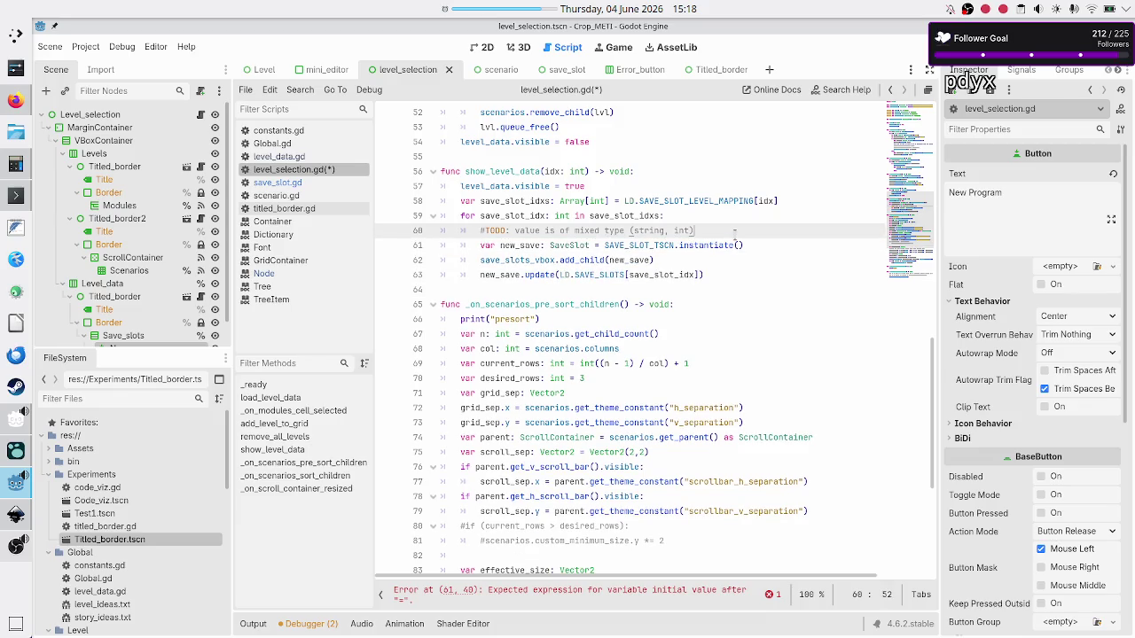
{"action": "triple_click", "coordinate": [734, 233]}
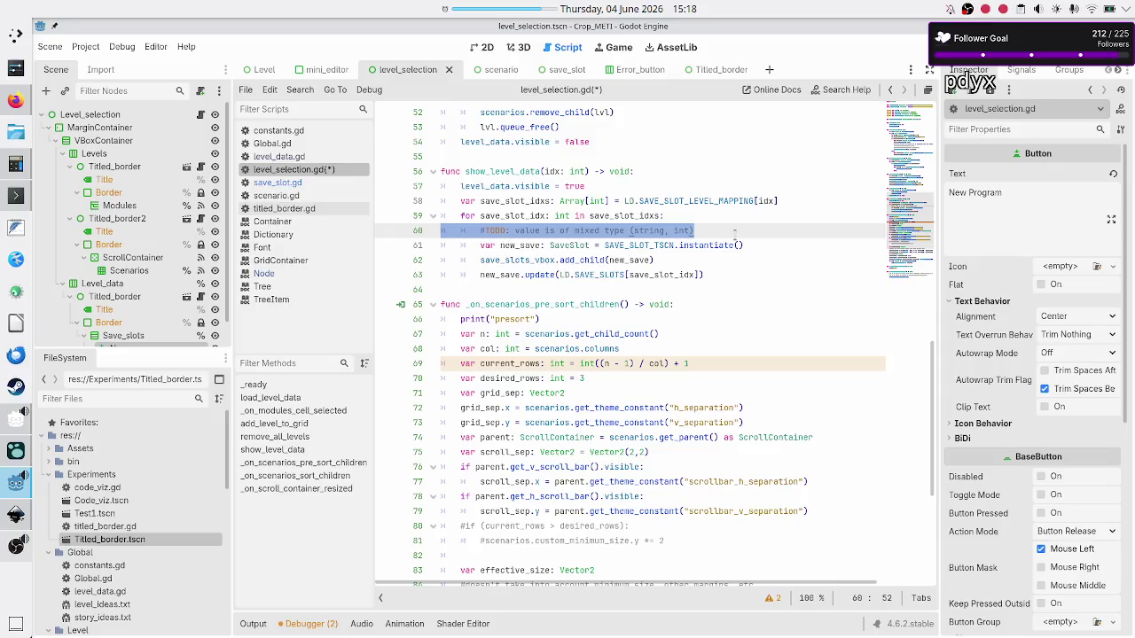
{"action": "key", "text": "BackSpace"}
{"action": "key", "text": "BackSpace"}
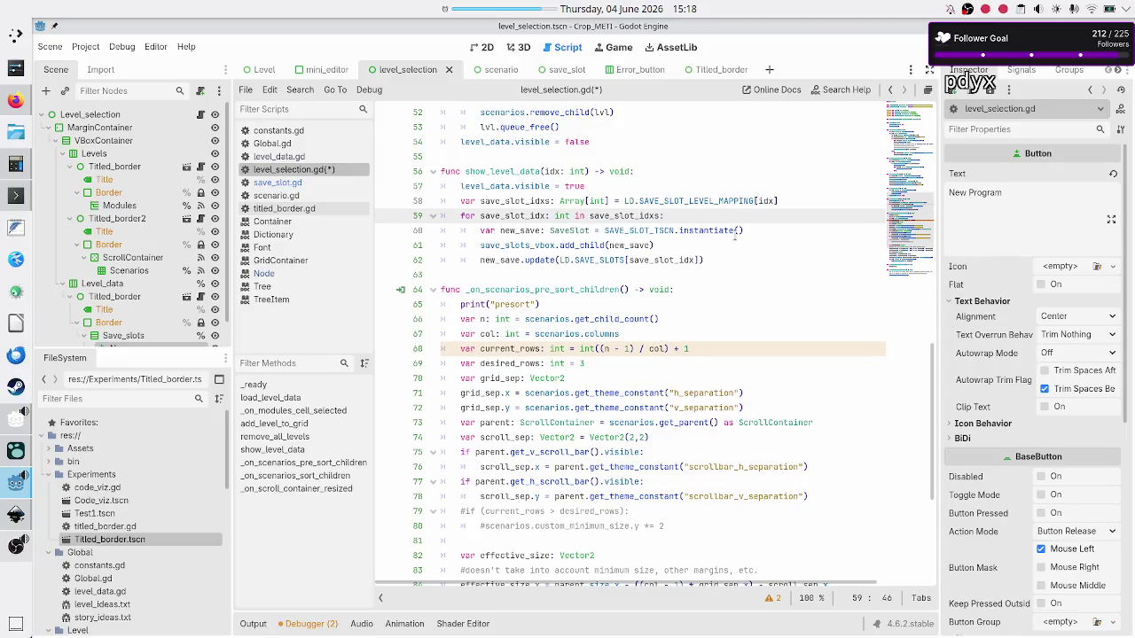
{"action": "key", "text": "ctrl+s"}
{"action": "left_click", "coordinate": [625, 245]}
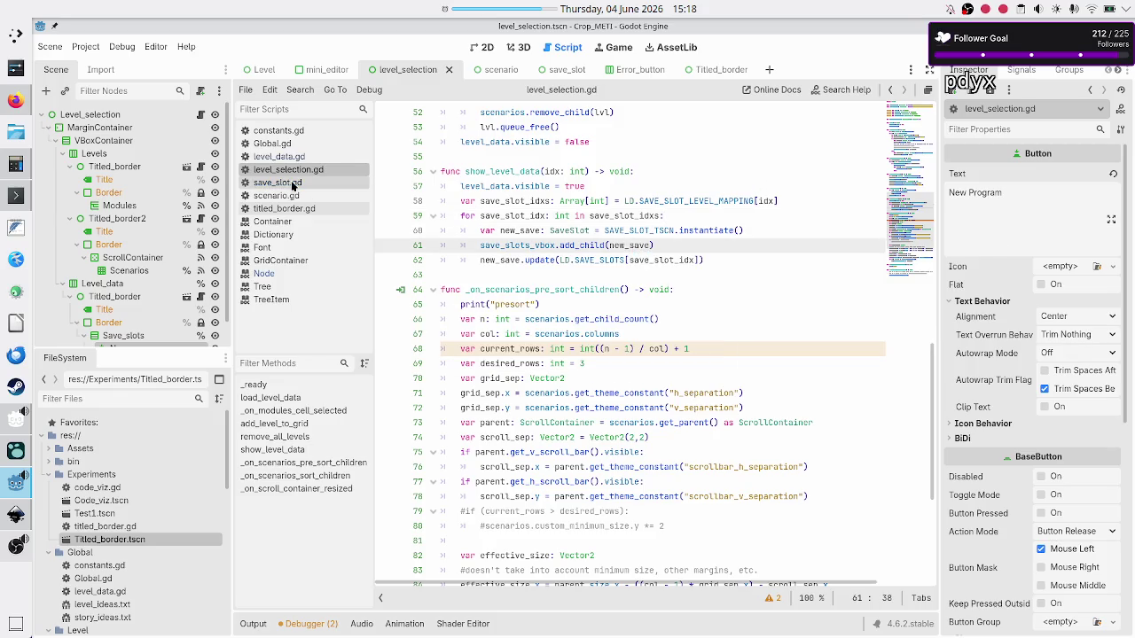
{"action": "left_click", "coordinate": [293, 183]}
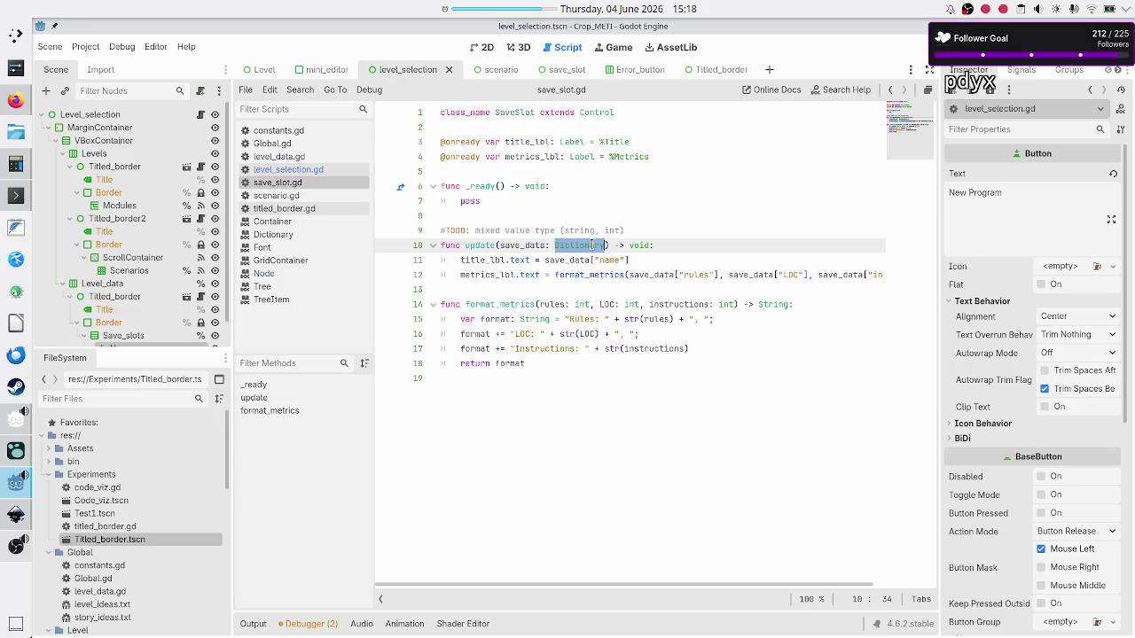
Step: Look over save_slot.gd, return to the update call in level_selection.gd, and run the game
{"action": "left_click", "coordinate": [548, 230]}
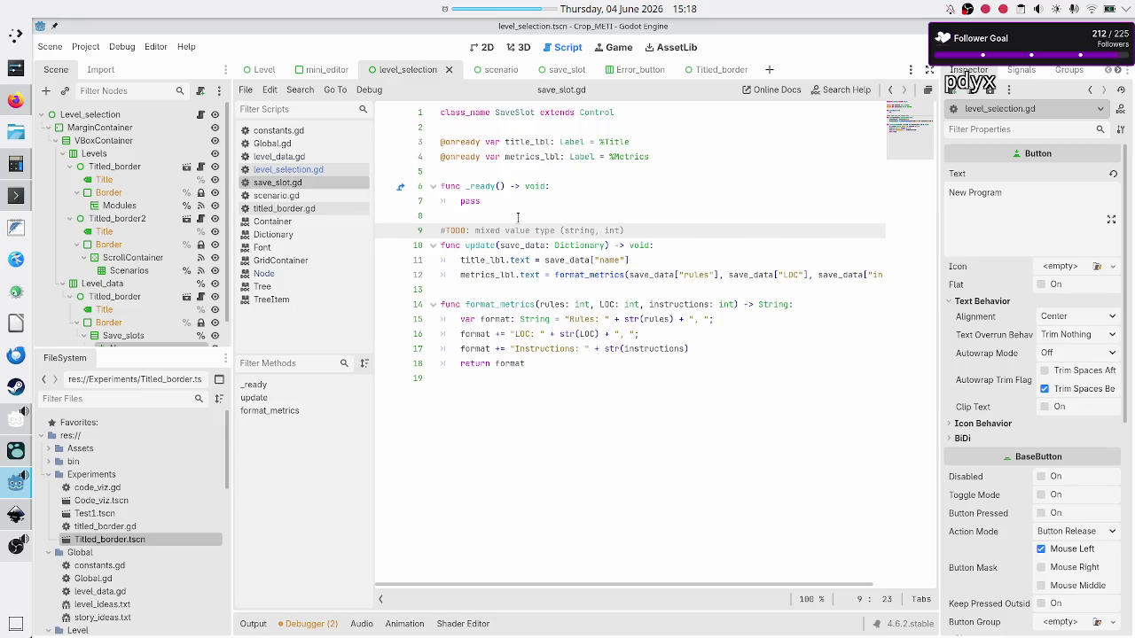
{"action": "left_click", "coordinate": [451, 216]}
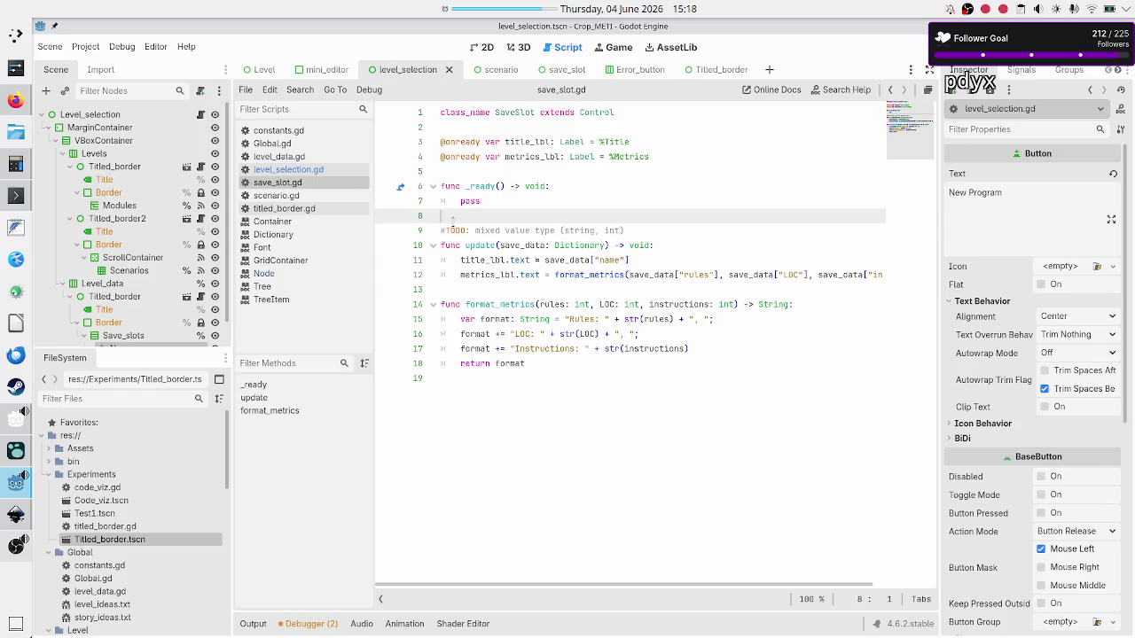
{"action": "left_click", "coordinate": [298, 171]}
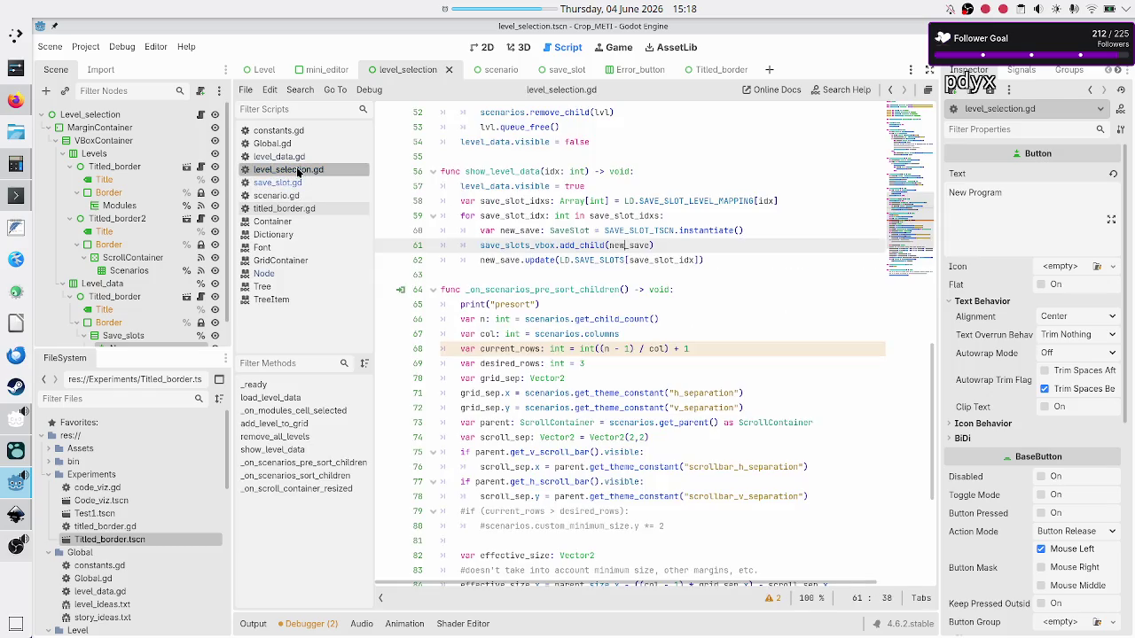
{"action": "left_click", "coordinate": [610, 259]}
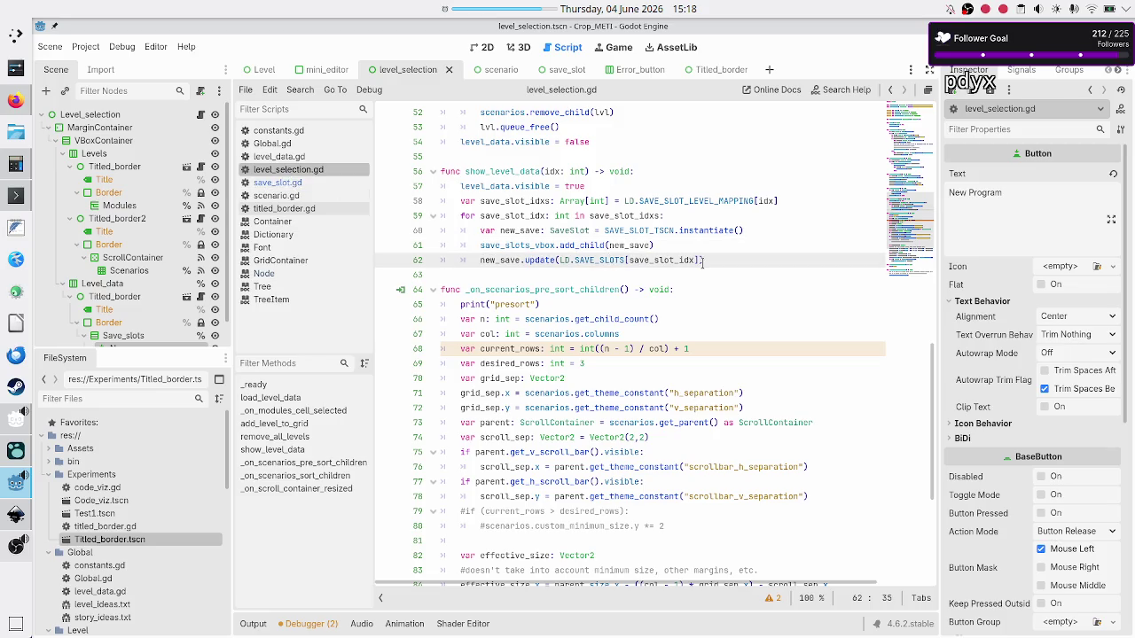
{"action": "key", "text": "F6"}
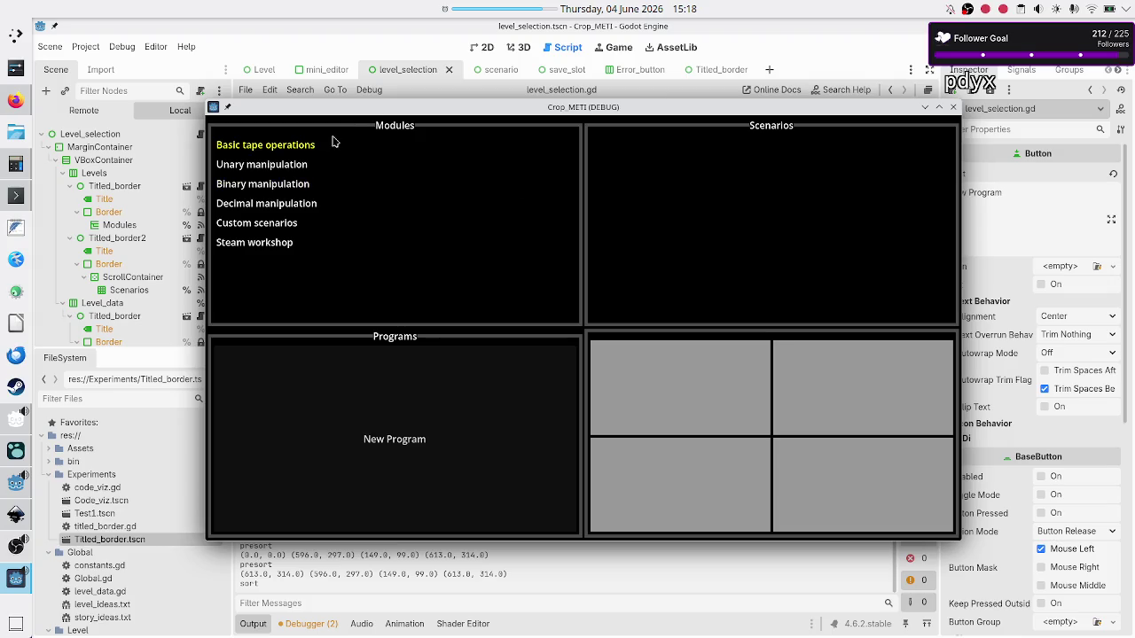
Step: Close the running game, change true to false on line 14, and run the project again
{"action": "left_click", "coordinate": [305, 147]}
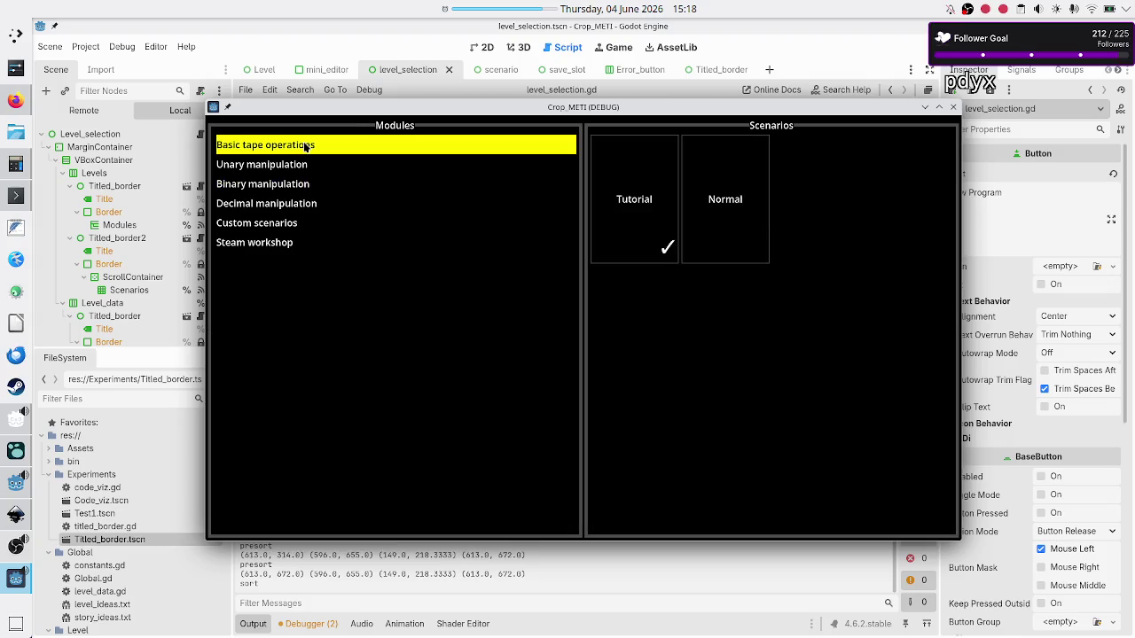
{"action": "left_click", "coordinate": [953, 107]}
{"action": "scroll", "coordinate": [667, 202], "scroll_direction": "up", "scroll_amount": 15}
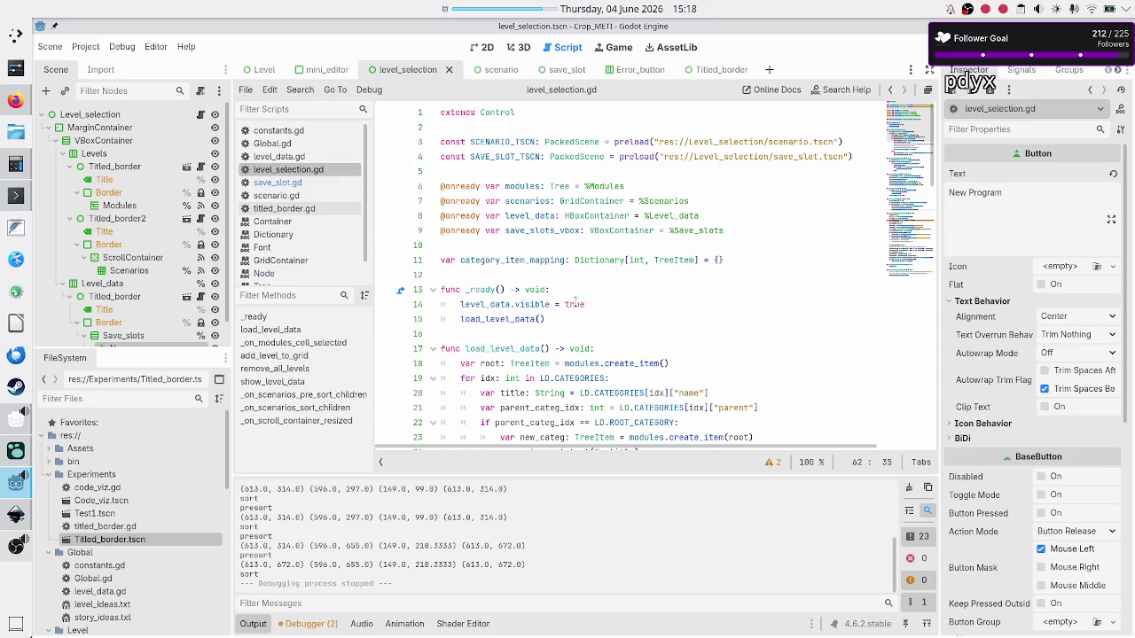
{"action": "double_click", "coordinate": [576, 305]}
{"action": "type", "text": "false"}
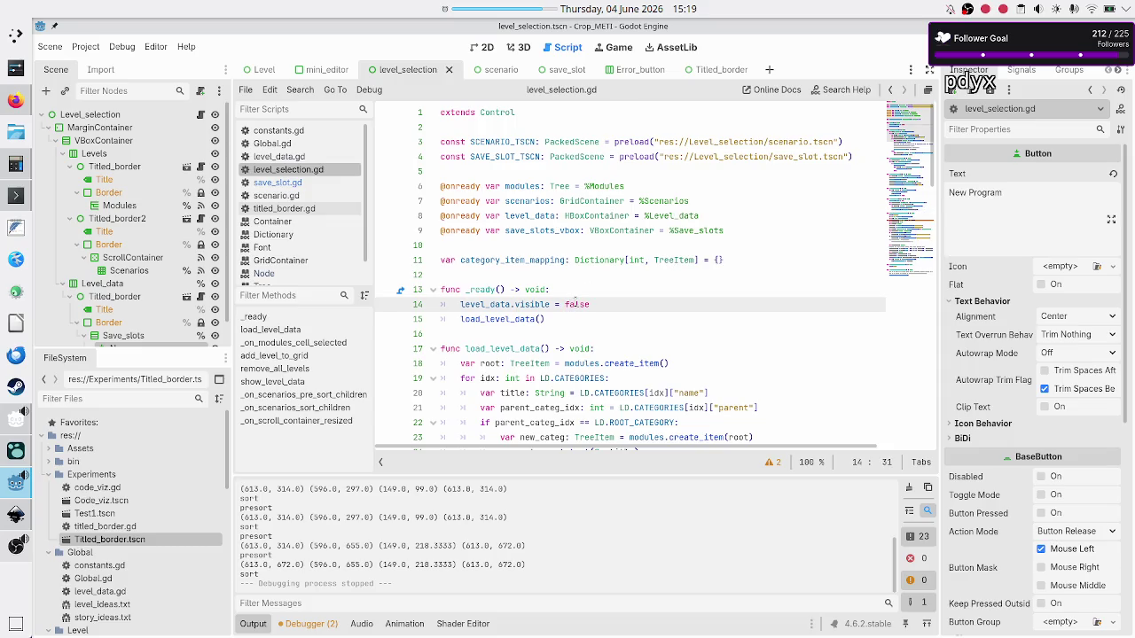
{"action": "key", "text": "F5"}
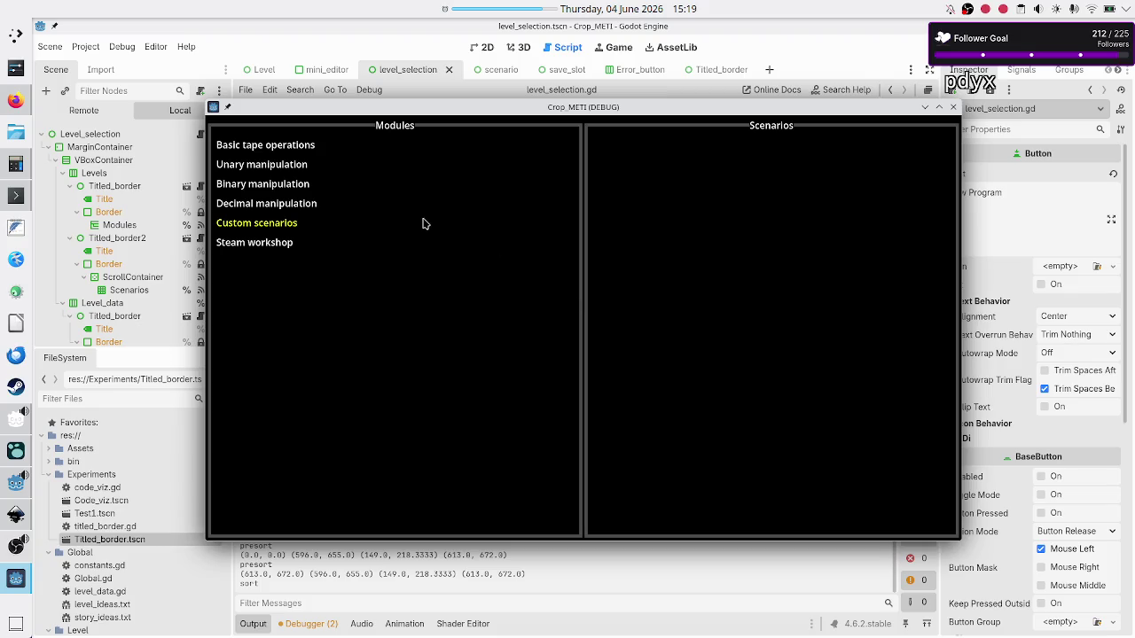
Step: Open the Basic tape operations Tutorial scenario, then read the Array to Array[int] error in the debugger
{"action": "left_click", "coordinate": [296, 145]}
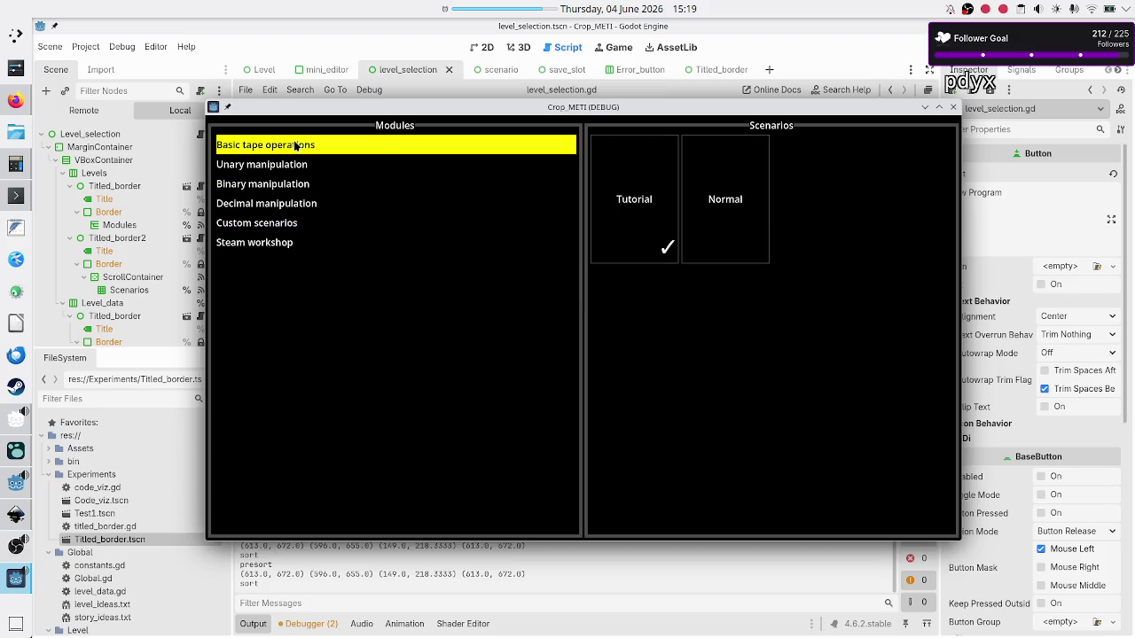
{"action": "left_click", "coordinate": [605, 220]}
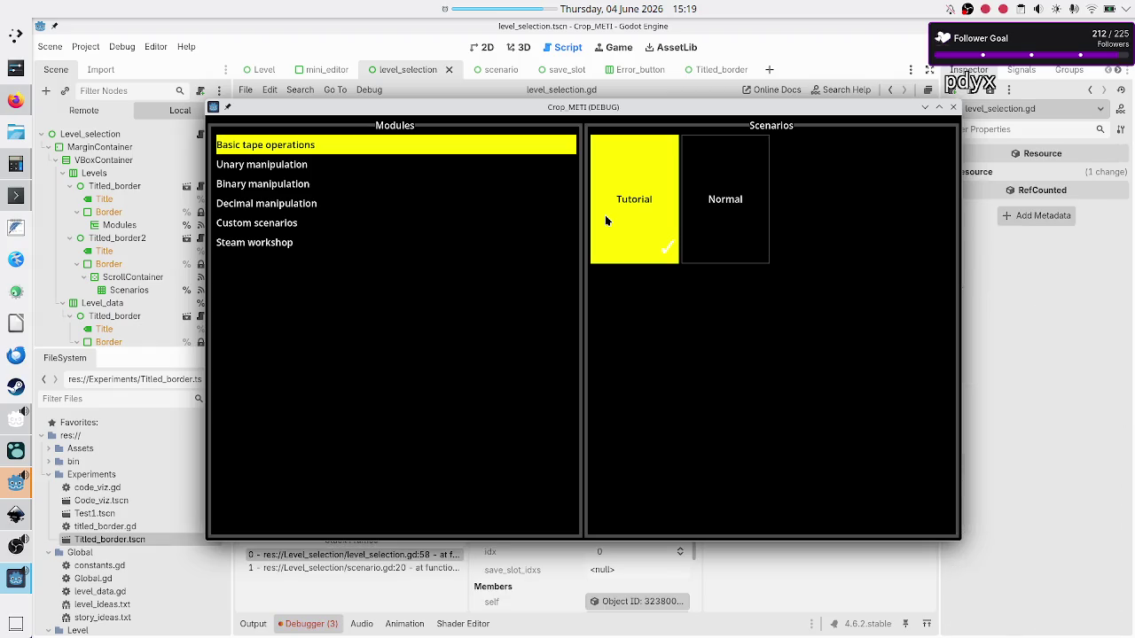
{"action": "left_click", "coordinate": [984, 541]}
{"action": "left_click", "coordinate": [328, 479]}
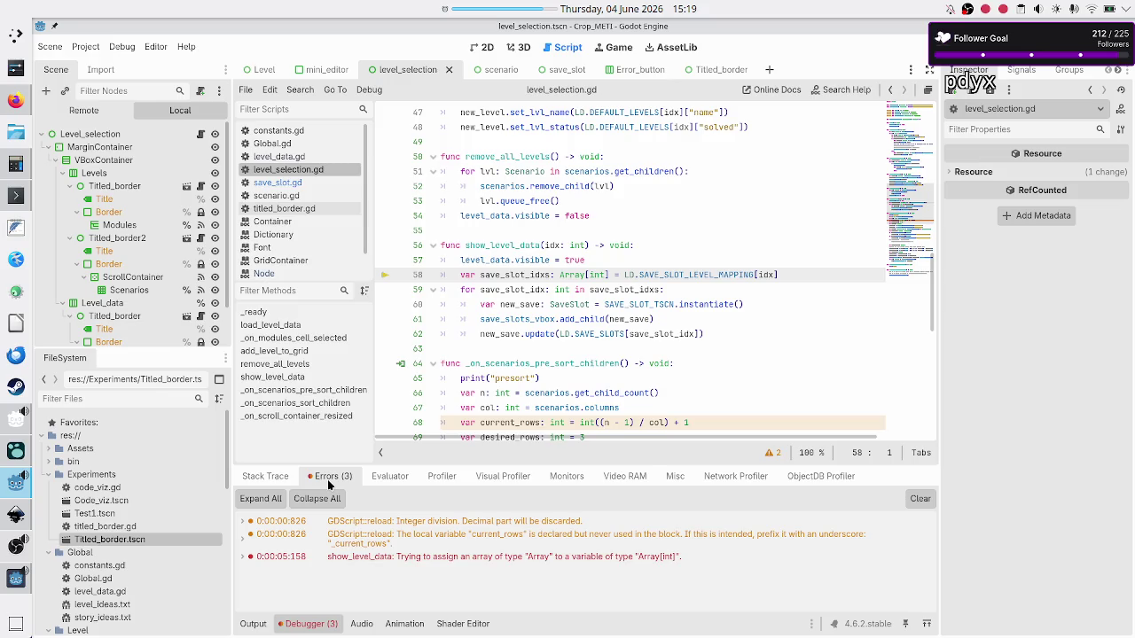
{"action": "left_click", "coordinate": [487, 559]}
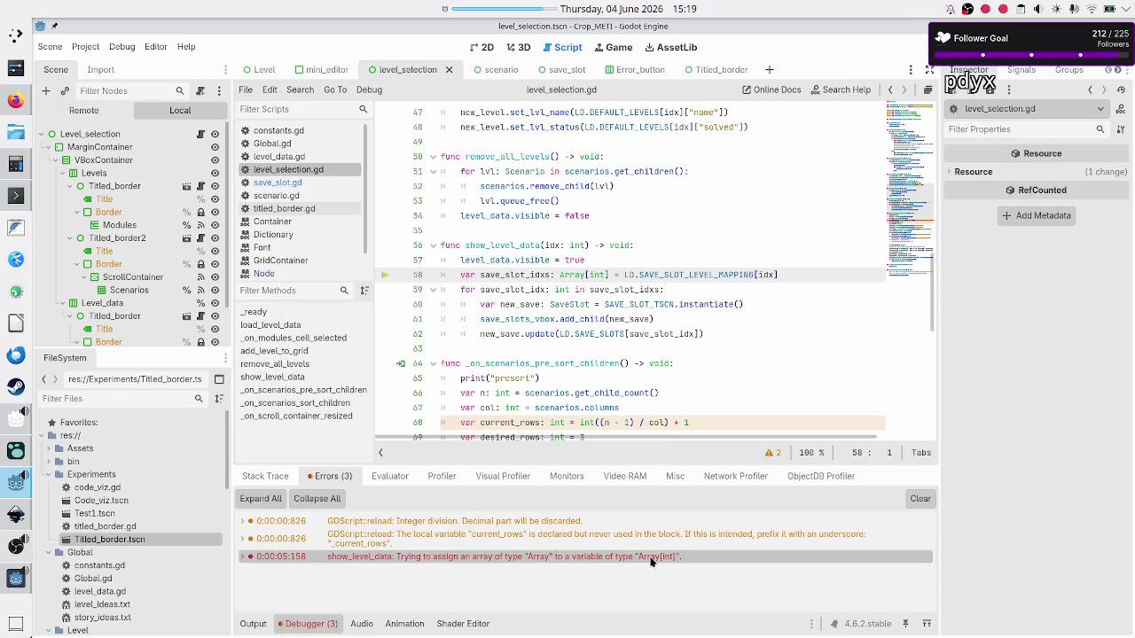
{"action": "mouse_move", "coordinate": [653, 562]}
Step: In level_data.gd, try Array[int] on line 47, revert to plain Array after the nested-type error, and save
{"action": "left_click", "coordinate": [297, 157]}
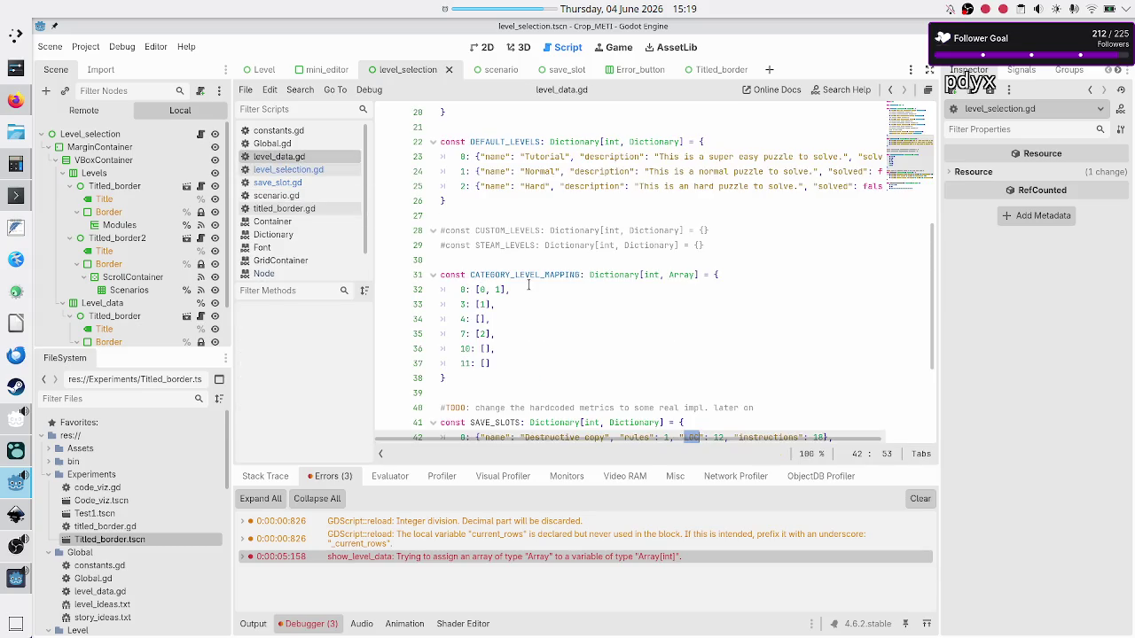
{"action": "scroll", "coordinate": [523, 297], "scroll_direction": "down", "scroll_amount": 4}
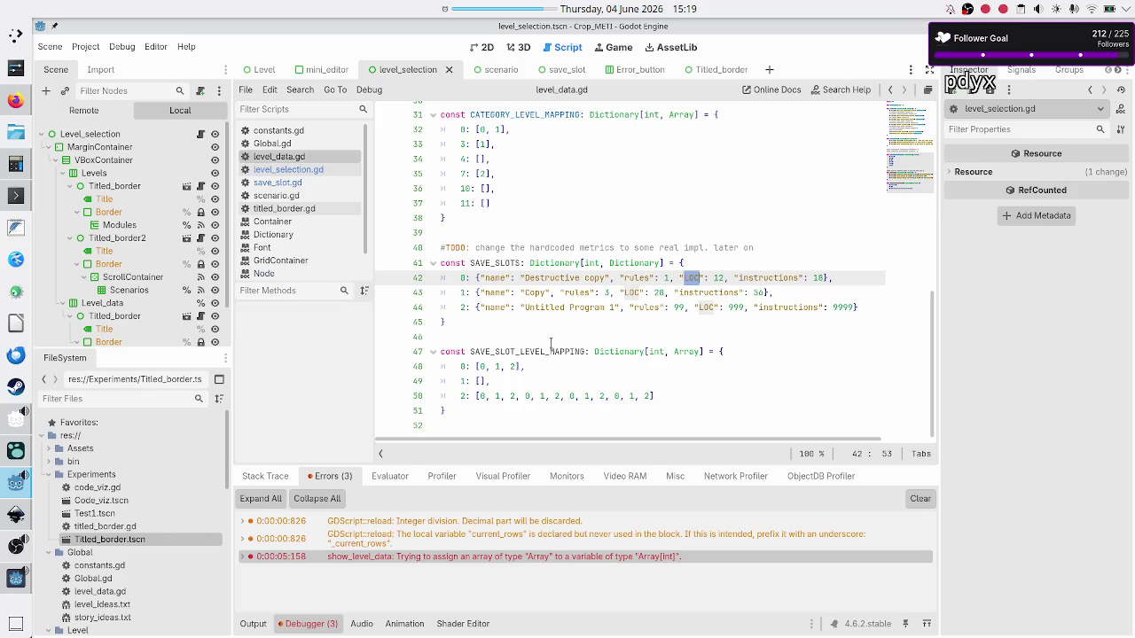
{"action": "double_click", "coordinate": [685, 352]}
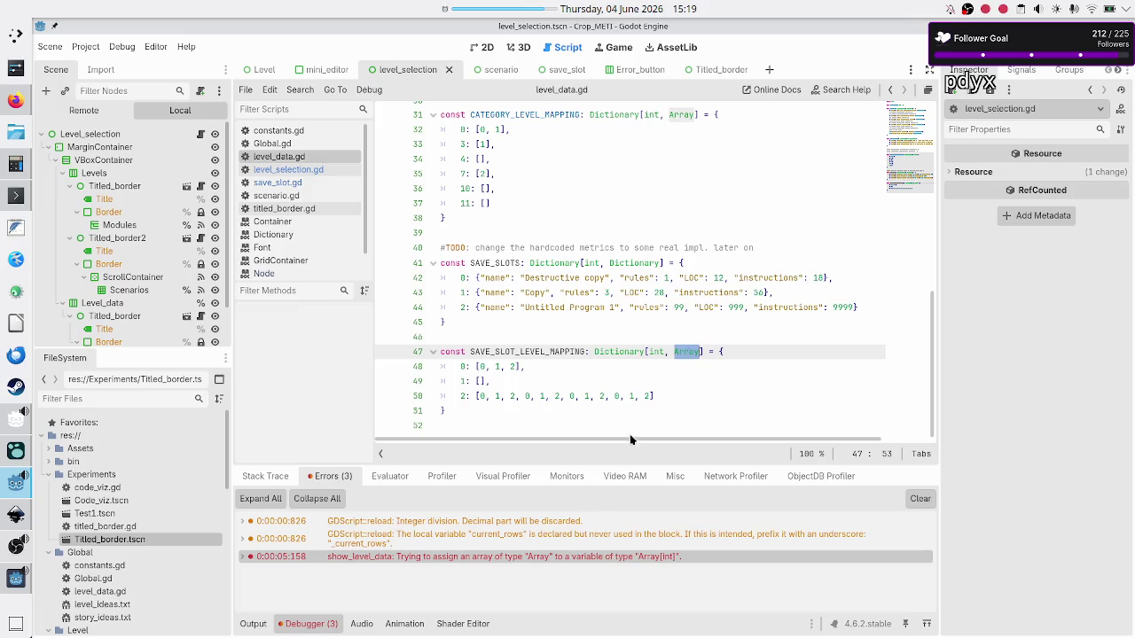
{"action": "mouse_move", "coordinate": [537, 562]}
{"action": "left_click", "coordinate": [695, 353]}
{"action": "type", "text": "[int"}
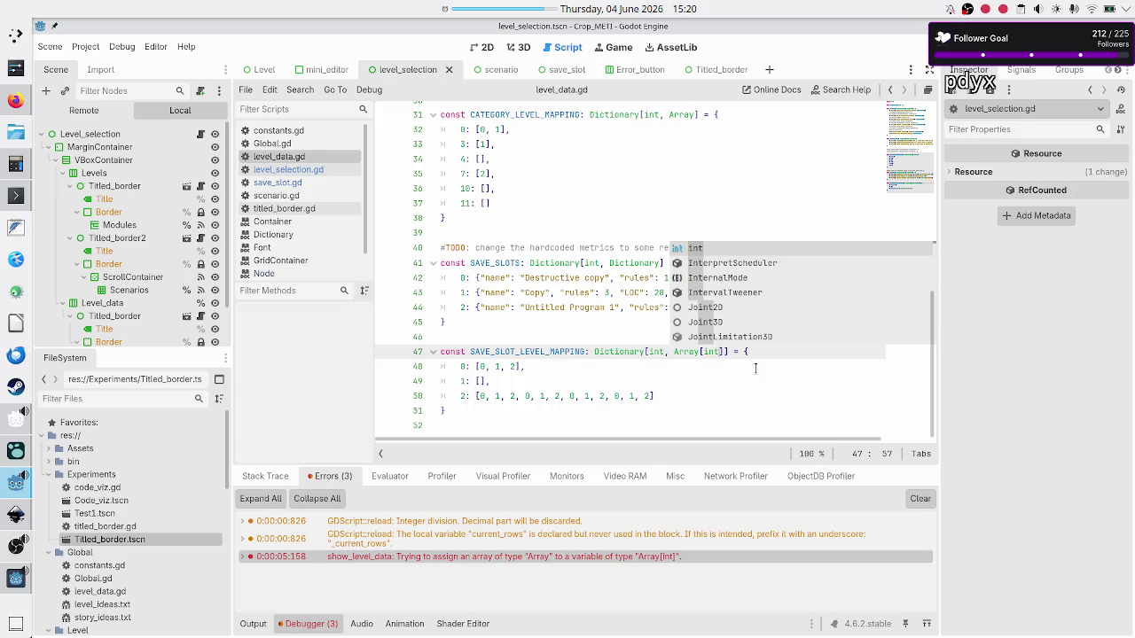
{"action": "key", "text": "Escape"}
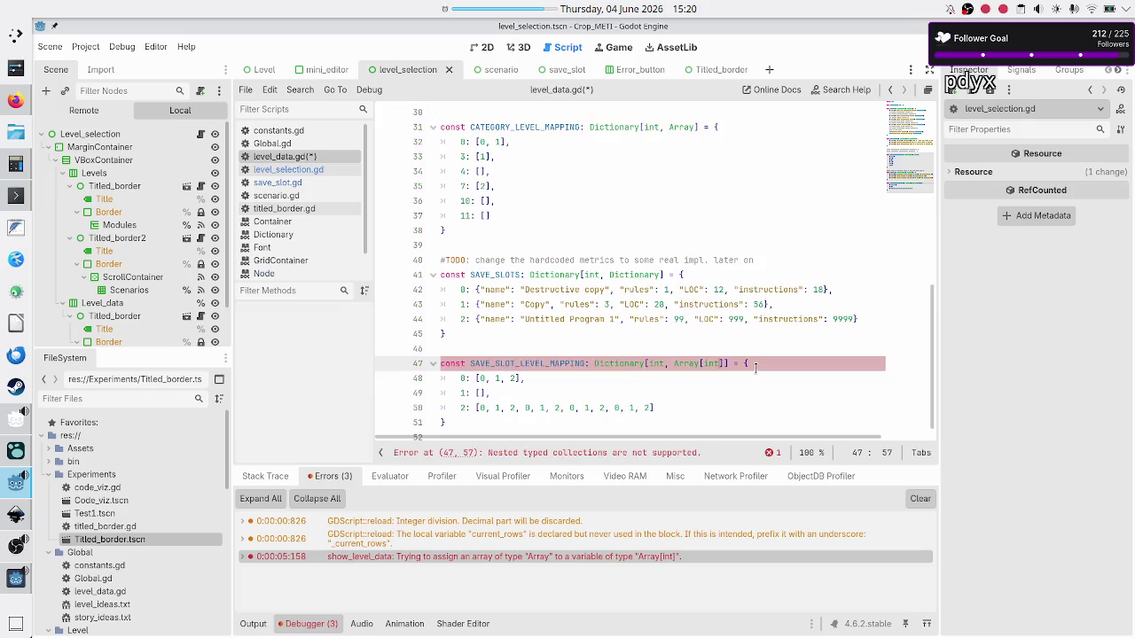
{"action": "key", "text": "Right"}
{"action": "key", "text": "shift+Left"}
{"action": "key", "text": "shift+Left"}
{"action": "key", "text": "shift+Left"}
{"action": "key", "text": "BackSpace"}
{"action": "key", "text": "ctrl+s"}
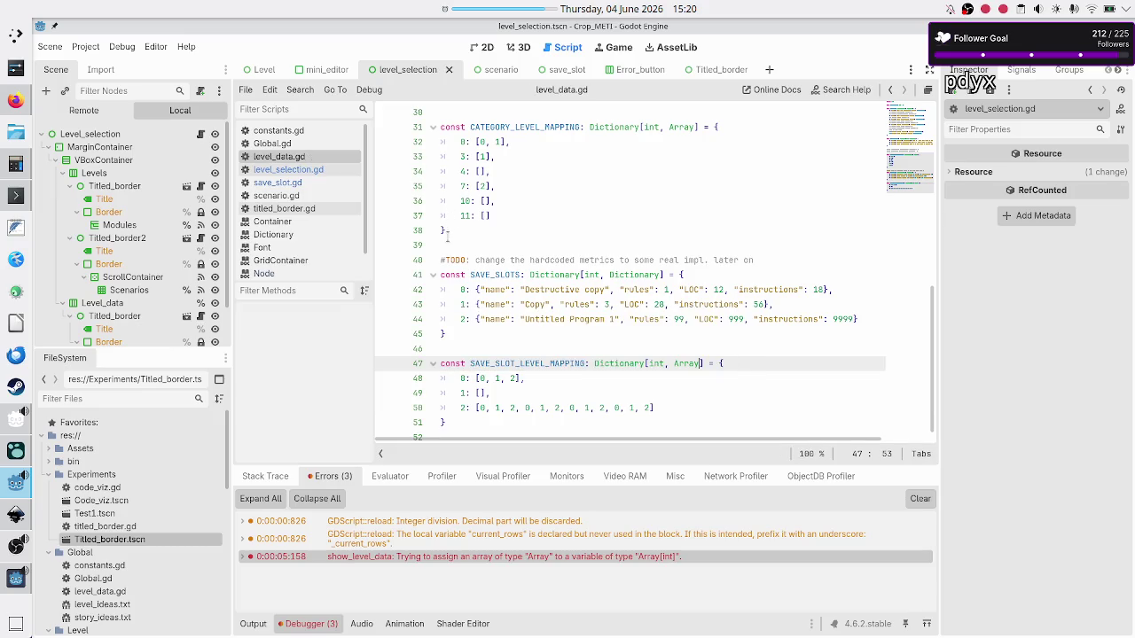
Step: Remove the [int] typing from save_slot_idxs on line 58 of level_selection.gd
{"action": "left_click", "coordinate": [322, 168]}
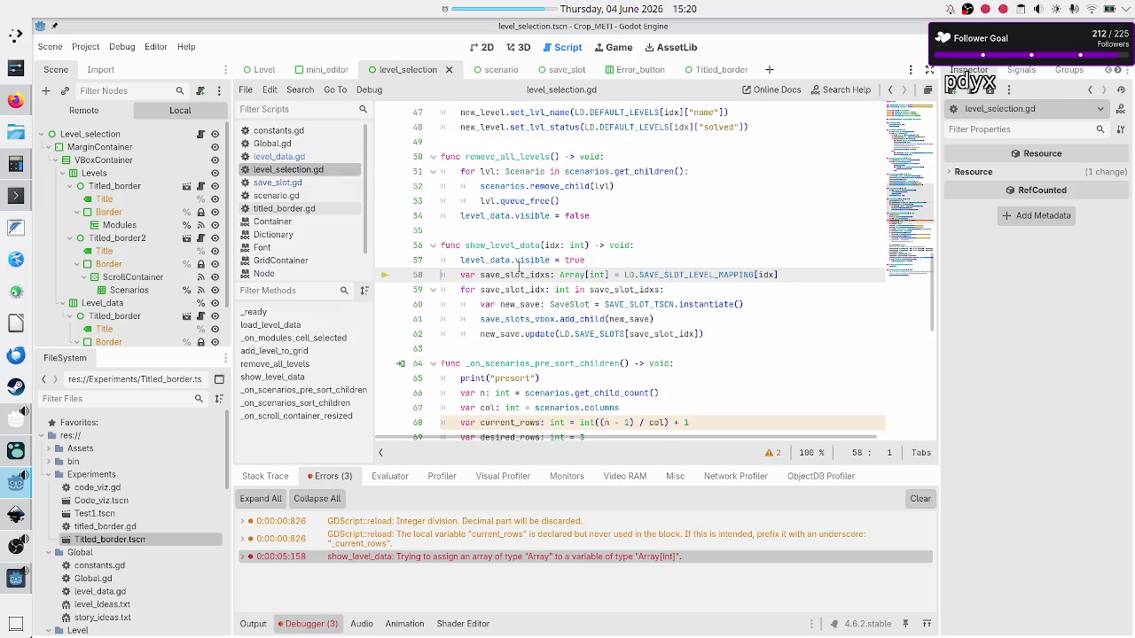
{"action": "left_click", "coordinate": [607, 275]}
{"action": "key", "text": "BackSpace"}
{"action": "key", "text": "BackSpace"}
{"action": "key", "text": "BackSpace"}
{"action": "key", "text": "BackSpace"}
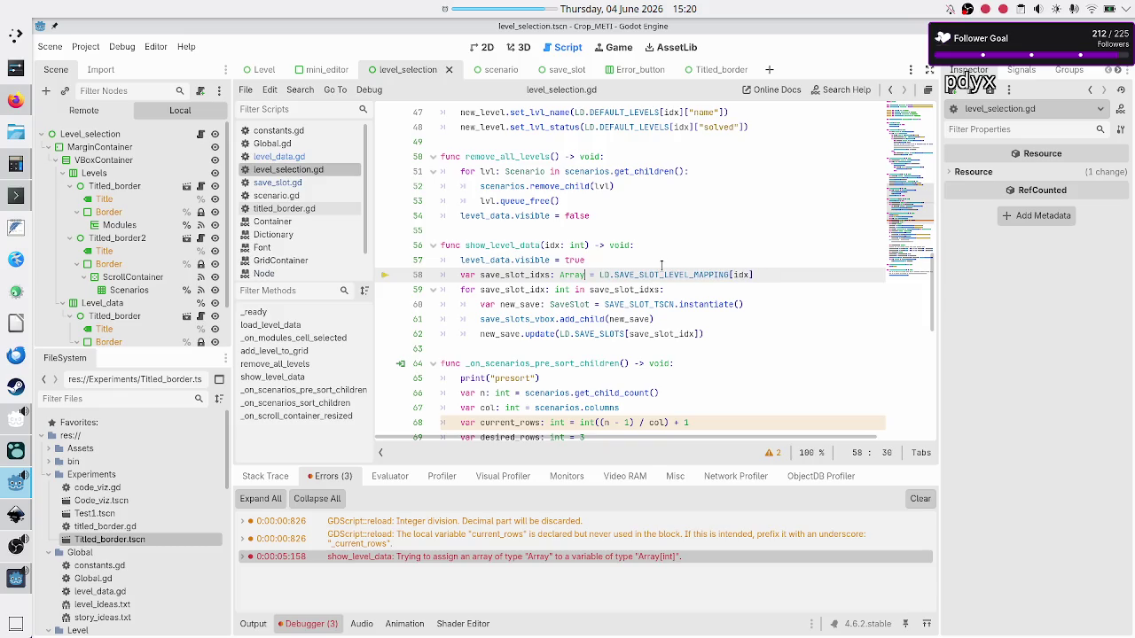
Step: Run the game, open the Basic tape operations Tutorial scenario to check Untitled Program 1, then close it
{"action": "key", "text": "F5"}
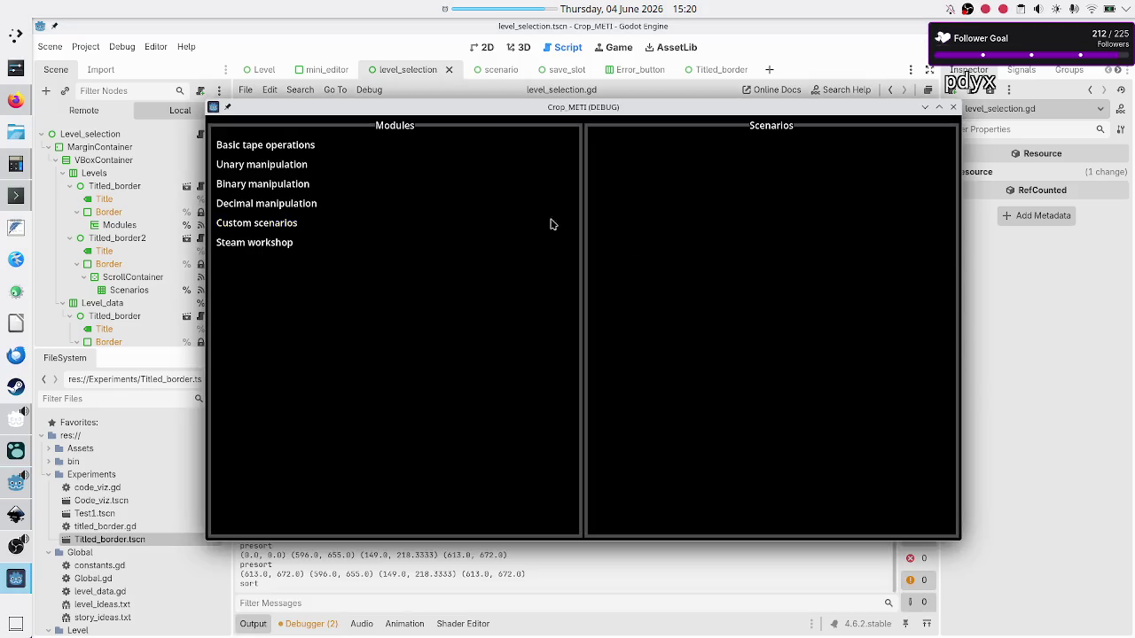
{"action": "left_click", "coordinate": [325, 144]}
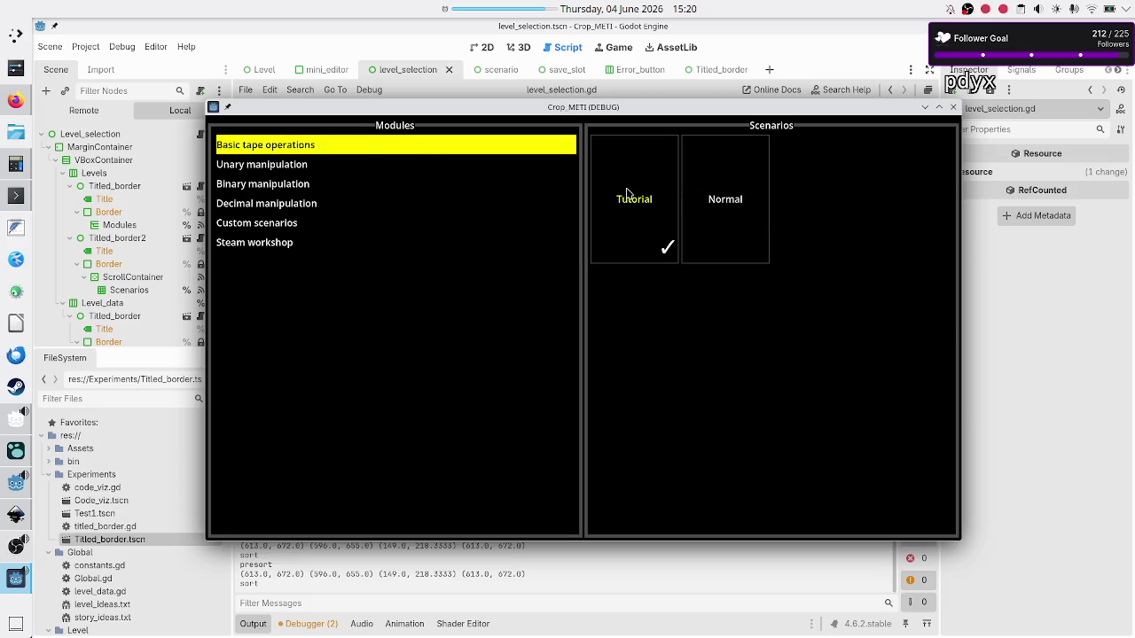
{"action": "left_click", "coordinate": [627, 194]}
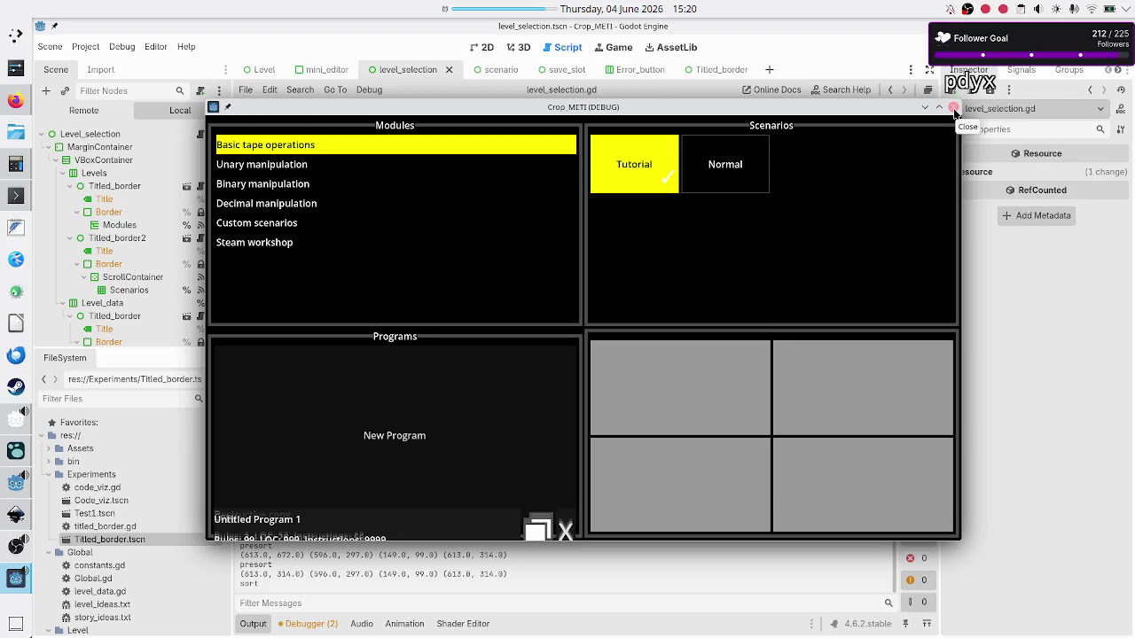
{"action": "left_click", "coordinate": [953, 108]}
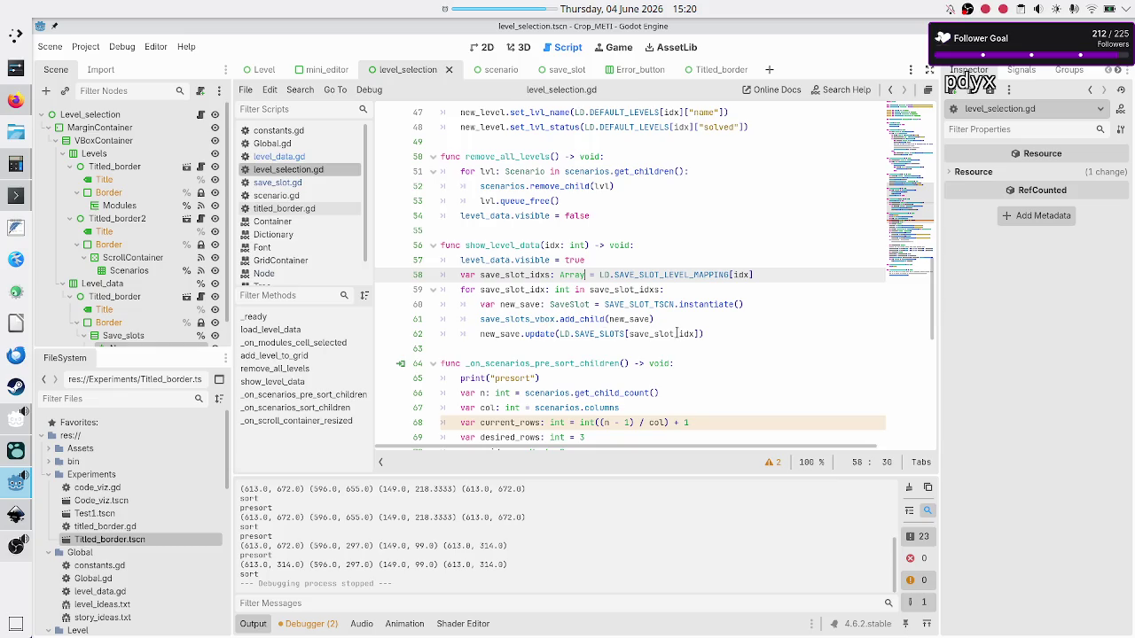
{"action": "left_click", "coordinate": [695, 319]}
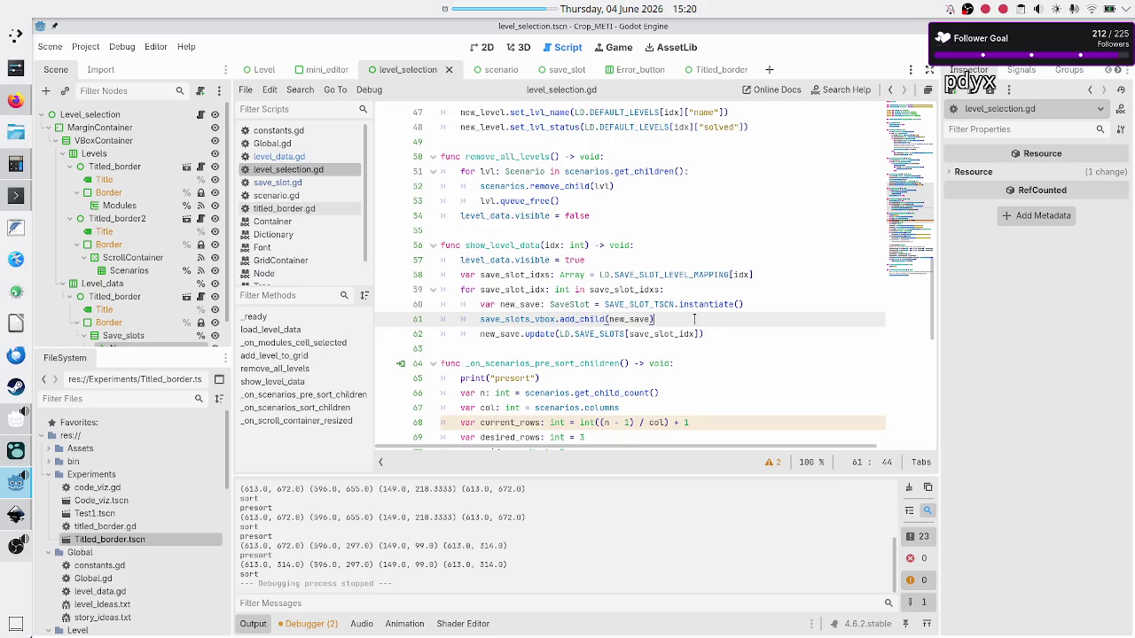
Step: Inspect the Save_slots container, then the save_slot root's Layout and Container Sizing (Full Rect, Fill)
{"action": "scroll", "coordinate": [111, 297], "scroll_direction": "down", "scroll_amount": 1}
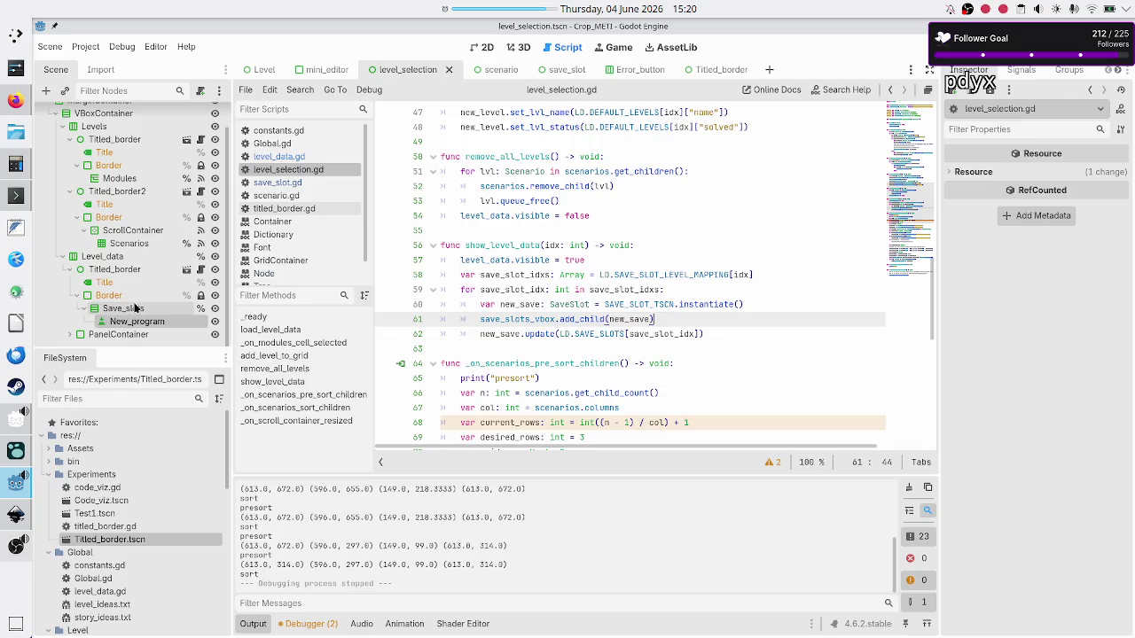
{"action": "left_click", "coordinate": [133, 307]}
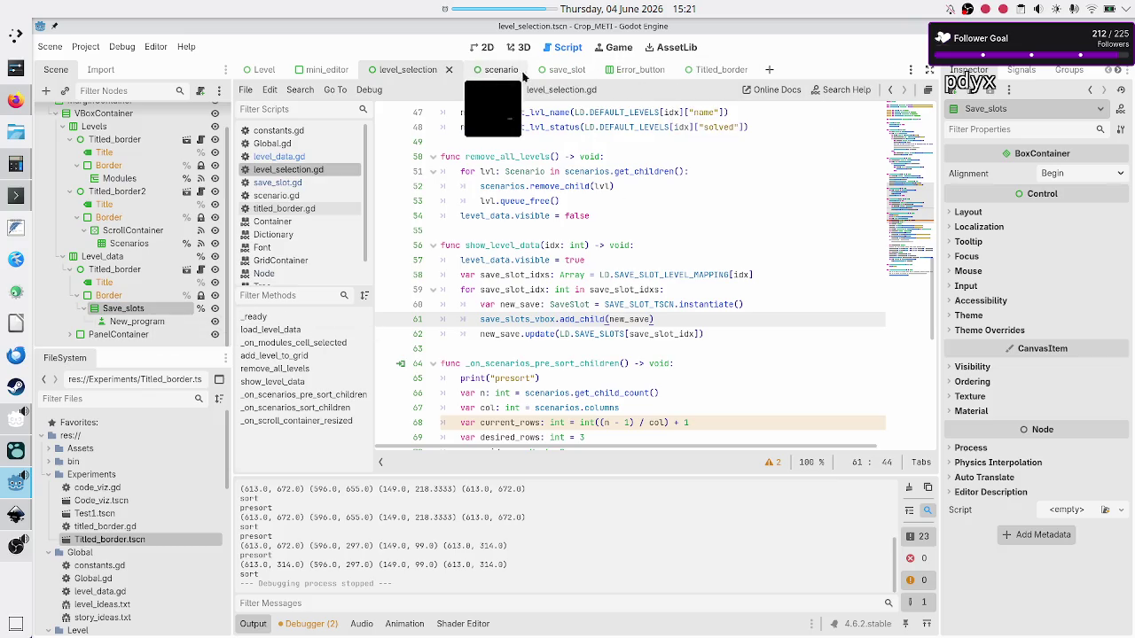
{"action": "left_click", "coordinate": [556, 73]}
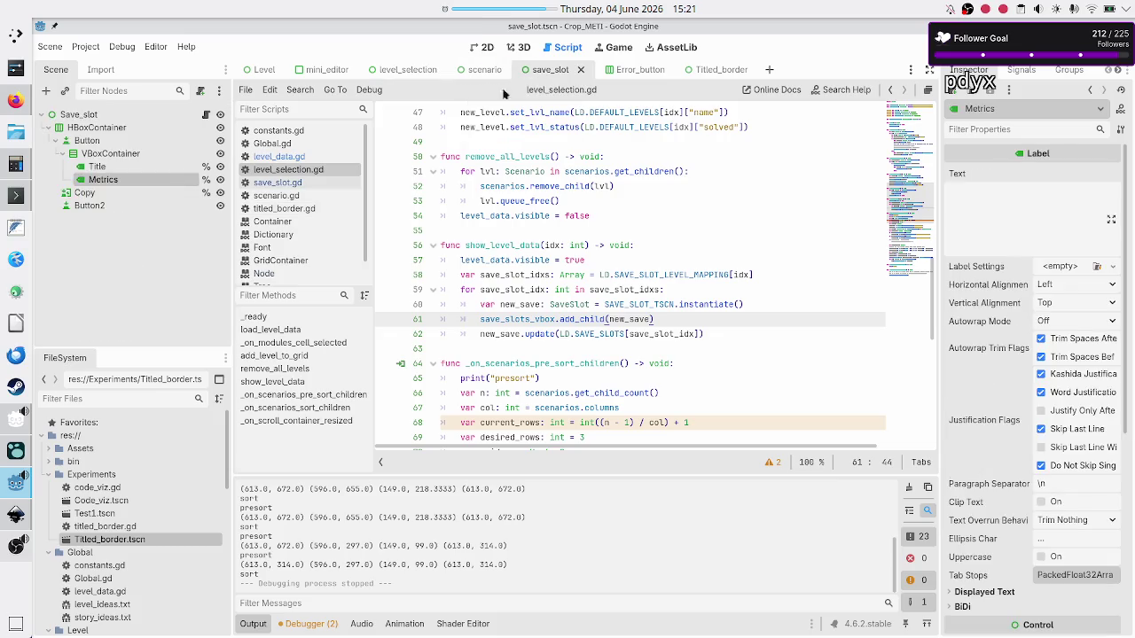
{"action": "left_click", "coordinate": [123, 116]}
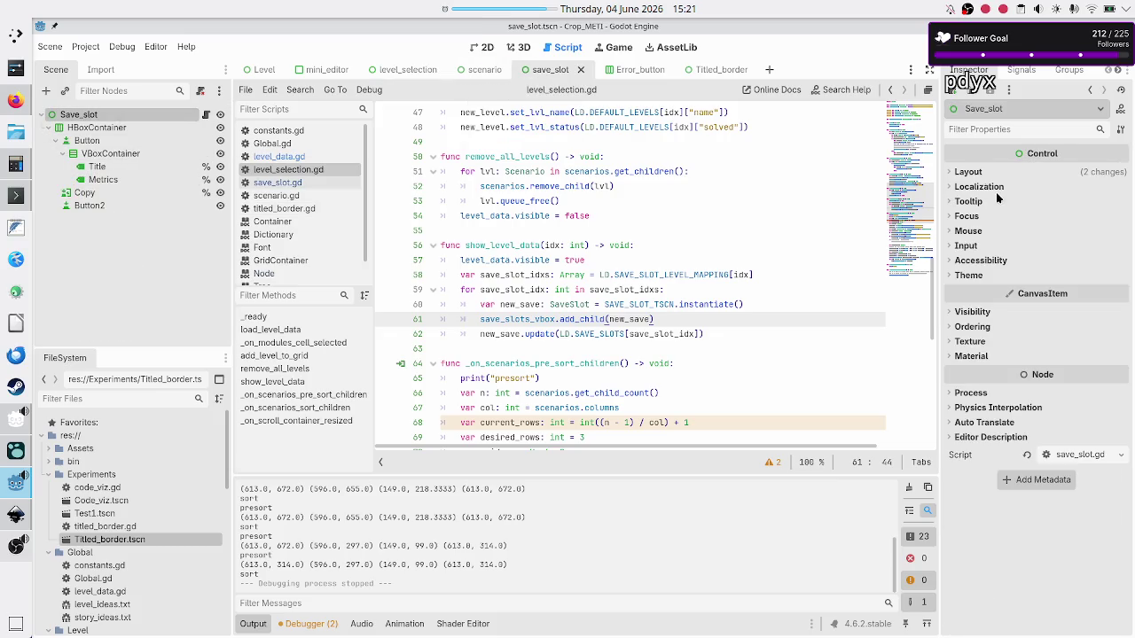
{"action": "left_click", "coordinate": [969, 172]}
{"action": "left_click", "coordinate": [991, 352]}
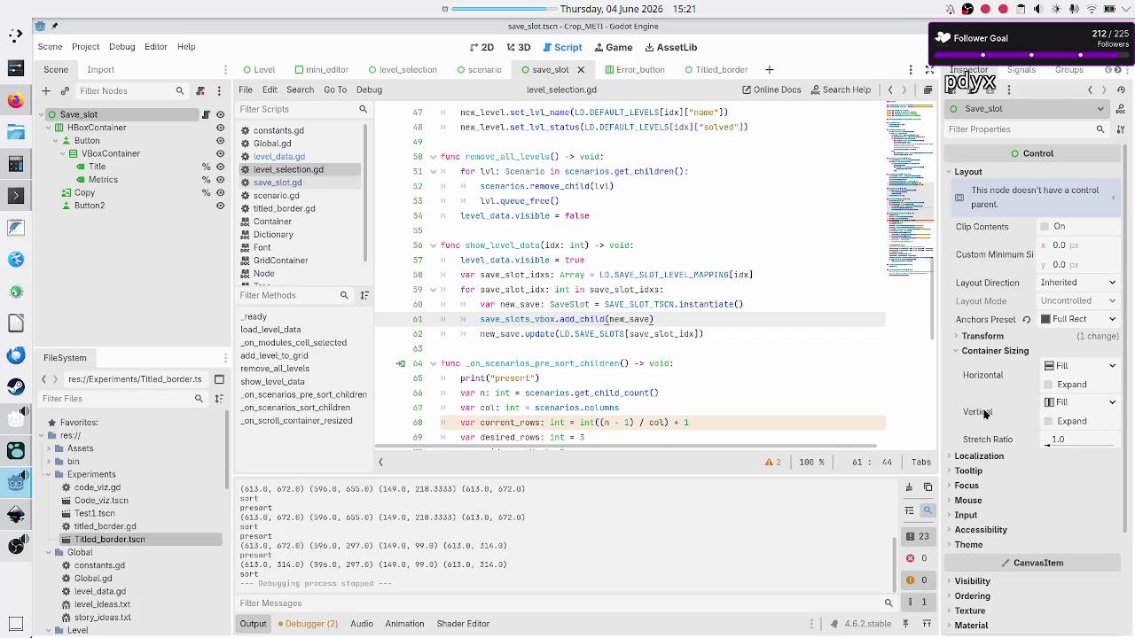
Step: Add 'new_save.size_flags_vertical = Control.SIZE_EXPAND_FILL' after add_child
{"action": "mouse_move", "coordinate": [984, 413]}
{"action": "key", "text": "Return"}
{"action": "type", "text": "ne"}
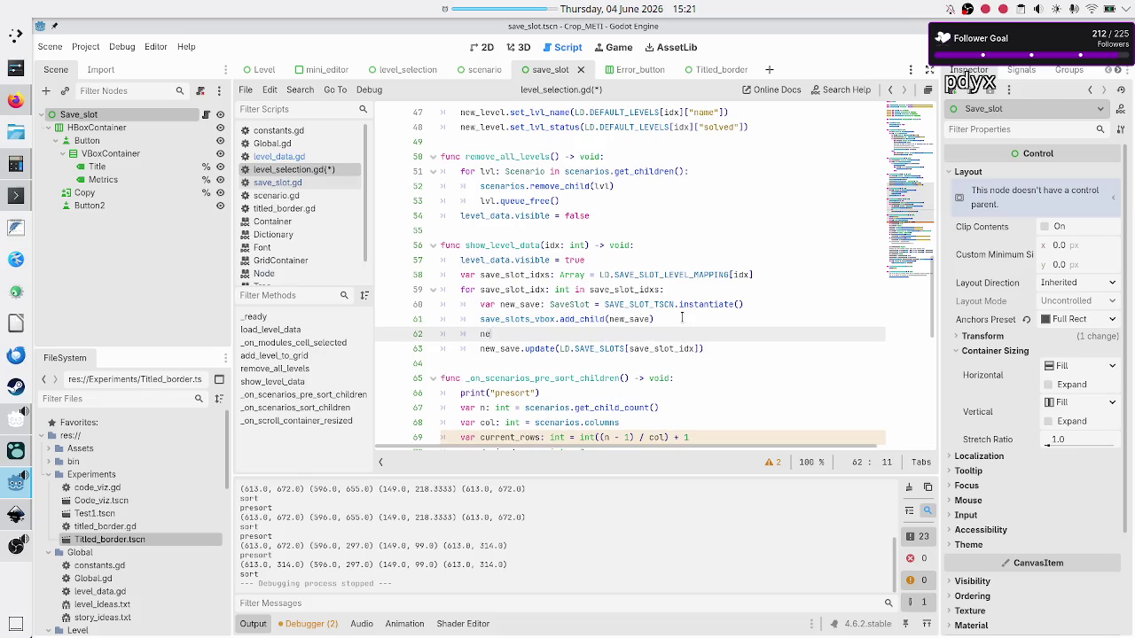
{"action": "type", "text": "w_save."}
{"action": "type", "text": "size"}
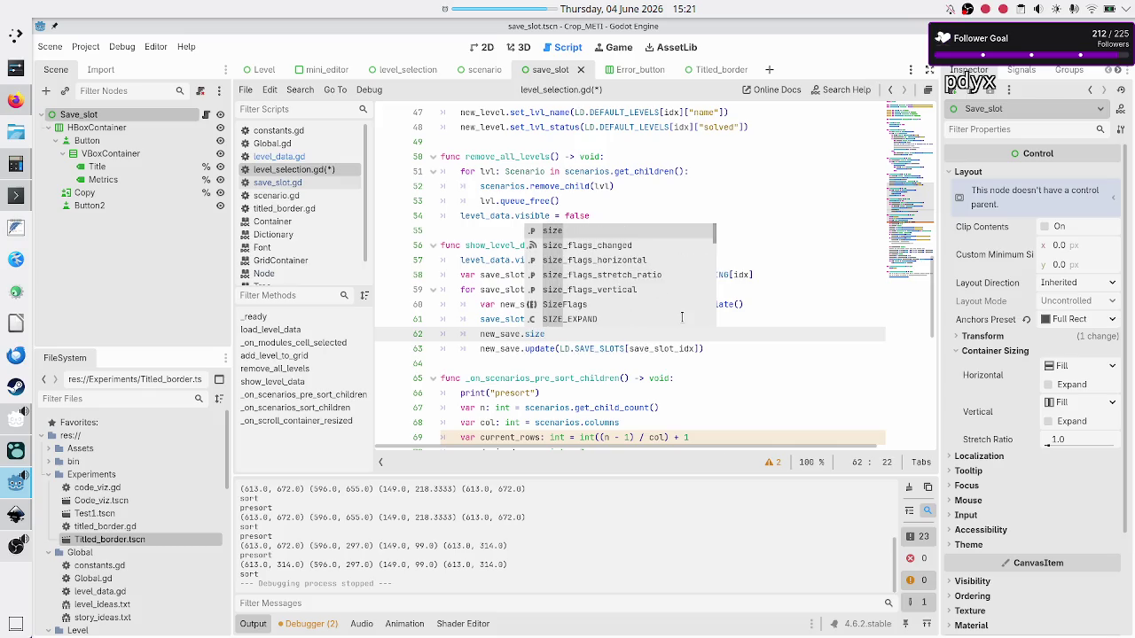
{"action": "key", "text": "Down"}
{"action": "key", "text": "Down"}
{"action": "key", "text": "Down"}
{"action": "key", "text": "Return"}
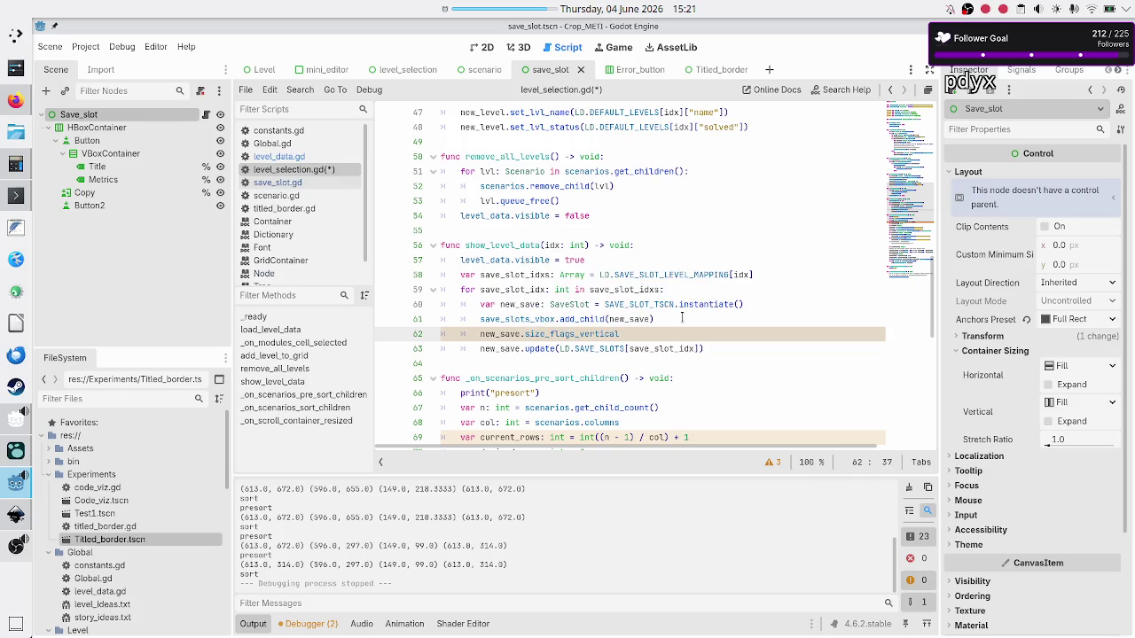
{"action": "type", "text": " ="}
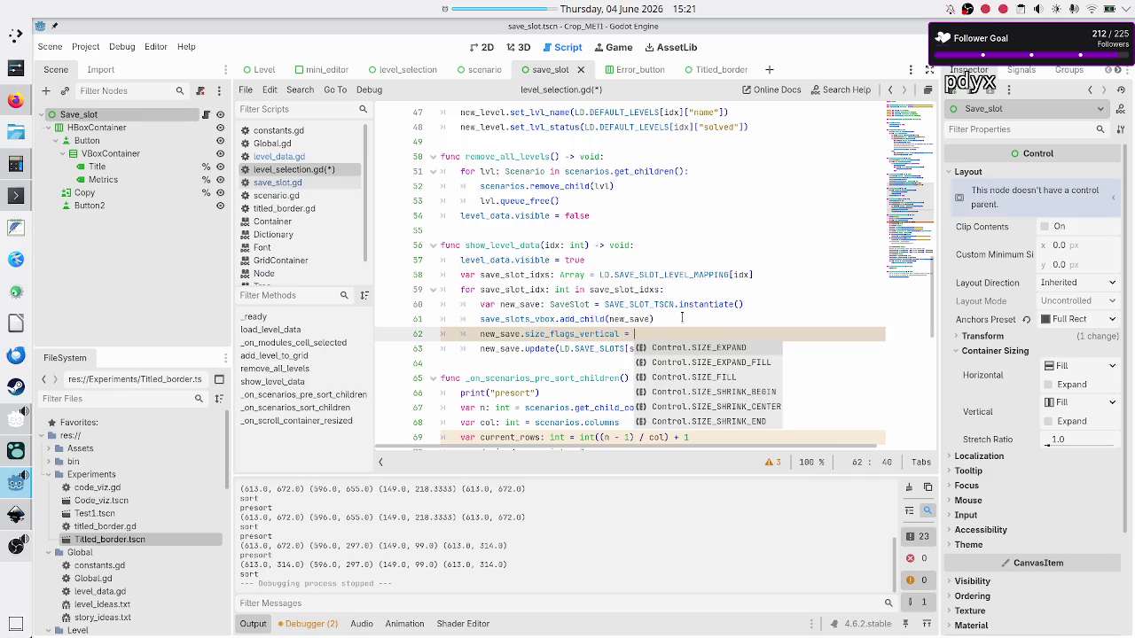
{"action": "key", "text": "Return"}
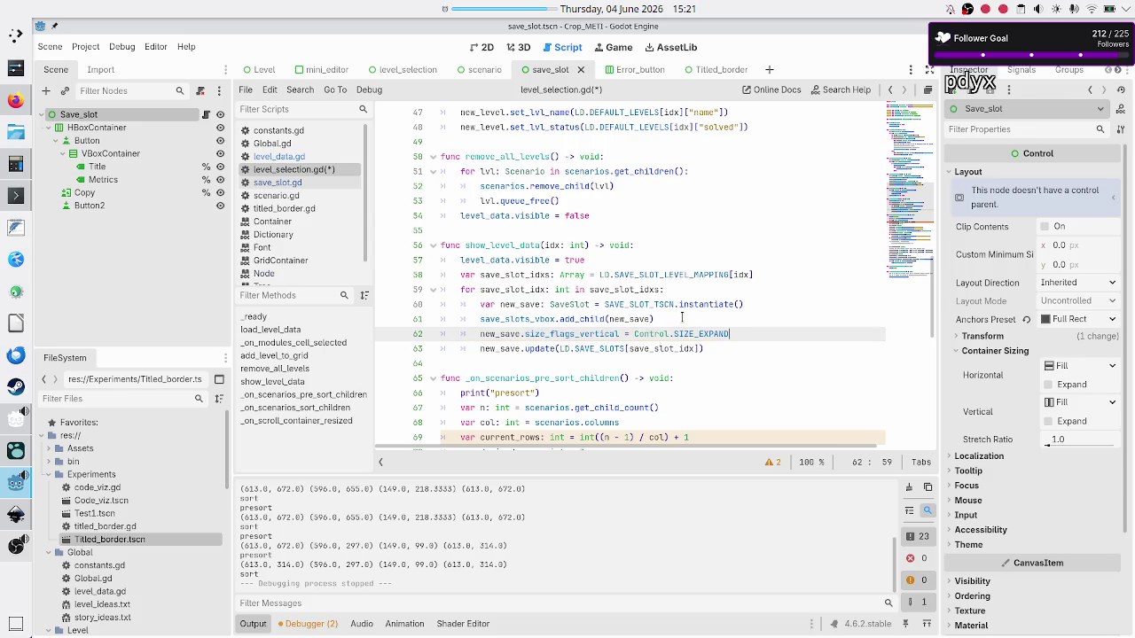
{"action": "type", "text": "_FILL"}
Step: Run the game and open the Basic tape operations Tutorial scenario to see three program slots
{"action": "key", "text": "F5"}
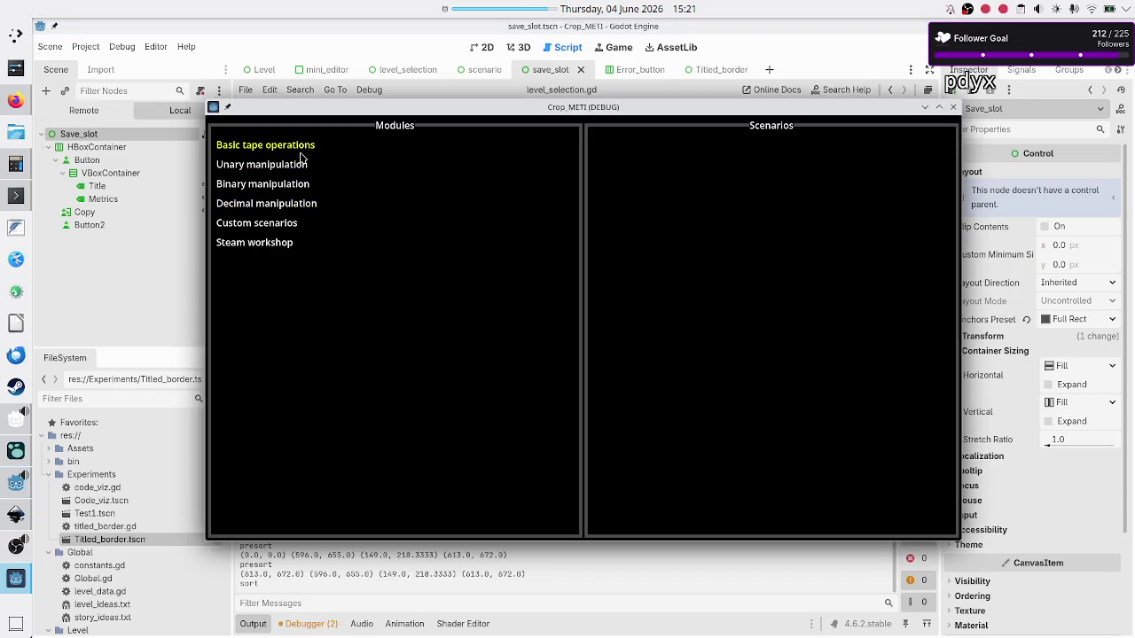
{"action": "left_click", "coordinate": [301, 152]}
{"action": "left_click", "coordinate": [638, 174]}
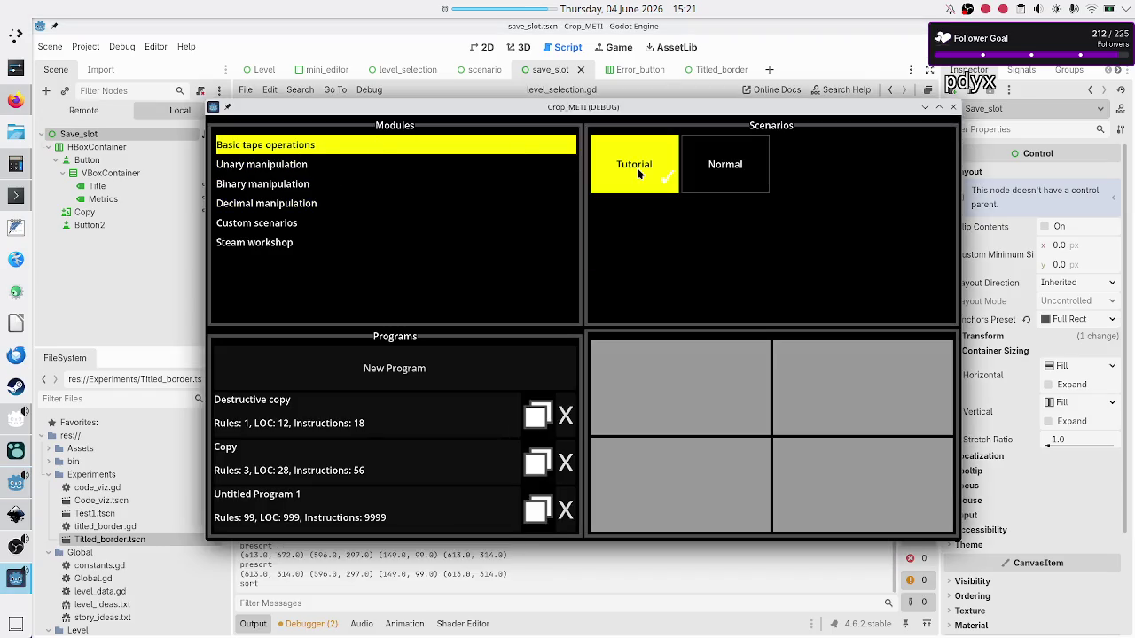
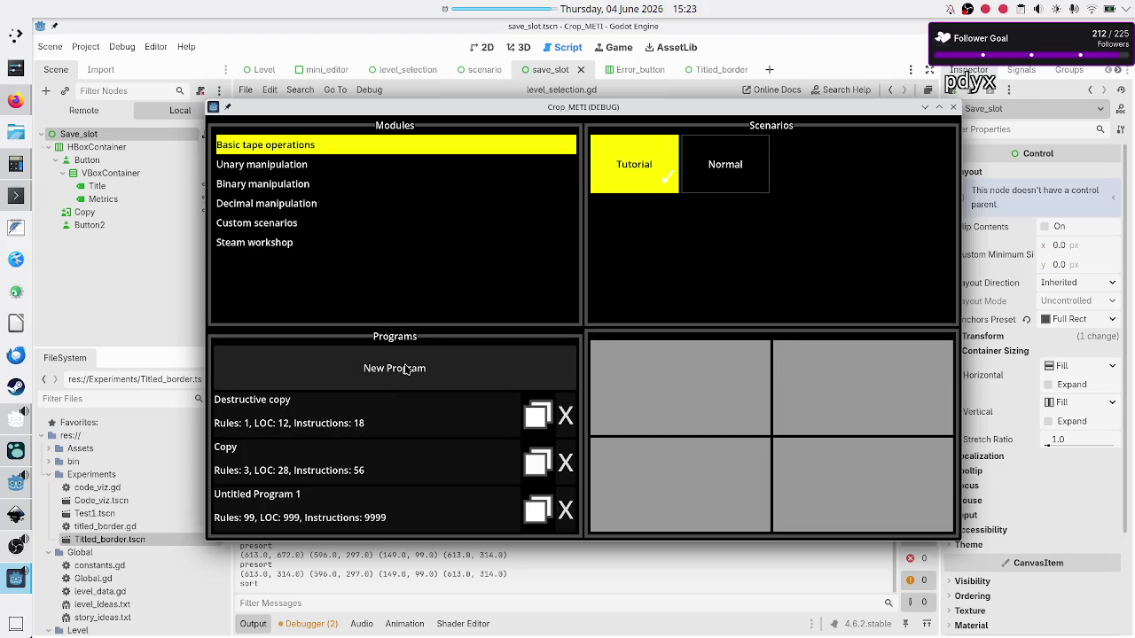
Step: Change line 61 from add_child(new_save) to add_sibling(new_save), then save and relaunch the game
{"action": "left_click", "coordinate": [953, 108]}
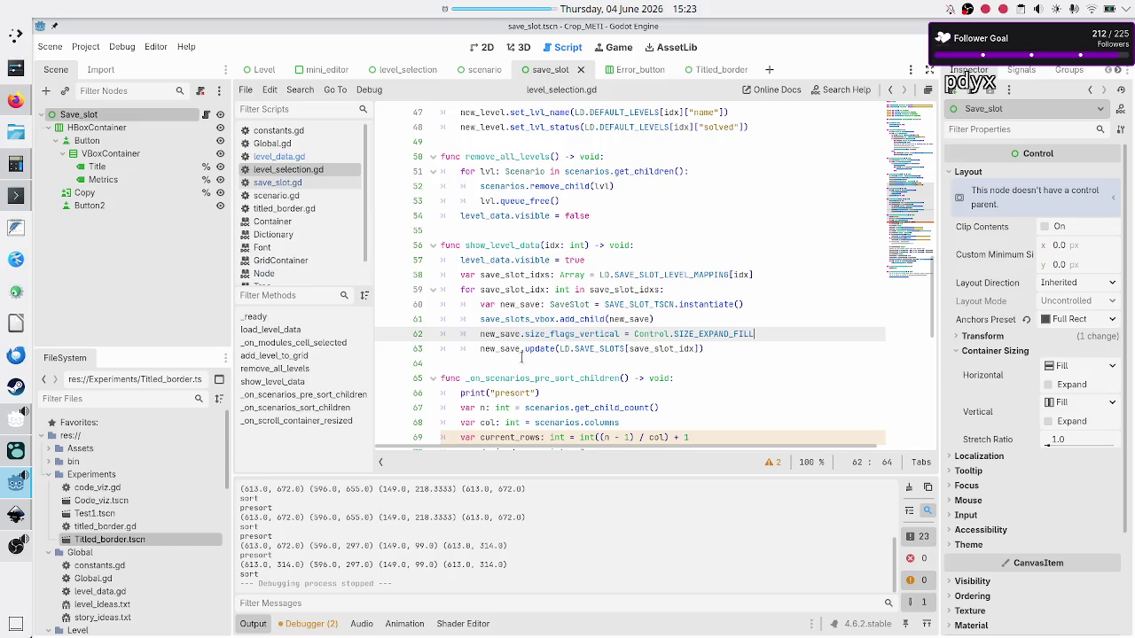
{"action": "double_click", "coordinate": [575, 319]}
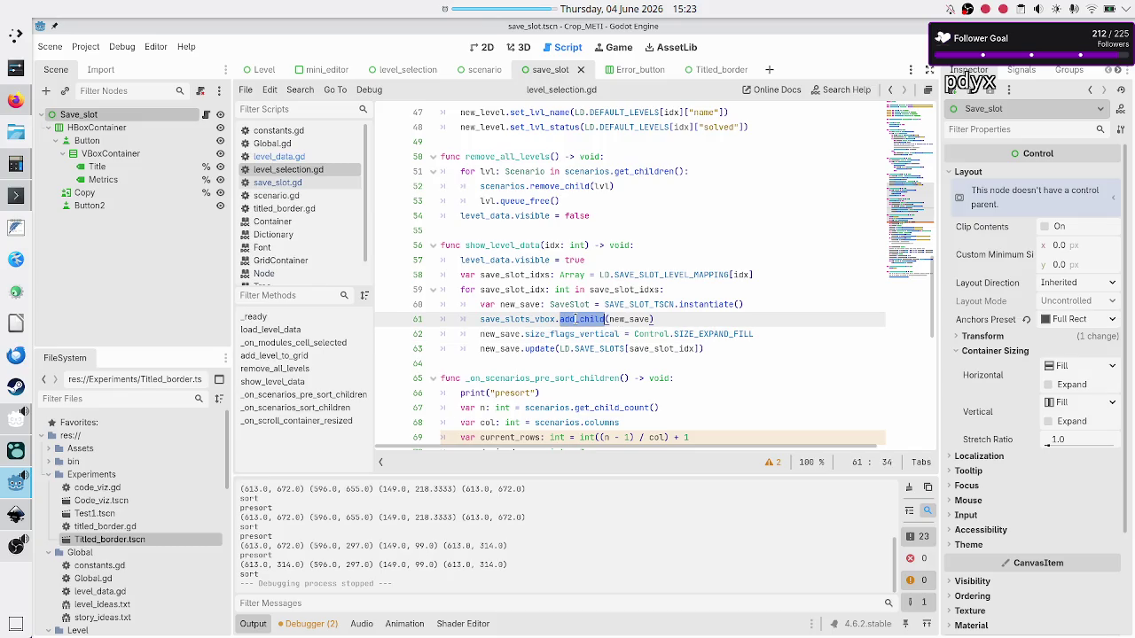
{"action": "type", "text": "add_si"}
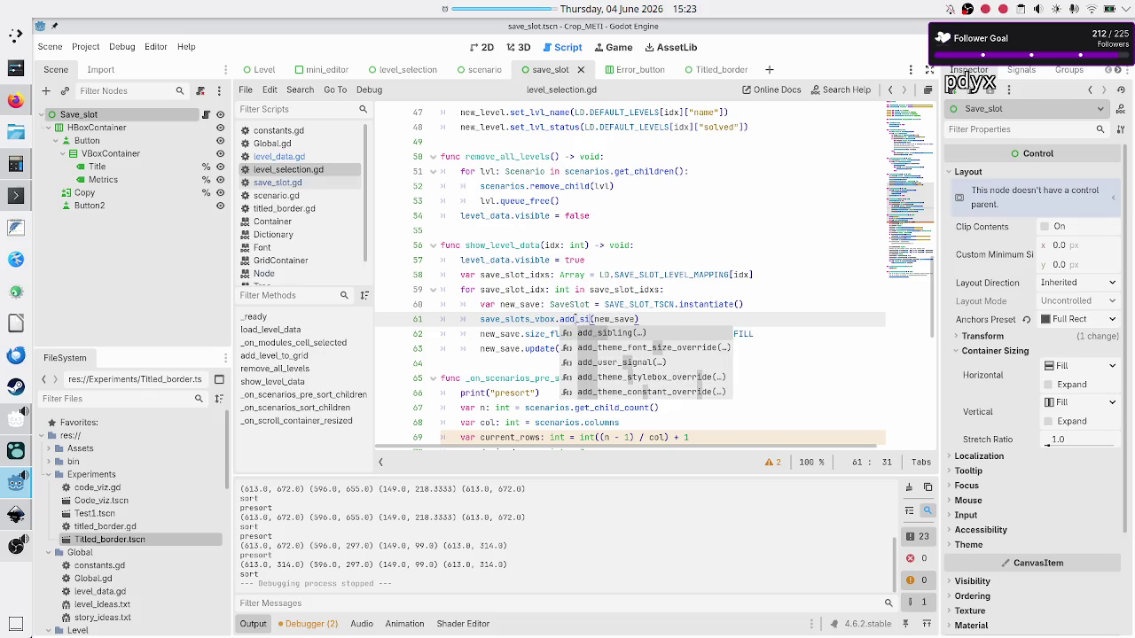
{"action": "key", "text": "Return"}
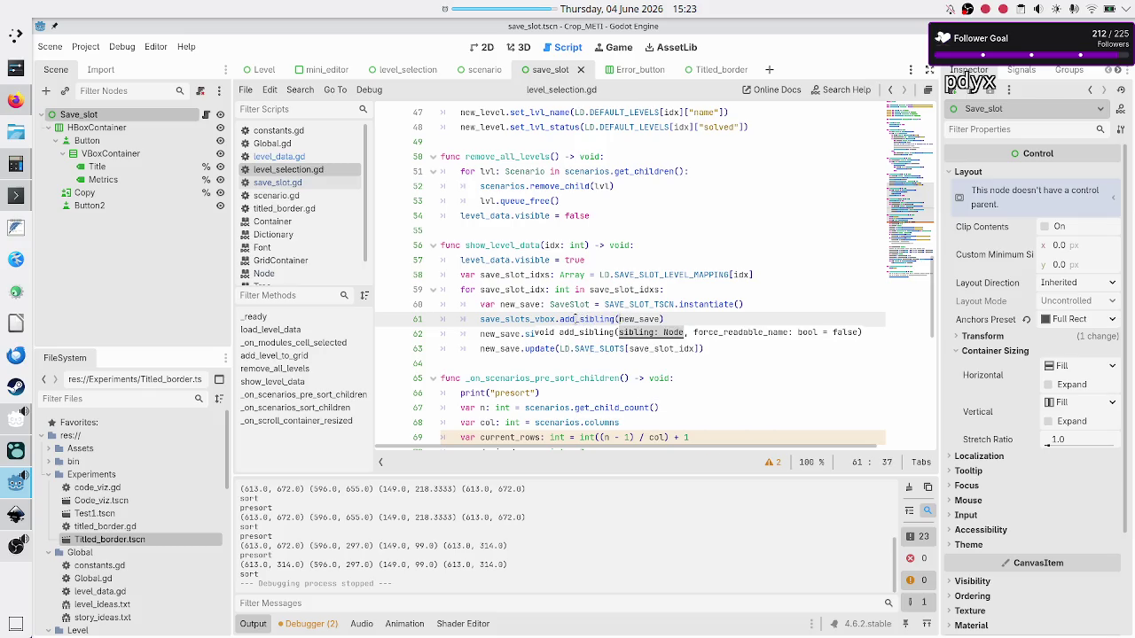
{"action": "key", "text": "Escape"}
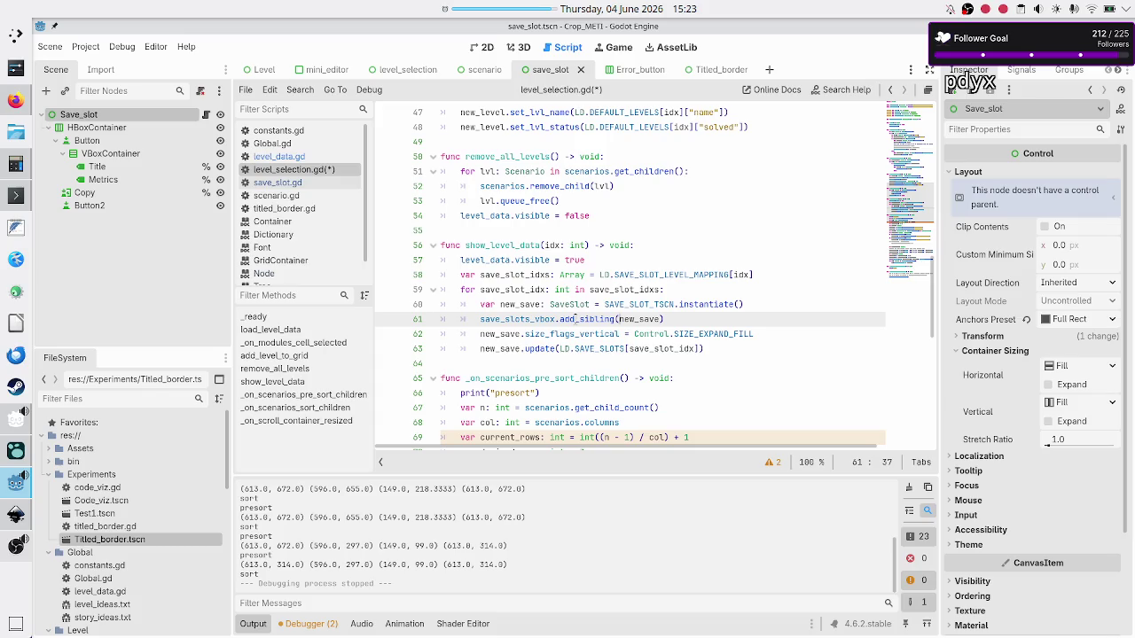
{"action": "key", "text": "F5"}
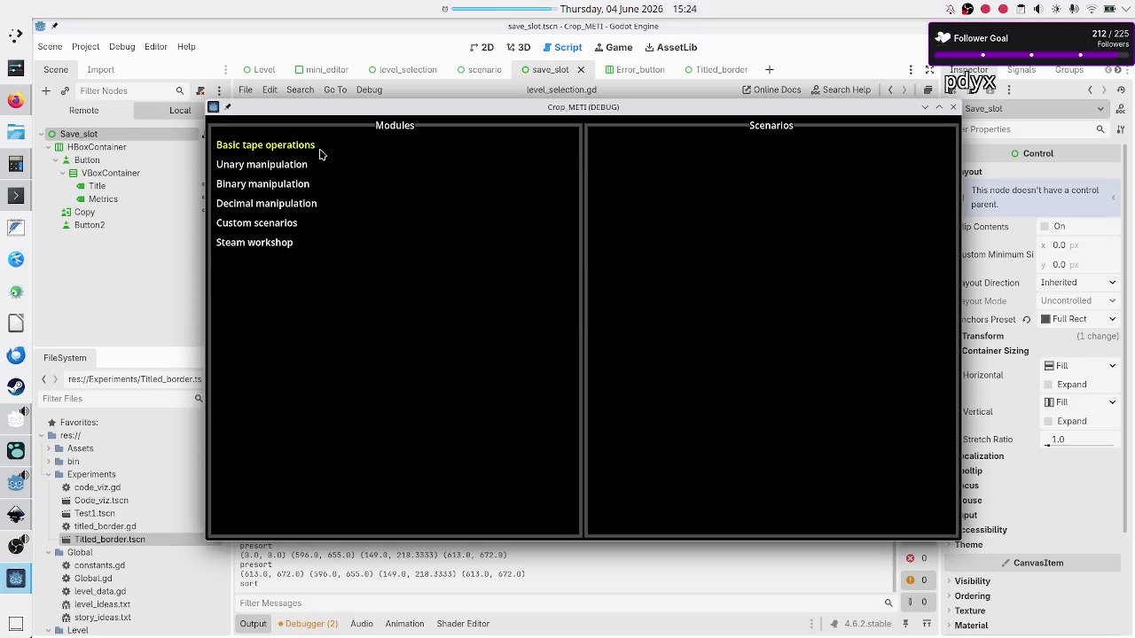
Step: Open Basic tape operations > Tutorial to check the Programs list, then close the game
{"action": "left_click", "coordinate": [321, 155]}
{"action": "left_click", "coordinate": [647, 184]}
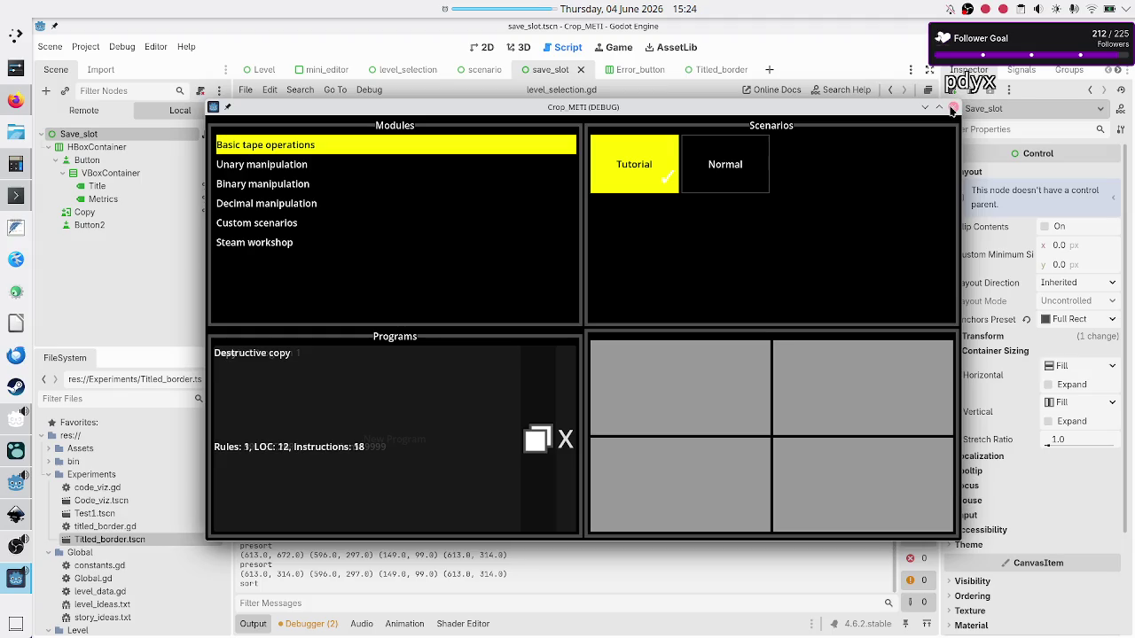
{"action": "left_click", "coordinate": [953, 106]}
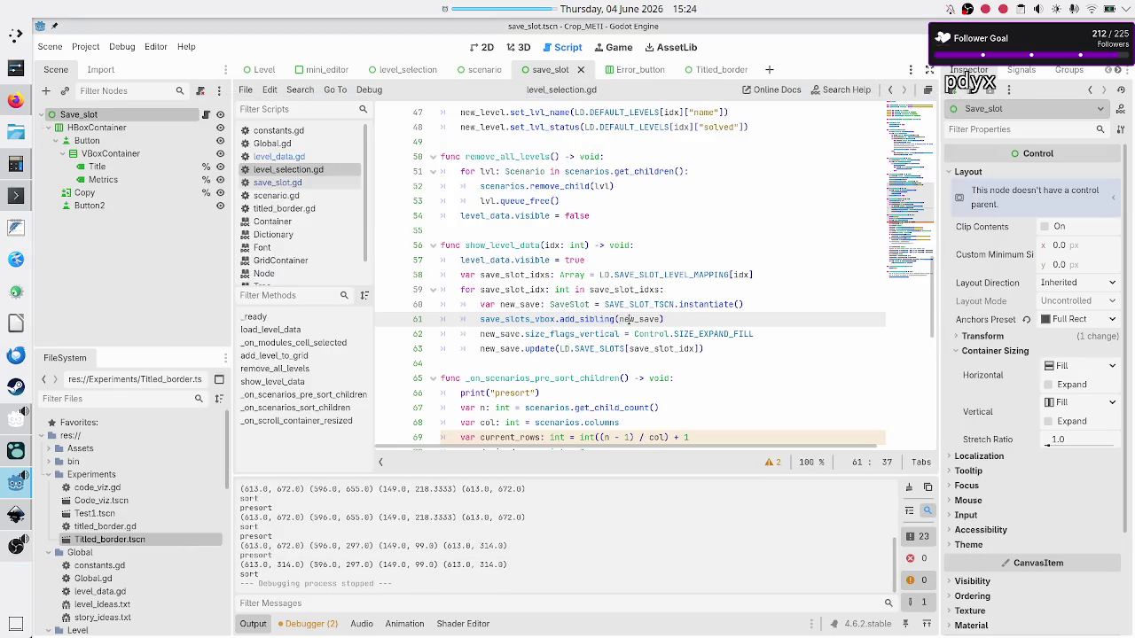
Step: Restore line 61 to add_child(new_save) and switch to the Twitch dashboard in Firefox
{"action": "mouse_move", "coordinate": [629, 319]}
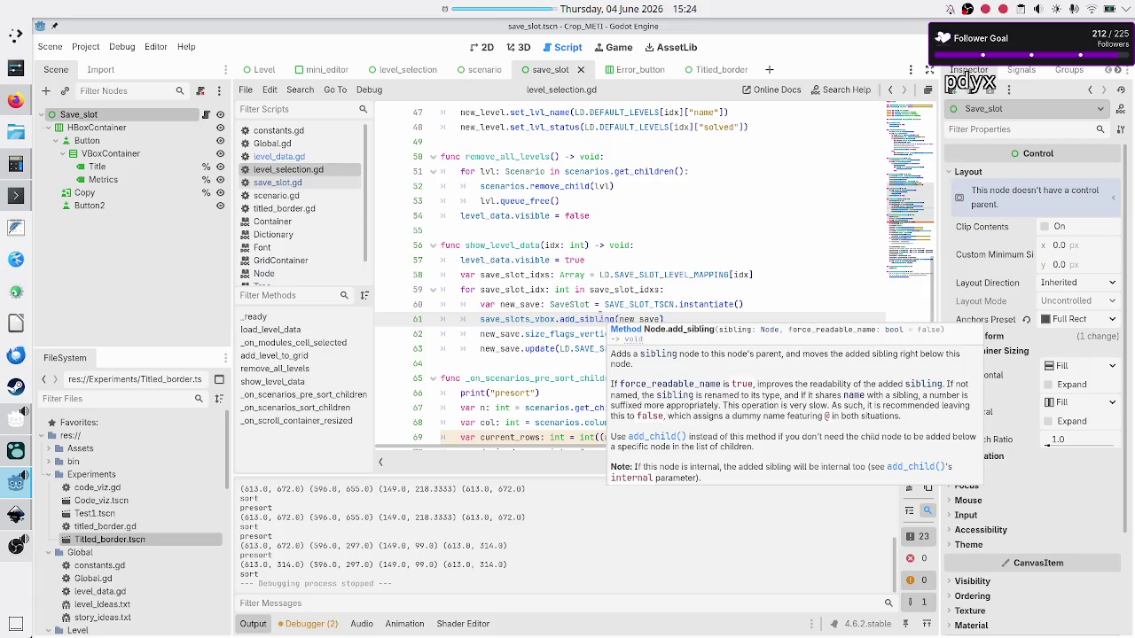
{"action": "left_click", "coordinate": [602, 317]}
{"action": "key", "text": "BackSpace"}
{"action": "key", "text": "BackSpace"}
{"action": "key", "text": "Delete"}
{"action": "key", "text": "Delete"}
{"action": "key", "text": "Delete"}
{"action": "key", "text": "BackSpace"}
{"action": "key", "text": "BackSpace"}
{"action": "type", "text": "child"}
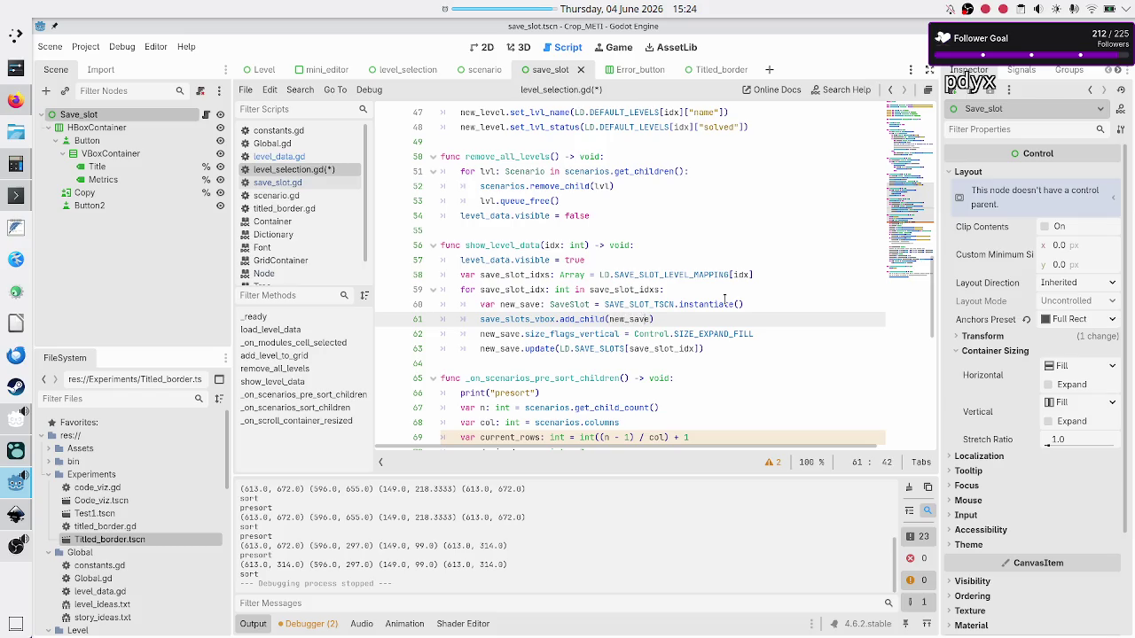
{"action": "type", "text": ")"}
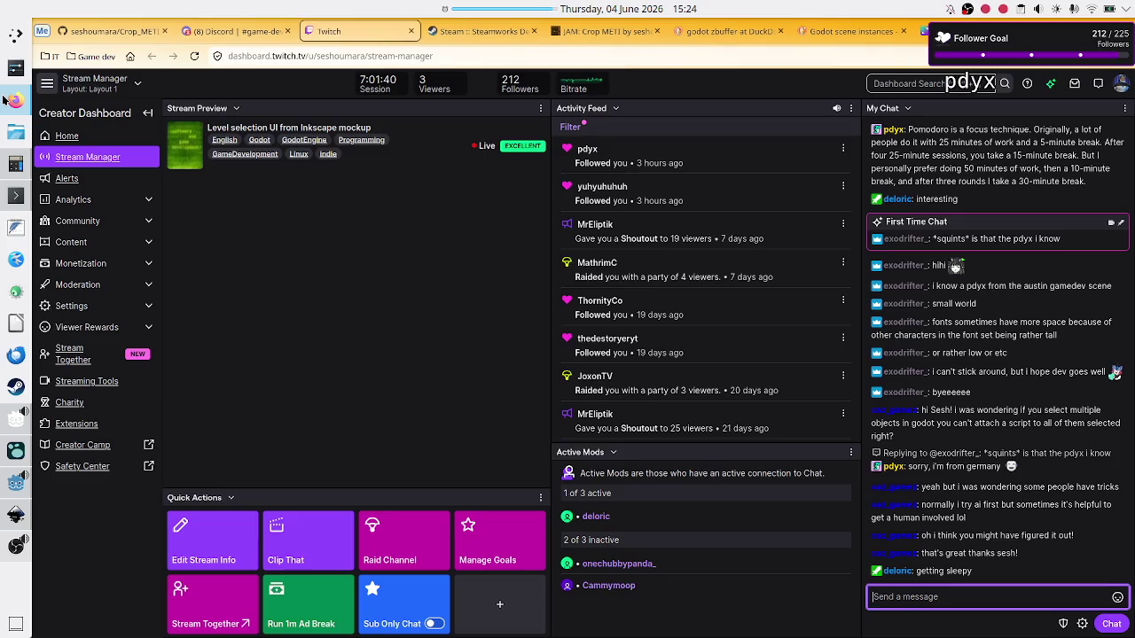
{"action": "left_click", "coordinate": [8, 100]}
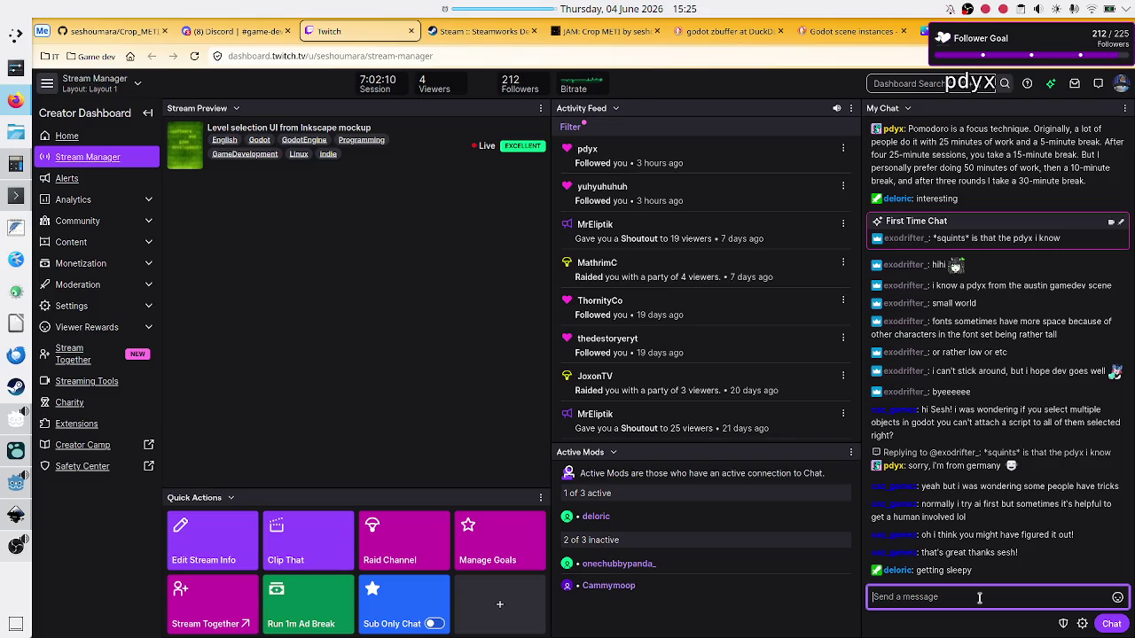
Step: Return from the Twitch chat to level_selection.gd in the Godot editor
{"action": "key", "text": "alt+Tab"}
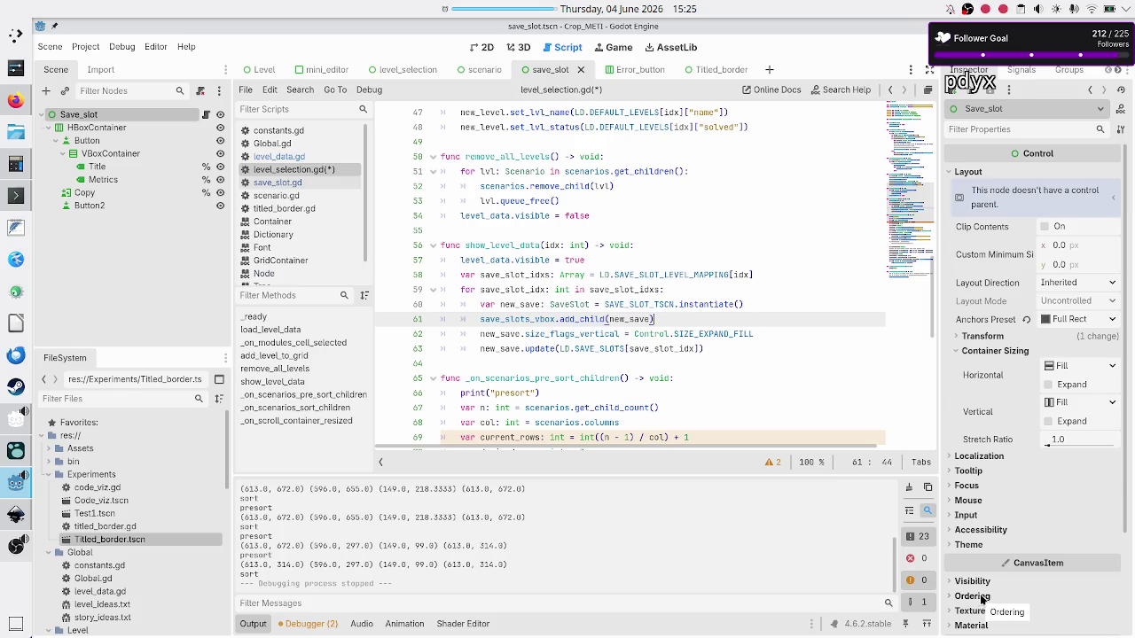
{"action": "left_click", "coordinate": [263, 275]}
{"action": "scroll", "coordinate": [494, 274], "scroll_direction": "up", "scroll_amount": 5}
{"action": "scroll", "coordinate": [494, 274], "scroll_direction": "up", "scroll_amount": 15}
{"action": "scroll", "coordinate": [494, 274], "scroll_direction": "up", "scroll_amount": 20}
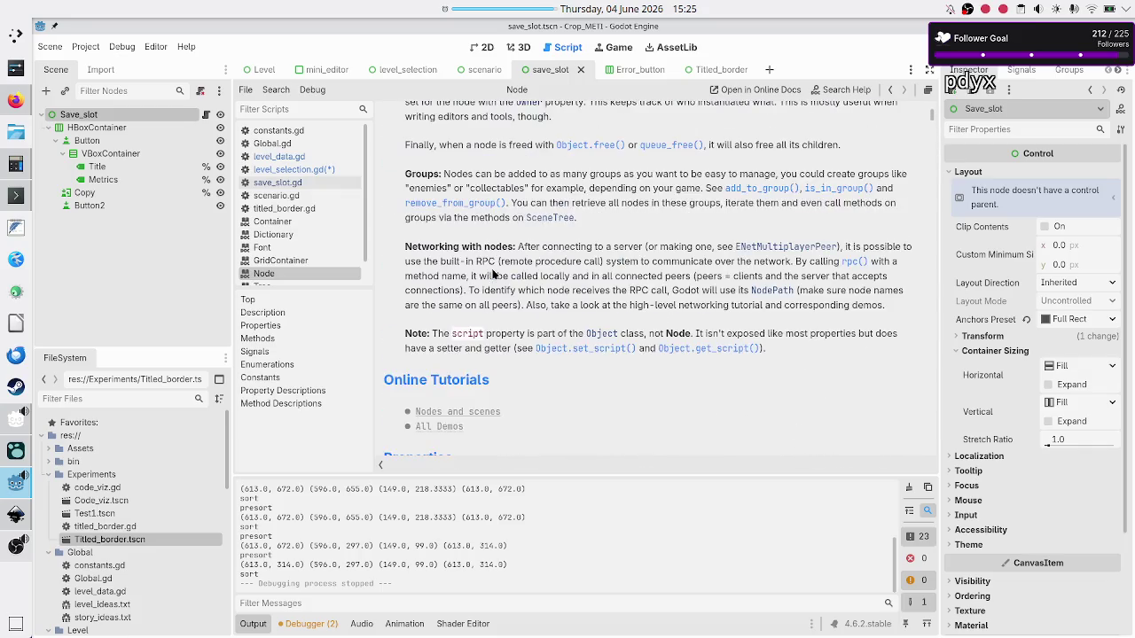
{"action": "scroll", "coordinate": [494, 274], "scroll_direction": "down", "scroll_amount": 6}
{"action": "scroll", "coordinate": [494, 274], "scroll_direction": "down", "scroll_amount": 1}
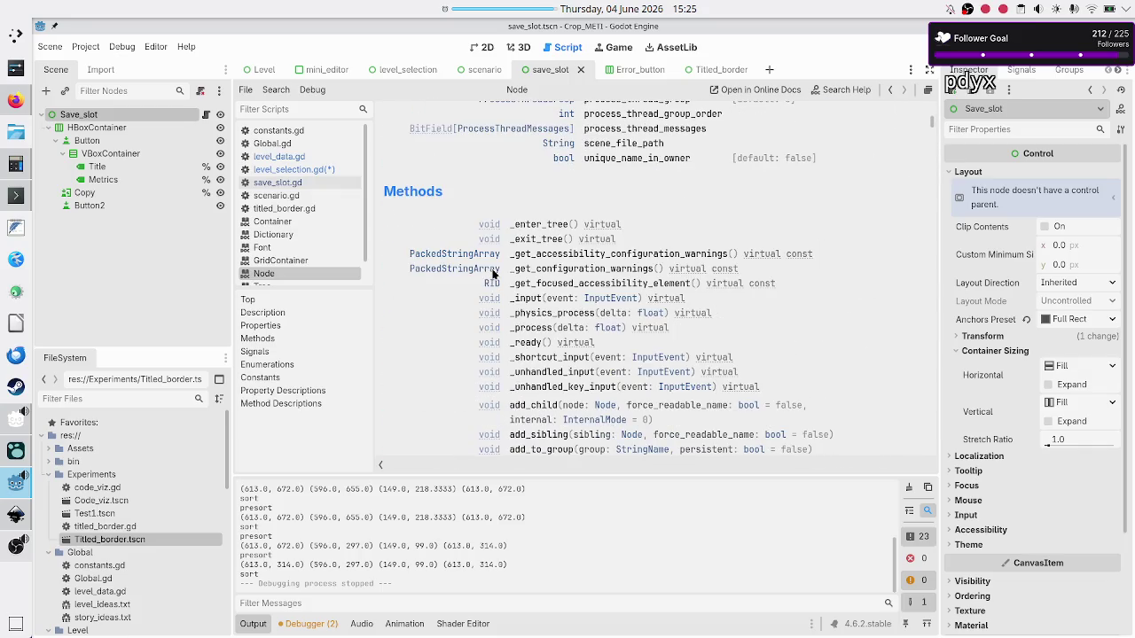
{"action": "scroll", "coordinate": [494, 274], "scroll_direction": "down", "scroll_amount": 6}
{"action": "scroll", "coordinate": [494, 274], "scroll_direction": "down", "scroll_amount": 10}
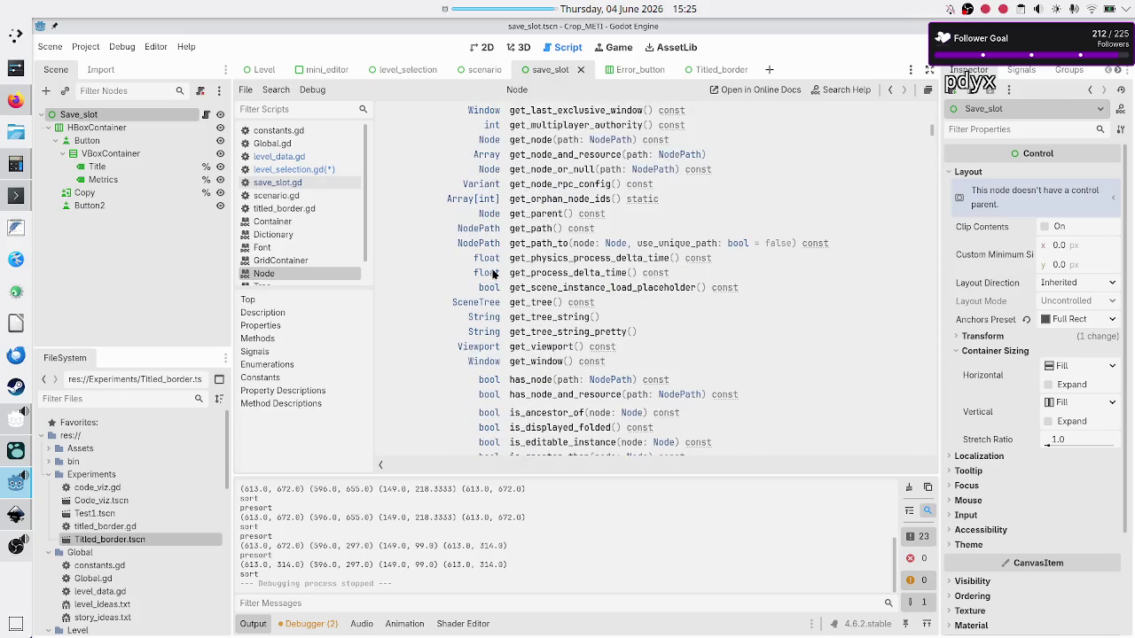
{"action": "scroll", "coordinate": [494, 274], "scroll_direction": "down", "scroll_amount": 10}
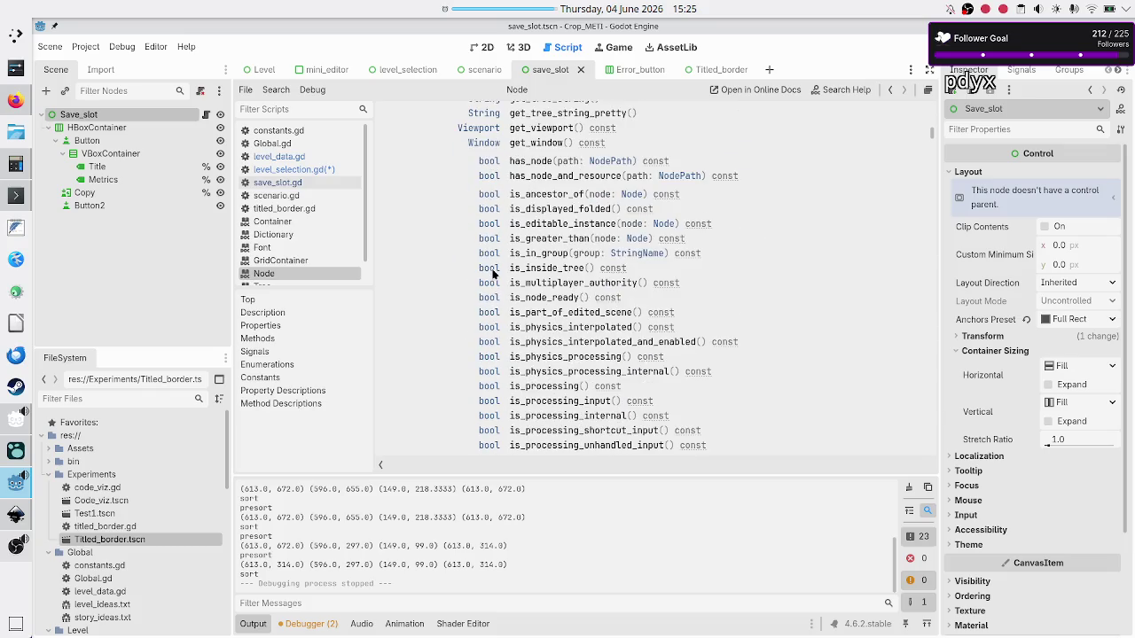
{"action": "scroll", "coordinate": [493, 274], "scroll_direction": "down", "scroll_amount": 3}
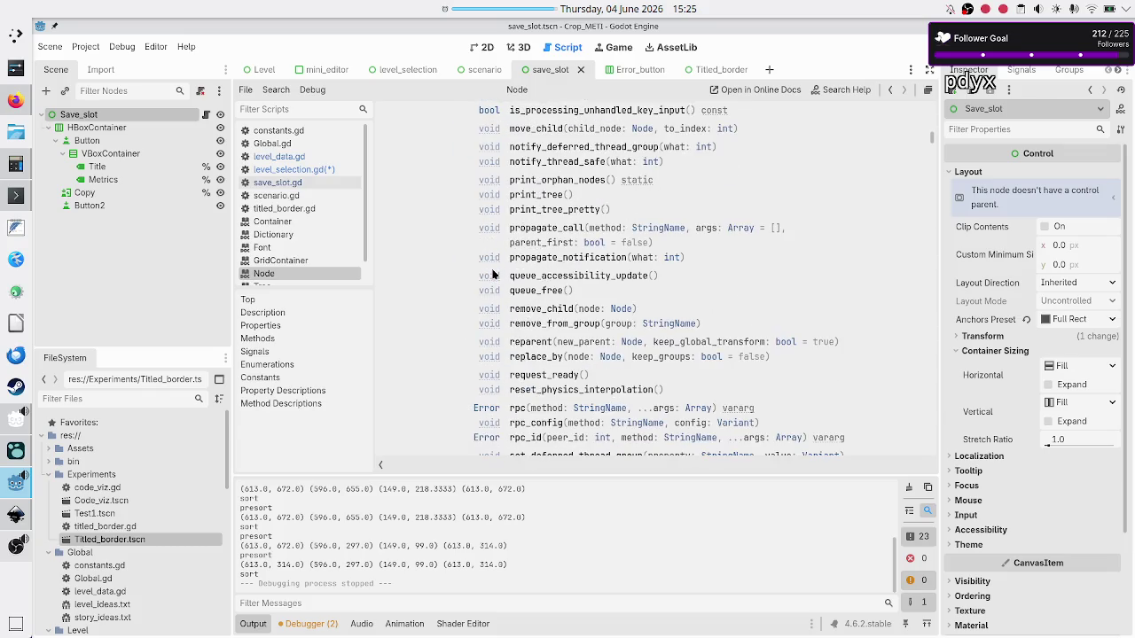
{"action": "scroll", "coordinate": [494, 274], "scroll_direction": "up", "scroll_amount": 2}
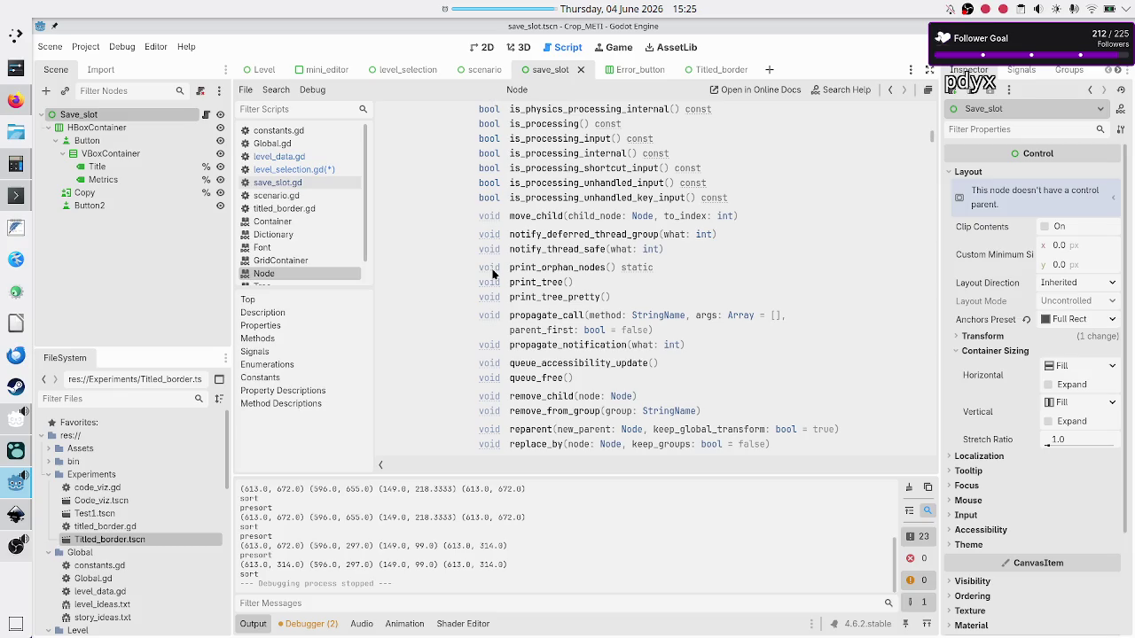
{"action": "left_click", "coordinate": [529, 222]}
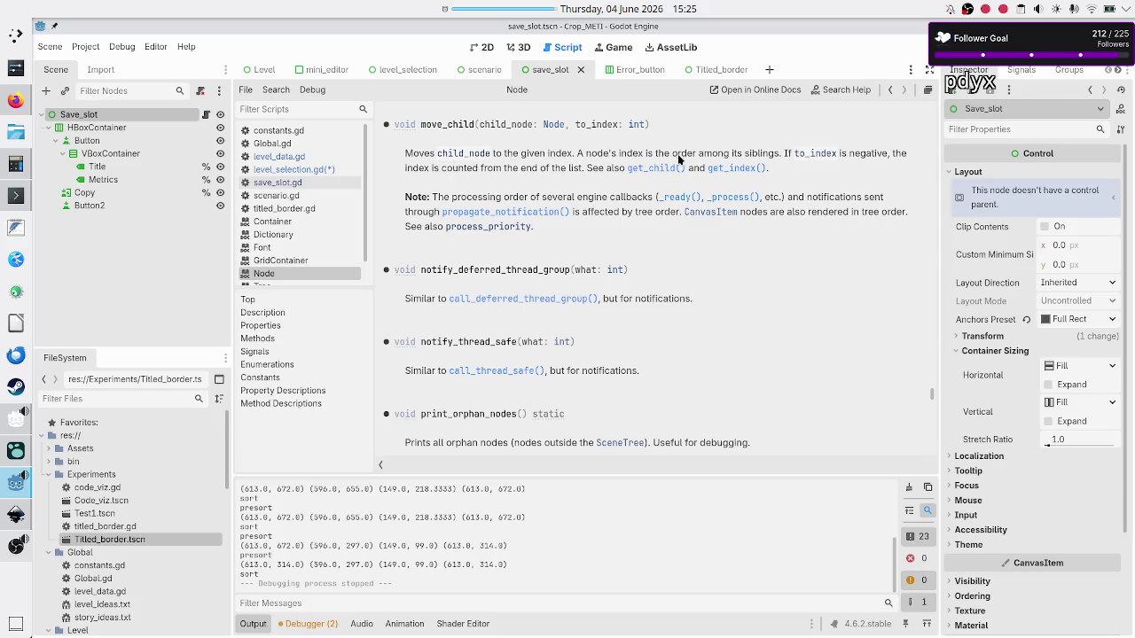
{"action": "double_click", "coordinate": [759, 156]}
{"action": "key", "text": "ctrl+f"}
{"action": "type", "text": "se"}
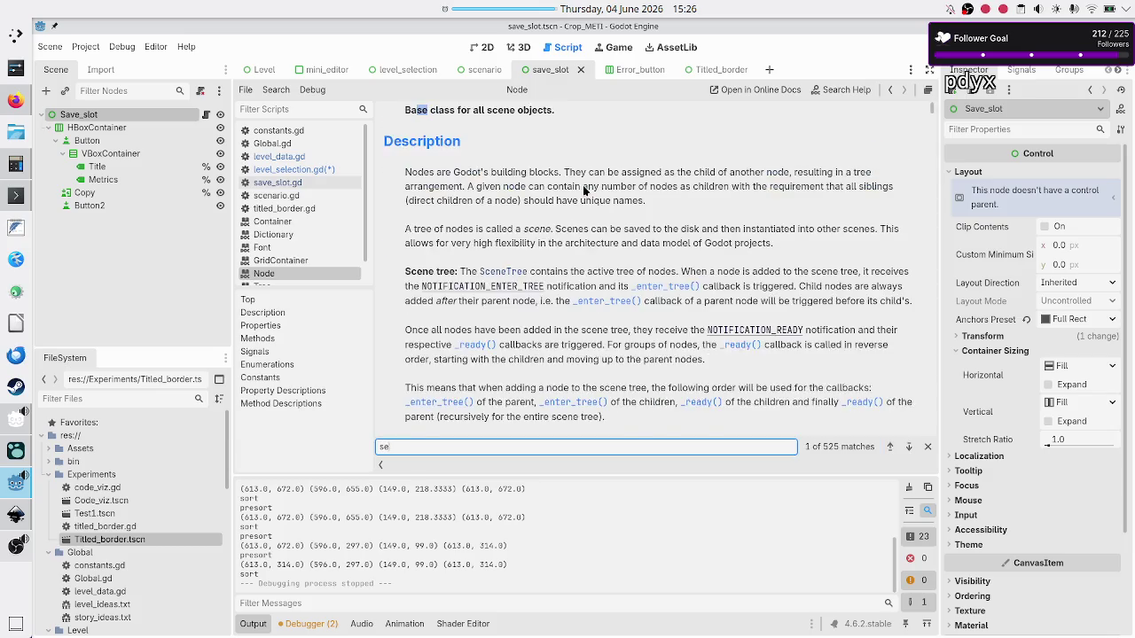
{"action": "type", "text": "t_inc"}
{"action": "type", "text": "dex"}
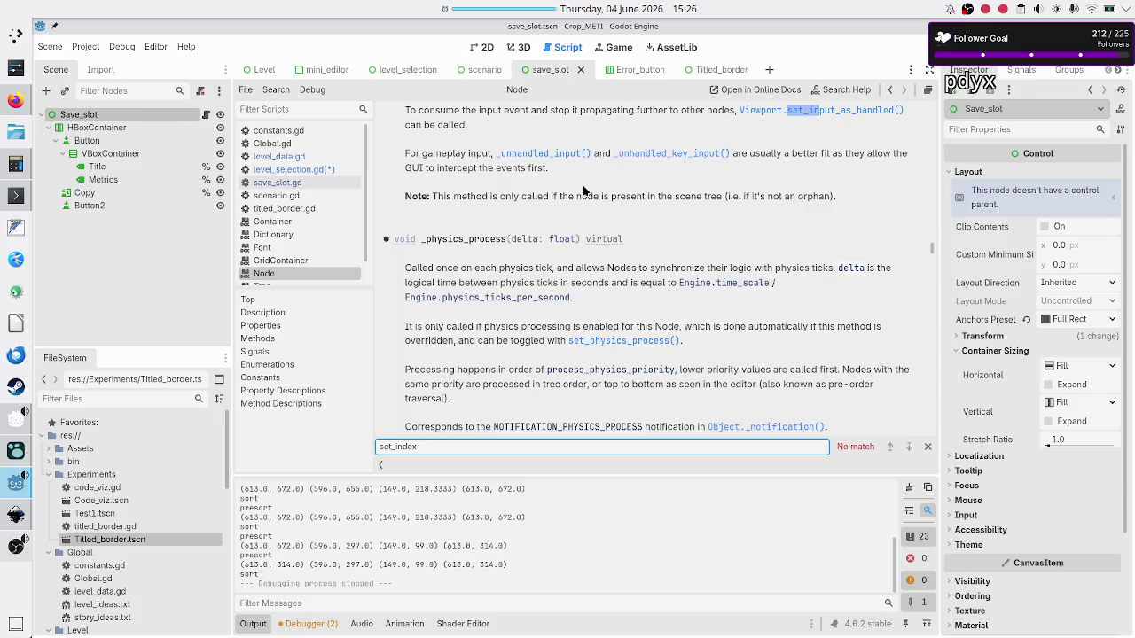
{"action": "key", "text": "ctrl+a"}
{"action": "key", "text": "BackSpace"}
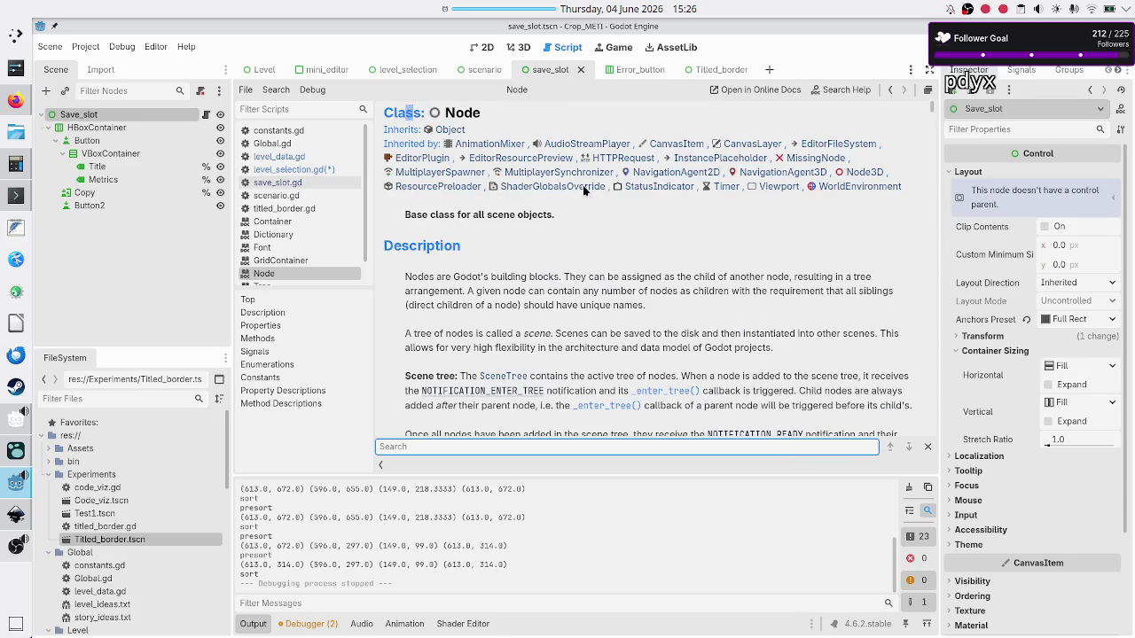
{"action": "left_click", "coordinate": [324, 170]}
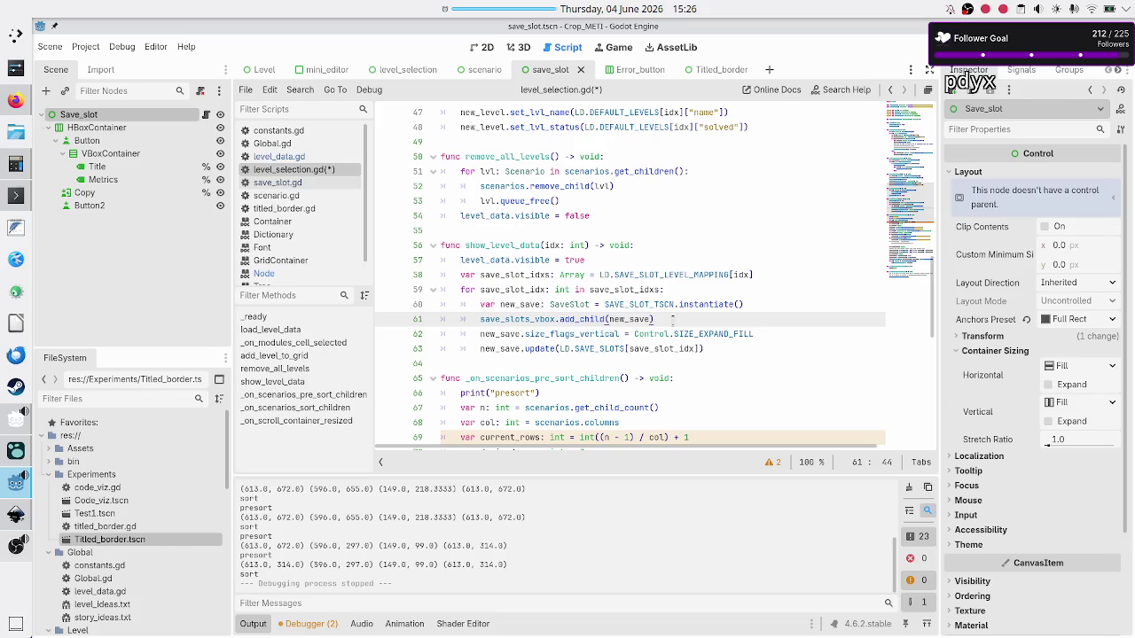
Step: Start a new line 62 reading save_slots_vbox.move_ below the add_child call
{"action": "key", "text": "Return"}
{"action": "type", "text": "save"}
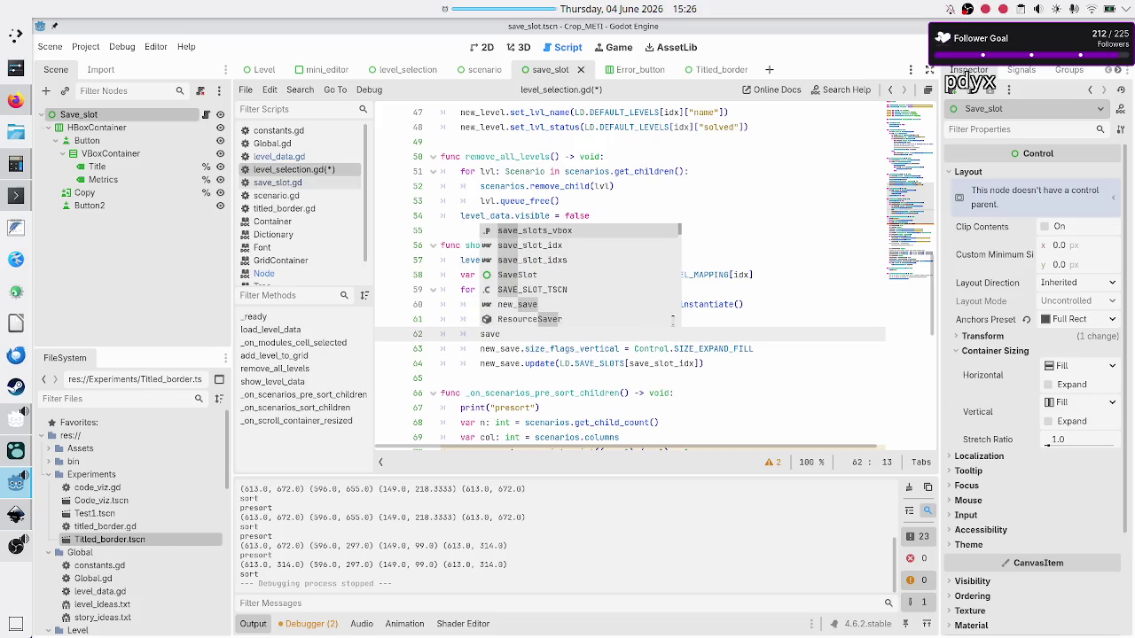
{"action": "key", "text": "Return"}
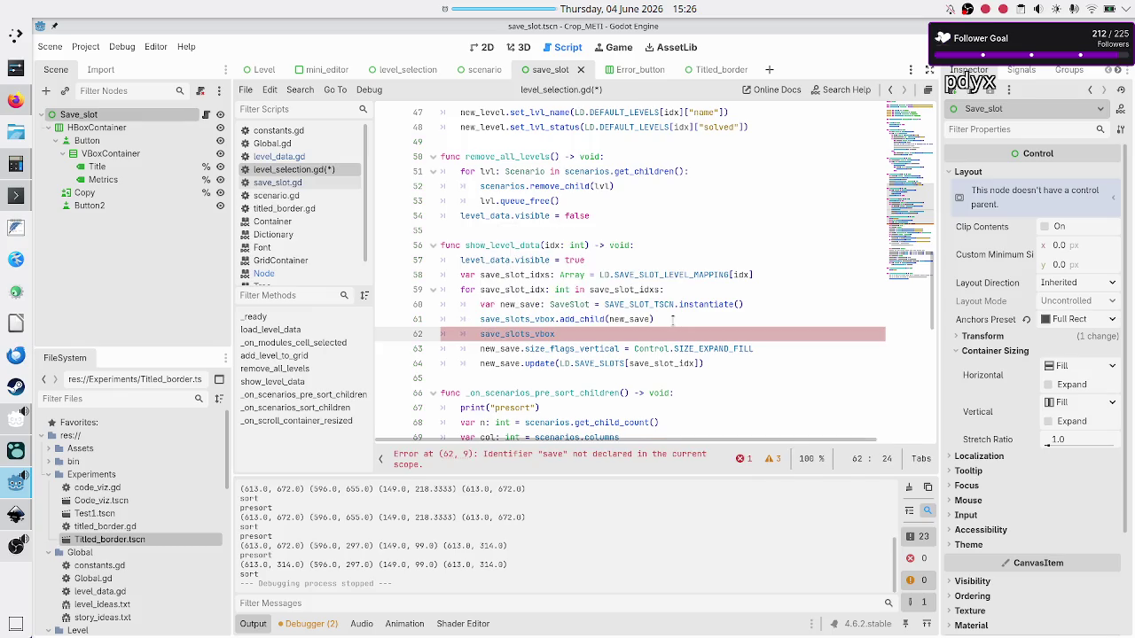
{"action": "type", "text": ".move"}
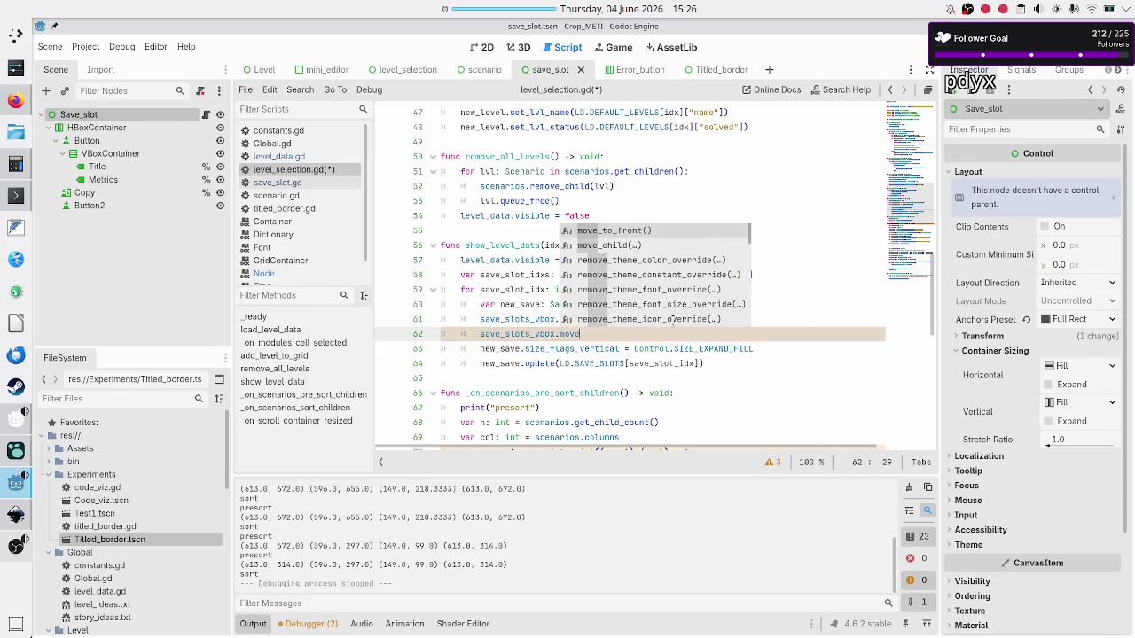
{"action": "type", "text": "_"}
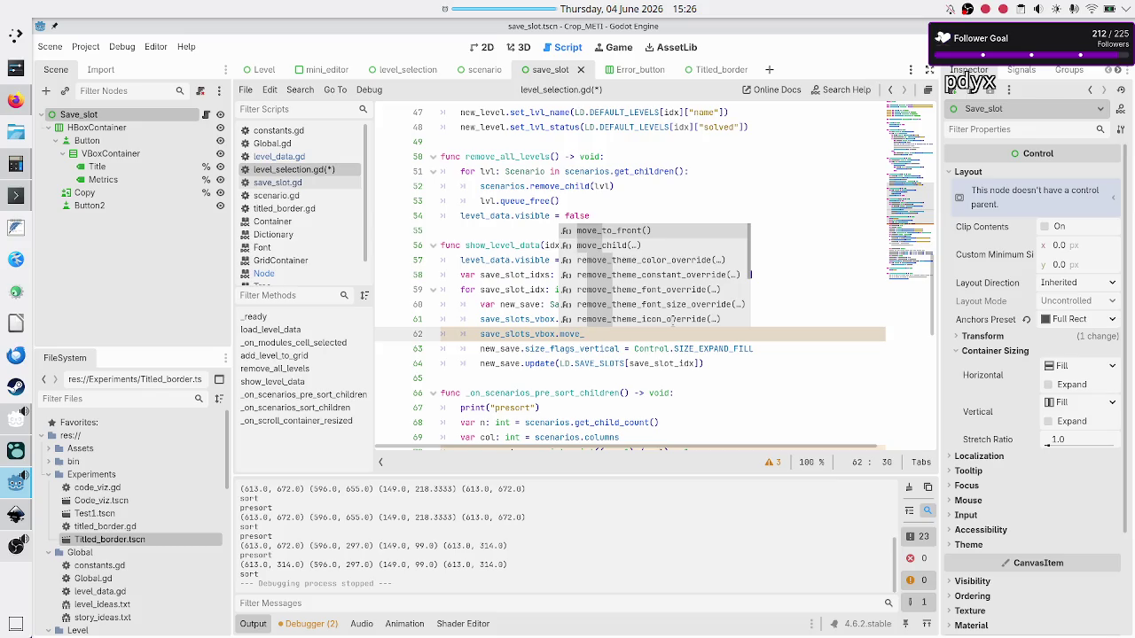
{"action": "key", "text": "Escape"}
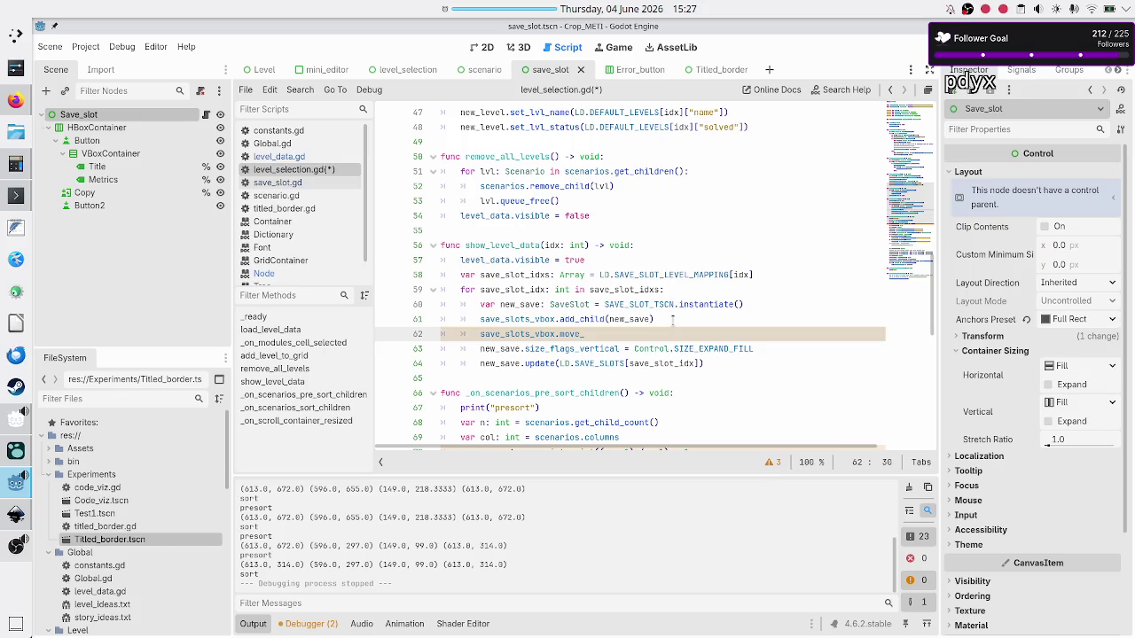
Step: Complete line 62 as save_slots_vbox.move_to_front() and dismiss the Time out! message
{"action": "key", "text": "Up"}
{"action": "key", "text": "Up"}
{"action": "key", "text": "Up"}
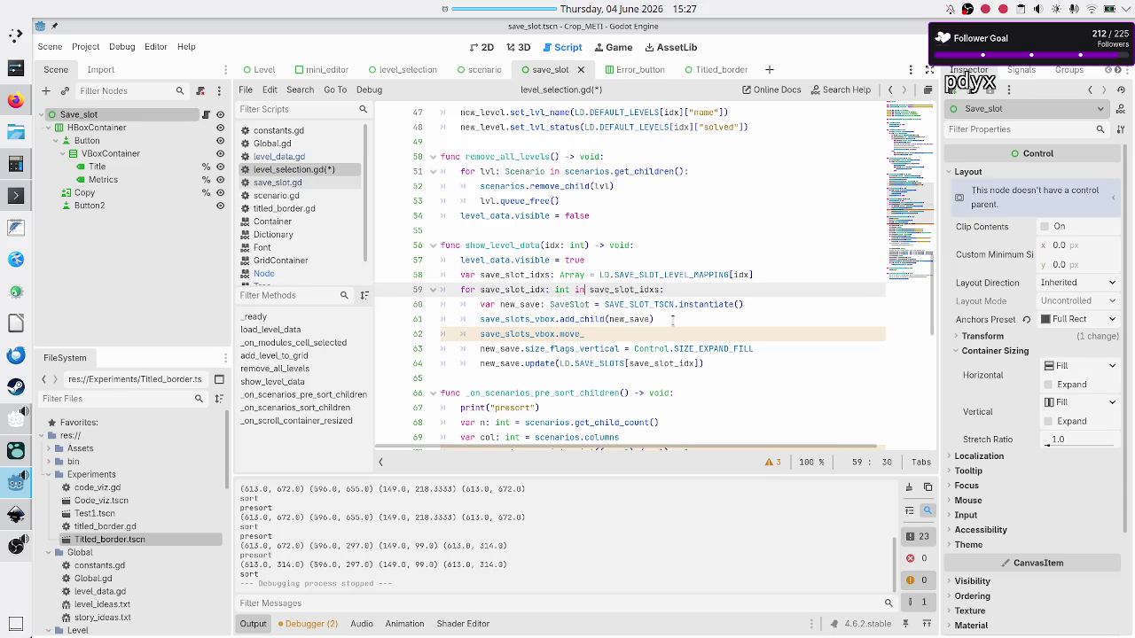
{"action": "key", "text": "shift+Right"}
{"action": "key", "text": "shift+Right"}
{"action": "key", "text": "shift+Right"}
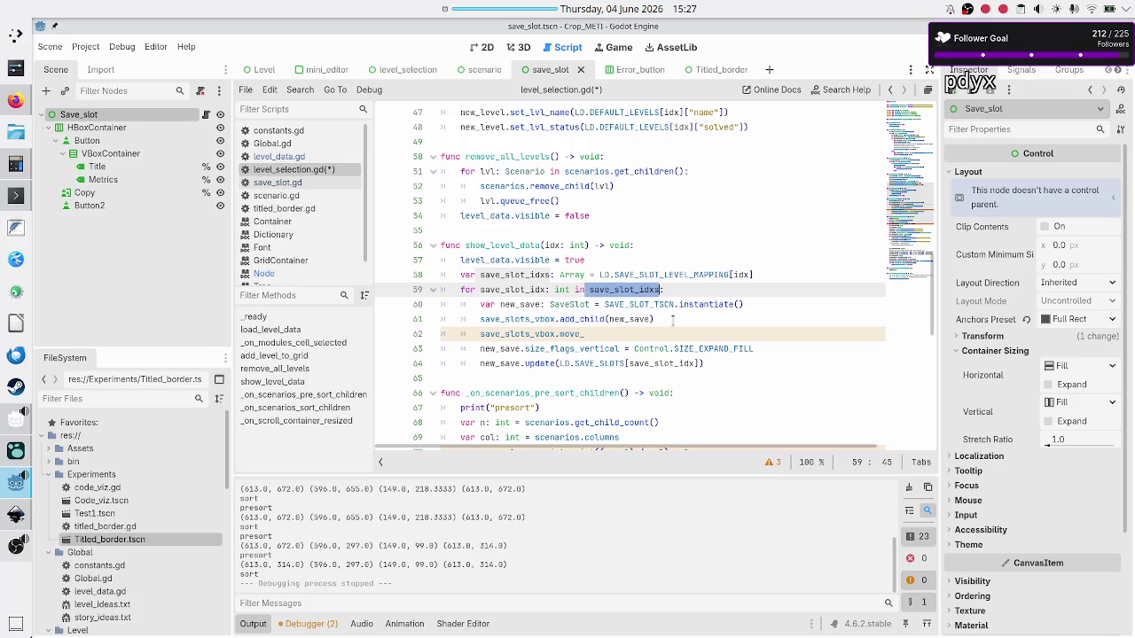
{"action": "key", "text": "Left"}
{"action": "key", "text": "Left"}
{"action": "key", "text": "Left"}
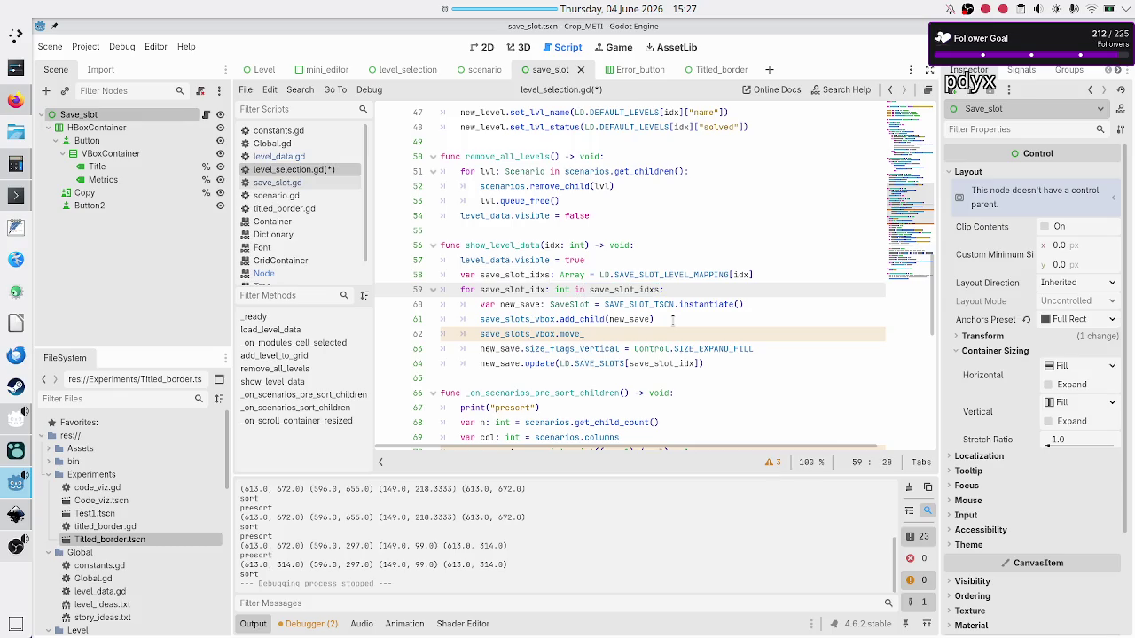
{"action": "key", "text": "Down"}
{"action": "key", "text": "Down"}
{"action": "key", "text": "Down"}
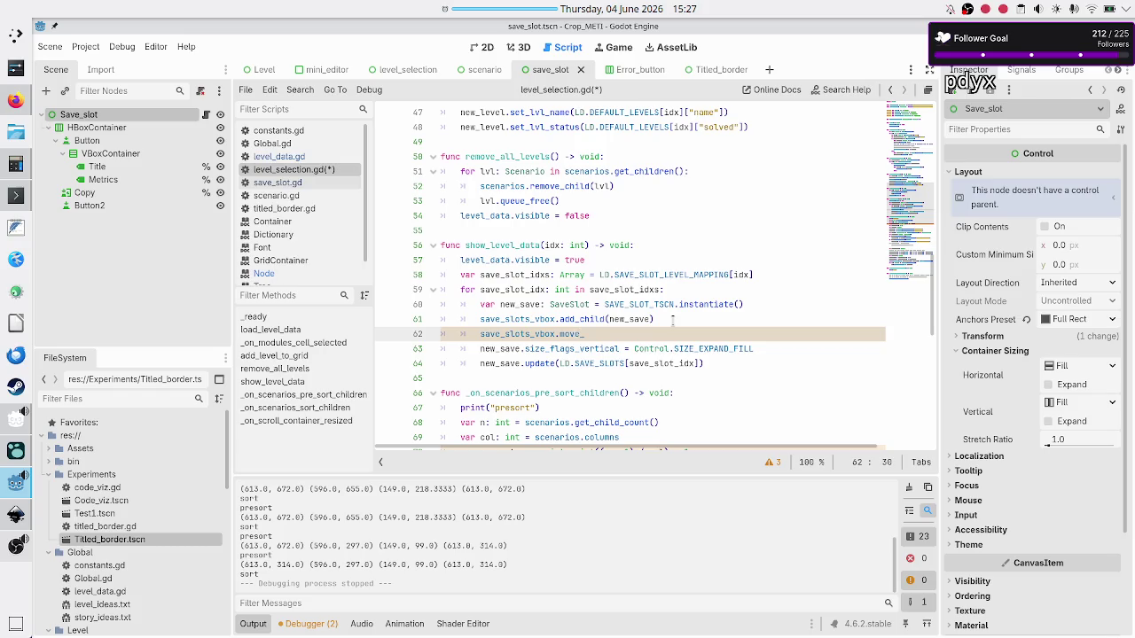
{"action": "type", "text": "to"}
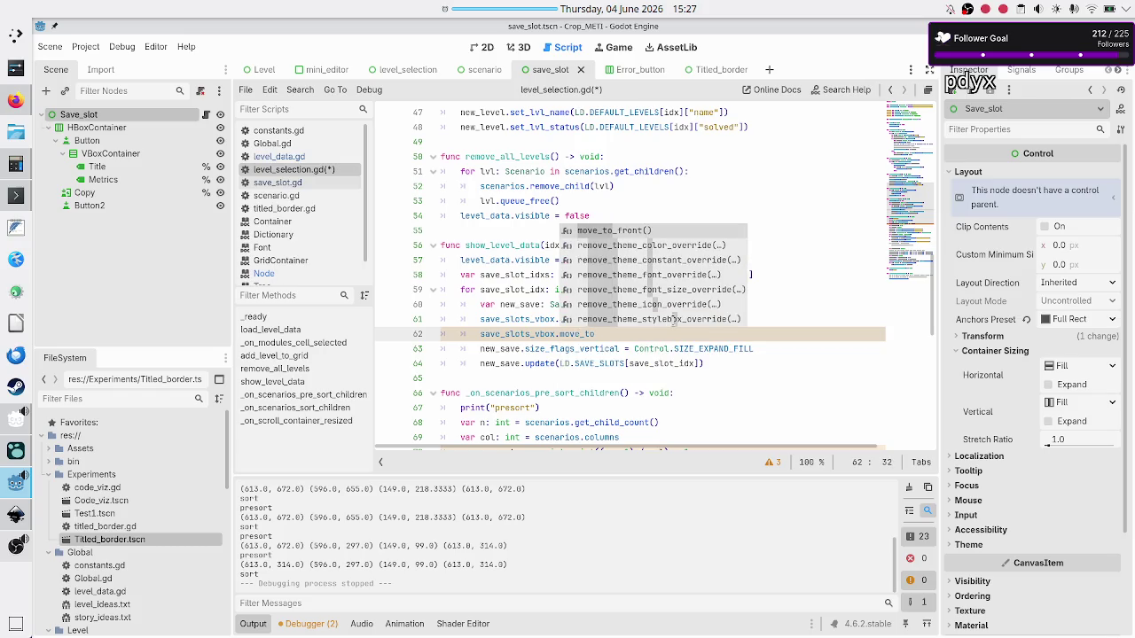
{"action": "key", "text": "Return"}
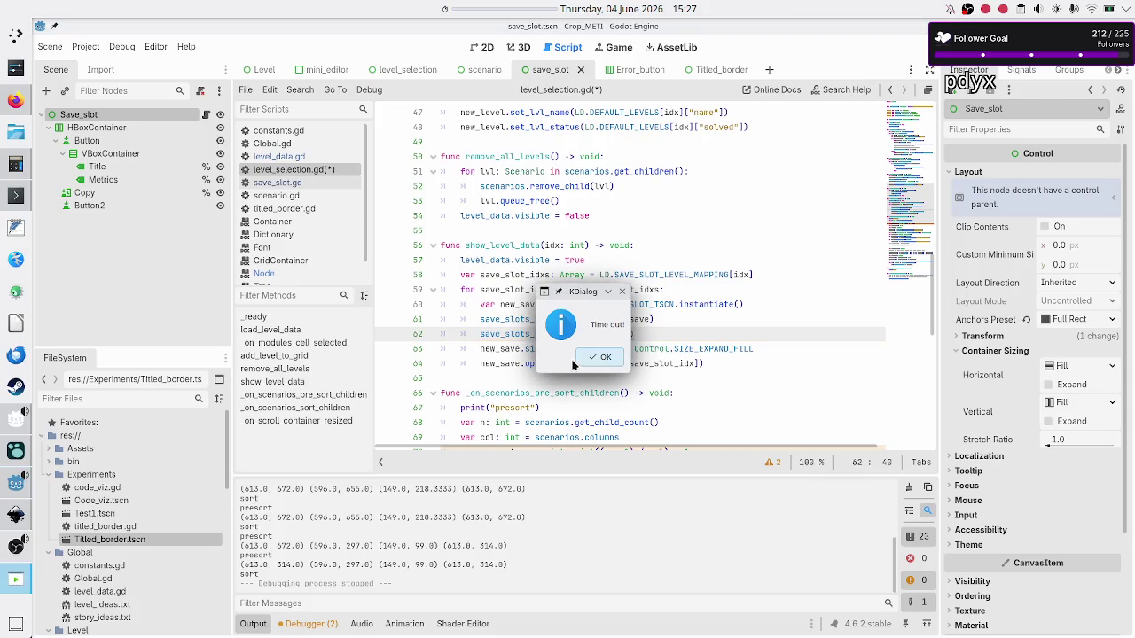
{"action": "left_click", "coordinate": [600, 356]}
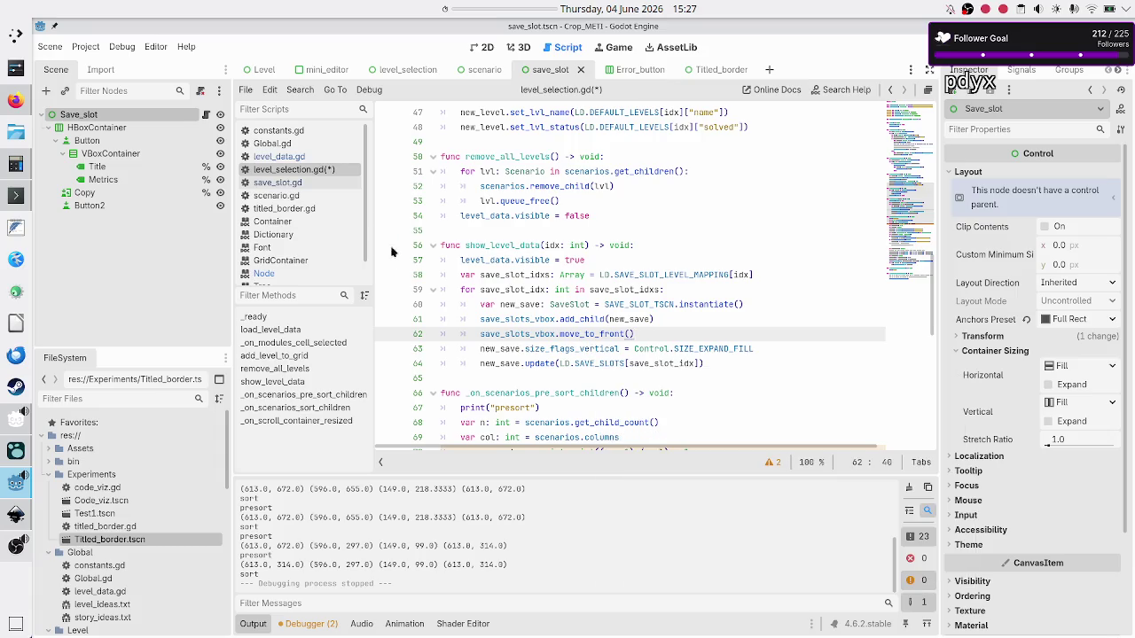
Step: Search the Node class documentation for move_to_front
{"action": "left_click", "coordinate": [277, 272]}
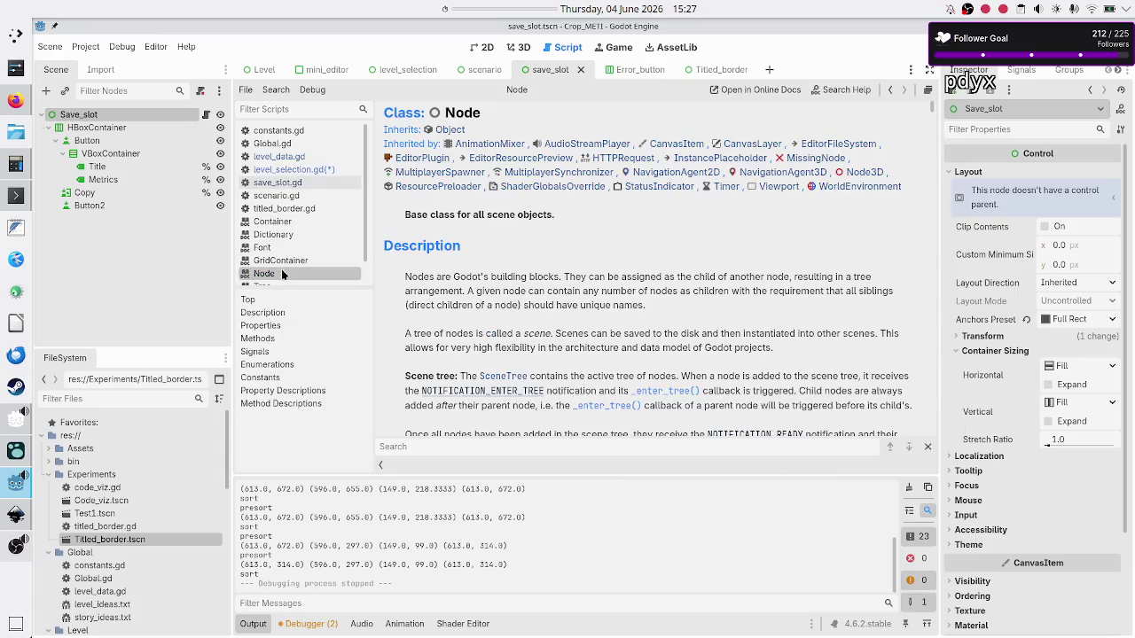
{"action": "key", "text": "ctrl+f"}
{"action": "type", "text": "move_to_dro"}
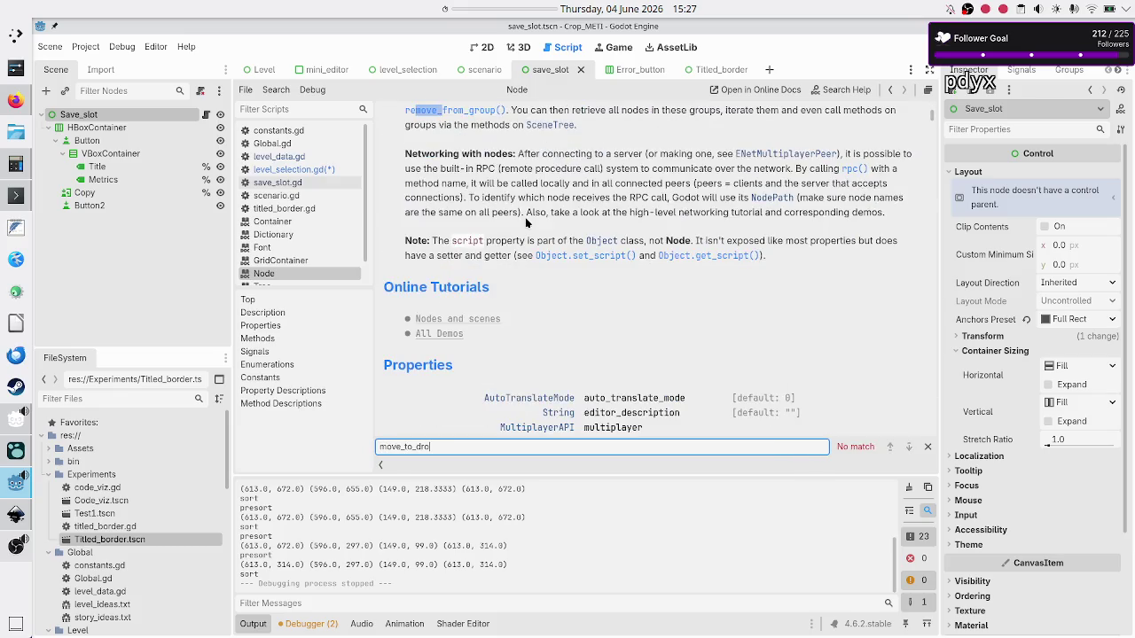
{"action": "key", "text": "BackSpace"}
{"action": "type", "text": "front"}
Step: Open the CanvasItem.move_to_front help entry and highlight 'siblings' in its description
{"action": "left_click", "coordinate": [823, 91]}
{"action": "type", "text": "move_to_f"}
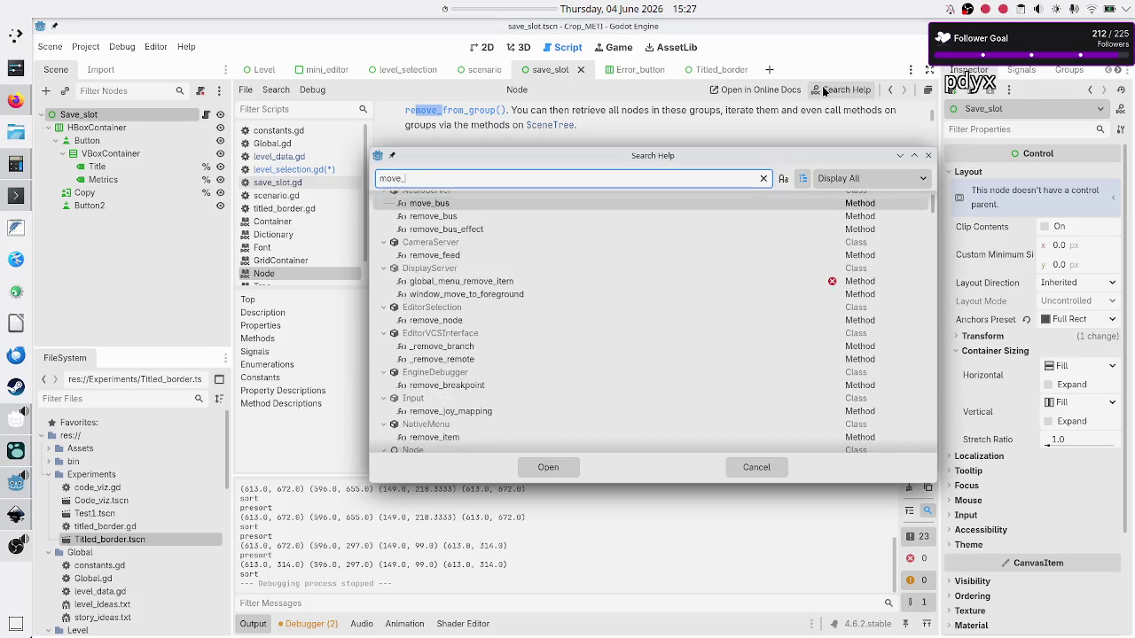
{"action": "type", "text": "ron"}
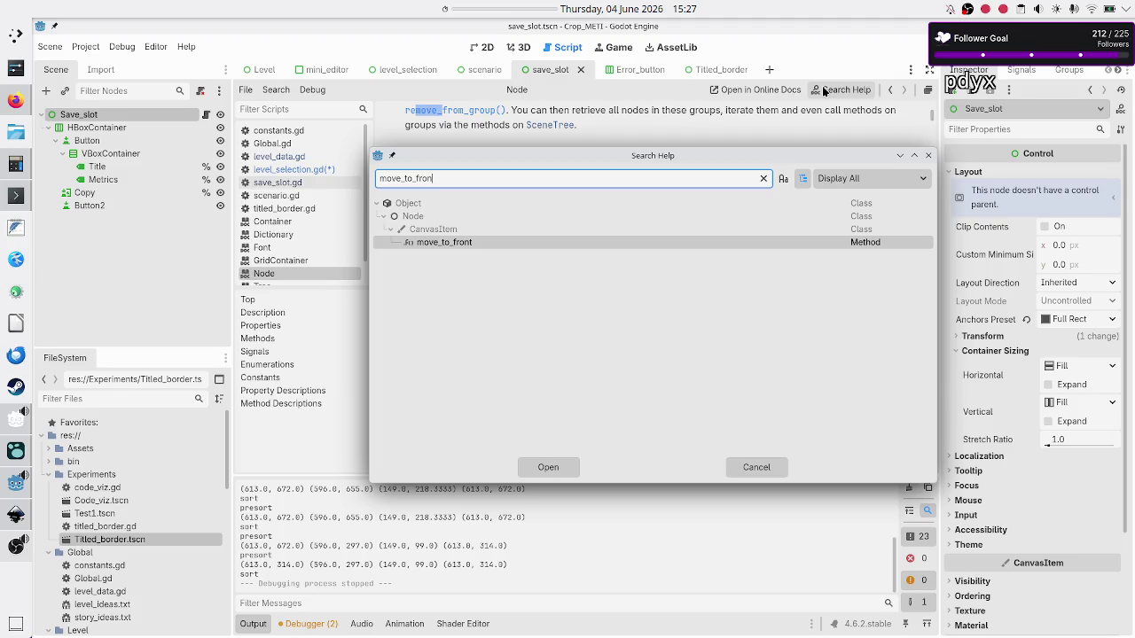
{"action": "key", "text": "Return"}
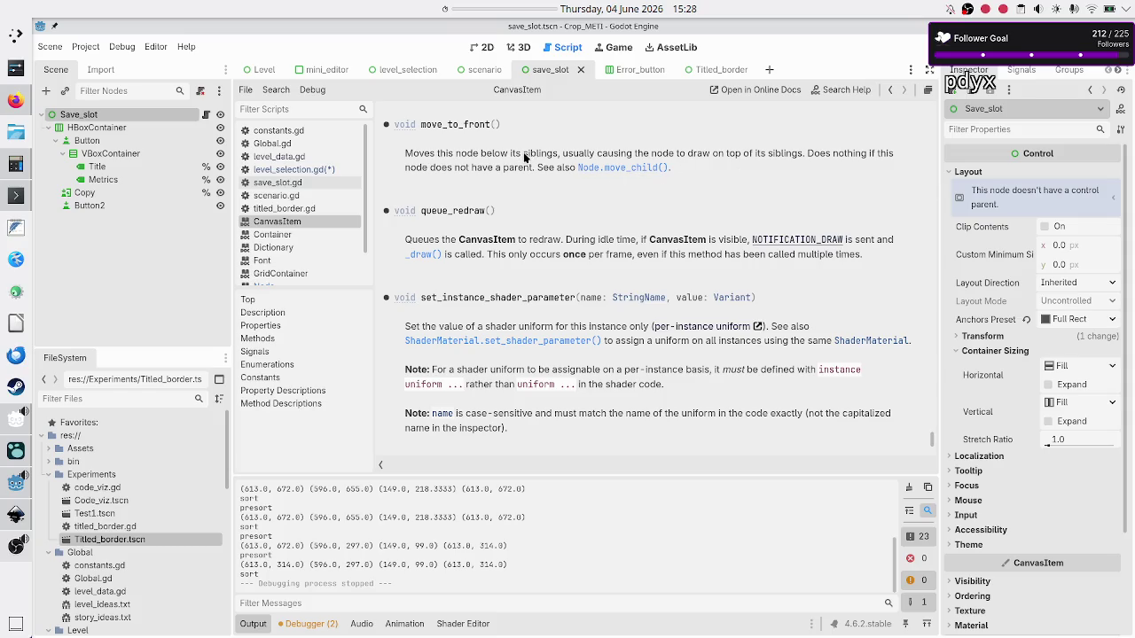
{"action": "left_click_drag", "start_coordinate": [523, 155], "coordinate": [552, 154]}
{"action": "left_click_drag", "start_coordinate": [555, 152], "coordinate": [558, 154]}
Step: Inspect the Title and Metrics nodes of the save_slot scene, then start a docs search
{"action": "left_click", "coordinate": [125, 164]}
{"action": "left_click", "coordinate": [125, 180]}
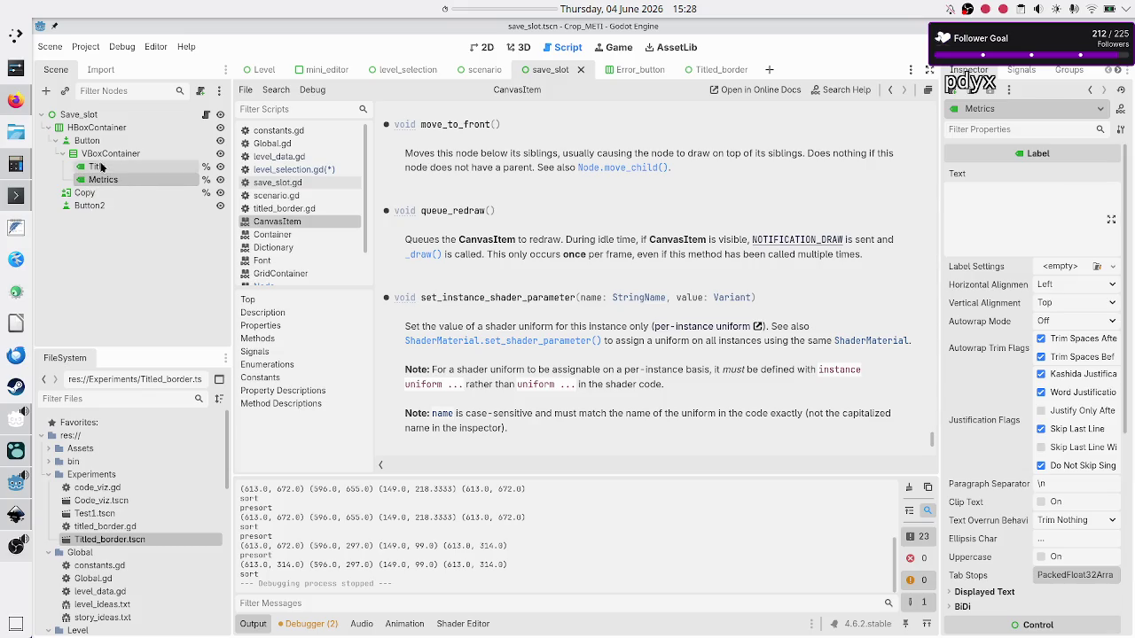
{"action": "left_click", "coordinate": [100, 167]}
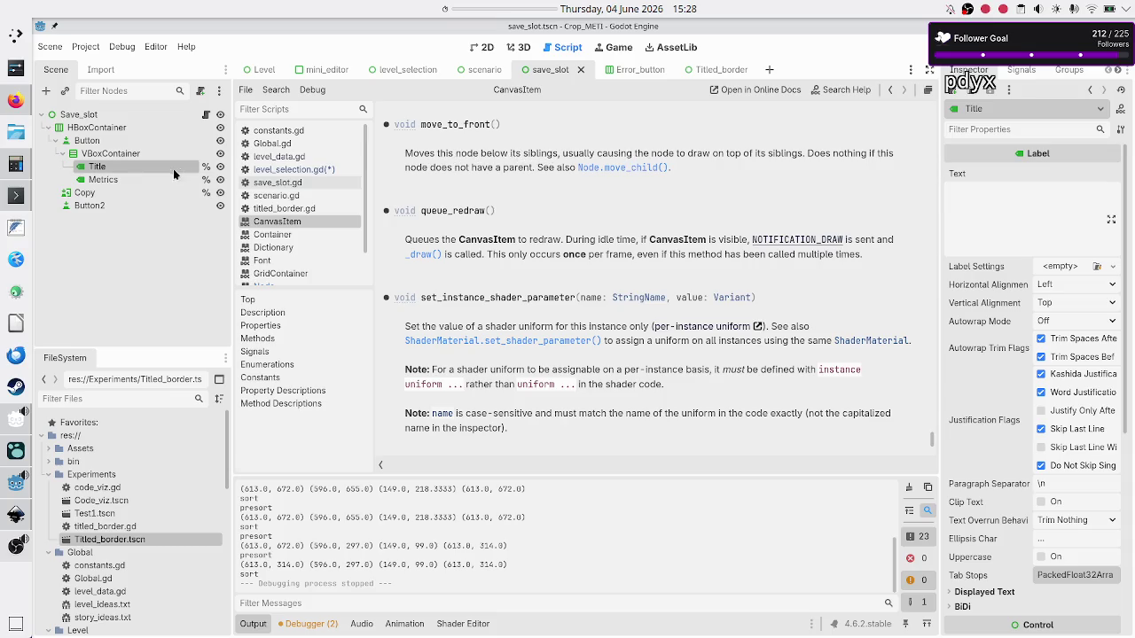
{"action": "left_click", "coordinate": [120, 180]}
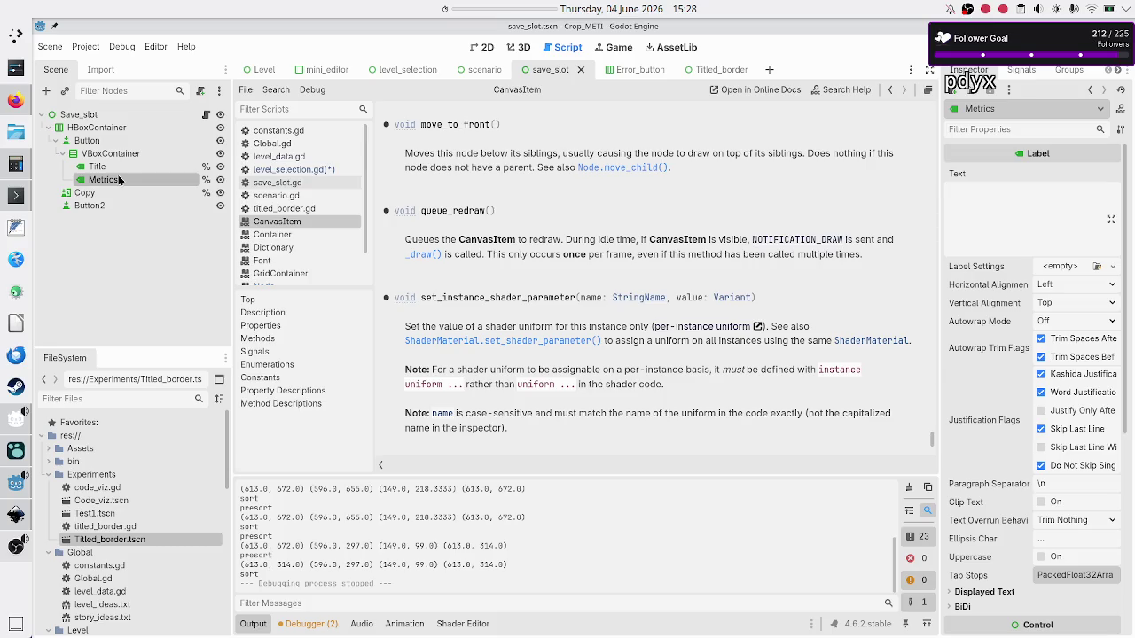
{"action": "key", "text": "ctrl+f"}
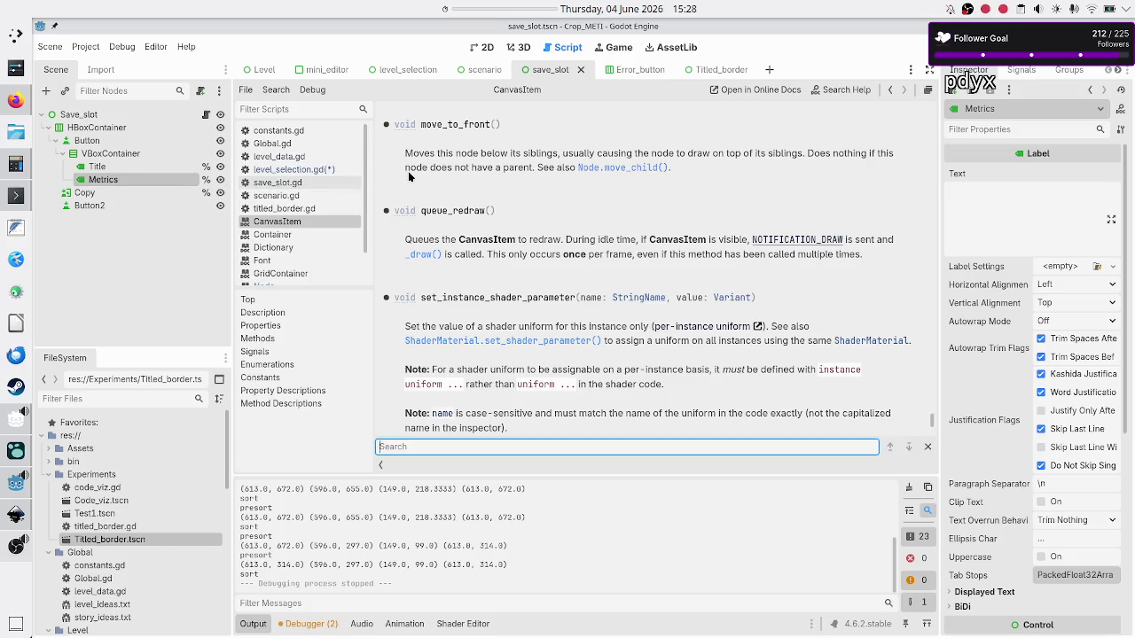
Step: Search the CanvasItem docs for 'move_to_ba', find no match, and switch to Twitch
{"action": "type", "text": "move_to_ba"}
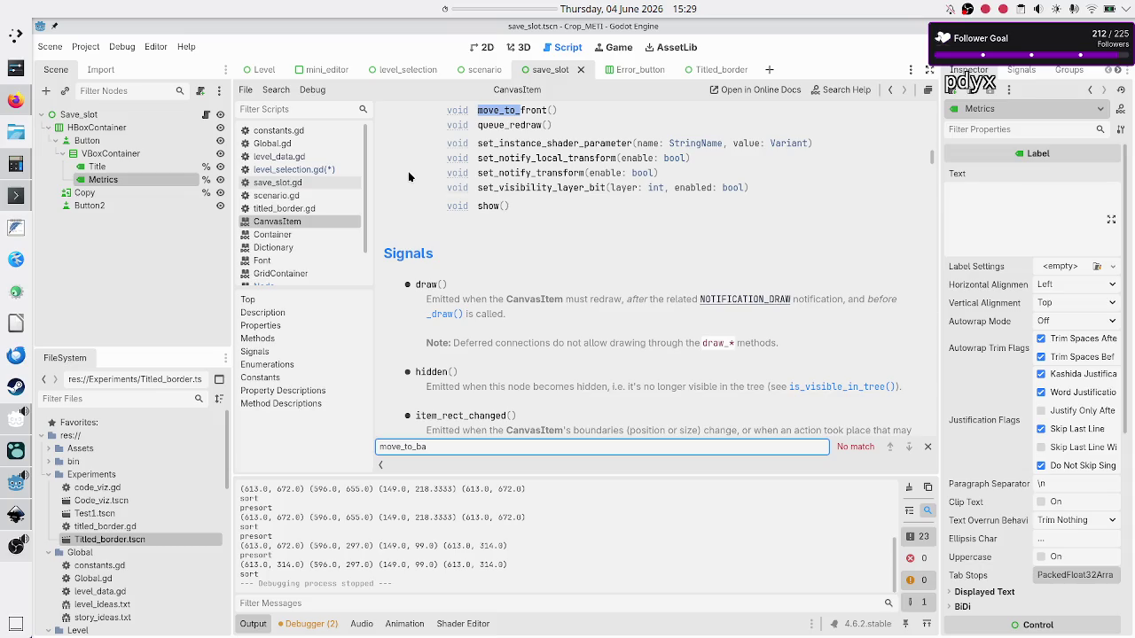
{"action": "key", "text": "BackSpace"}
{"action": "key", "text": "BackSpace"}
{"action": "key", "text": "BackSpace"}
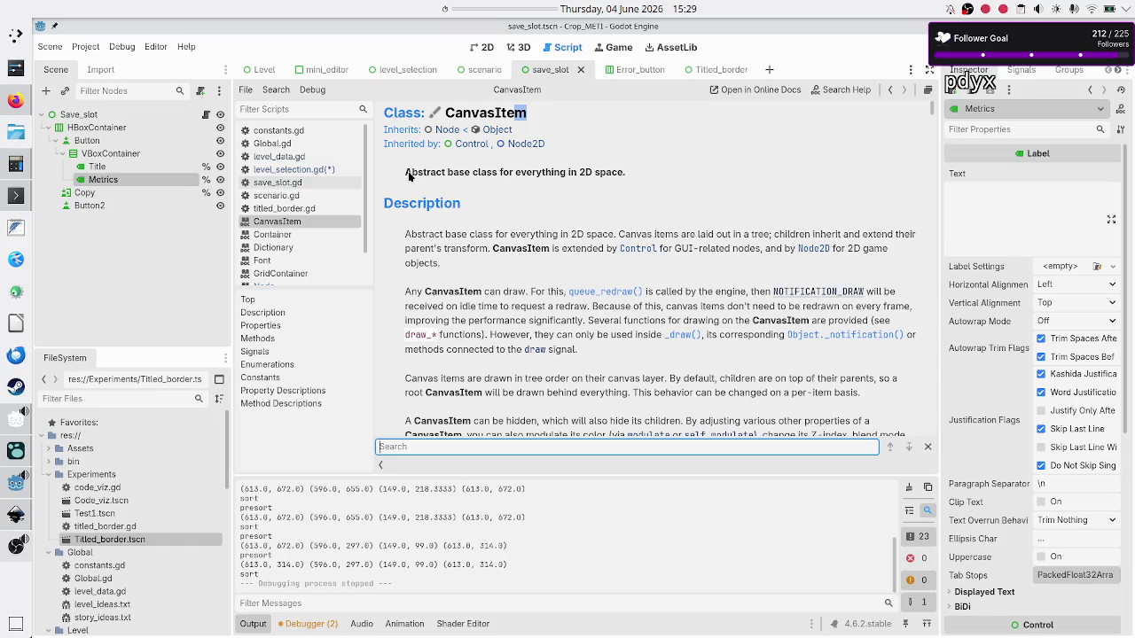
{"action": "key", "text": "alt+Tab"}
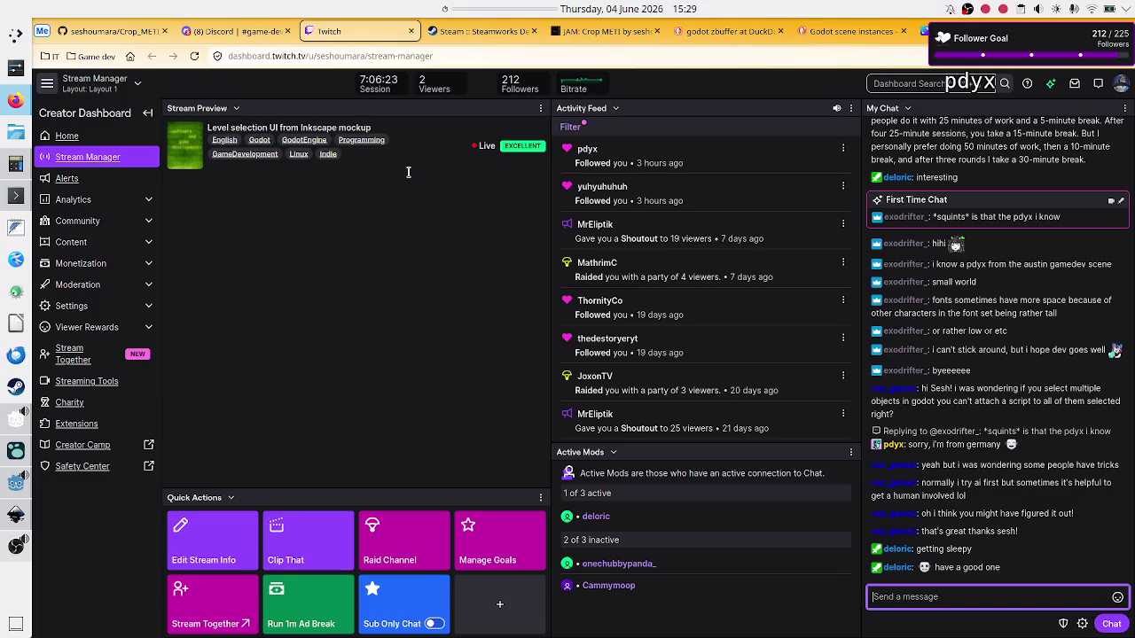
Step: Return from the Twitch dashboard to the CanvasItem reference in Godot
{"action": "key", "text": "alt+Tab"}
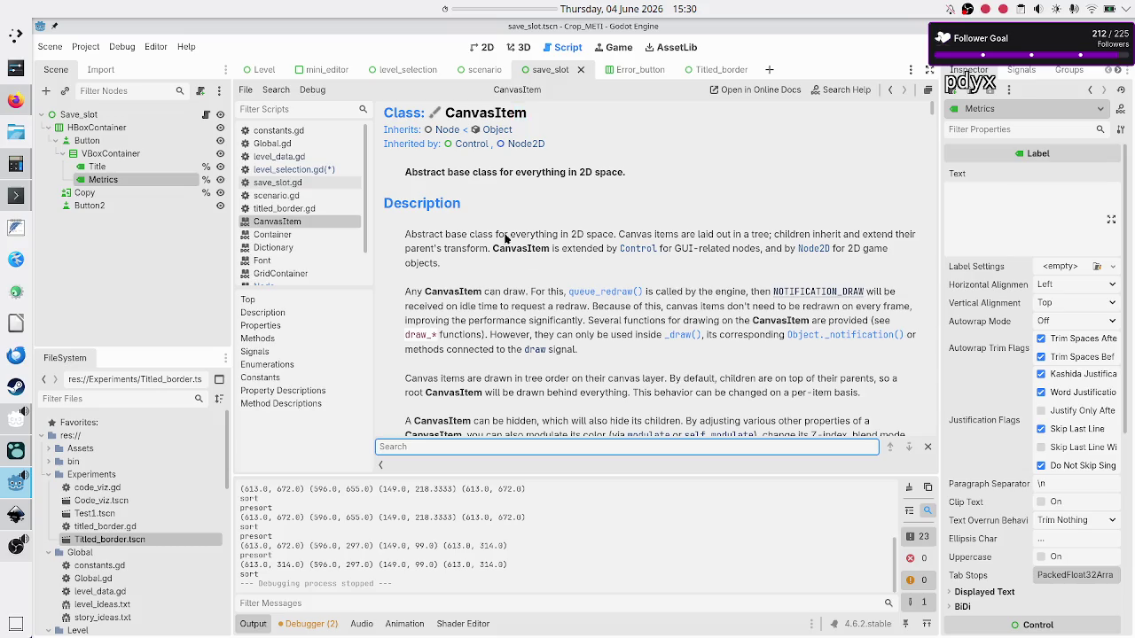
Step: Replace move_to_front() with save_slots_vbox.move_child(new_save, 0) in level_selection.gd
{"action": "left_click", "coordinate": [324, 171]}
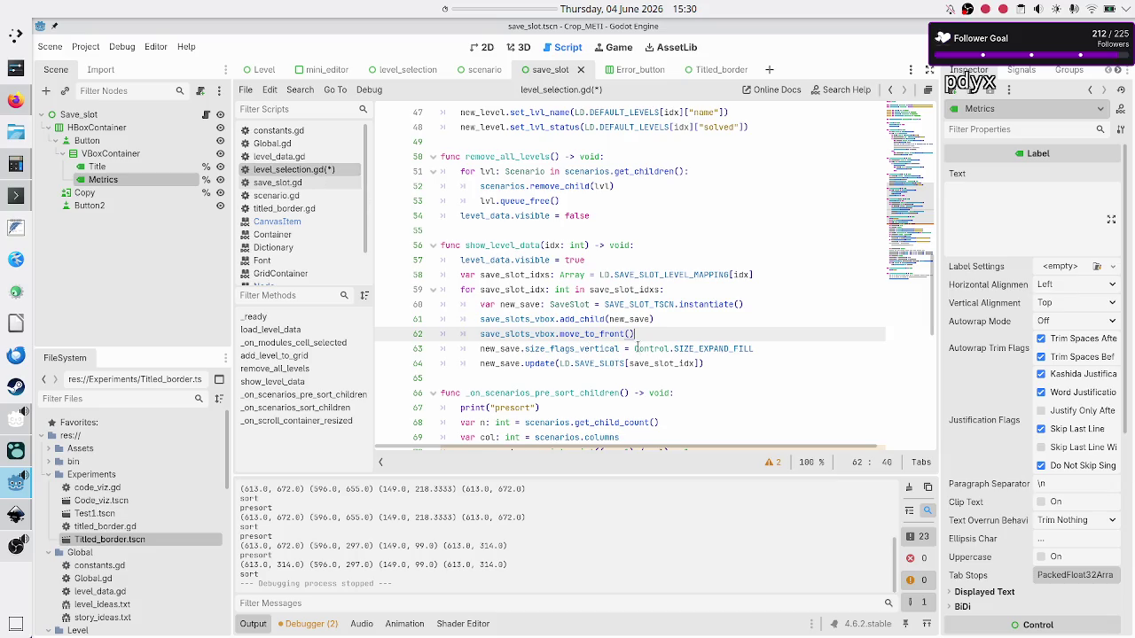
{"action": "key", "text": "BackSpace"}
{"action": "key", "text": "BackSpace"}
{"action": "key", "text": "BackSpace"}
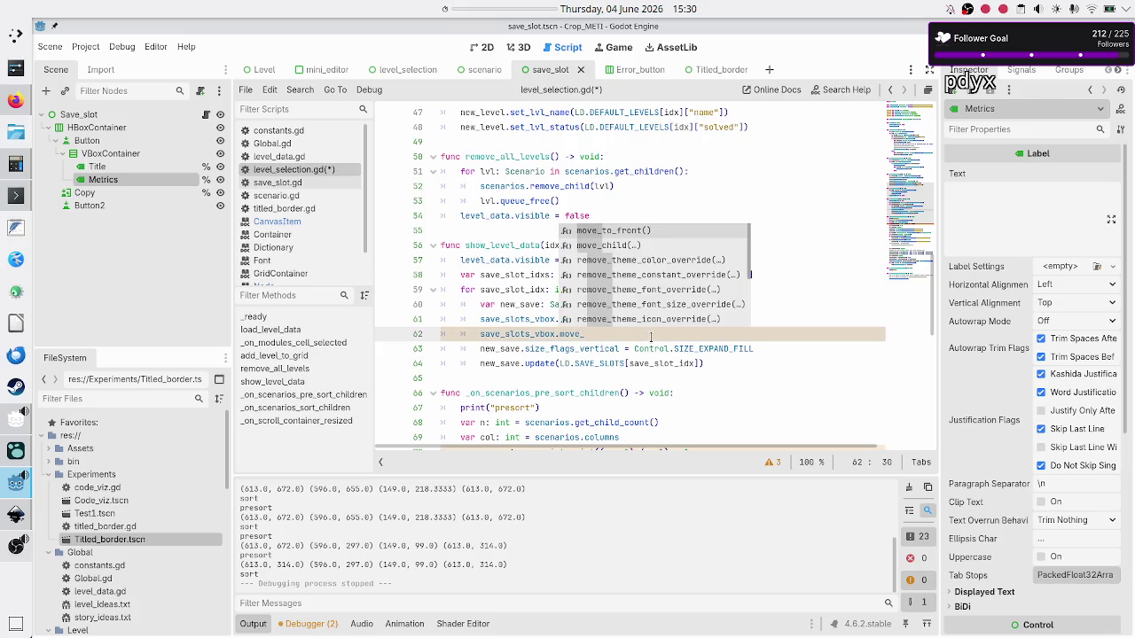
{"action": "key", "text": "Down"}
{"action": "key", "text": "Return"}
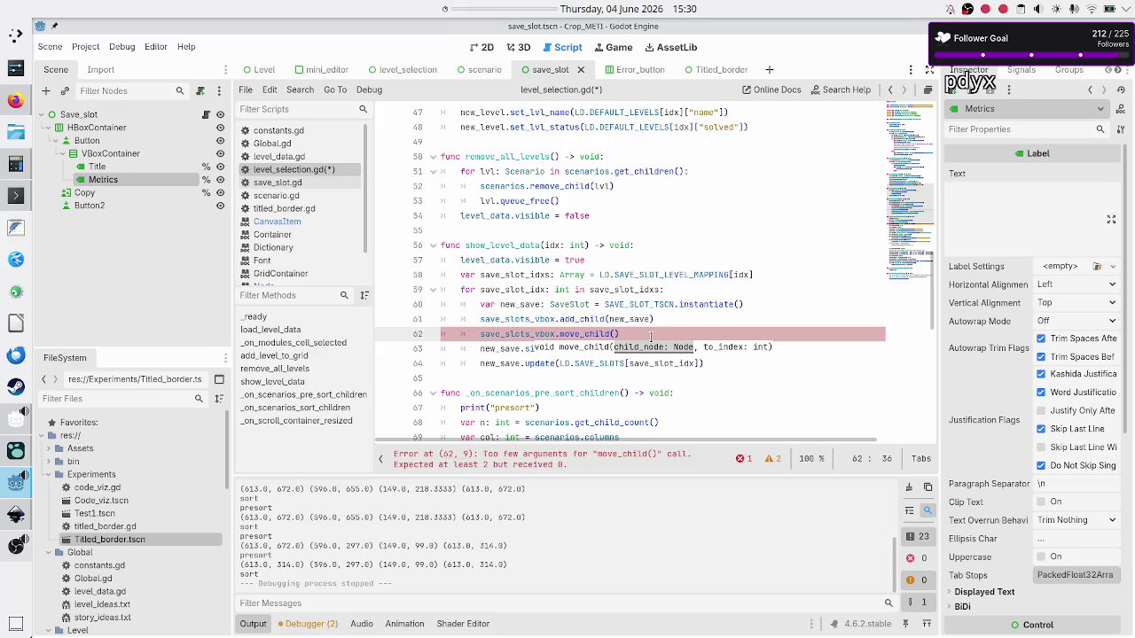
{"action": "type", "text": "new"}
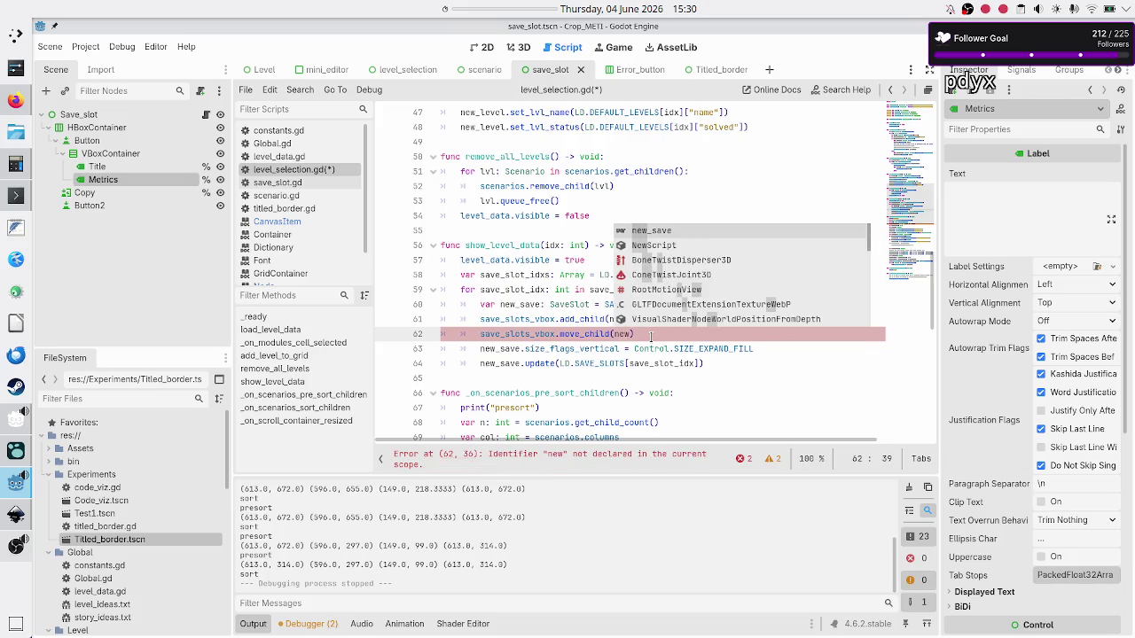
{"action": "key", "text": "Return"}
{"action": "type", "text": ","}
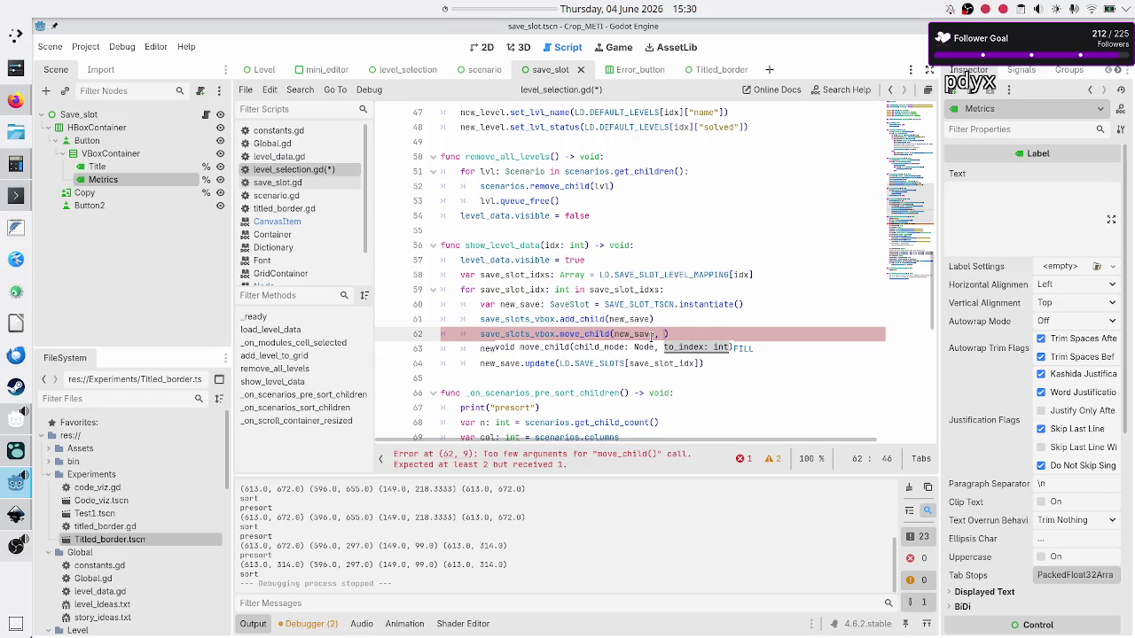
{"action": "type", "text": "0"}
Step: Review the surrounding loop lines and start appending '.re' to the save_slot_idxs declaration
{"action": "key", "text": "Left"}
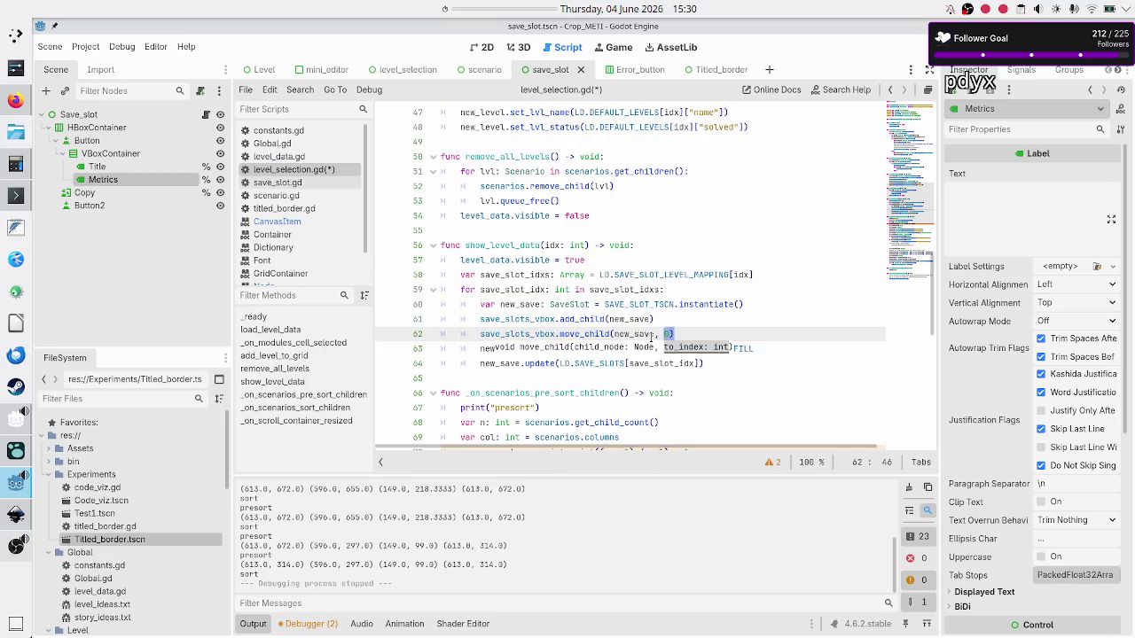
{"action": "key", "text": "shift+Left"}
{"action": "key", "text": "shift+Left"}
{"action": "key", "text": "shift+Left"}
{"action": "key", "text": "shift+Left"}
{"action": "key", "text": "Up"}
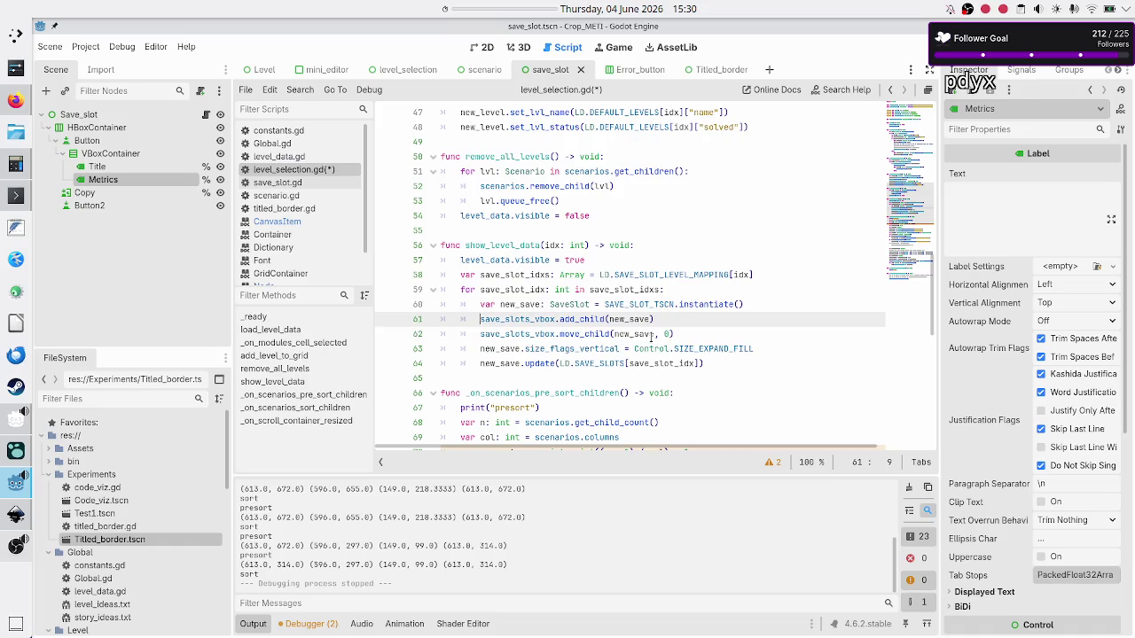
{"action": "key", "text": "Up"}
{"action": "key", "text": "Up"}
{"action": "key", "text": "Up"}
{"action": "key", "text": "Down"}
{"action": "key", "text": "shift+Right"}
{"action": "key", "text": "shift+Right"}
{"action": "key", "text": "shift+Right"}
{"action": "key", "text": "shift+Right"}
{"action": "key", "text": "shift+Right"}
{"action": "key", "text": "shift+Right"}
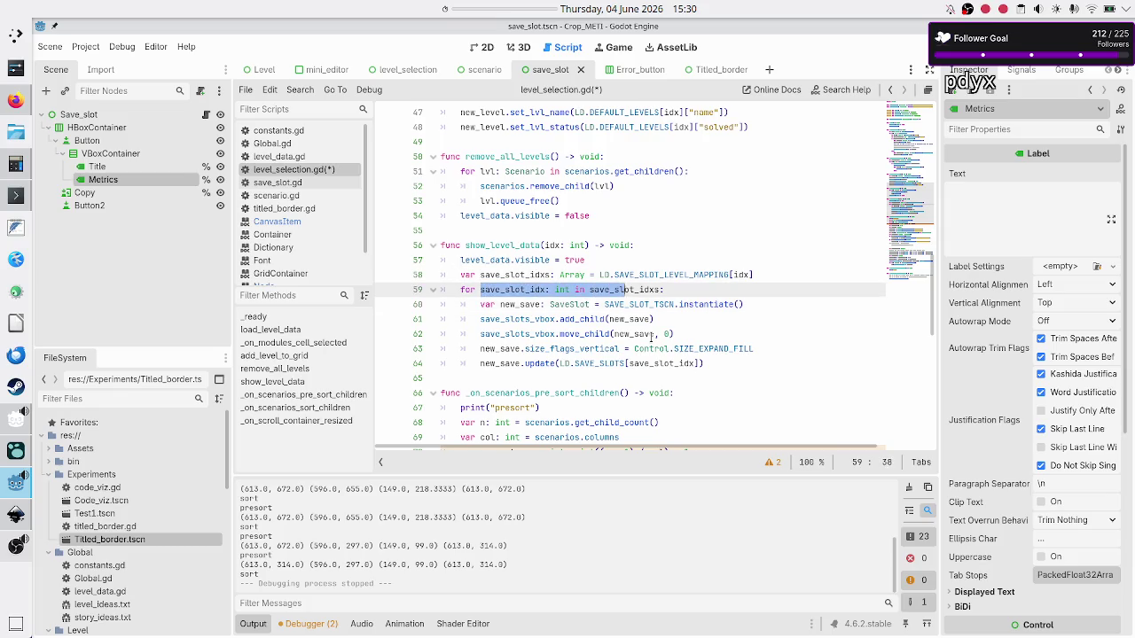
{"action": "key", "text": "Left"}
{"action": "key", "text": "Right"}
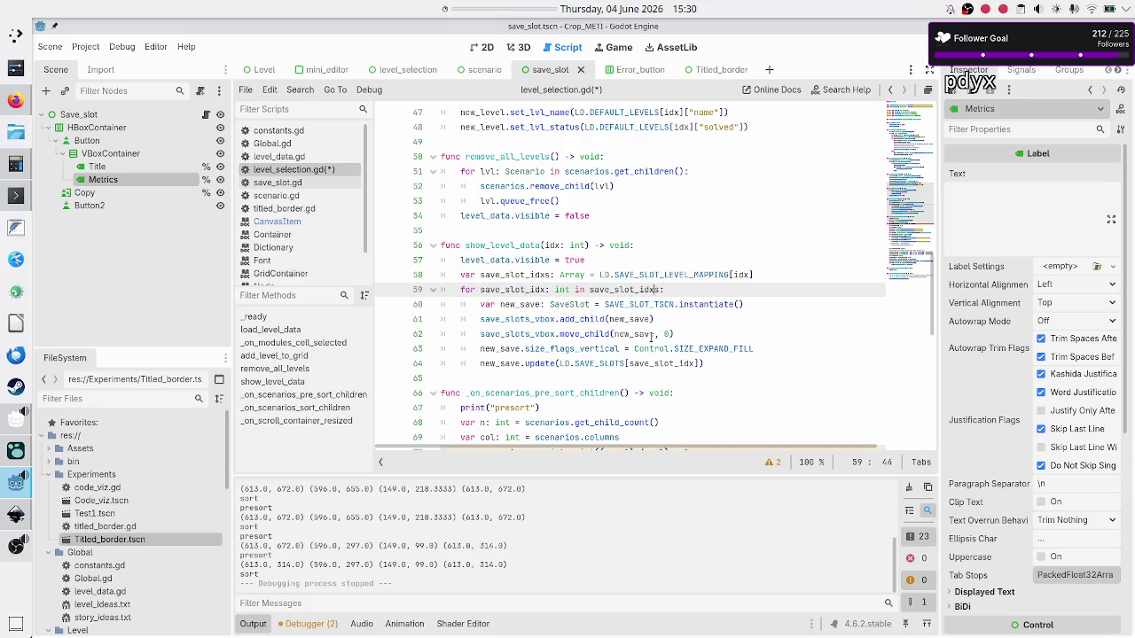
{"action": "key", "text": "End"}
{"action": "key", "text": "Right"}
{"action": "key", "text": "Left"}
{"action": "key", "text": "Left"}
{"action": "key", "text": "Left"}
{"action": "key", "text": "Left"}
{"action": "key", "text": "Right"}
{"action": "key", "text": "Right"}
{"action": "key", "text": "Right"}
{"action": "key", "text": "Up"}
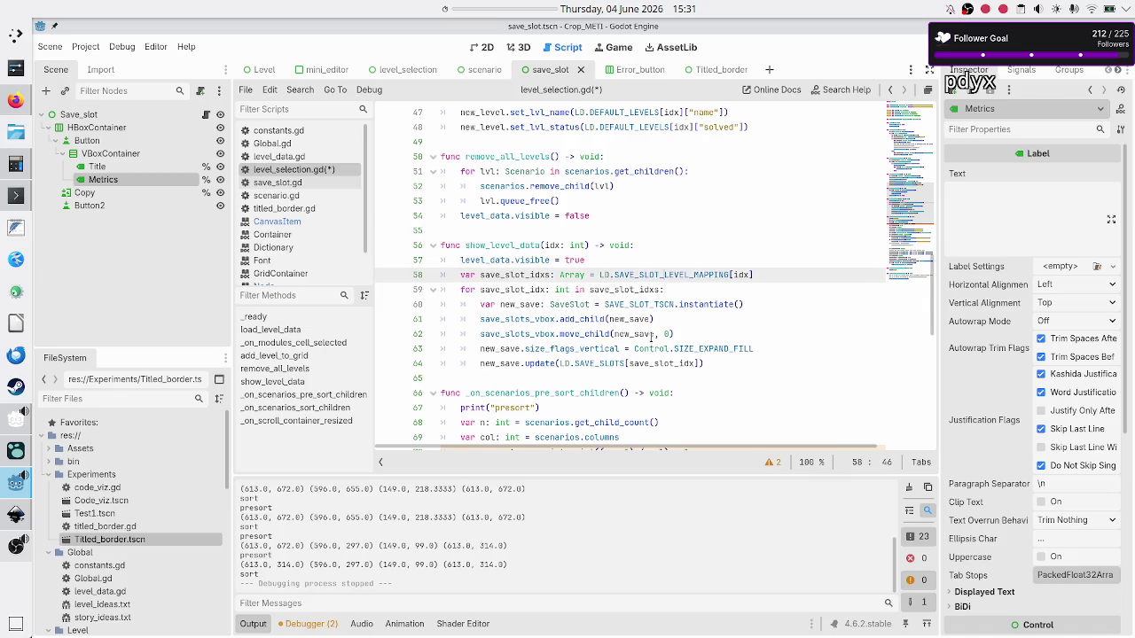
{"action": "key", "text": "End"}
{"action": "type", "text": "."}
{"action": "type", "text": "re"}
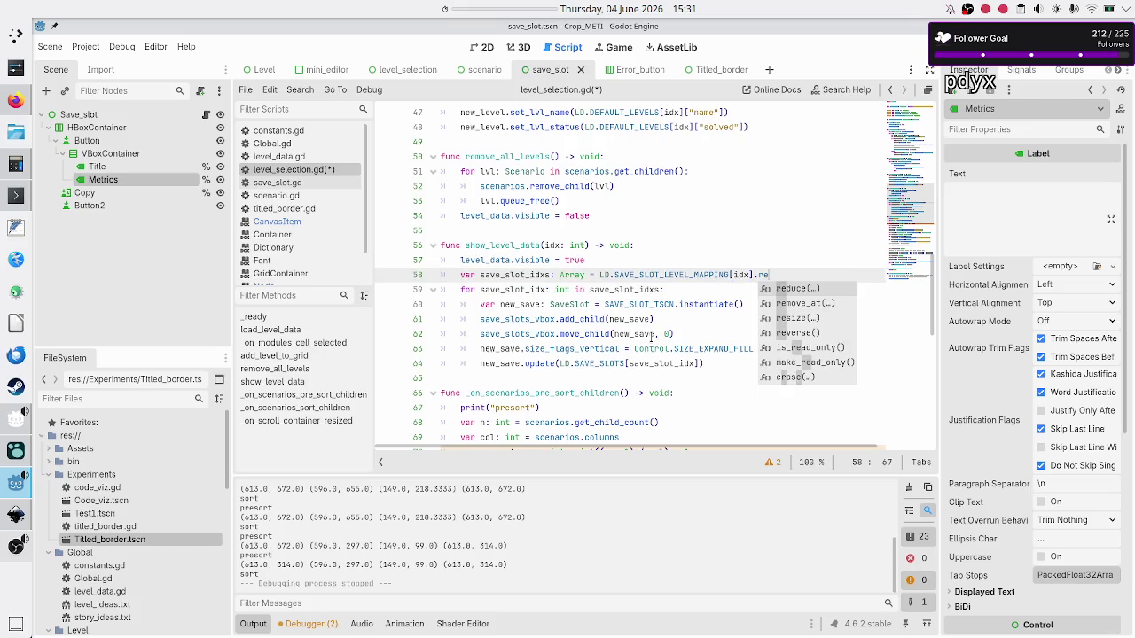
Step: Try reverse() on the line 58 declaration, remove it, and open an empty line below
{"action": "key", "text": "Down"}
{"action": "key", "text": "Down"}
{"action": "key", "text": "Down"}
{"action": "key", "text": "Return"}
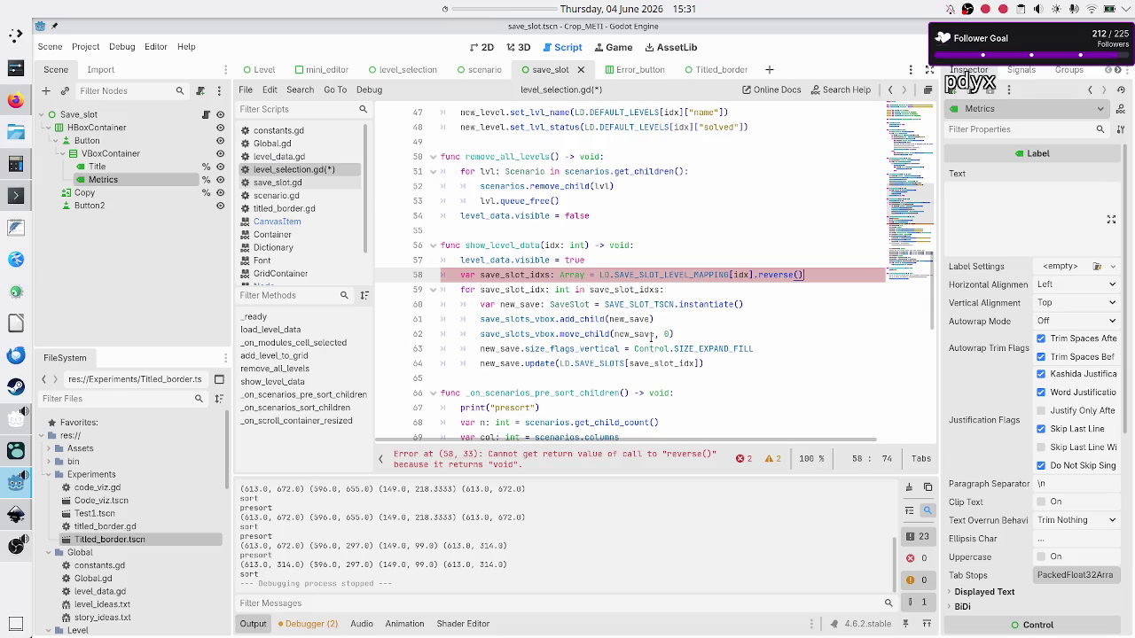
{"action": "key", "text": "BackSpace"}
{"action": "key", "text": "BackSpace"}
{"action": "key", "text": "BackSpace"}
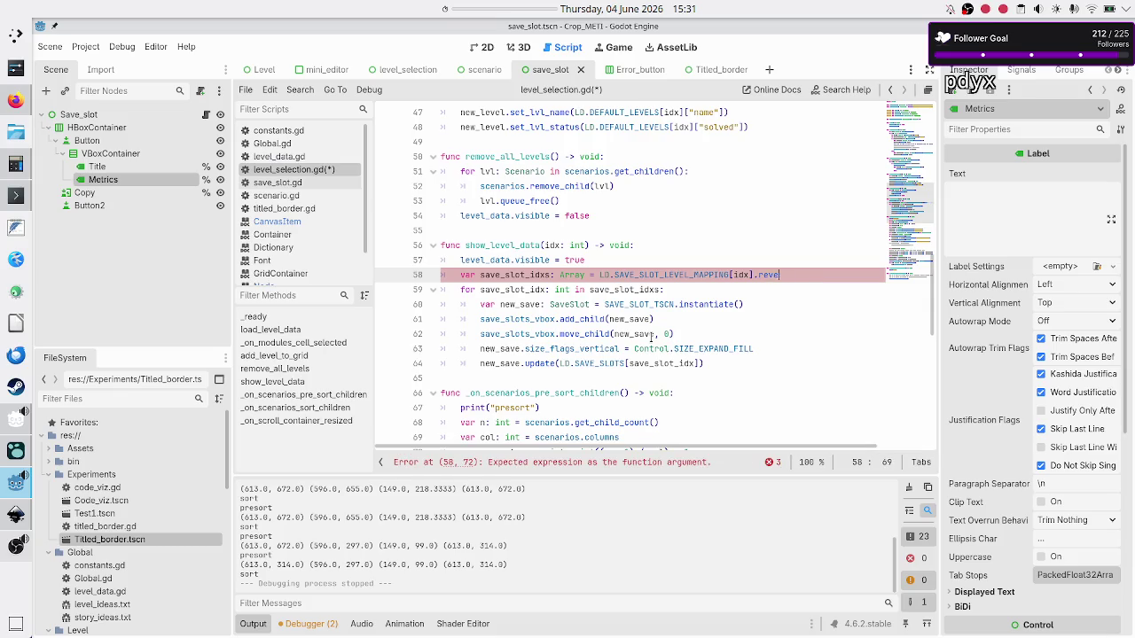
{"action": "key", "text": "Return"}
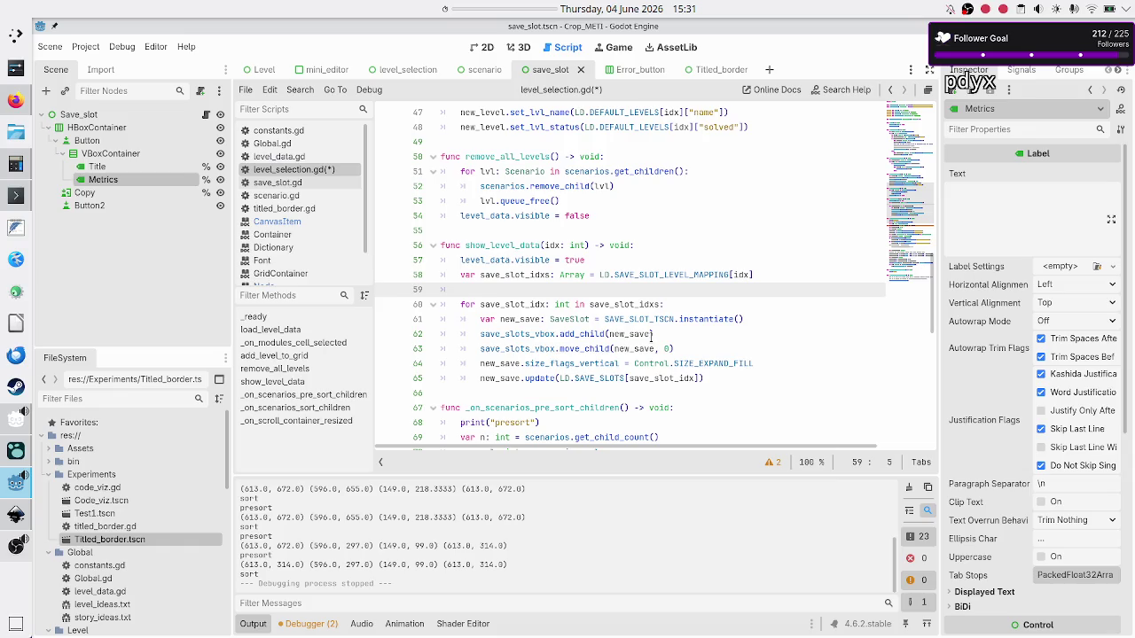
Step: Add save_slot_idxs.reverse() on the new line 59
{"action": "key", "text": "Up"}
{"action": "key", "text": "shift+Right"}
{"action": "key", "text": "shift+Right"}
{"action": "key", "text": "shift+Right"}
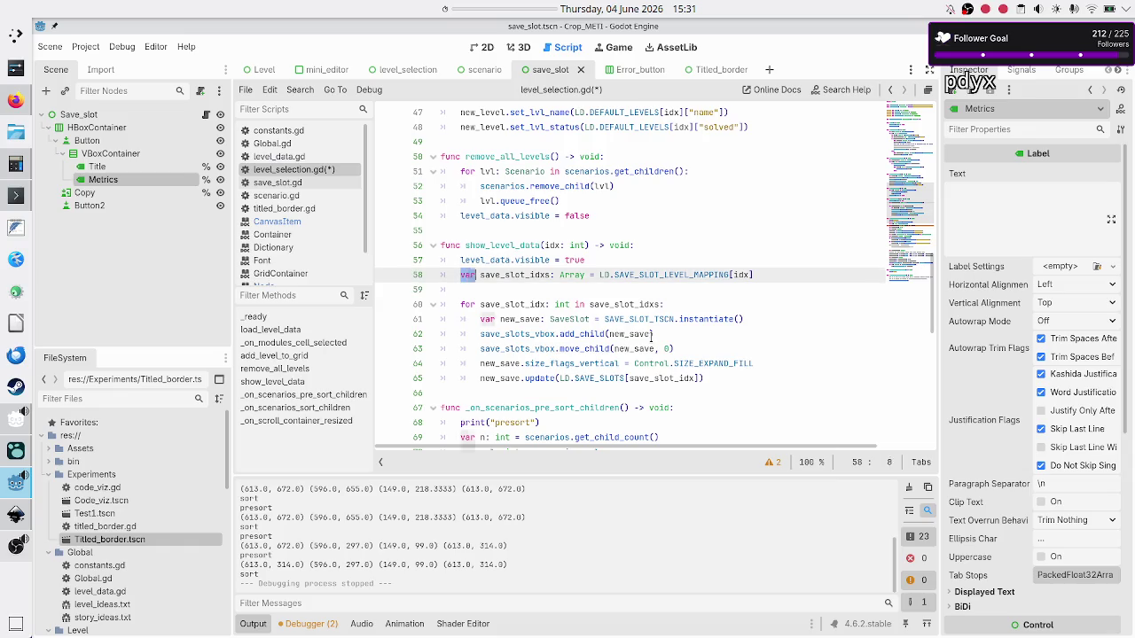
{"action": "key", "text": "shift+Right"}
{"action": "key", "text": "shift+Right"}
{"action": "key", "text": "shift+Right"}
{"action": "key", "text": "Right"}
{"action": "key", "text": "shift+Left"}
{"action": "key", "text": "shift+Left"}
{"action": "key", "text": "shift+Left"}
{"action": "key", "text": "ctrl+c"}
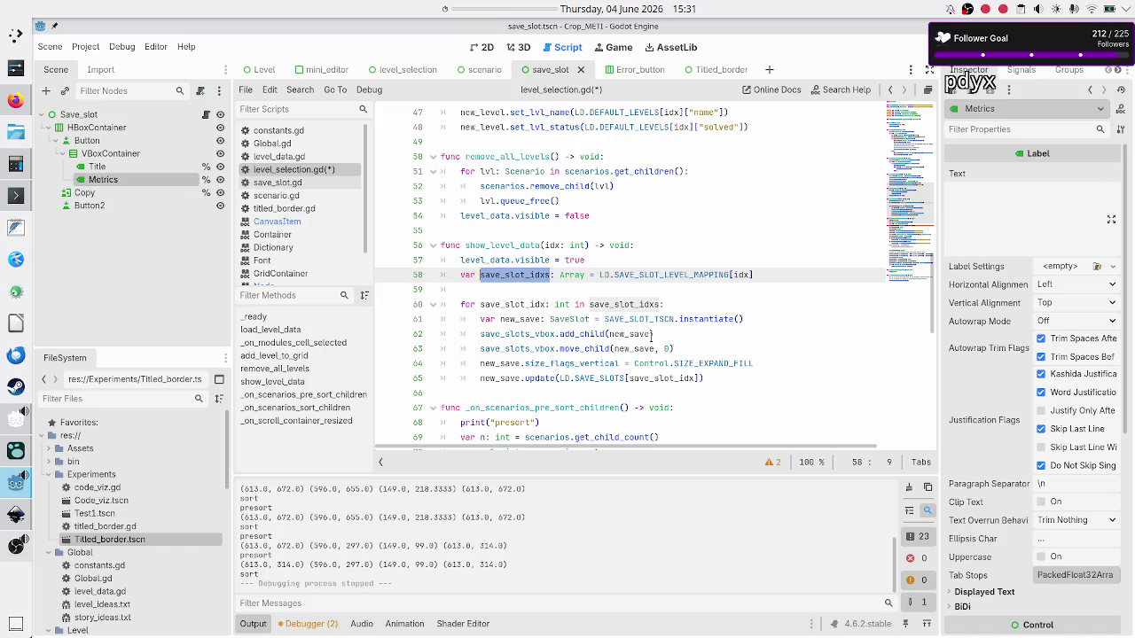
{"action": "key", "text": "Down"}
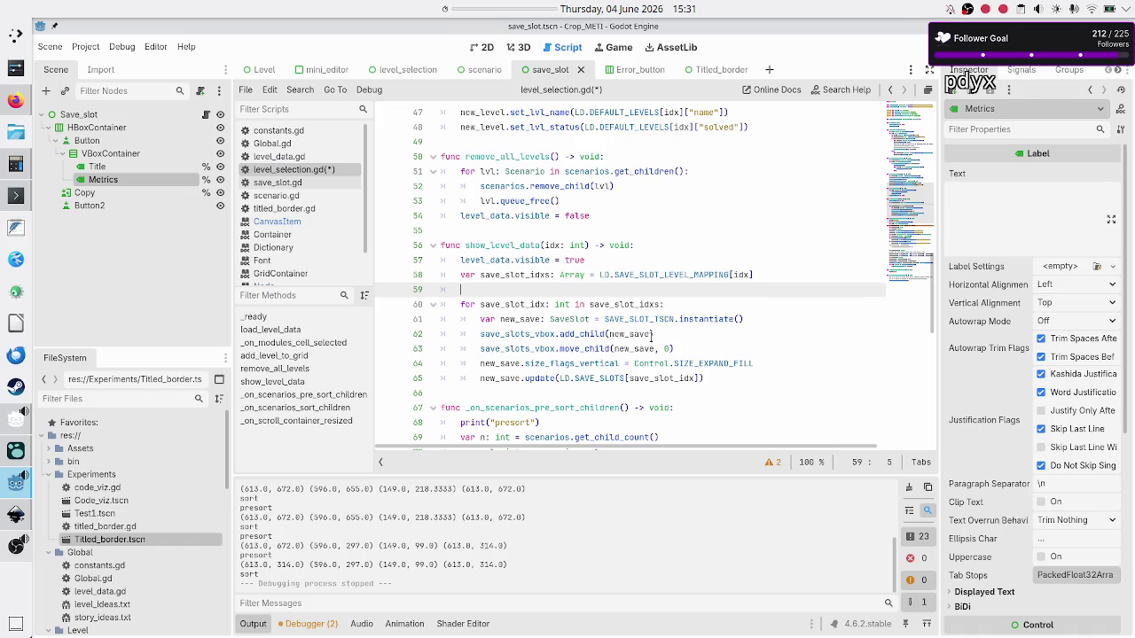
{"action": "key", "text": "ctrl+v"}
{"action": "type", "text": ".re"}
{"action": "key", "text": "Down"}
{"action": "key", "text": "Down"}
{"action": "key", "text": "Down"}
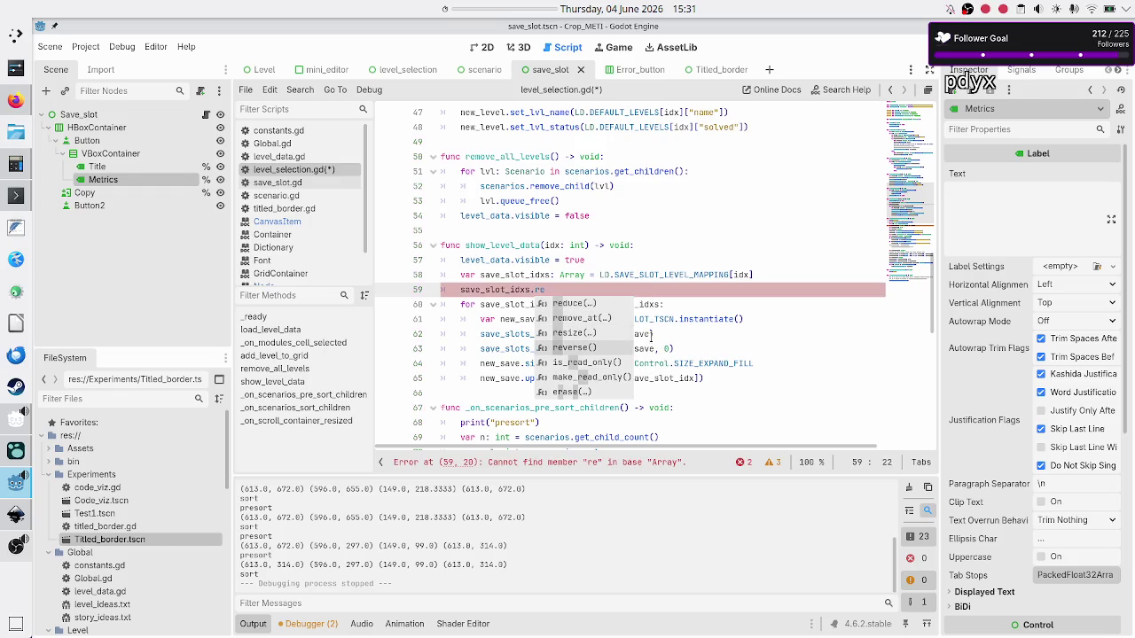
{"action": "key", "text": "Return"}
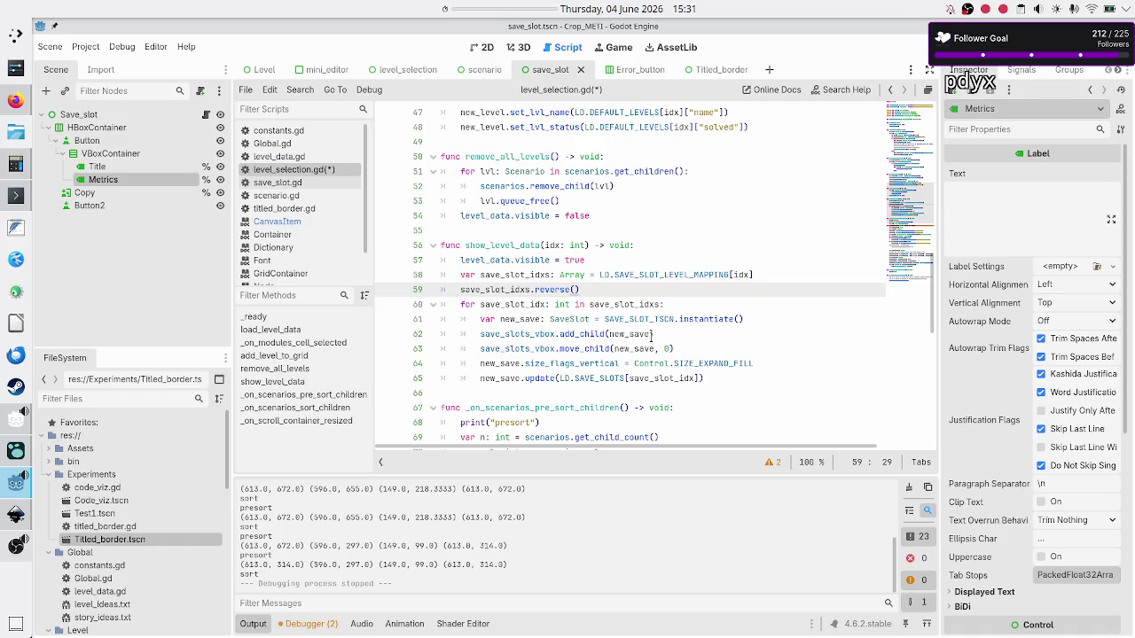
Step: Check the Array type on the save_slot_idxs declaration and the new reverse() call
{"action": "key", "text": "Up"}
{"action": "key", "text": "shift+Left"}
{"action": "key", "text": "shift+Left"}
{"action": "key", "text": "shift+Left"}
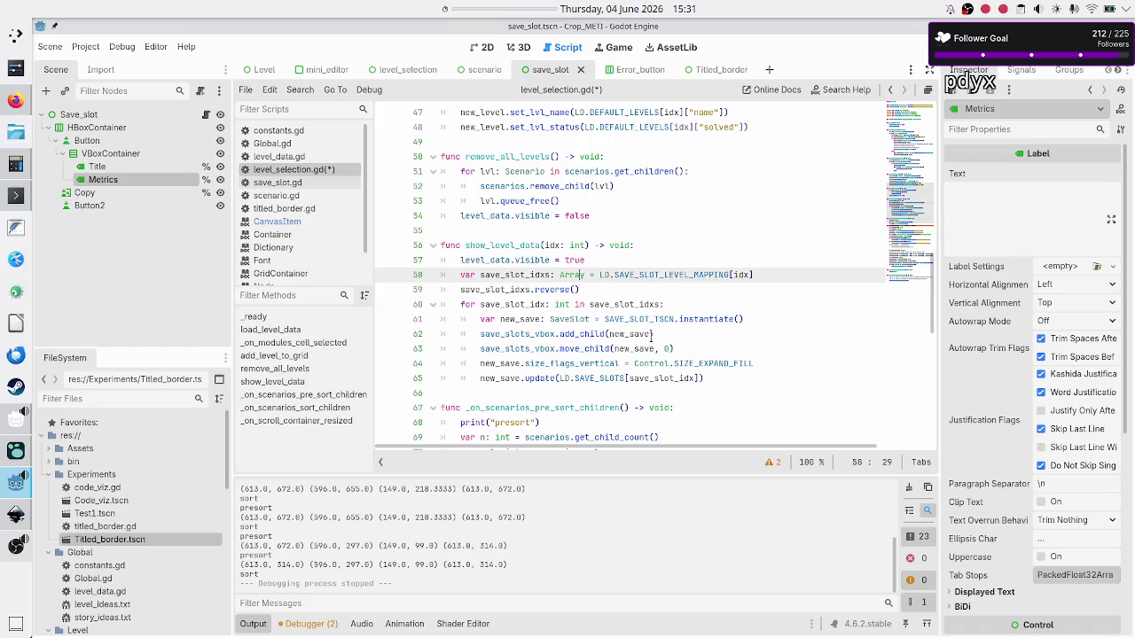
{"action": "key", "text": "shift+Right"}
{"action": "key", "text": "shift+Left"}
{"action": "key", "text": "Down"}
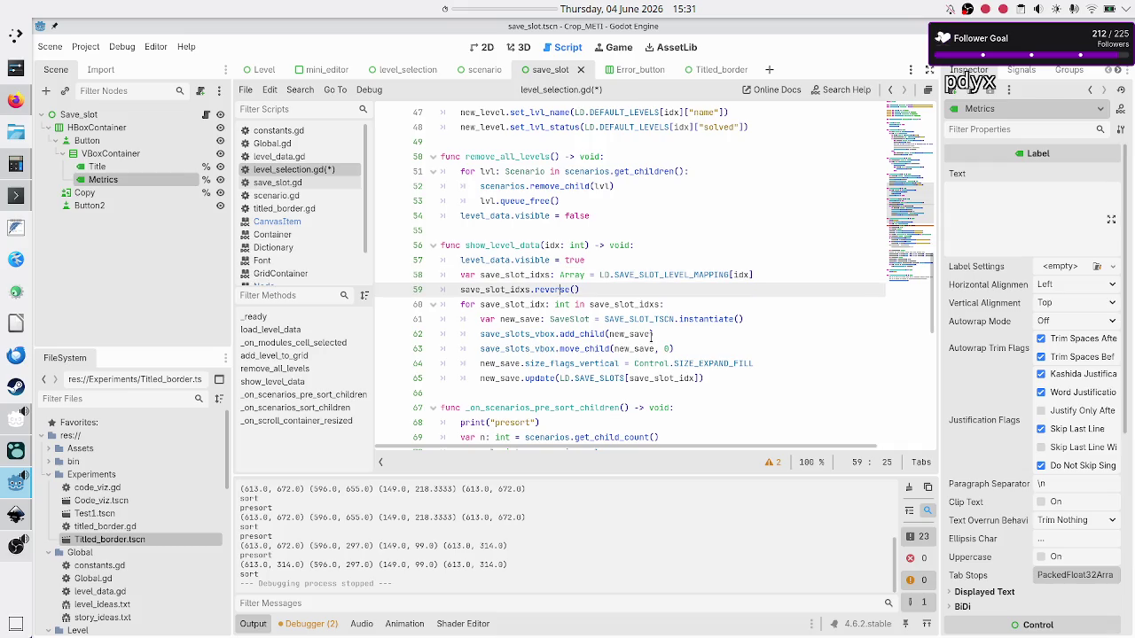
{"action": "key", "text": "shift+Left"}
{"action": "key", "text": "shift+Left"}
{"action": "key", "text": "shift+Left"}
{"action": "key", "text": "Right"}
Step: Add print(LD.SAVE_SLOT_LEVEL_MAPPING[idx]) on line 60 by copying the mapping lookup
{"action": "key", "text": "Return"}
{"action": "type", "text": "pr"}
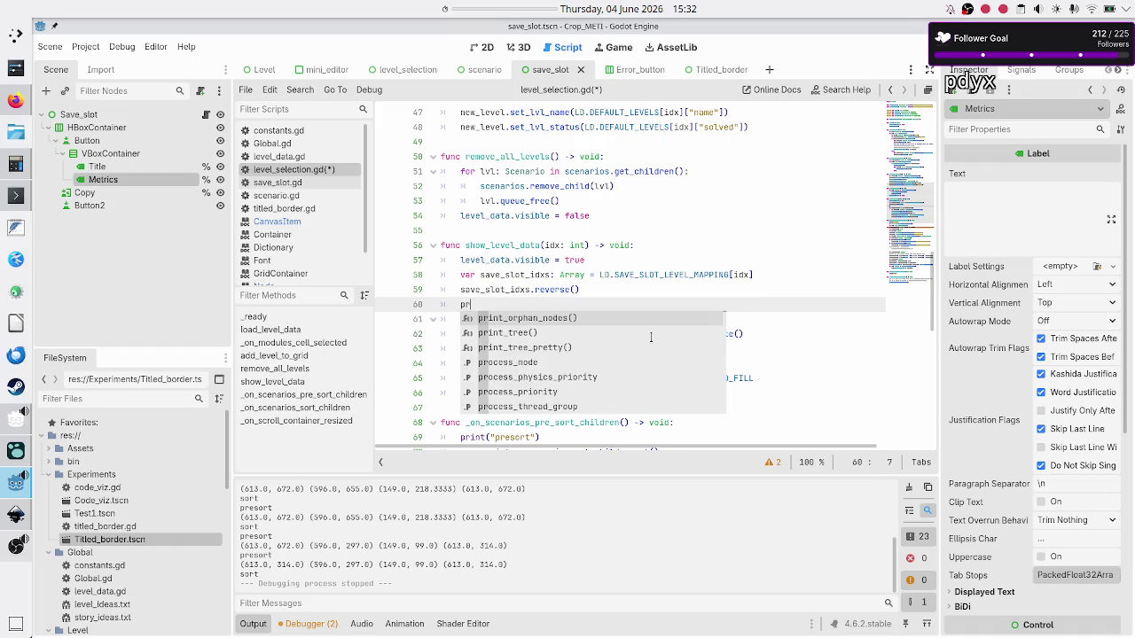
{"action": "type", "text": "int"}
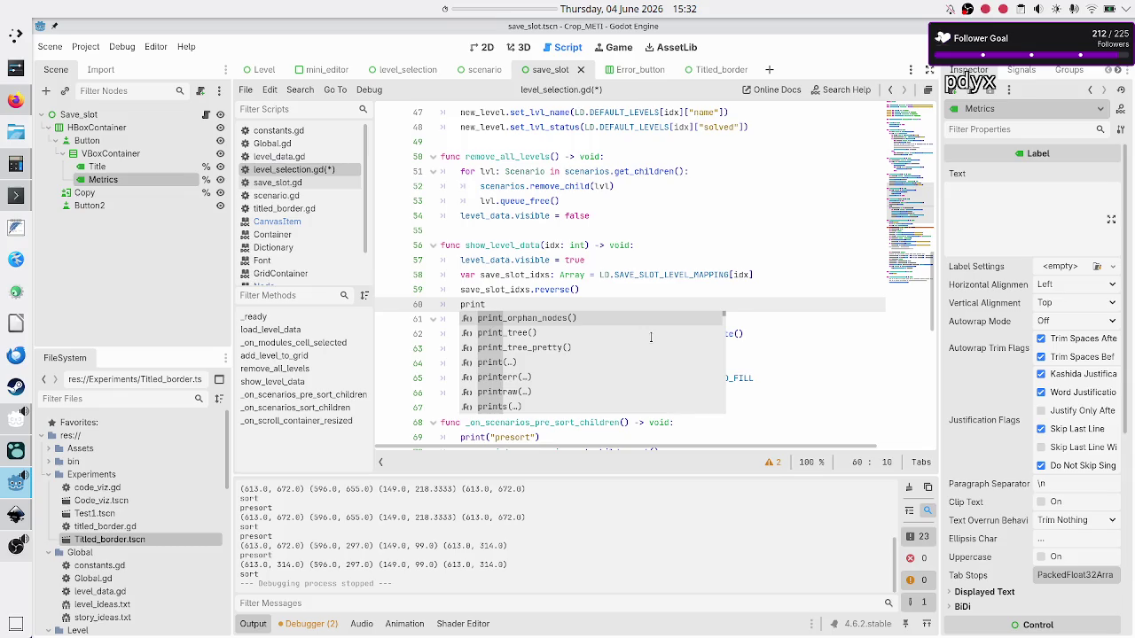
{"action": "type", "text": "("}
{"action": "key", "text": "Up"}
{"action": "key", "text": "Up"}
{"action": "key", "text": "Right"}
{"action": "key", "text": "Right"}
{"action": "key", "text": "Right"}
{"action": "key", "text": "shift+Right"}
{"action": "key", "text": "shift+Right"}
{"action": "key", "text": "shift+Right"}
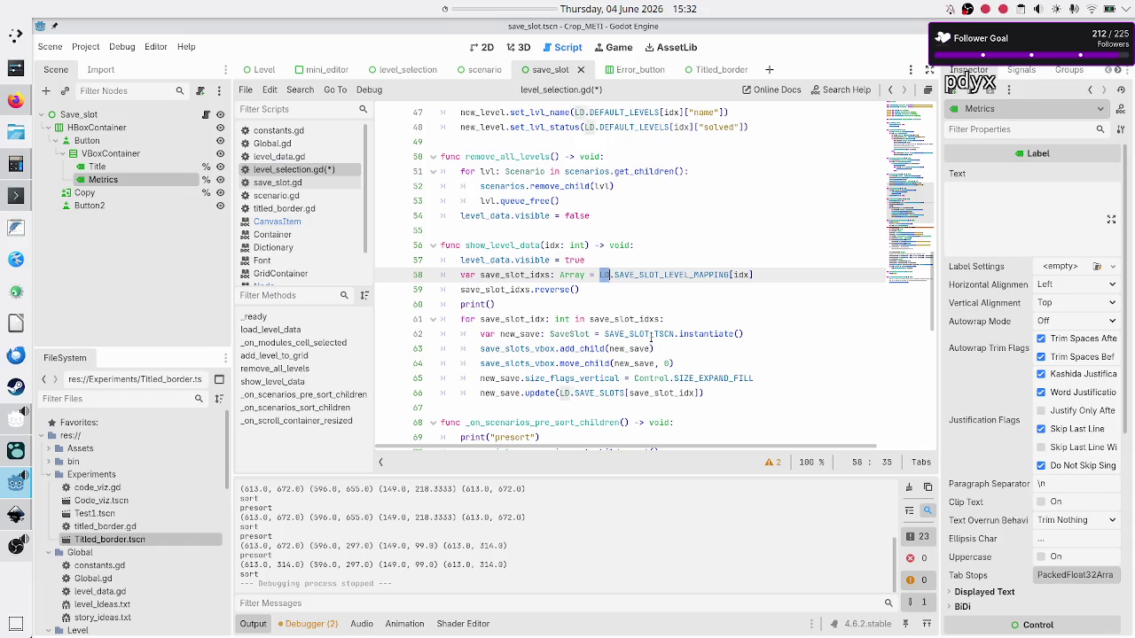
{"action": "key", "text": "shift+Right"}
{"action": "key", "text": "shift+Right"}
{"action": "key", "text": "shift+Right"}
{"action": "key", "text": "ctrl+c"}
{"action": "key", "text": "Down"}
{"action": "key", "text": "Down"}
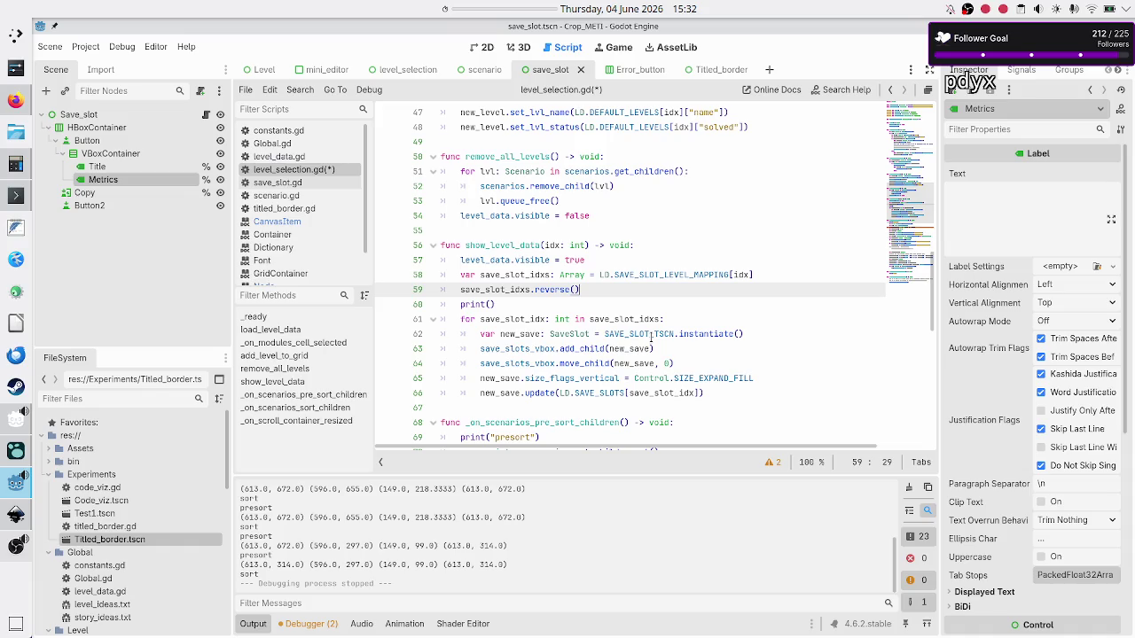
{"action": "key", "text": "Left"}
{"action": "key", "text": "ctrl+v"}
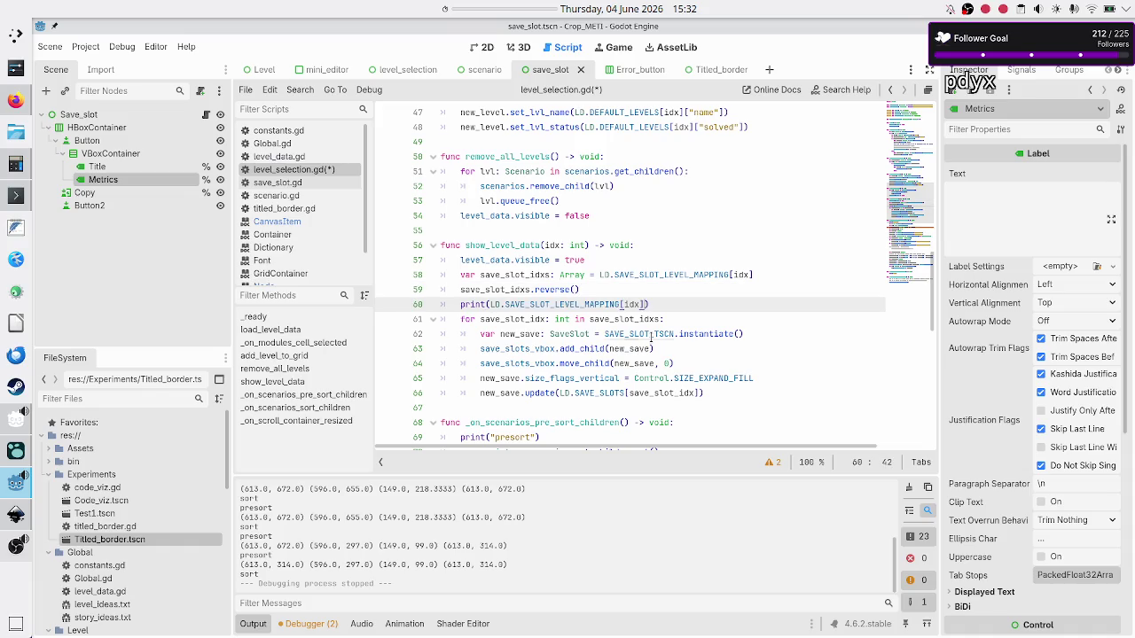
Step: Save the script and run the project with F5
{"action": "key", "text": "Down"}
{"action": "key", "text": "Down"}
{"action": "key", "text": "Home"}
{"action": "key", "text": "Home"}
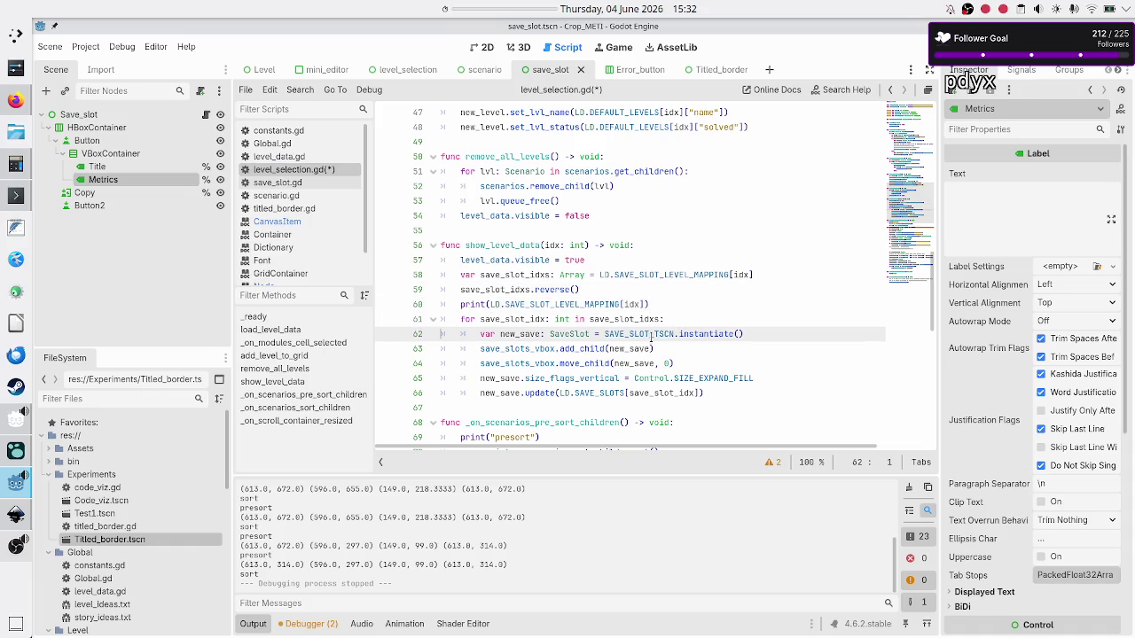
{"action": "key", "text": "F5"}
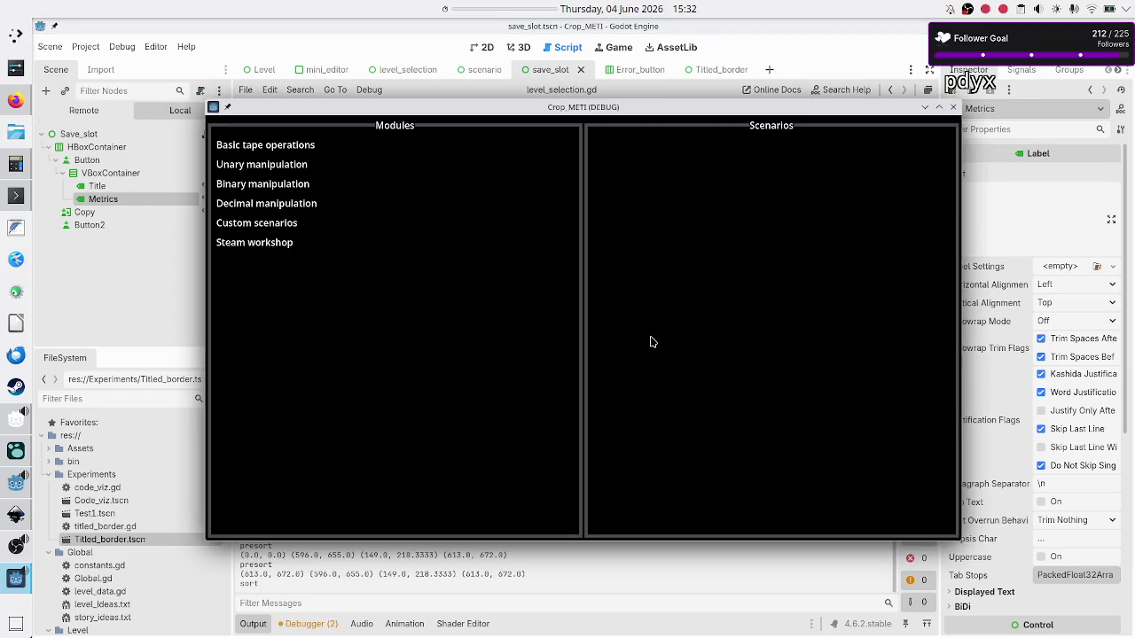
Step: Open Basic tape operations > Tutorial to check saved programs sit above New Program, then return to level_selection.gd
{"action": "left_click", "coordinate": [286, 149]}
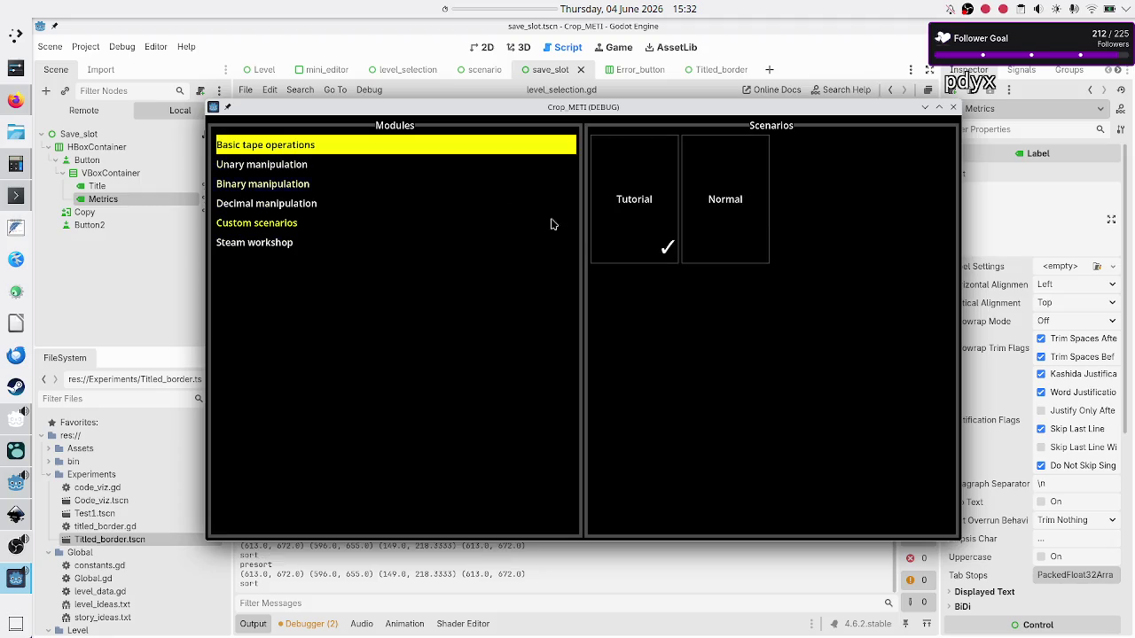
{"action": "left_click", "coordinate": [630, 199]}
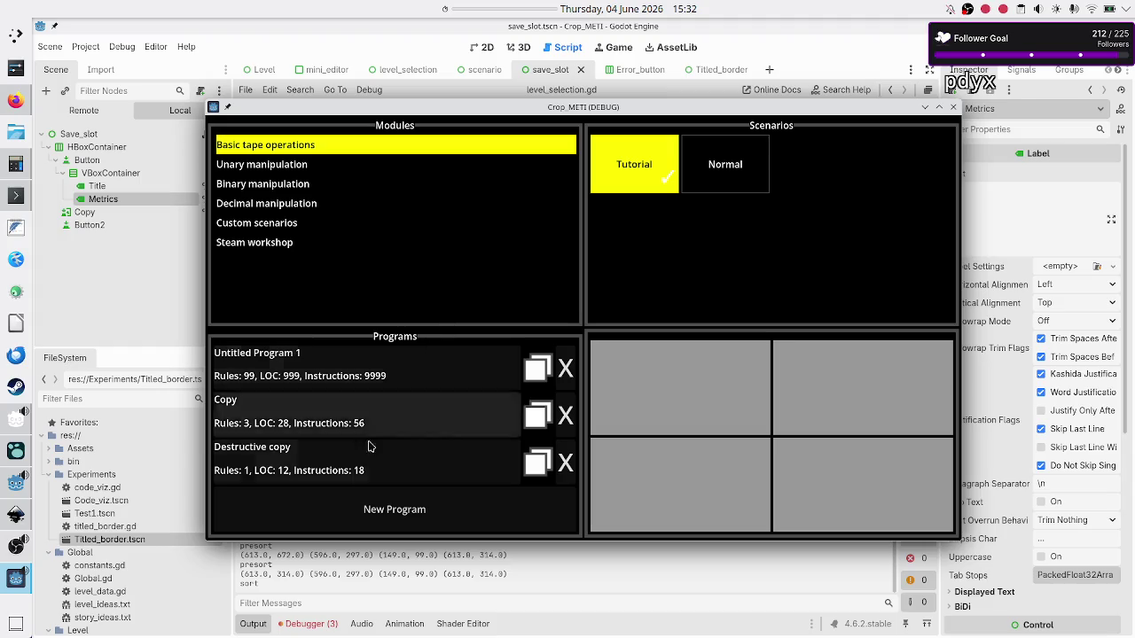
{"action": "left_click", "coordinate": [315, 576]}
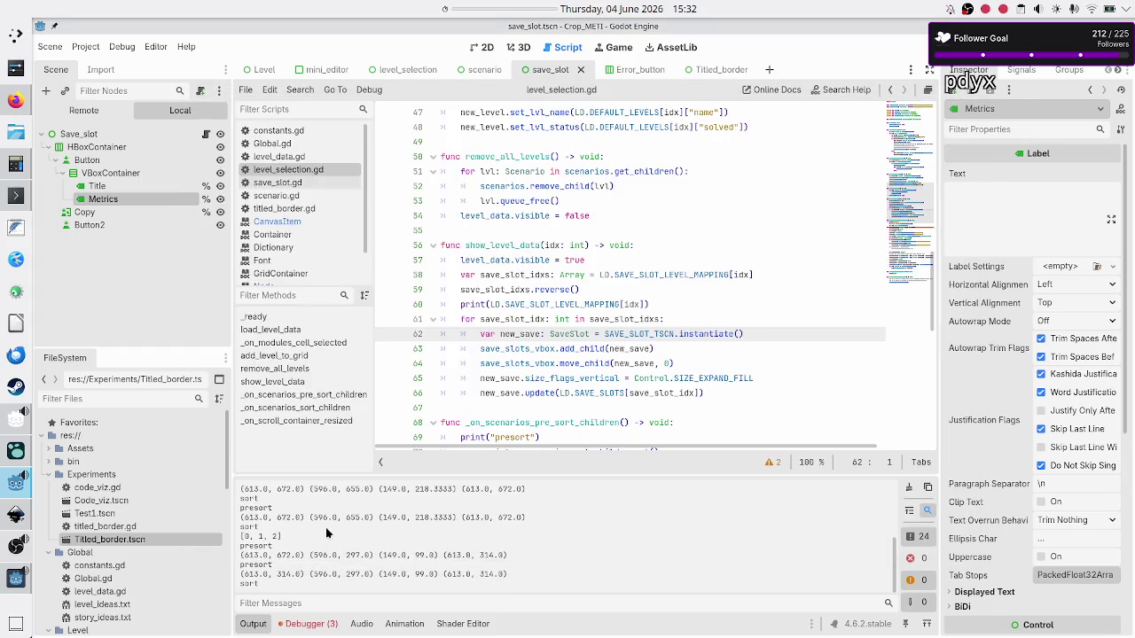